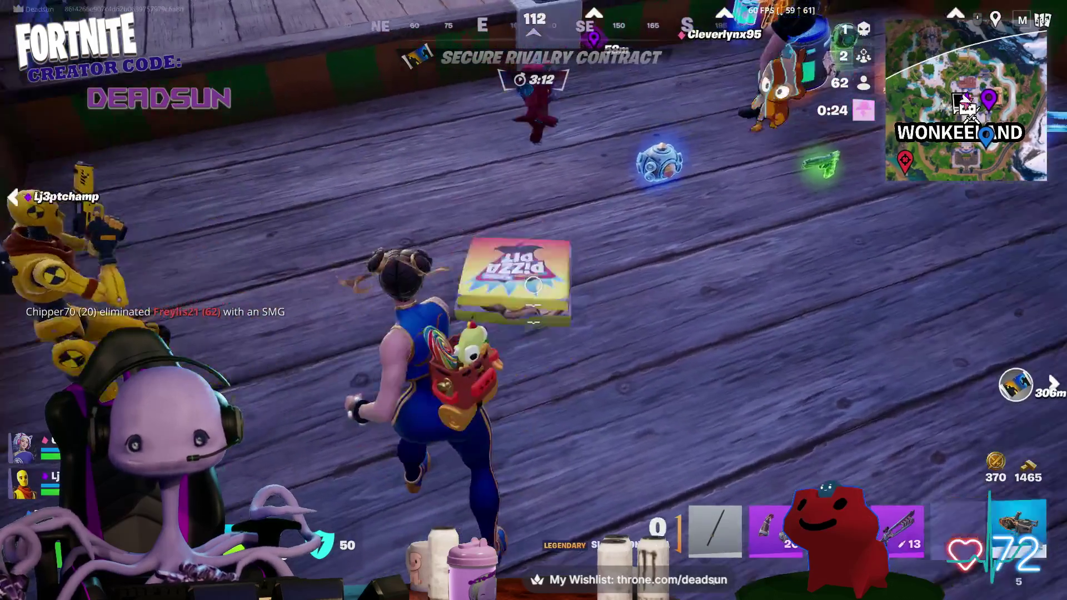
# - Eat the Slap Slice, then swap it for the Skyline Deployer and that for the Overdrive Grenade
pyautogui.press('e')
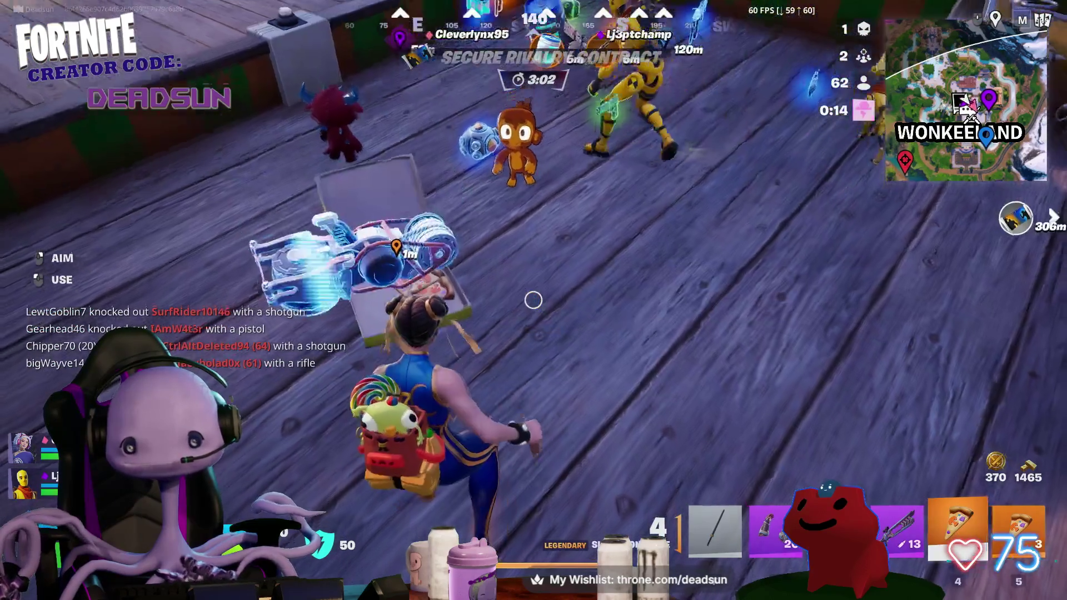
pyautogui.press('e')
pyautogui.press('s')
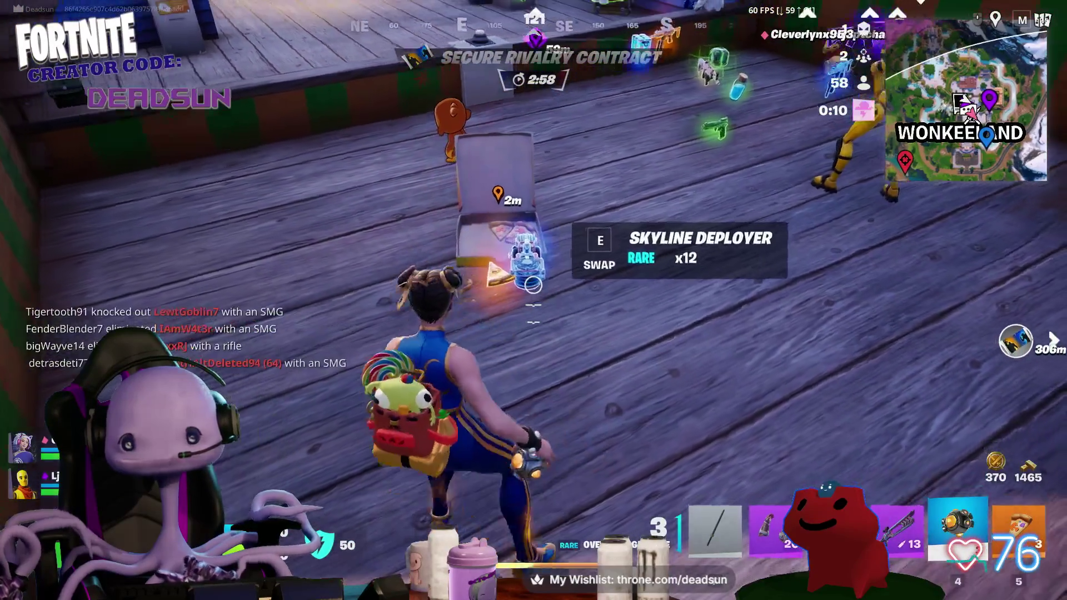
pyautogui.press('e')
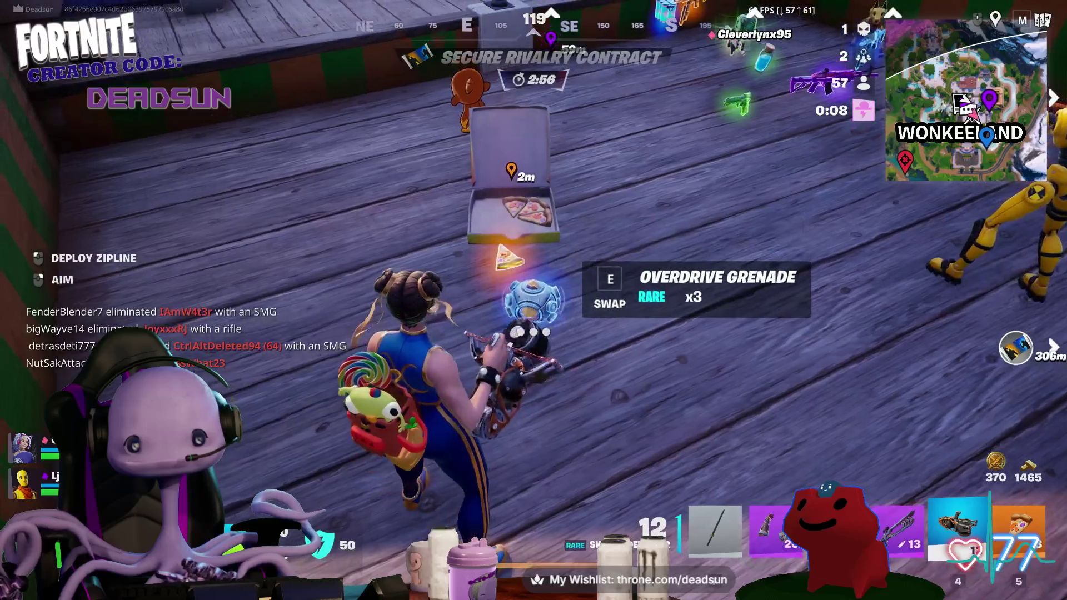
pyautogui.press('e')
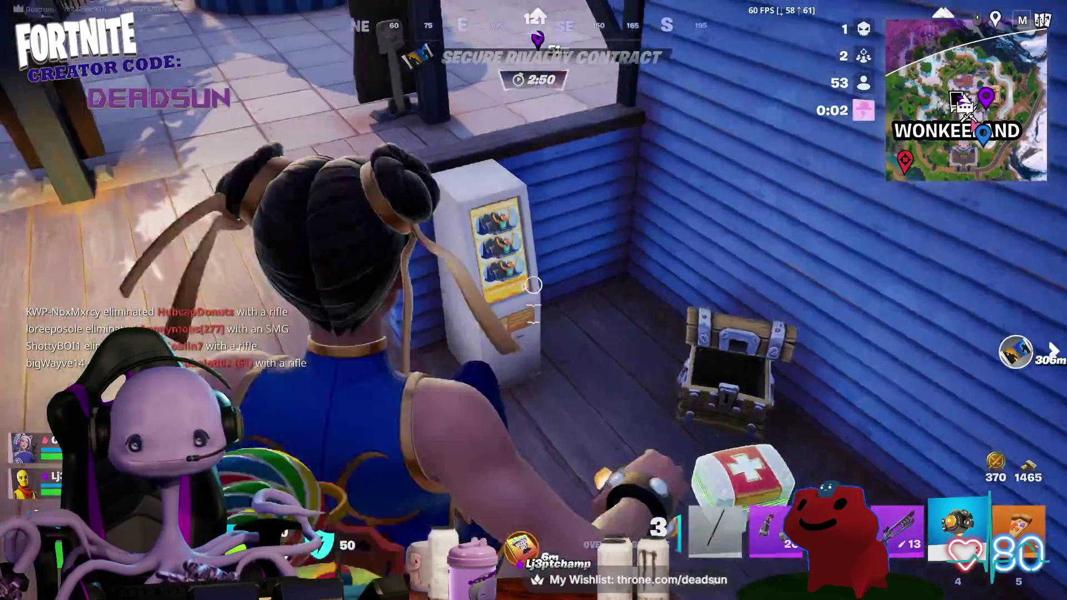
# - Equip the legendary rifle and slide along the boardwalk, jumping off into the grass
pyautogui.press('2')
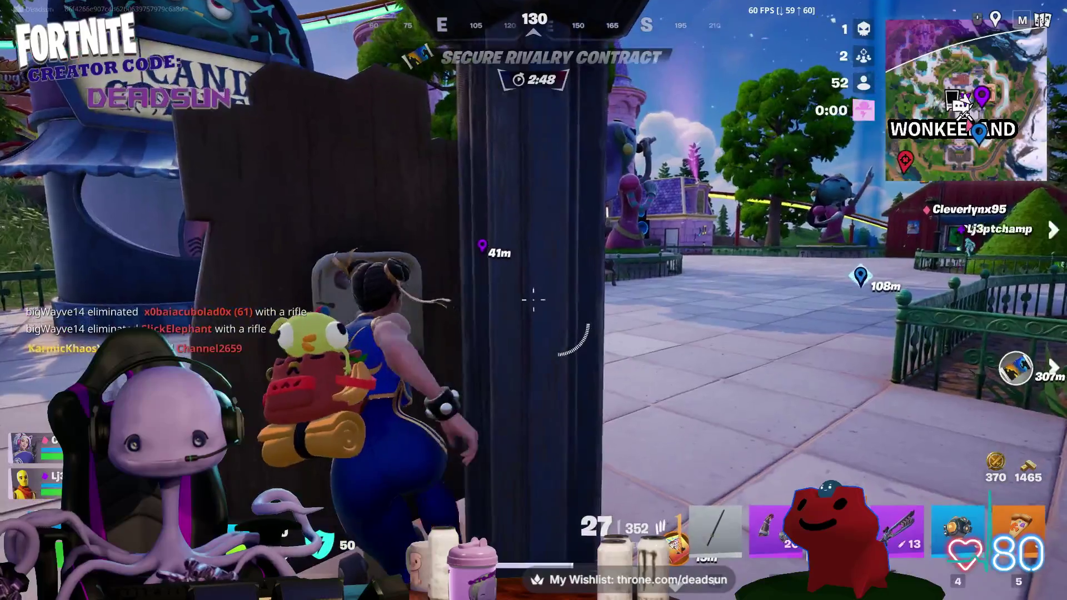
pyautogui.press('2')
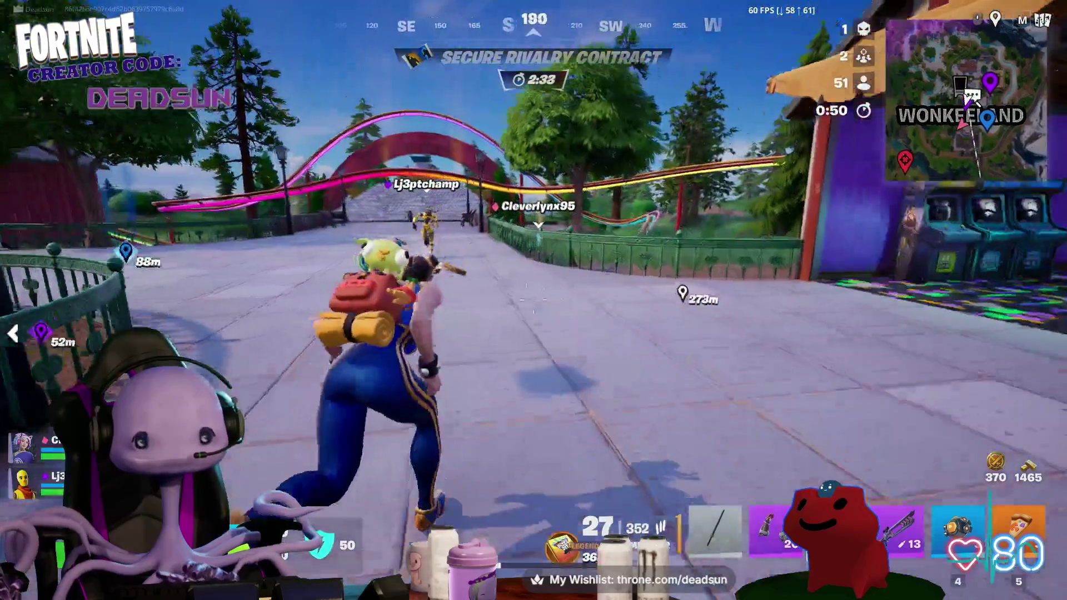
pyautogui.press('ctrl')
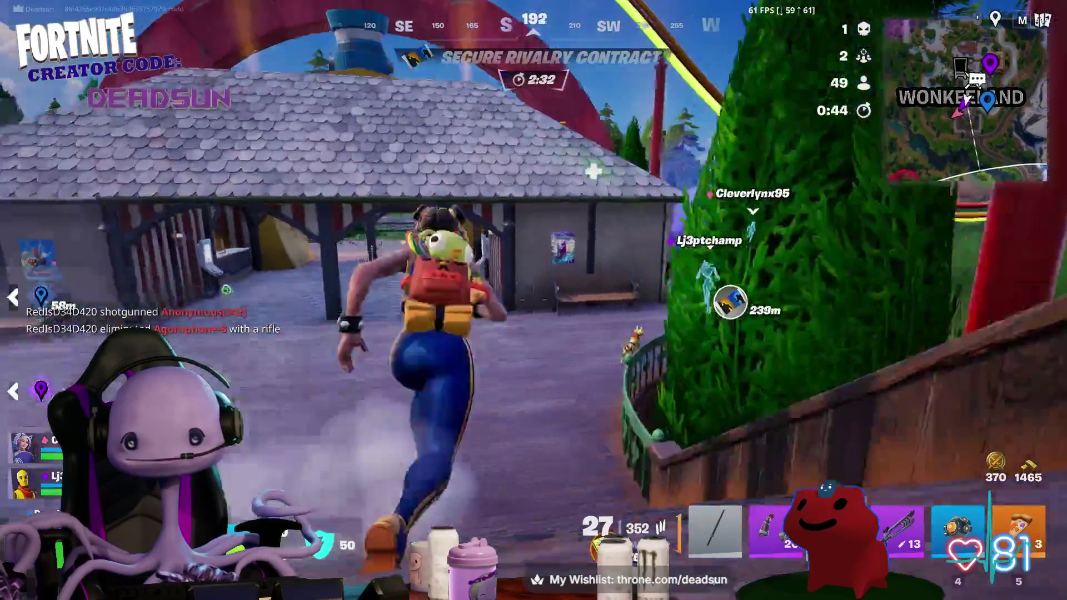
pyautogui.press('ctrl')
pyautogui.press('ctrl')
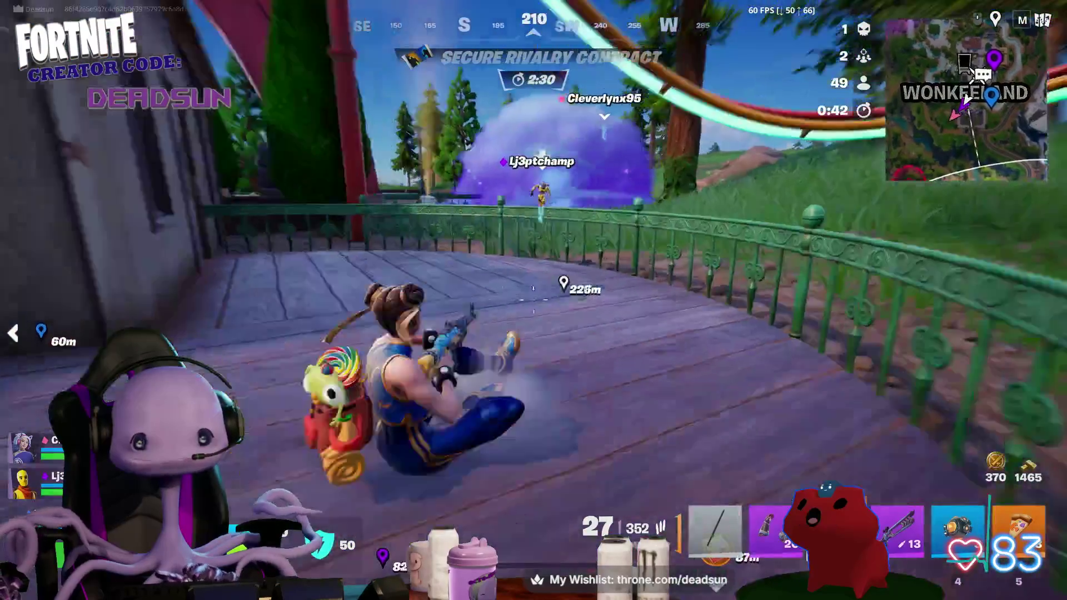
pyautogui.press('space')
pyautogui.press('ctrl')
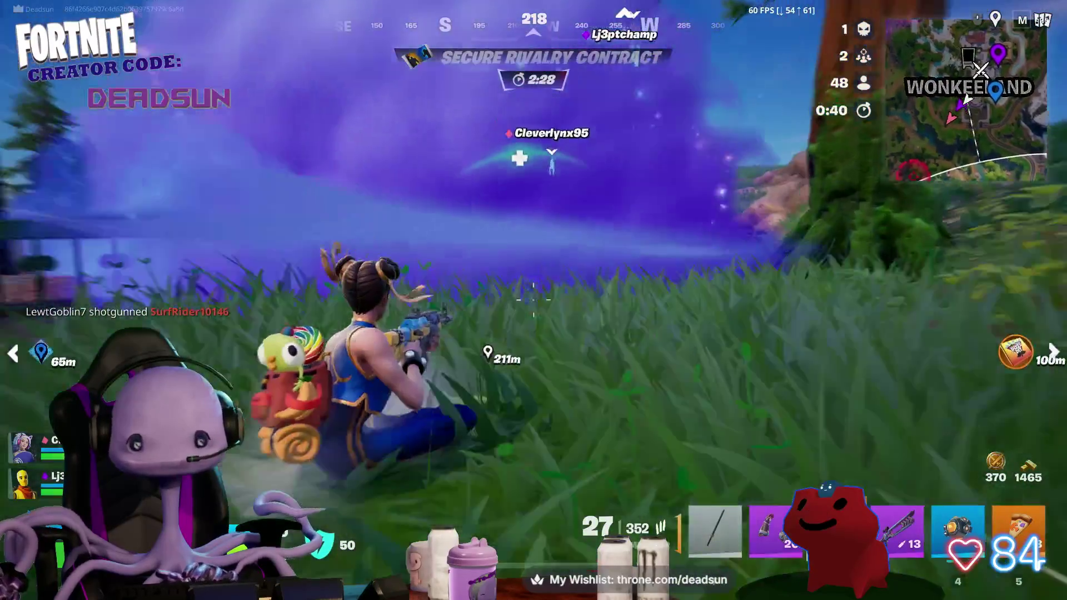
pyautogui.press('space')
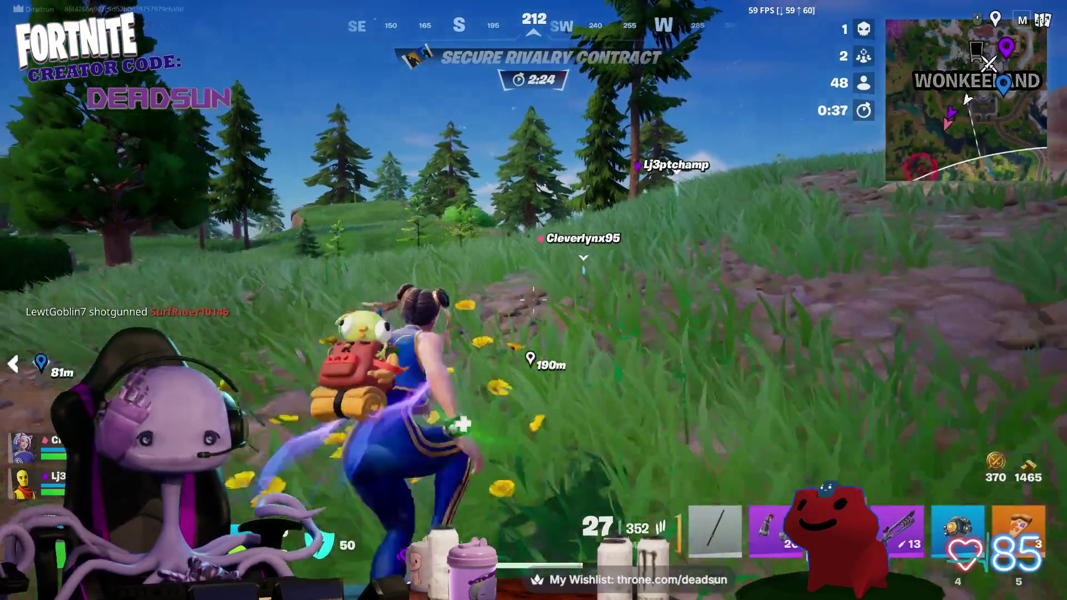
# - Run across the hills toward the marker and jump onto the zipline
pyautogui.press('w')
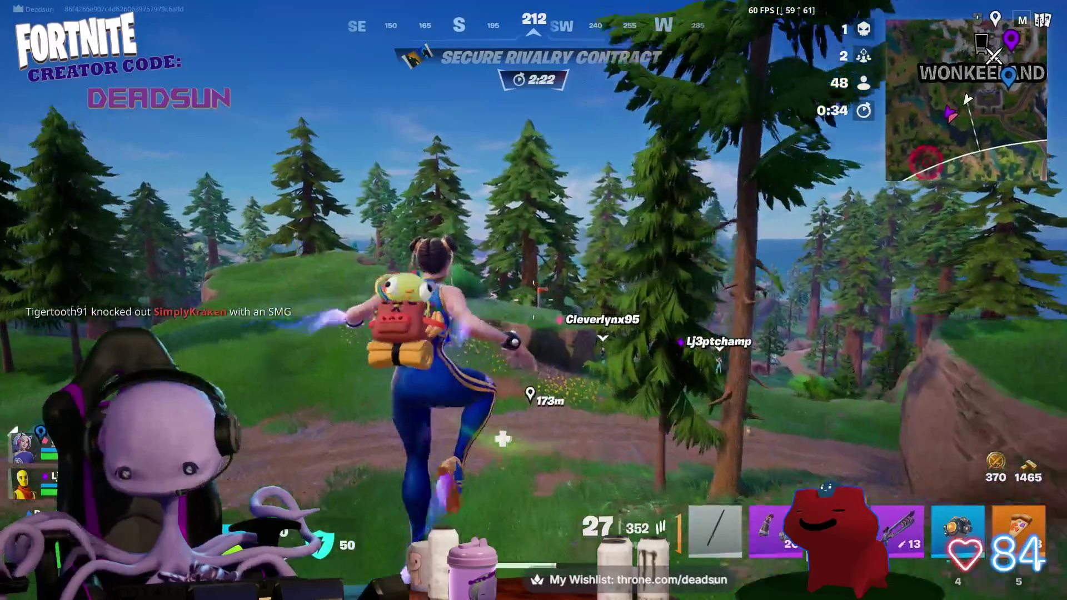
pyautogui.press('w')
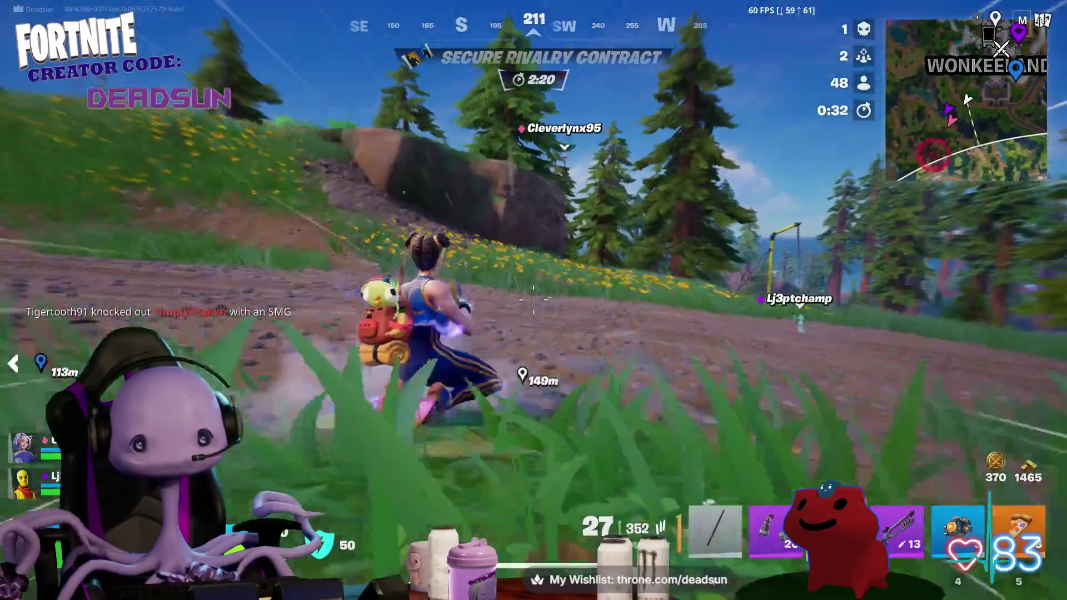
pyautogui.press('w')
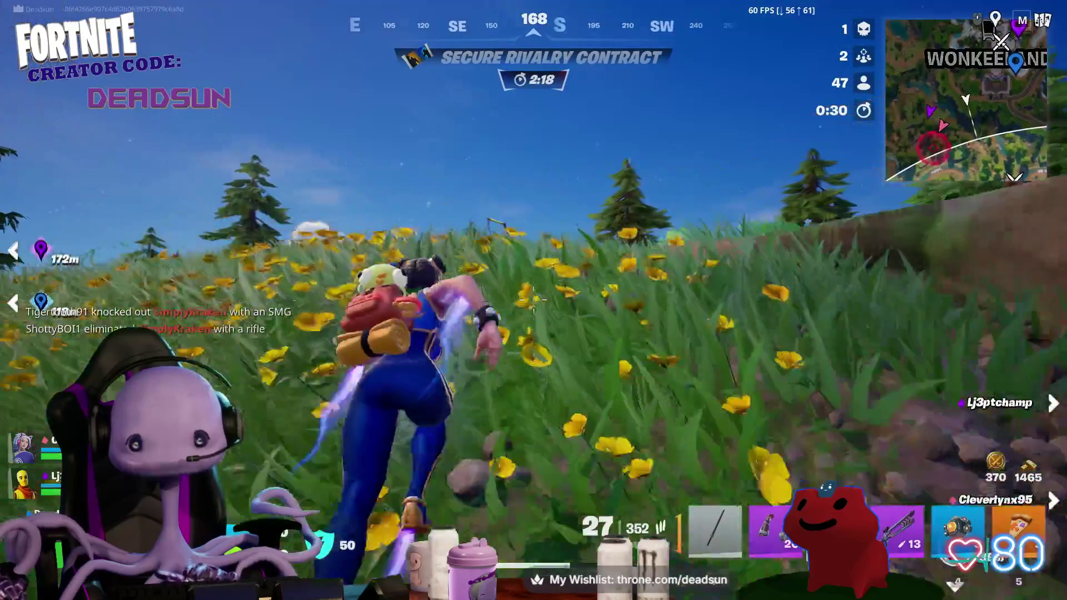
pyautogui.press('w')
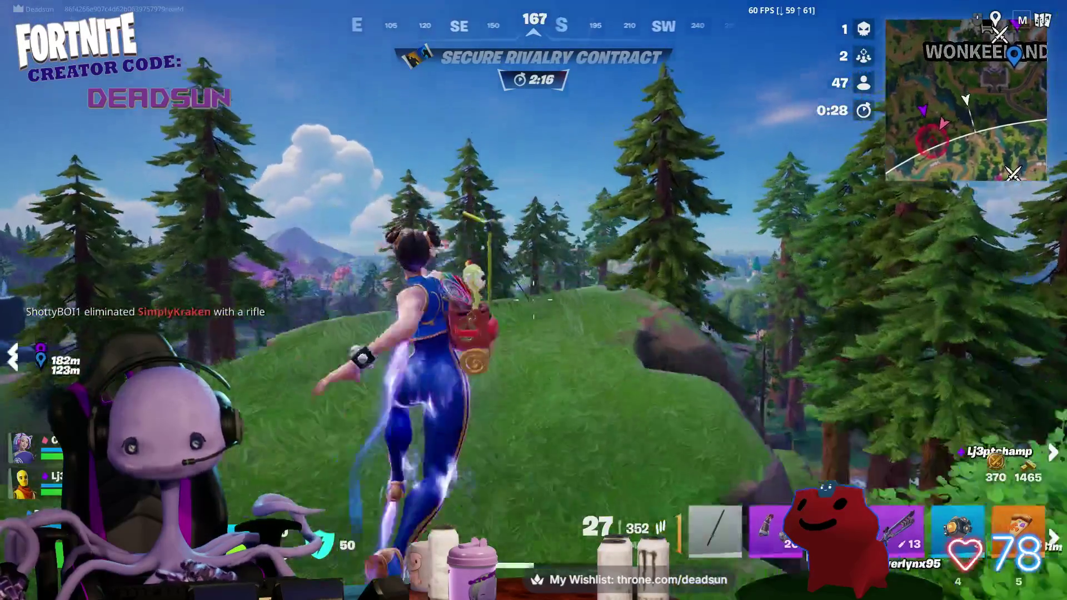
pyautogui.press('w')
pyautogui.press('space')
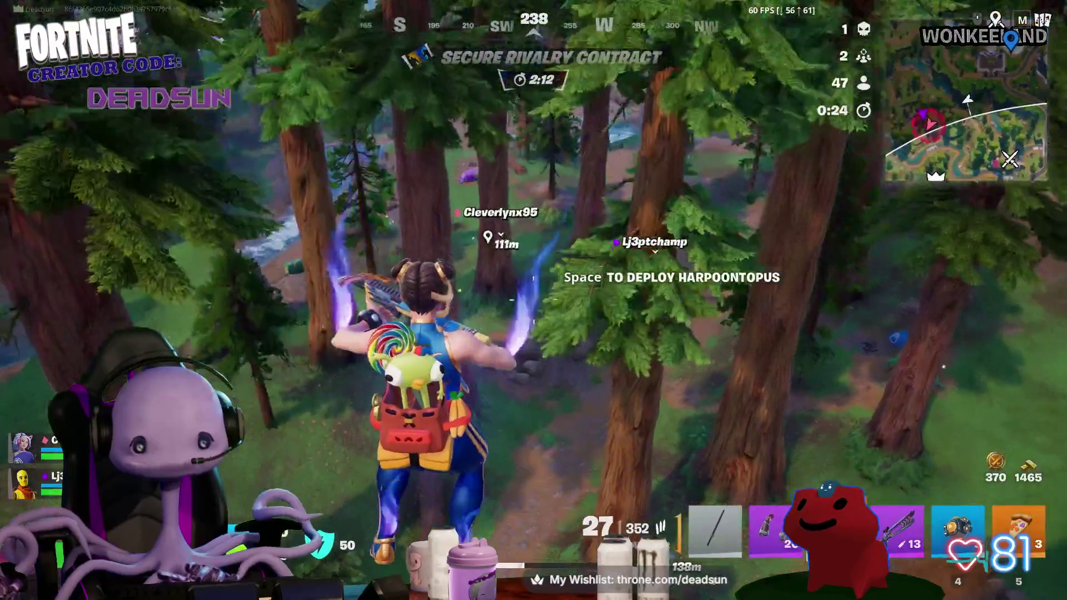
# - Sneak crouched along the forest path and aim at the enemy near the cabin
pyautogui.press('w')
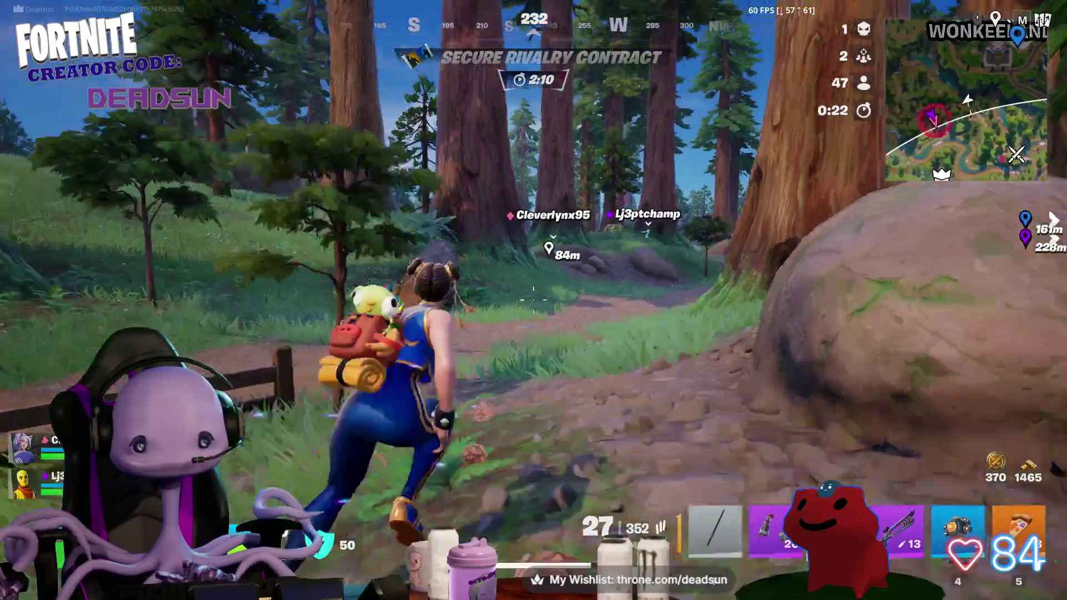
pyautogui.press('w')
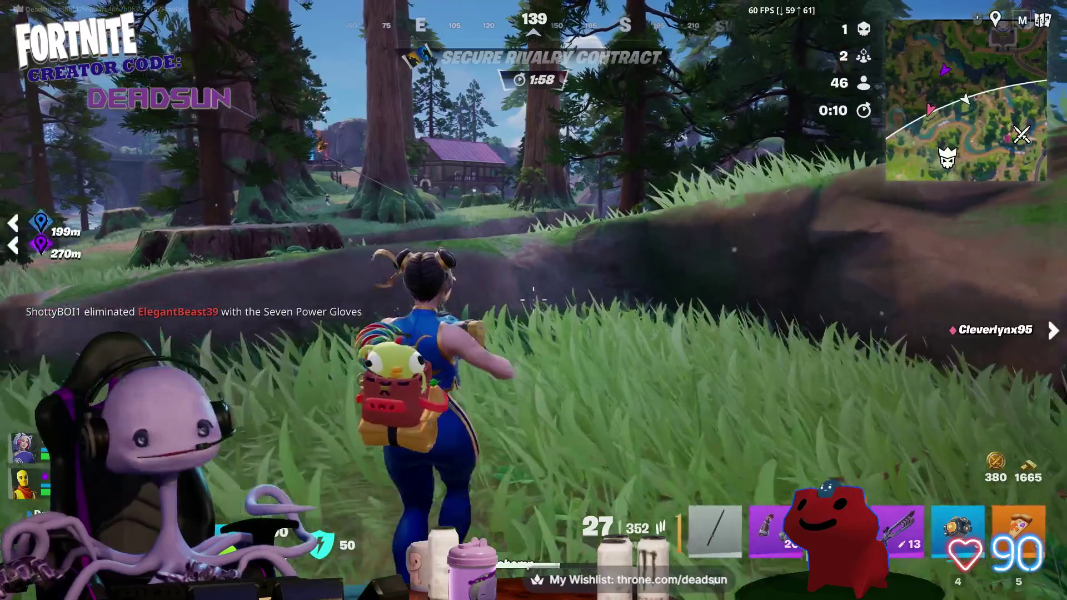
pyautogui.rightClick(535, 300)
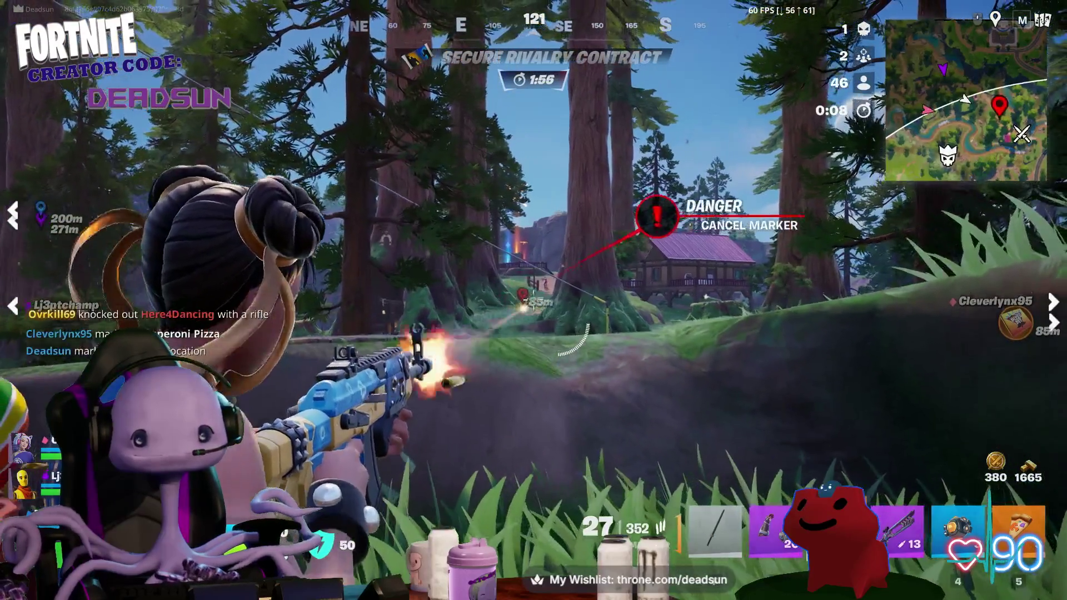
# - Fire bursts at the enemy by the cabin, reload, and shoot again to knock them down
pyautogui.click(533, 300)
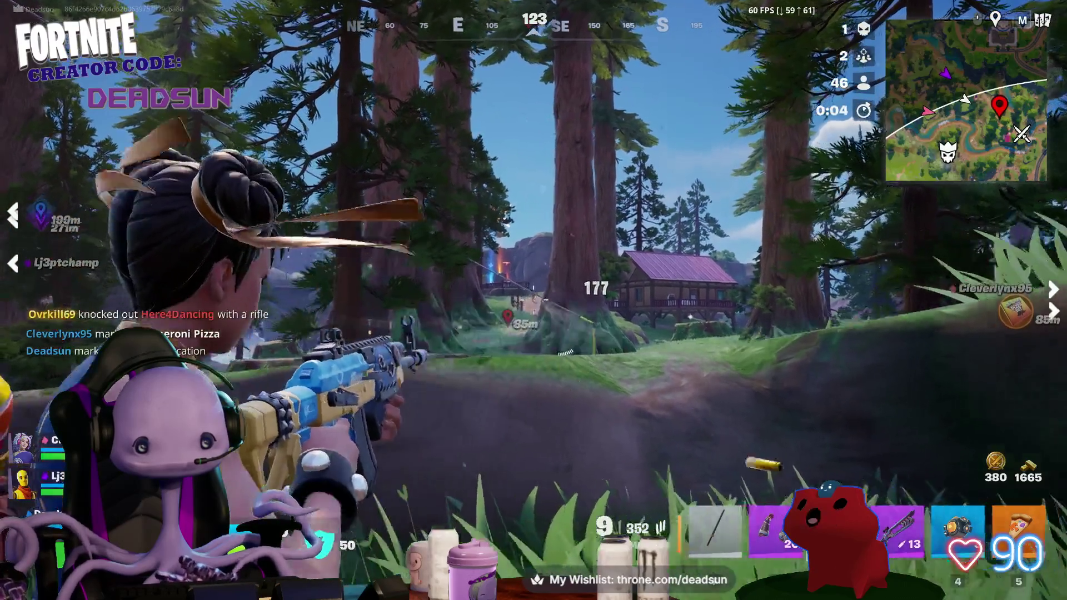
pyautogui.click(534, 301)
pyautogui.press('w')
pyautogui.press('r')
pyautogui.rightClick(534, 300)
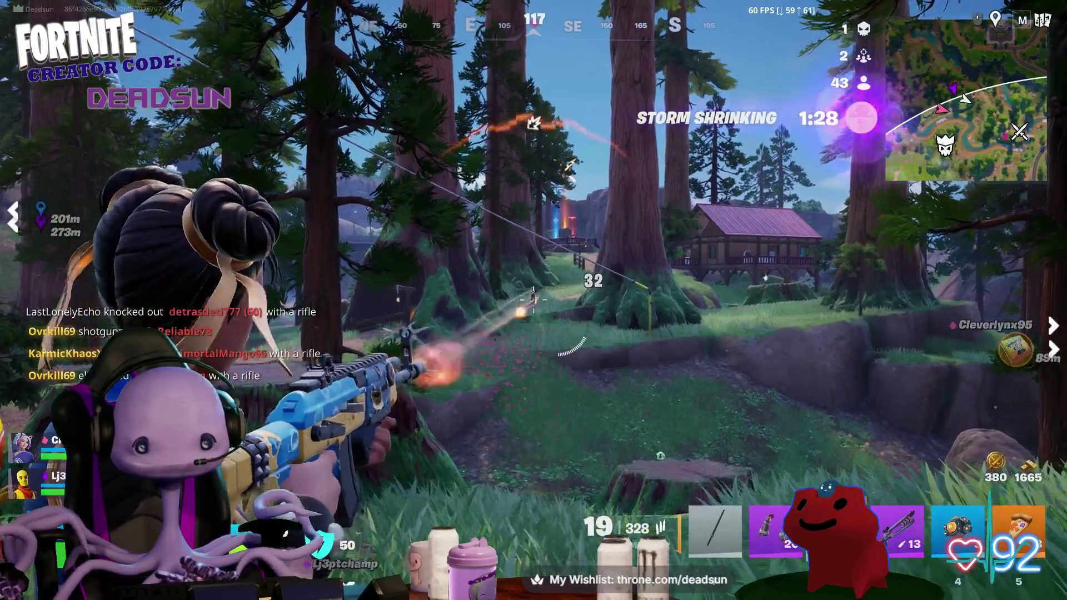
pyautogui.click(534, 300)
pyautogui.click(534, 300)
# - Crouch toward the tree stump, then stand and run past the log onto the dirt path
pyautogui.press('w')
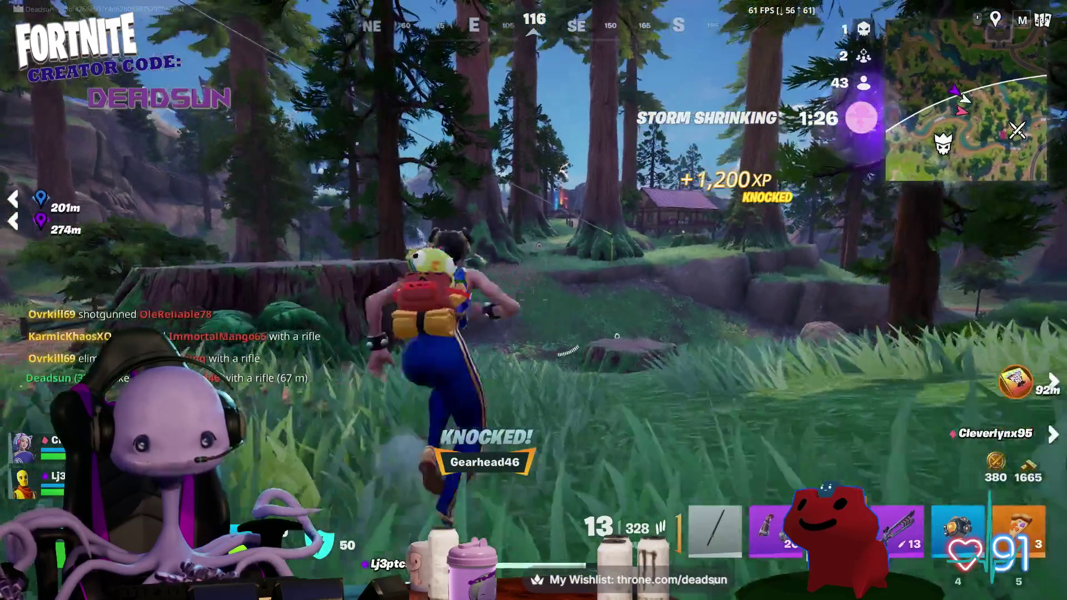
pyautogui.press('w')
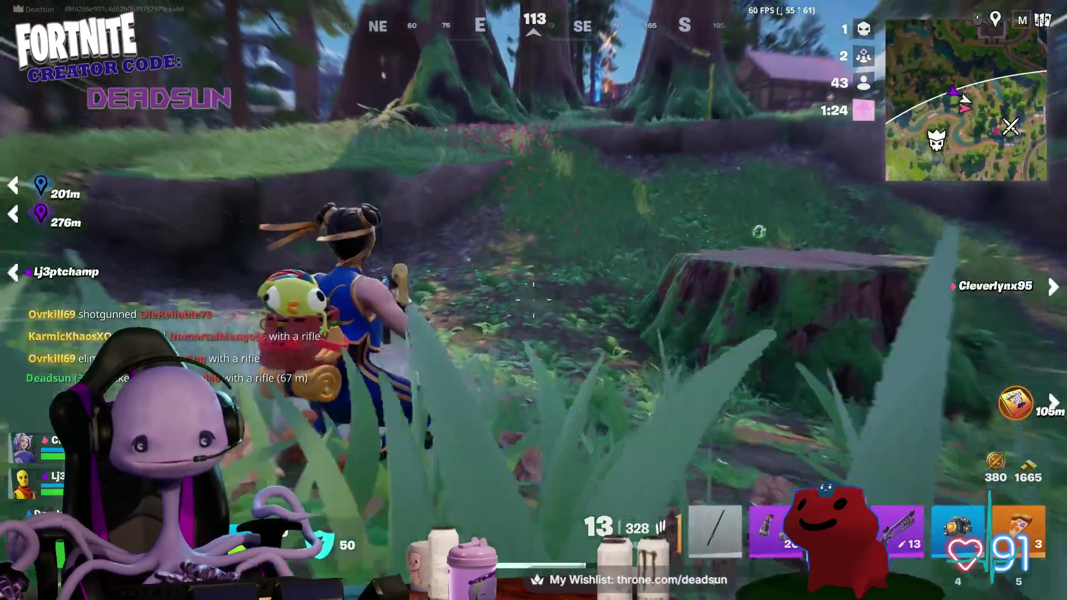
pyautogui.press('ctrl')
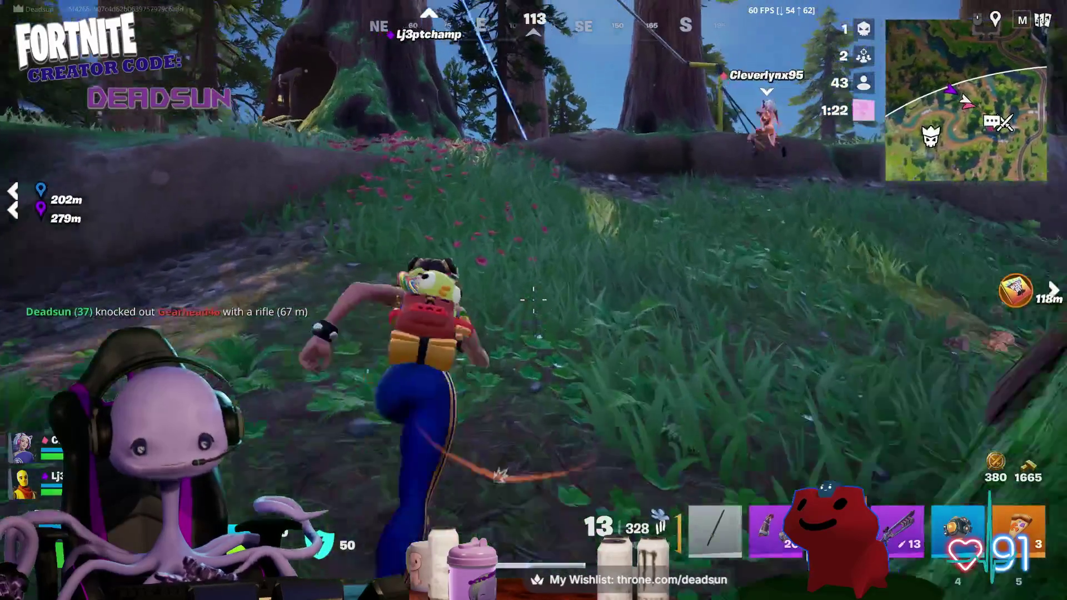
pyautogui.press('w')
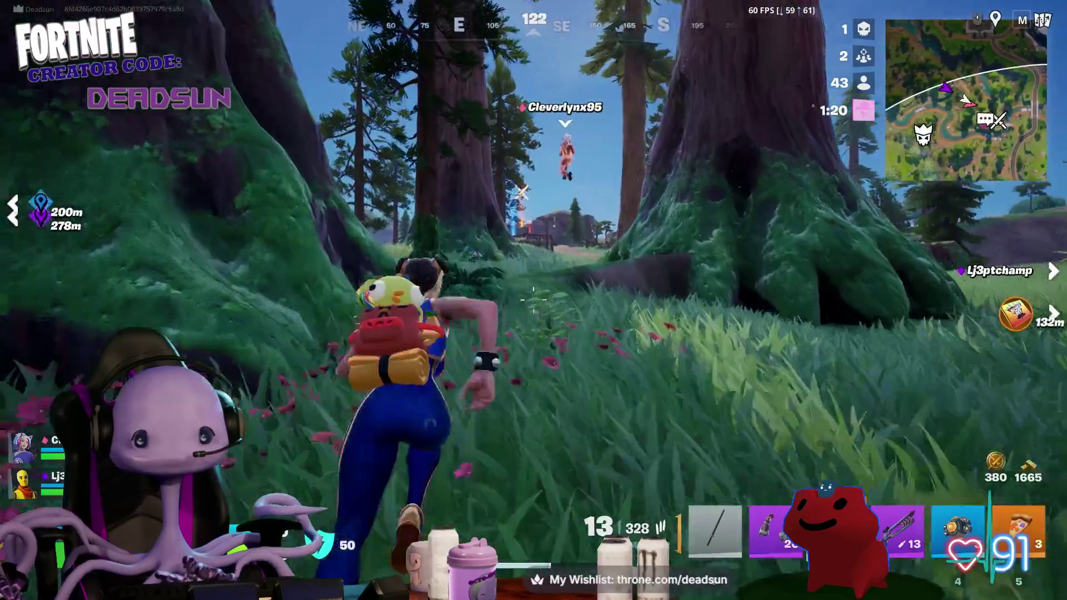
pyautogui.press('w')
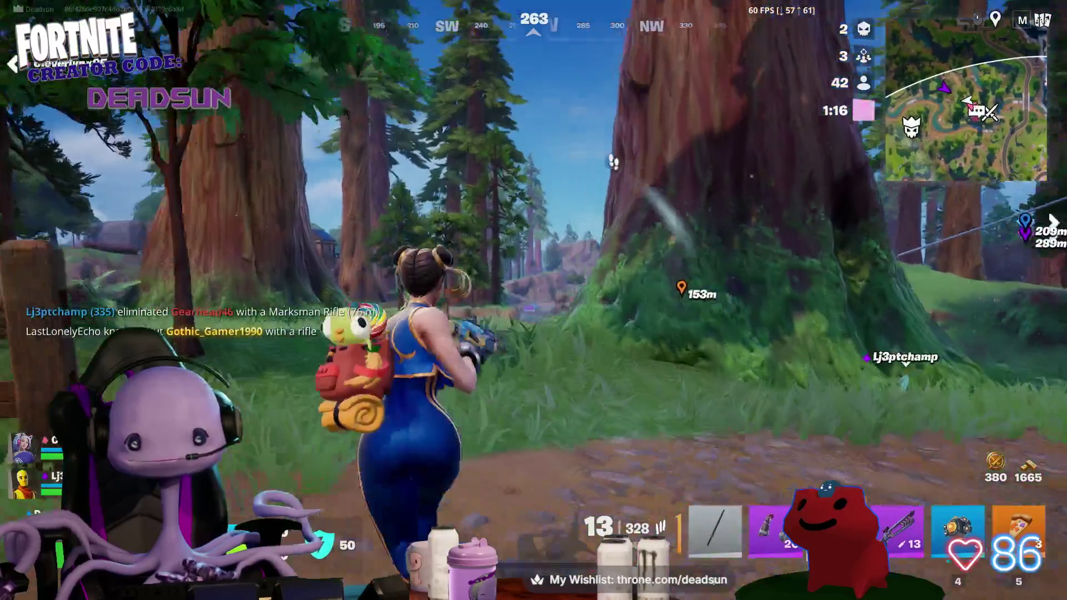
# - Finish off the two nearby enemies with the rifle, cycling between the purple weapon and rifle
pyautogui.press('2')
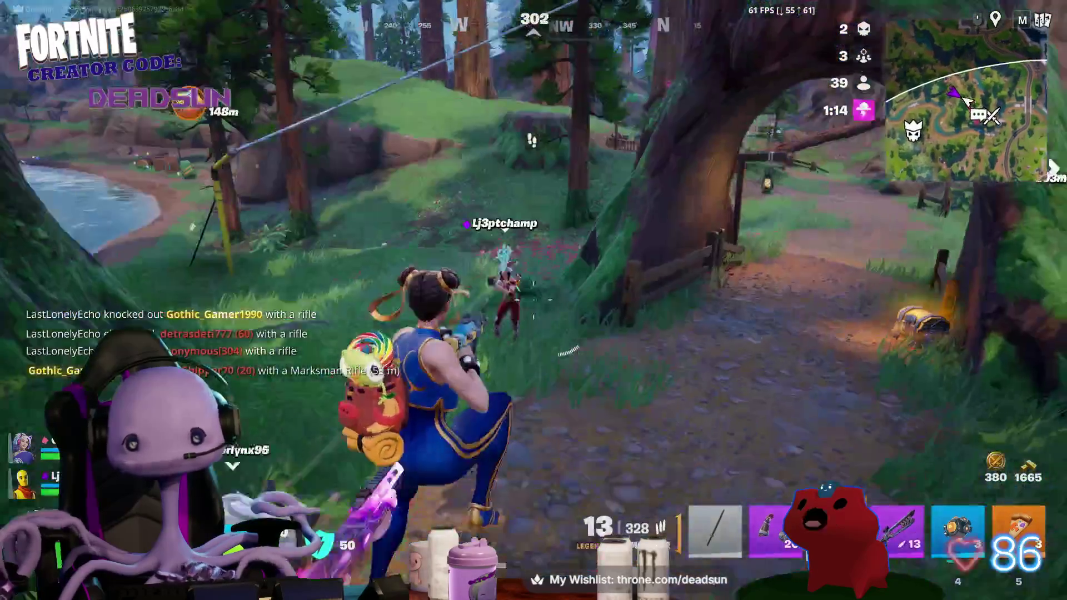
pyautogui.click(533, 301)
pyautogui.click(533, 300)
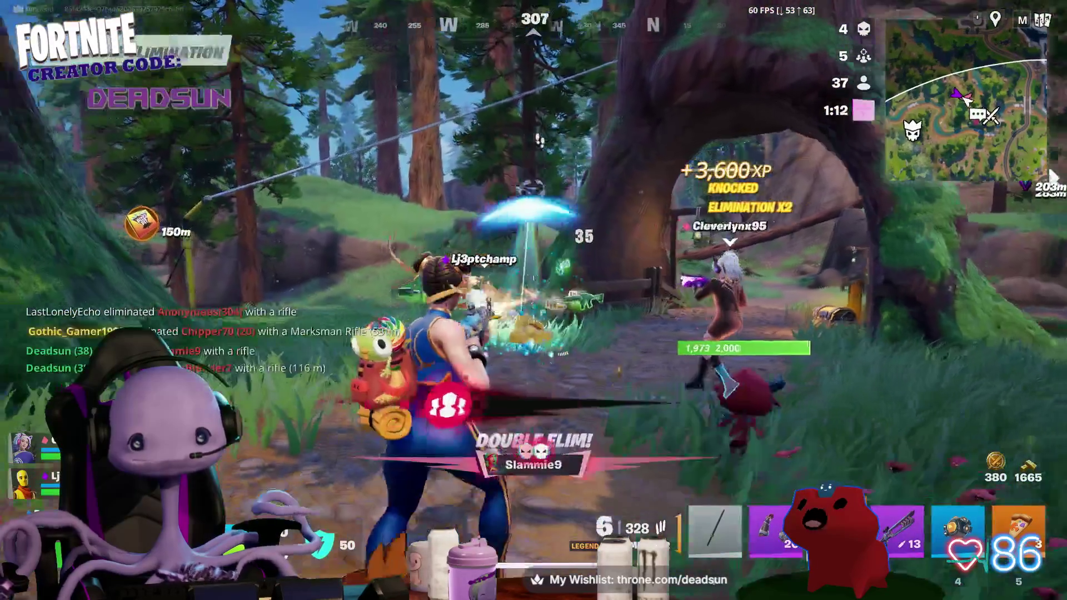
pyautogui.press('1')
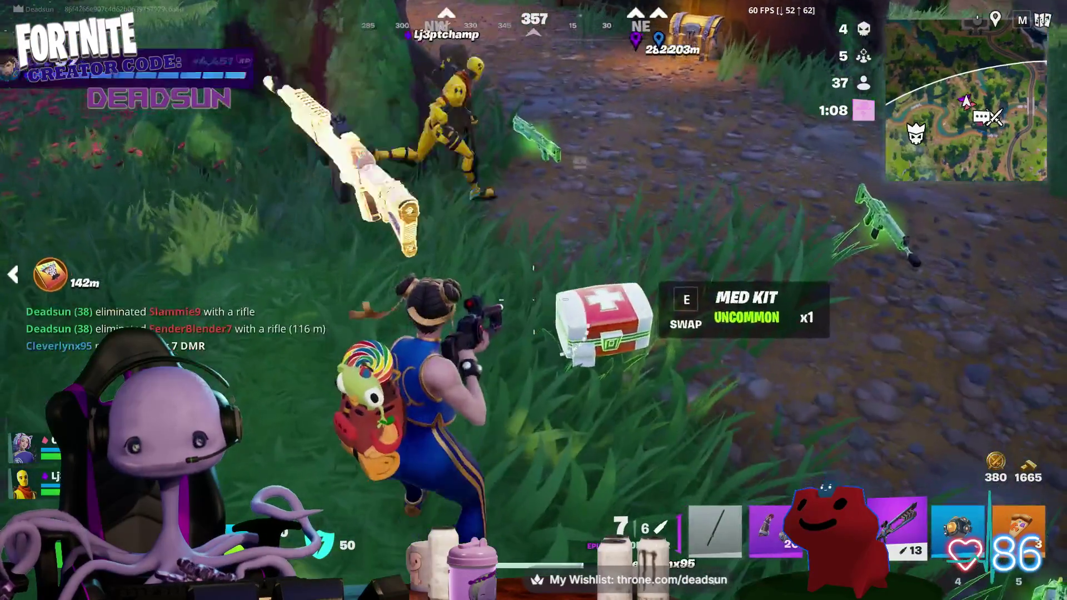
pyautogui.press('2')
# - Check the inventory briefly and close it again before heading to the river
pyautogui.press('1')
pyautogui.press('Tab')
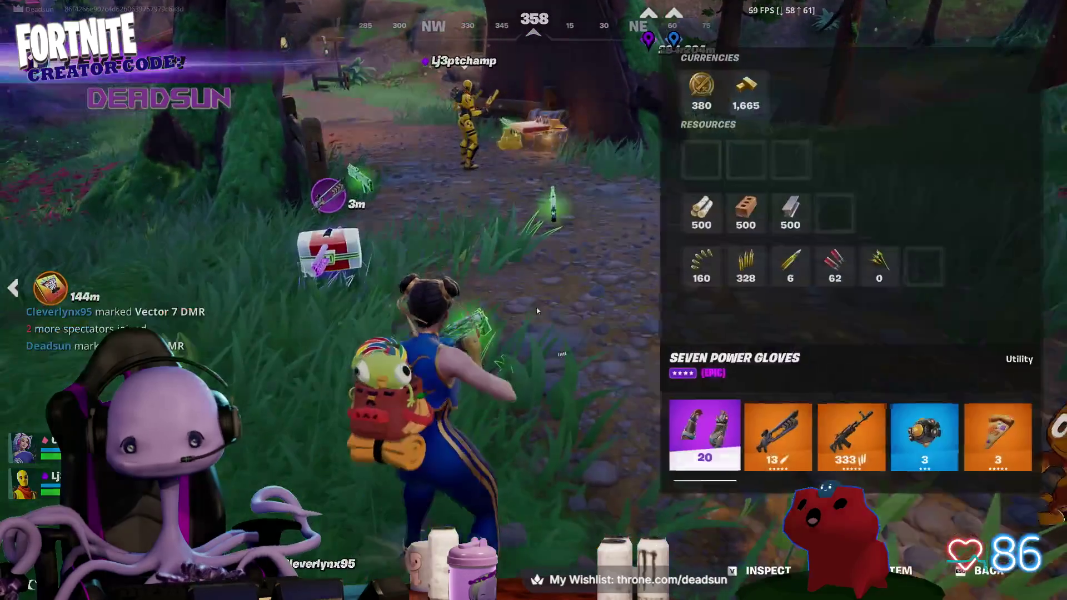
pyautogui.press('Tab')
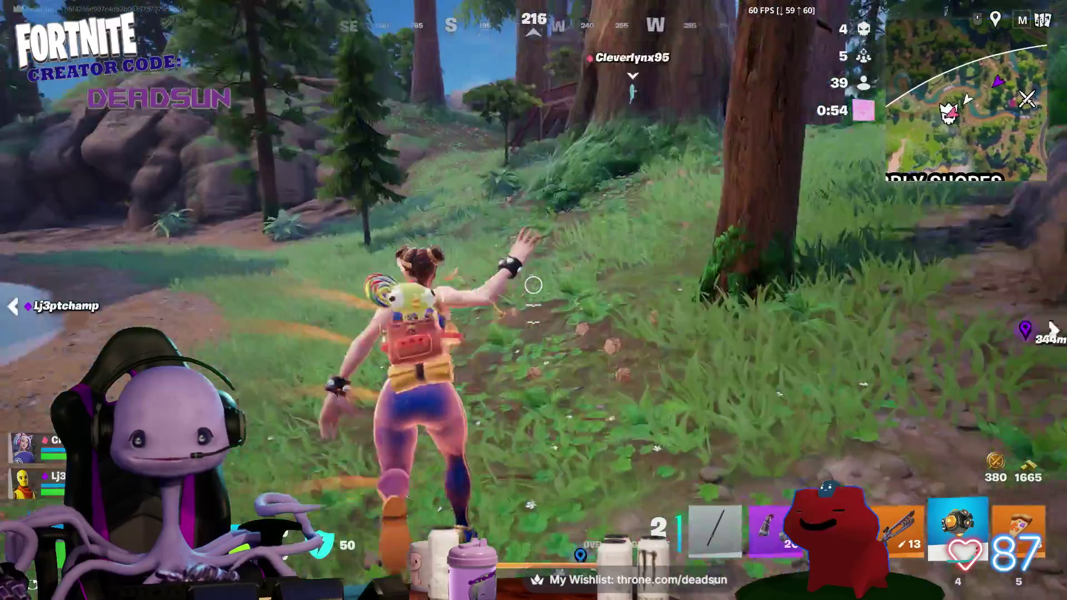
# - Reload, aim over the shoulder and shoot the enemy on the hillside, then reload again
pyautogui.press('r')
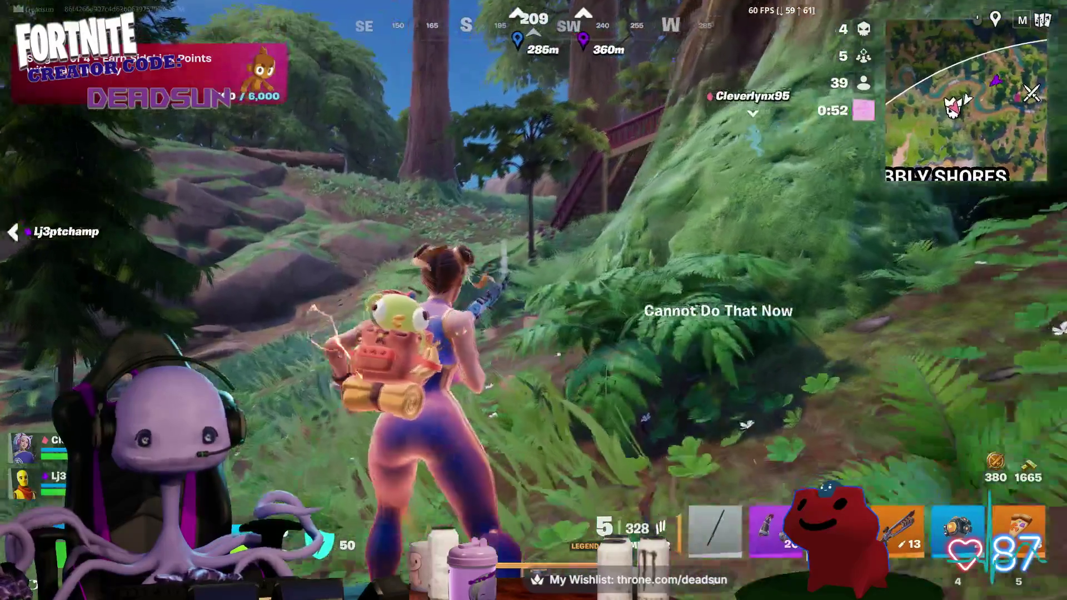
pyautogui.press('r')
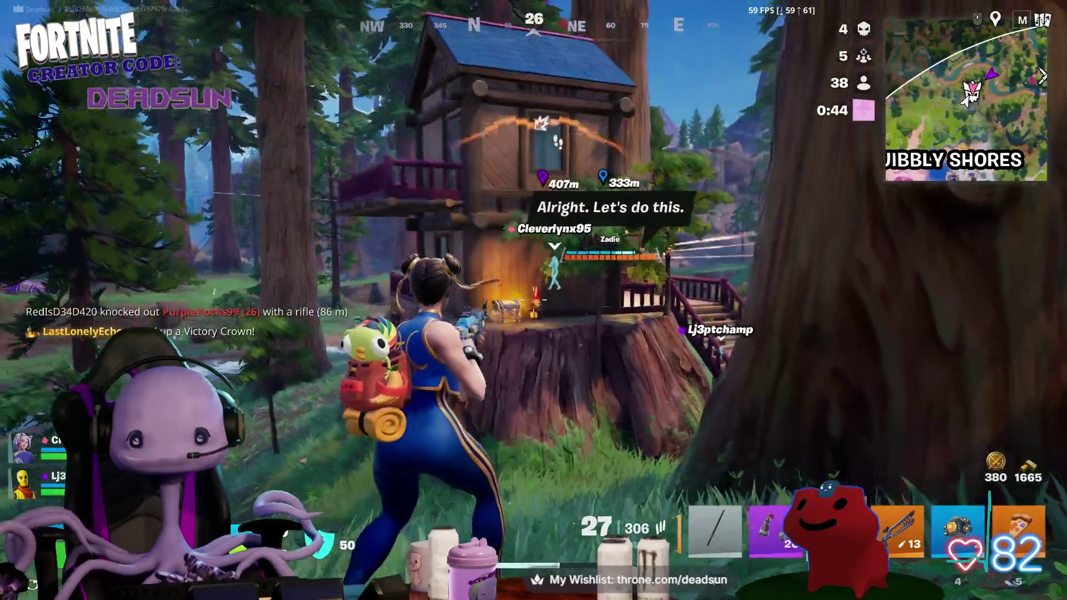
pyautogui.rightClick(534, 301)
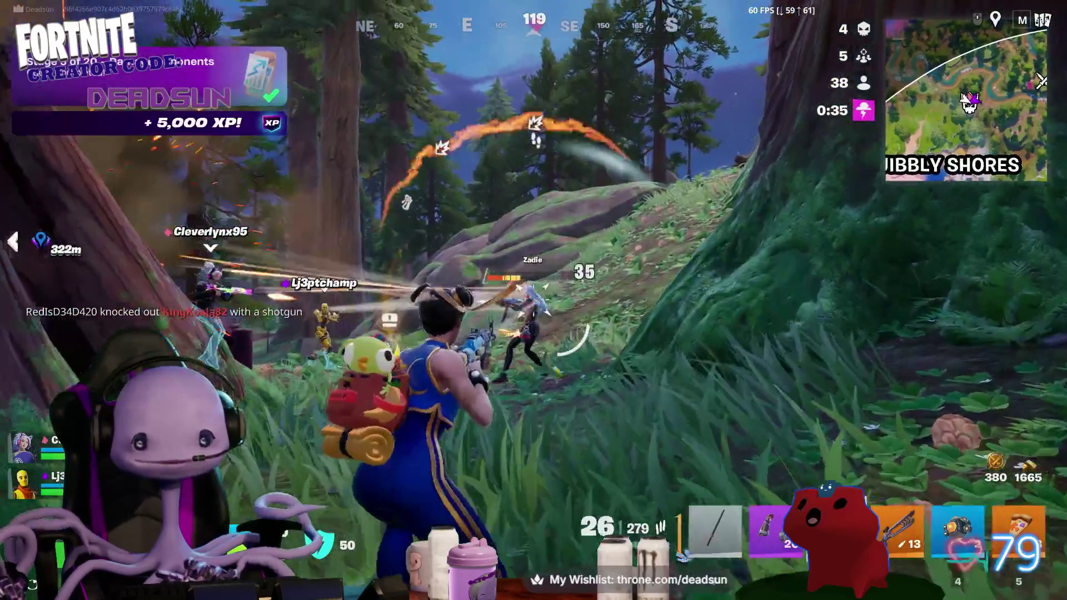
pyautogui.click(534, 300)
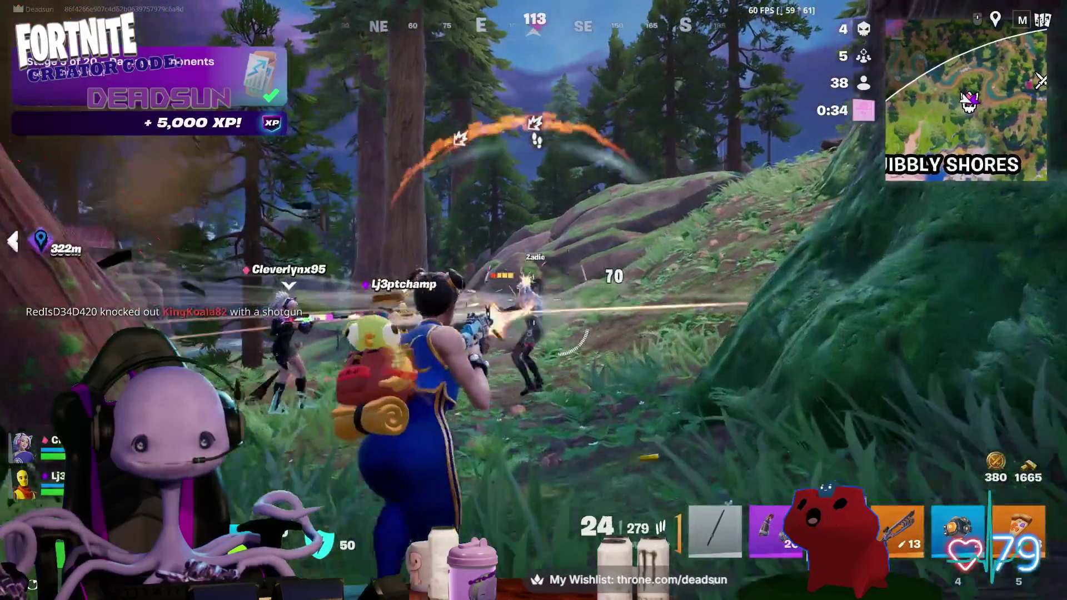
pyautogui.click(534, 301)
pyautogui.press('r')
# - Search the chest by the wall for its gold and run uphill through the grass
pyautogui.press('w')
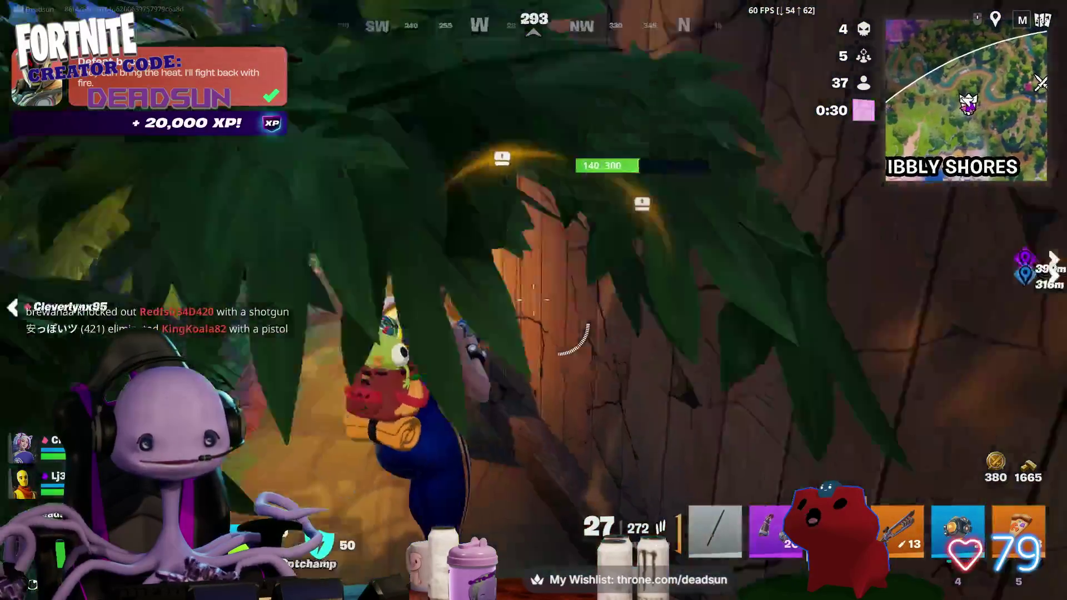
pyautogui.press('e')
pyautogui.press('w')
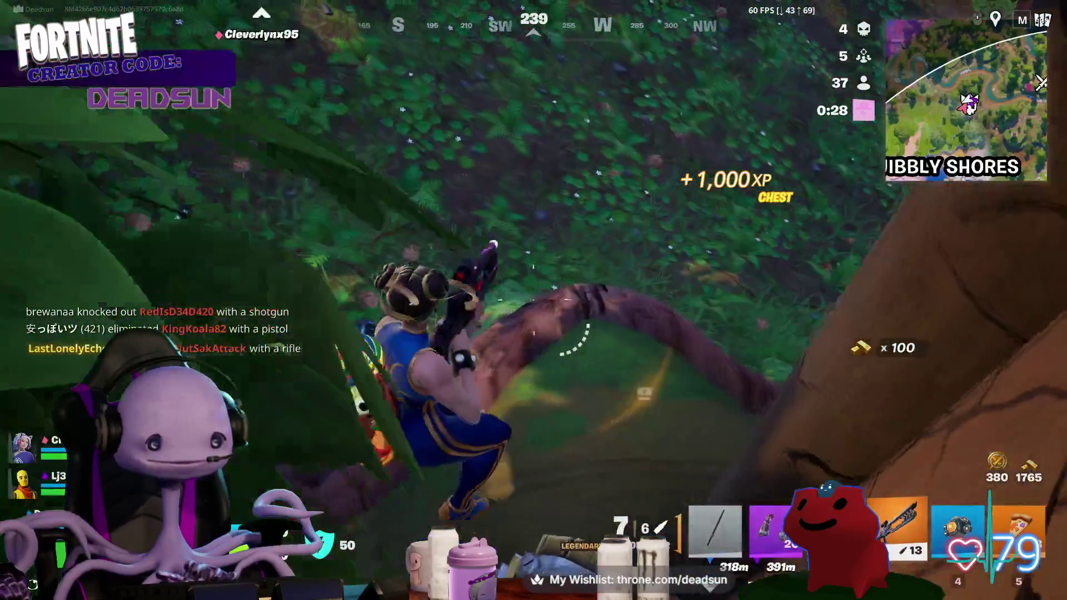
pyautogui.press('w')
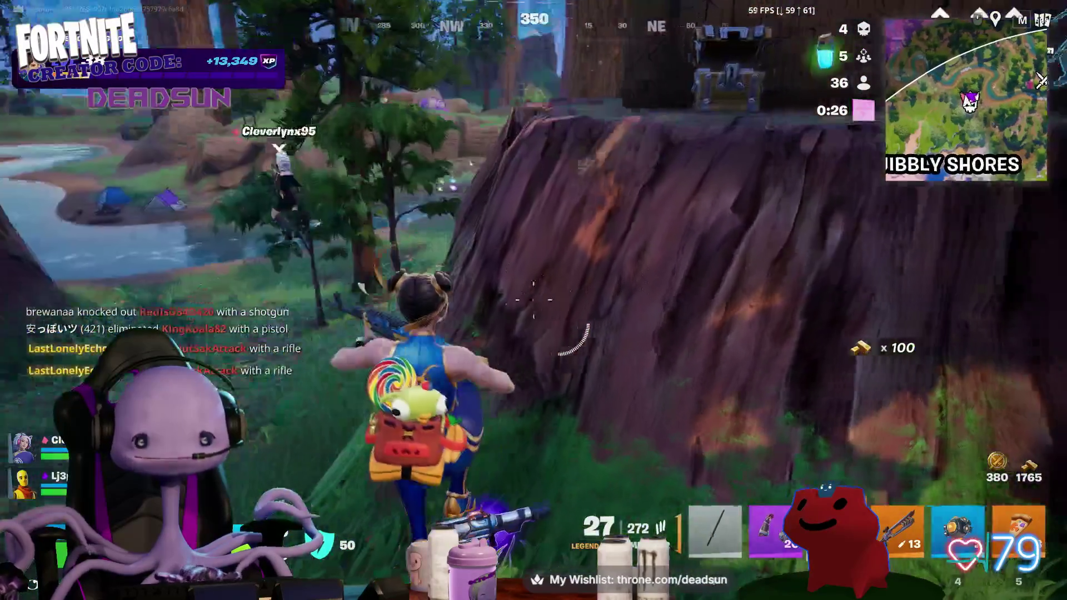
pyautogui.press('w')
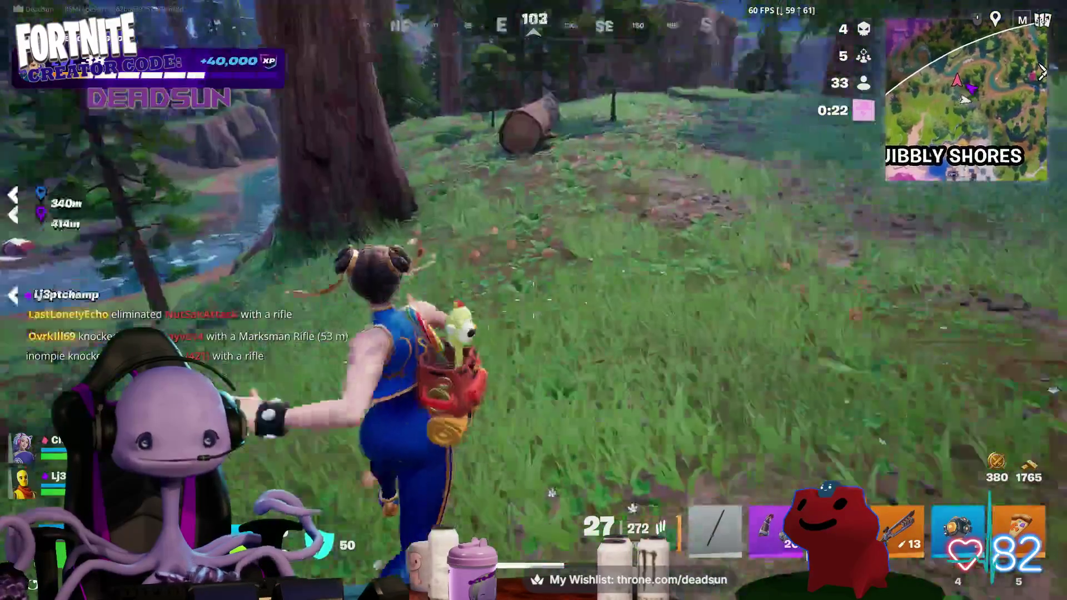
pyautogui.press('w')
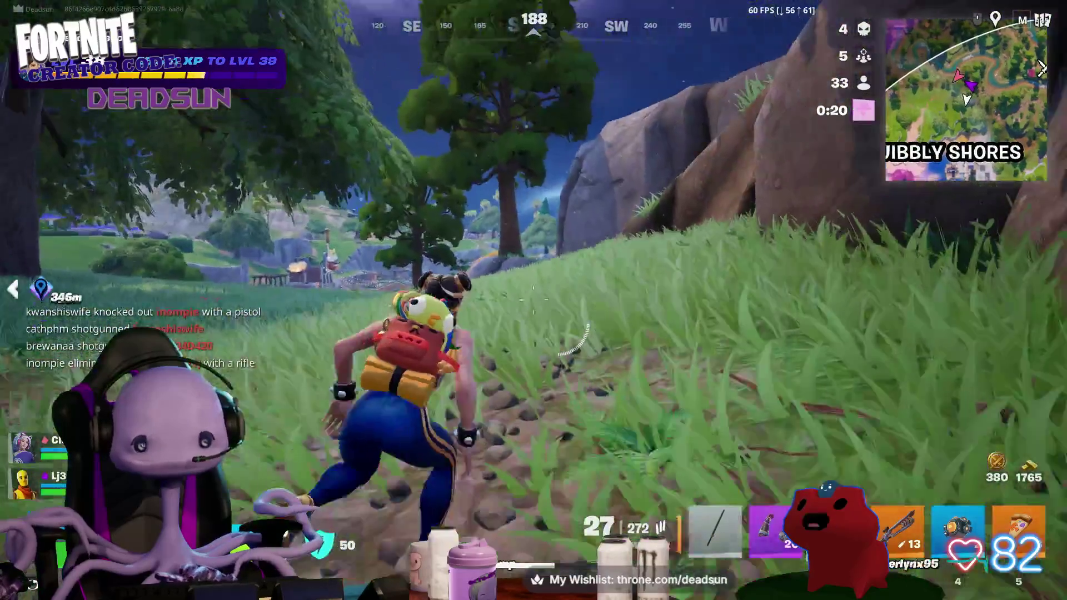
# - Equip the scoped rifle and scan past the trees and orange bush toward Squibbly Shores
pyautogui.press('4')
pyautogui.rightClick(535, 300)
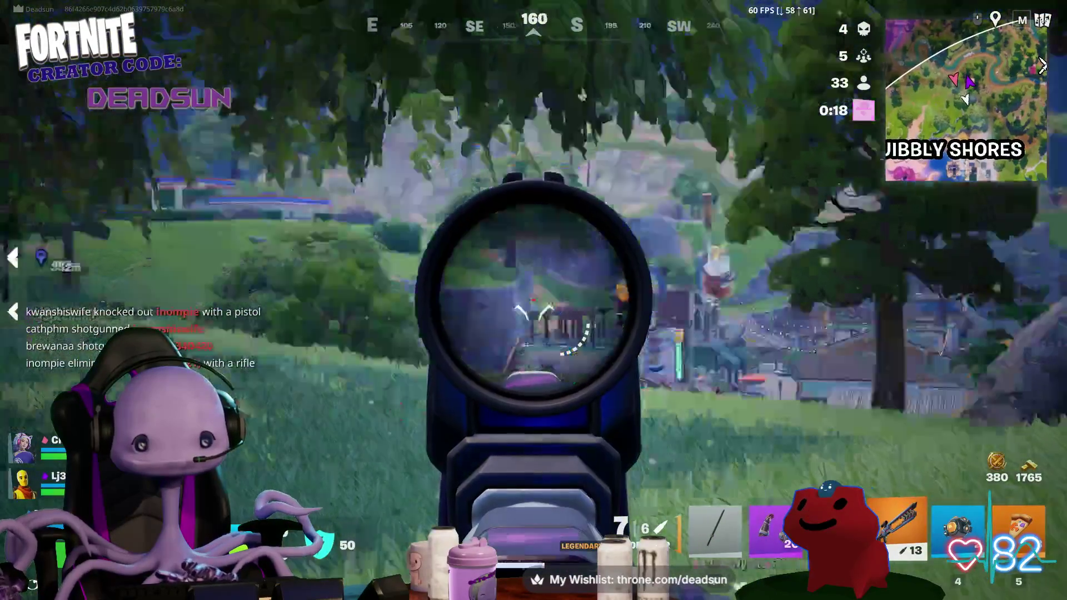
pyautogui.press('w')
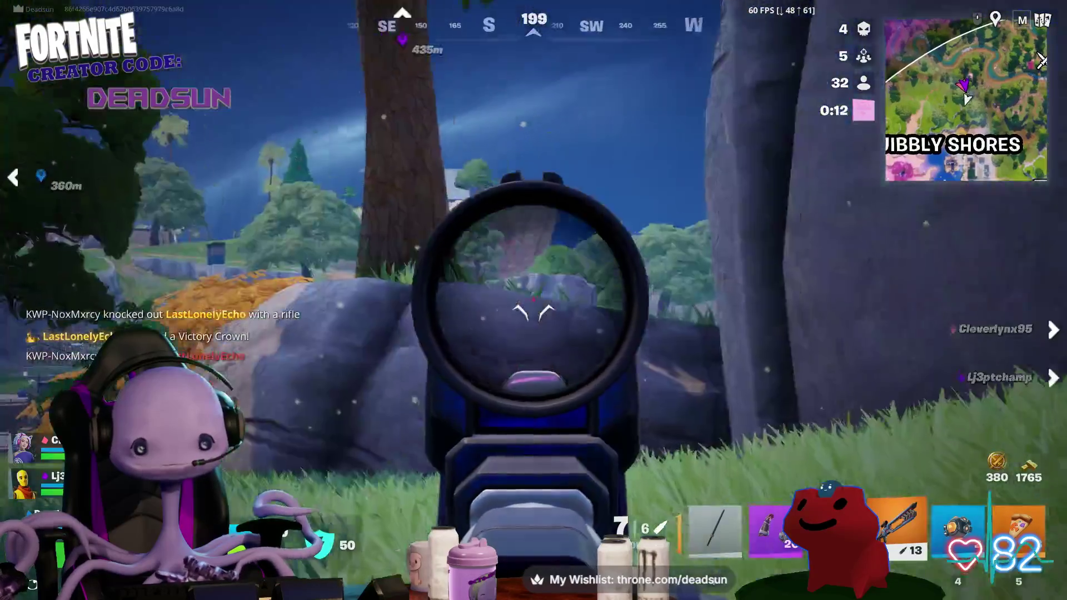
pyautogui.press('w')
pyautogui.press('w')
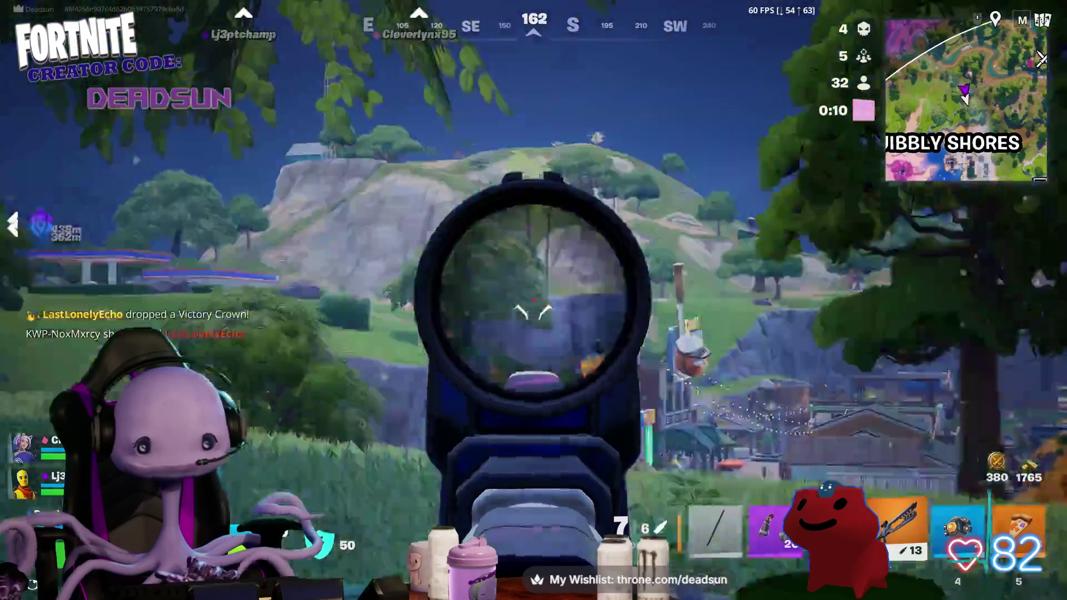
pyautogui.moveTo(535, 300); pyautogui.dragTo(584, 301)
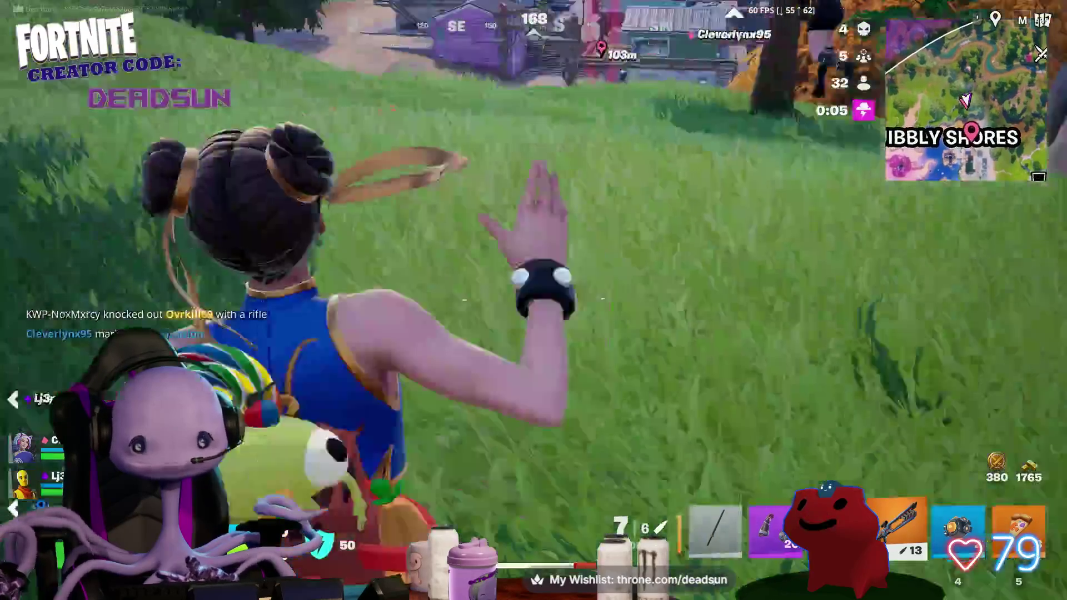
pyautogui.rightClick(534, 301)
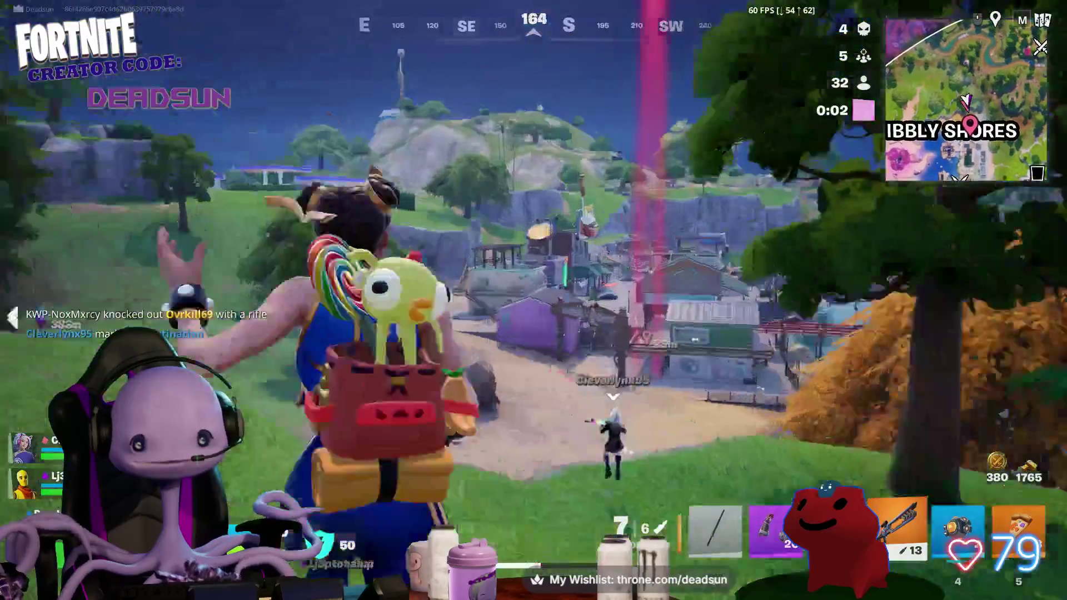
pyautogui.rightClick(534, 301)
pyautogui.rightClick(534, 301)
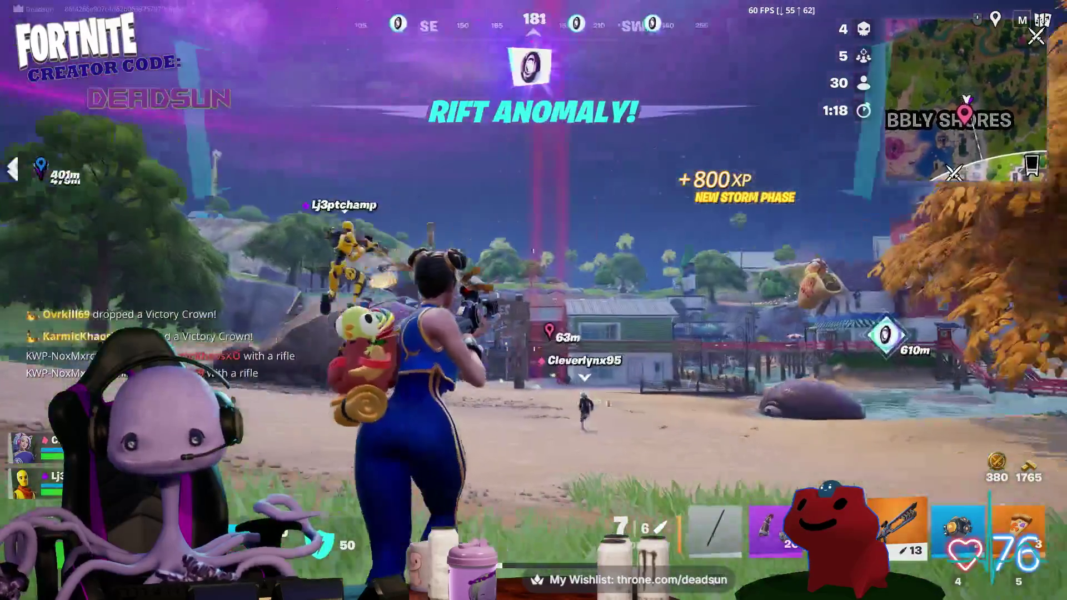
# - Lower the rifle, equip the rare item and use one of it
pyautogui.rightClick(534, 301)
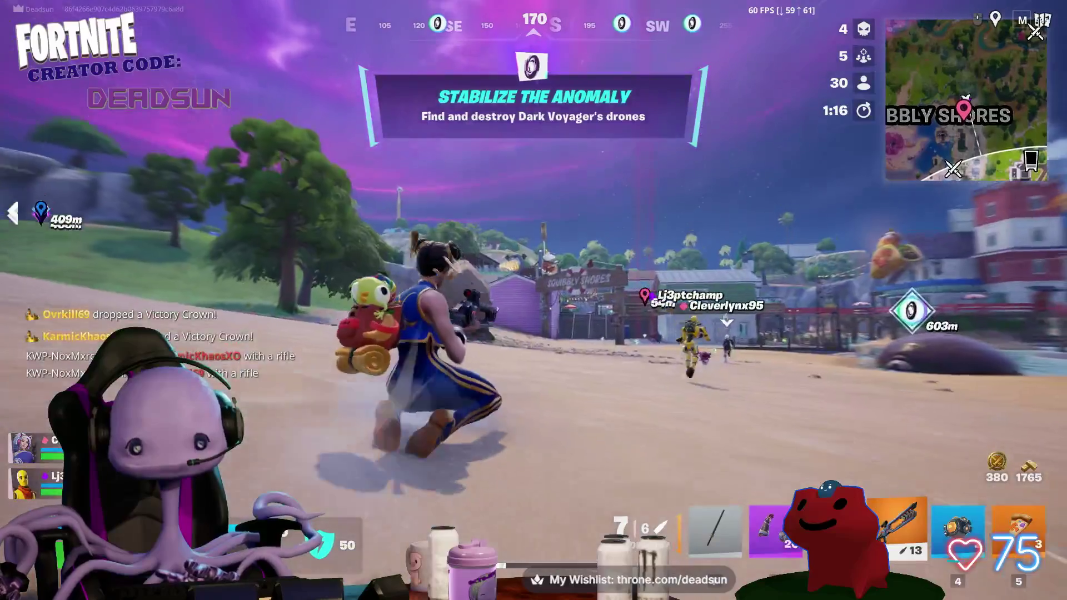
pyautogui.press('3')
pyautogui.click(533, 285)
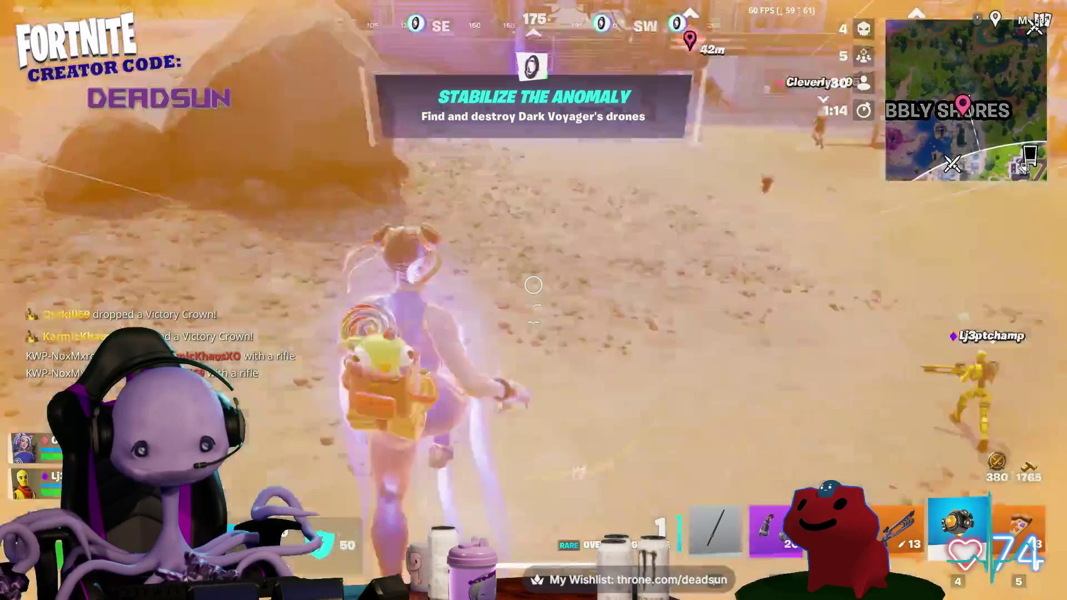
# - Run under the Squibbly Shores arch, up the staircase and through the plaza past the fountain
pyautogui.press('w')
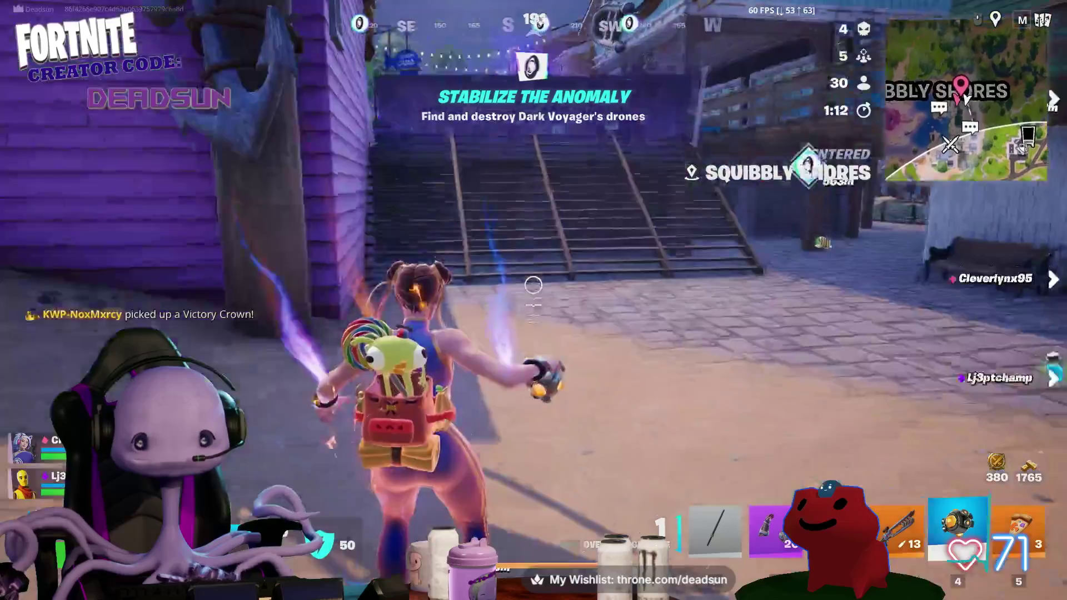
pyautogui.press('w')
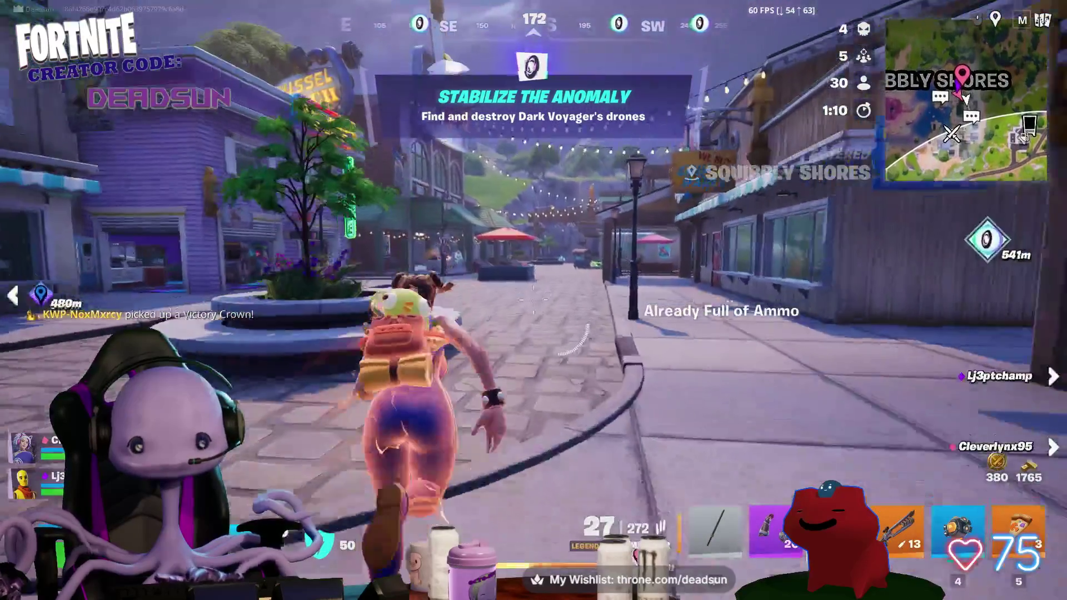
pyautogui.press('w')
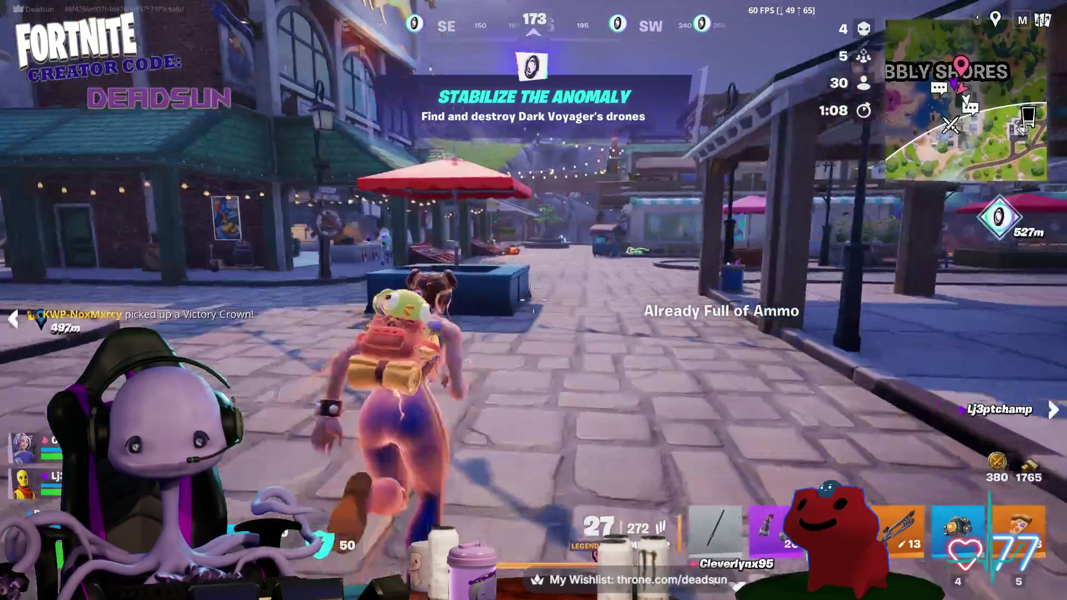
pyautogui.press('w')
pyautogui.press('w')
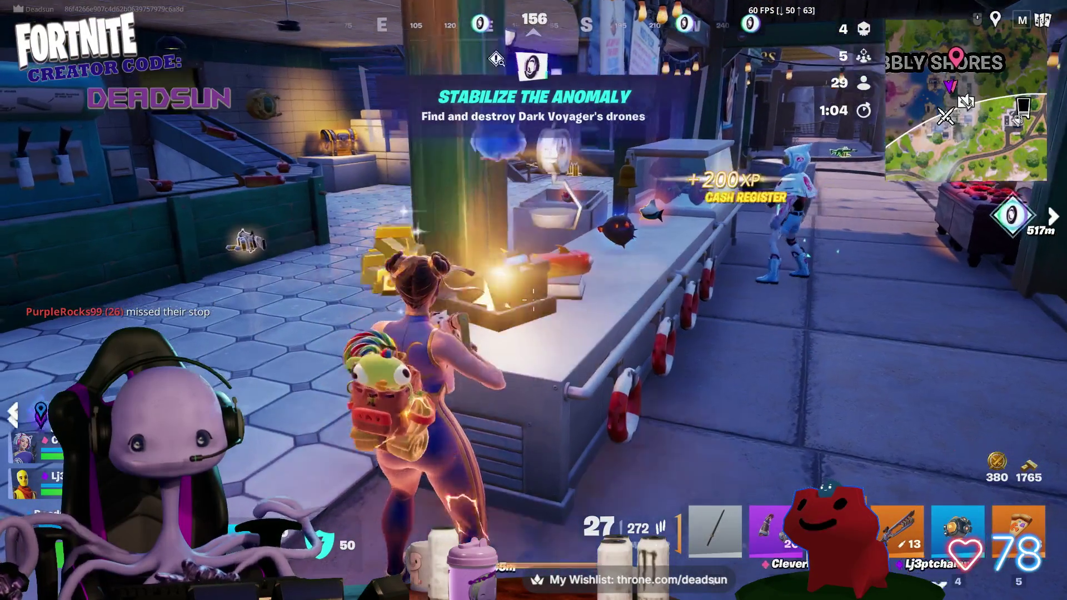
# - Start the collection quest at the register and pick up the gold rifle and Nemesis AR
pyautogui.press('w')
pyautogui.press('e')
pyautogui.press('a')
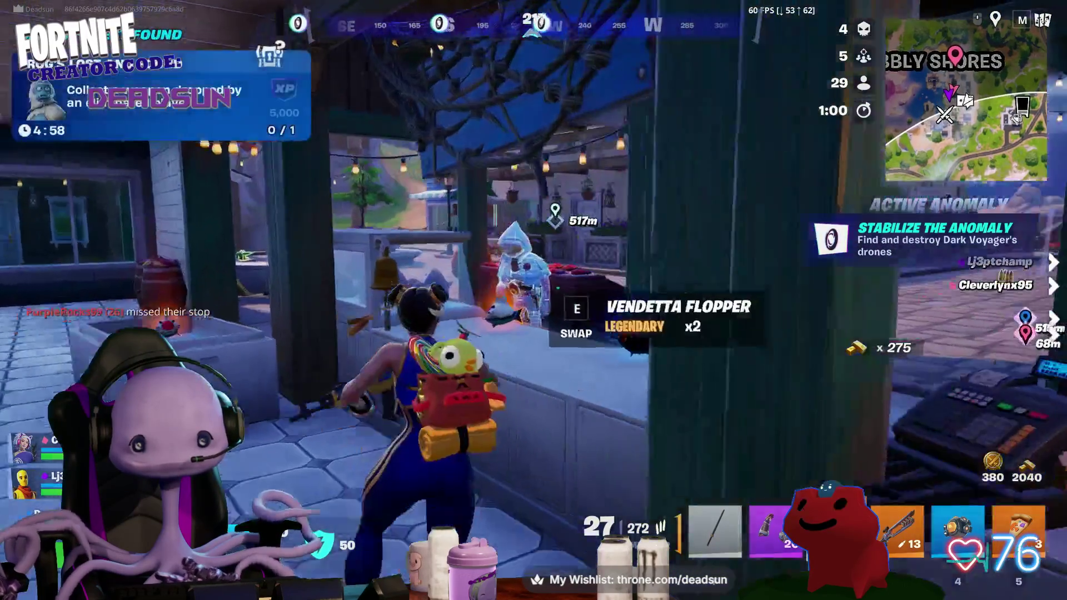
pyautogui.press('e')
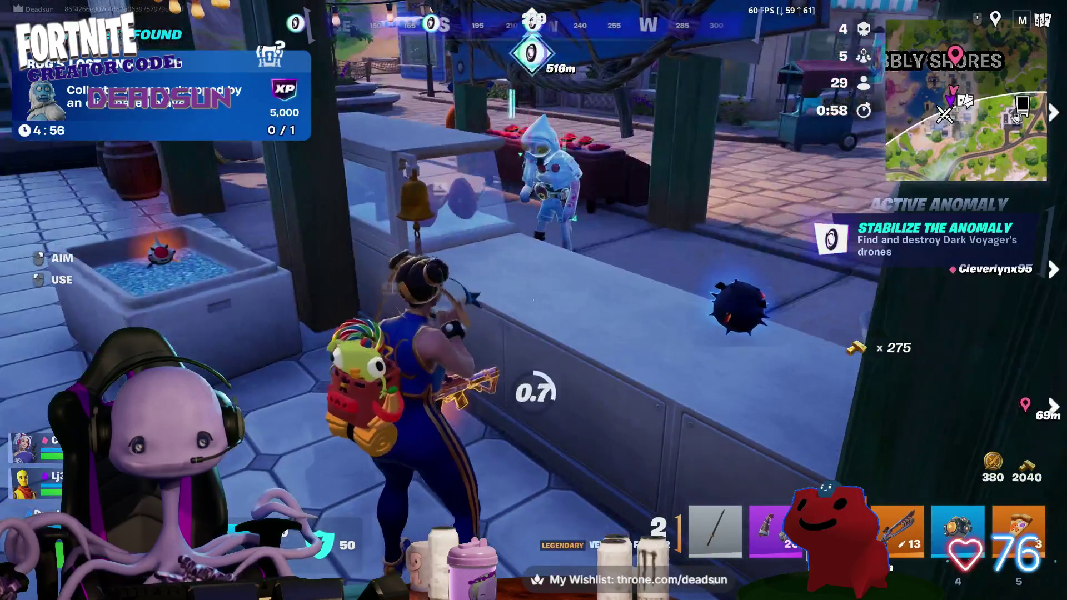
pyautogui.press('e')
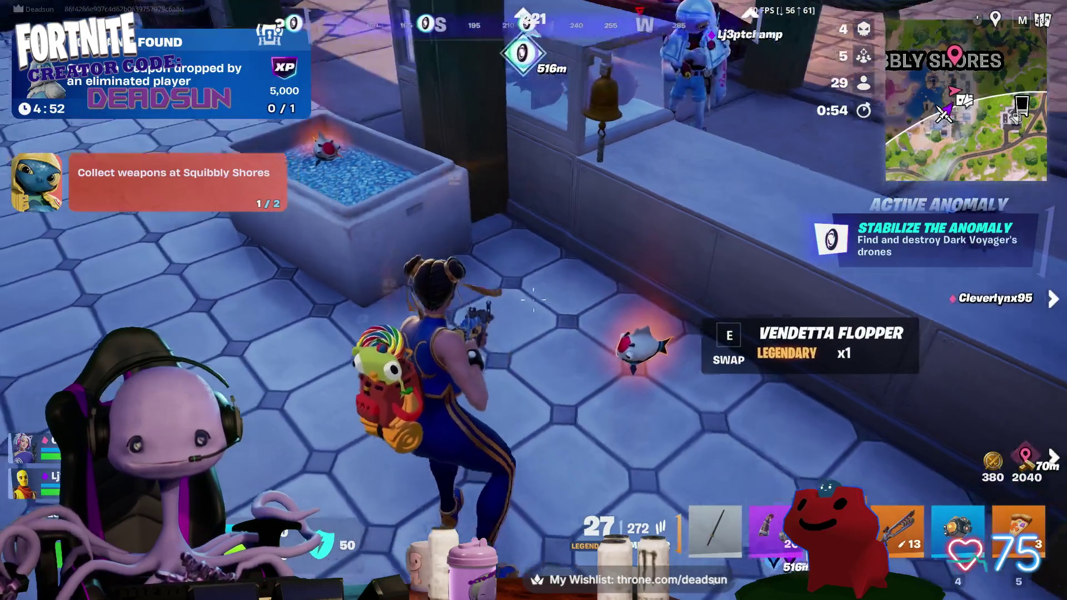
pyautogui.press('w')
pyautogui.press('w')
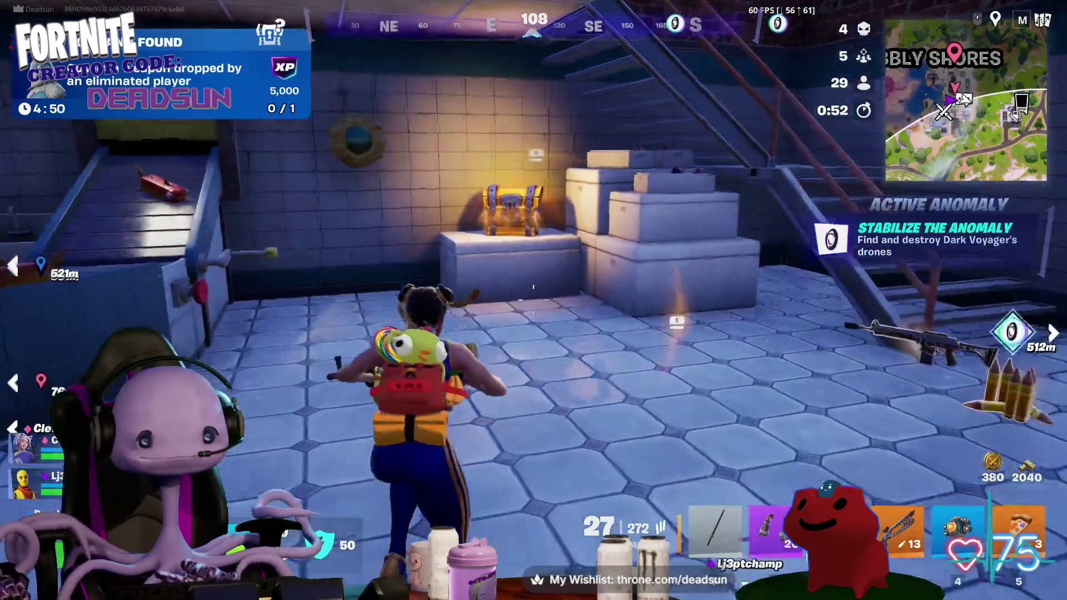
# - Loot the golden chest and floor ammo, then run downstairs through the shop to the dark room's chest
pyautogui.press('e')
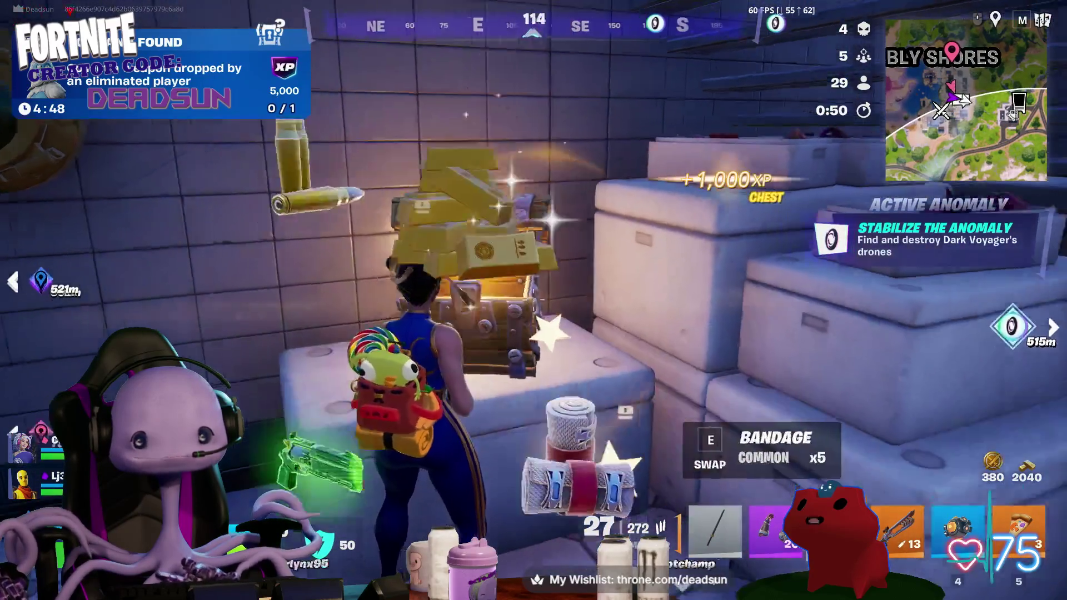
pyautogui.press('w')
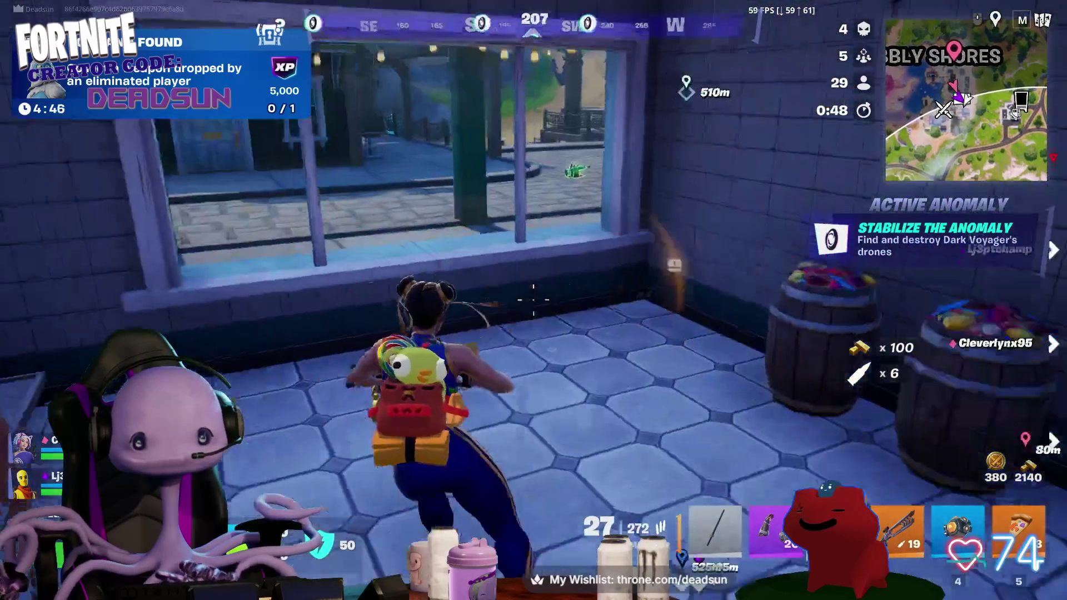
pyautogui.press('w')
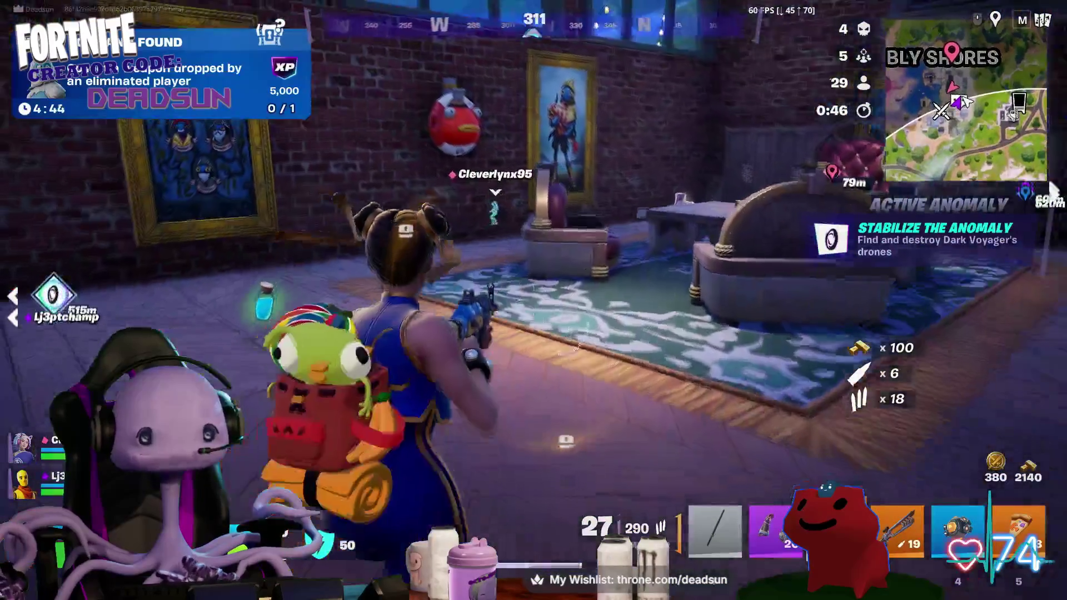
pyautogui.press('w')
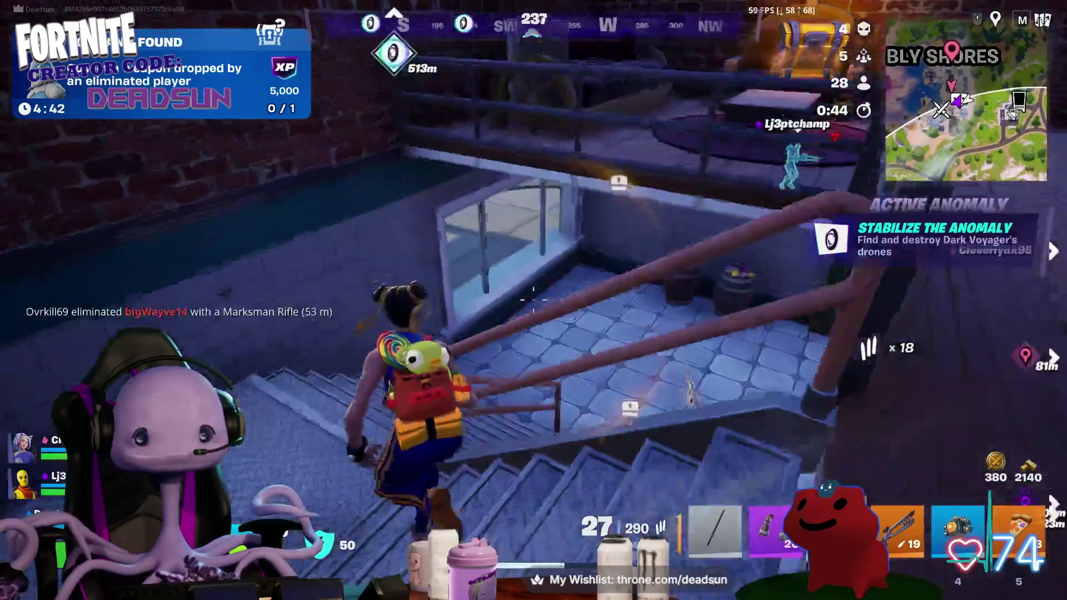
pyautogui.press('w')
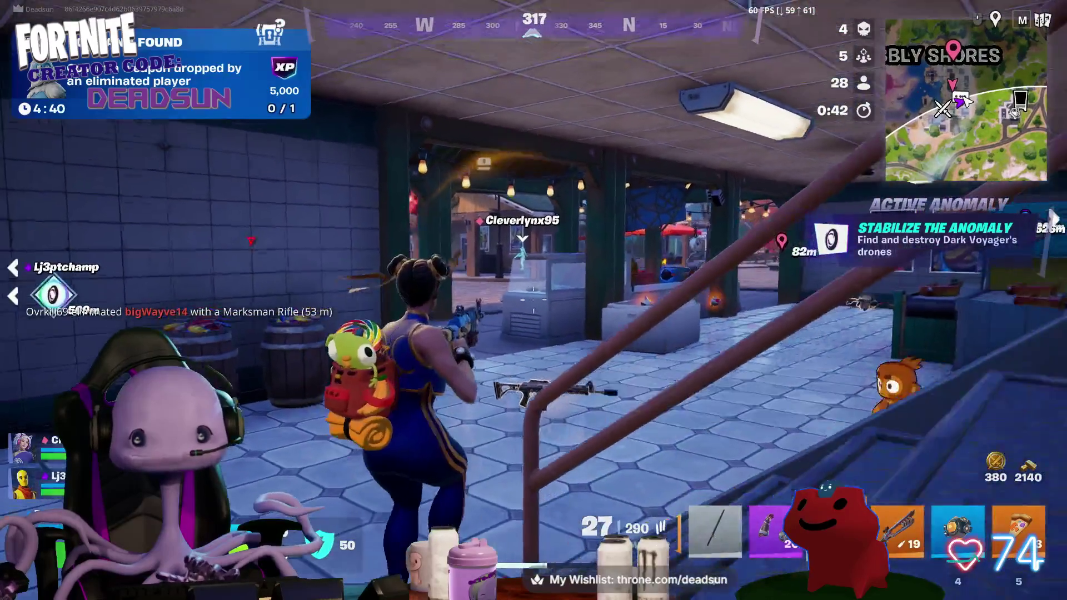
pyautogui.press('w')
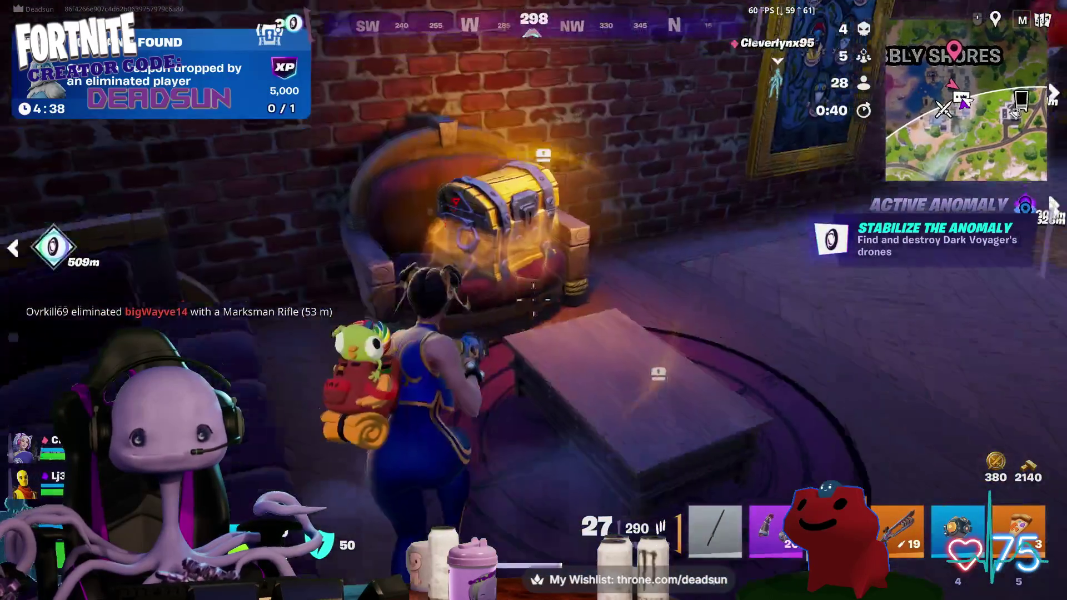
pyautogui.press('w')
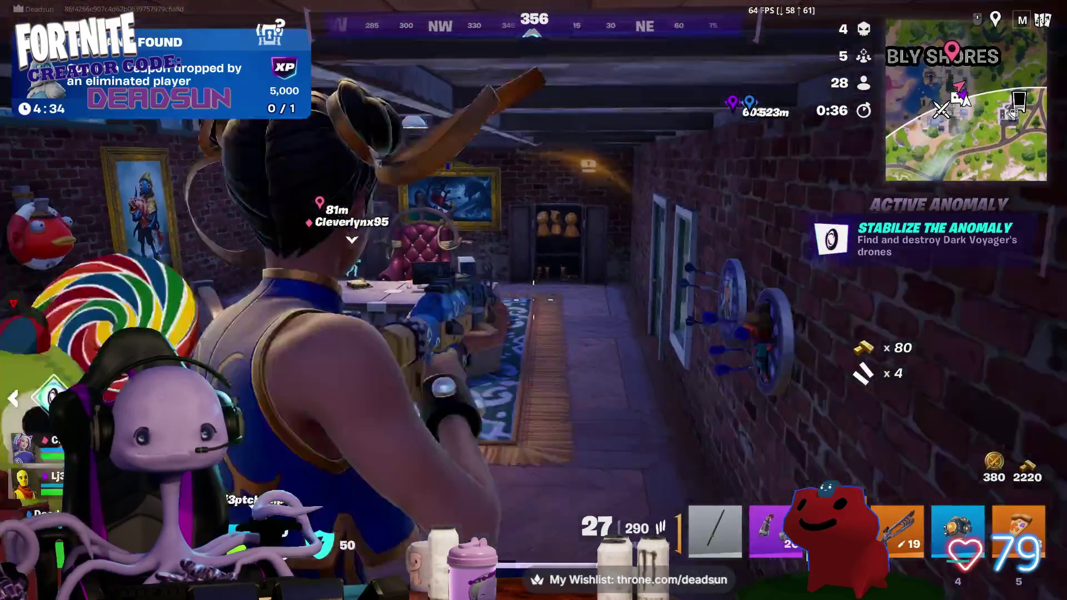
# - Run up through the shop and out onto the rooftop, collecting the ammo along the wall
pyautogui.press('w')
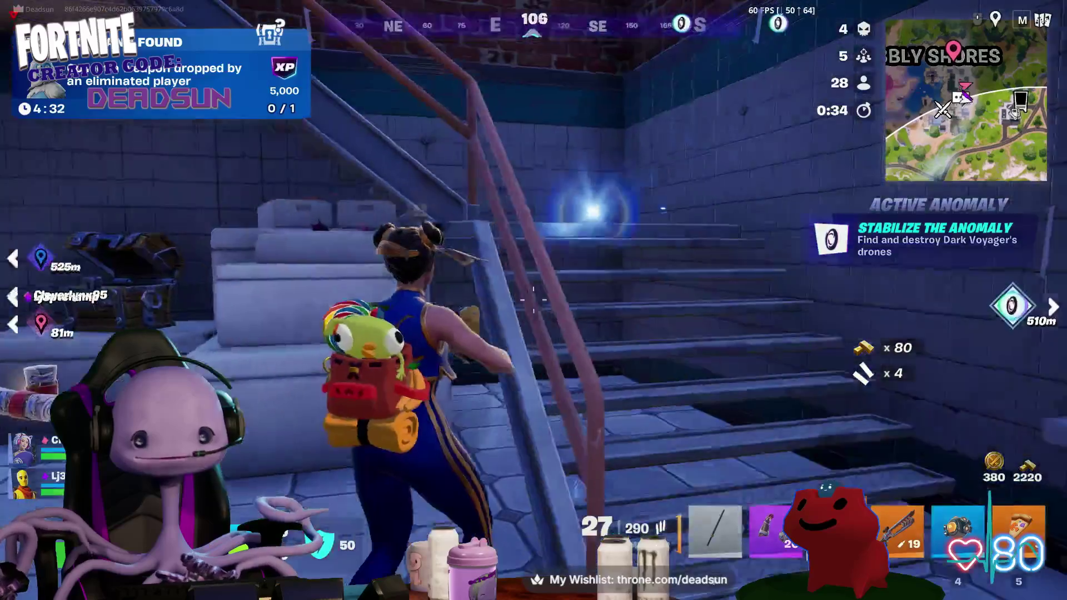
pyautogui.press('w')
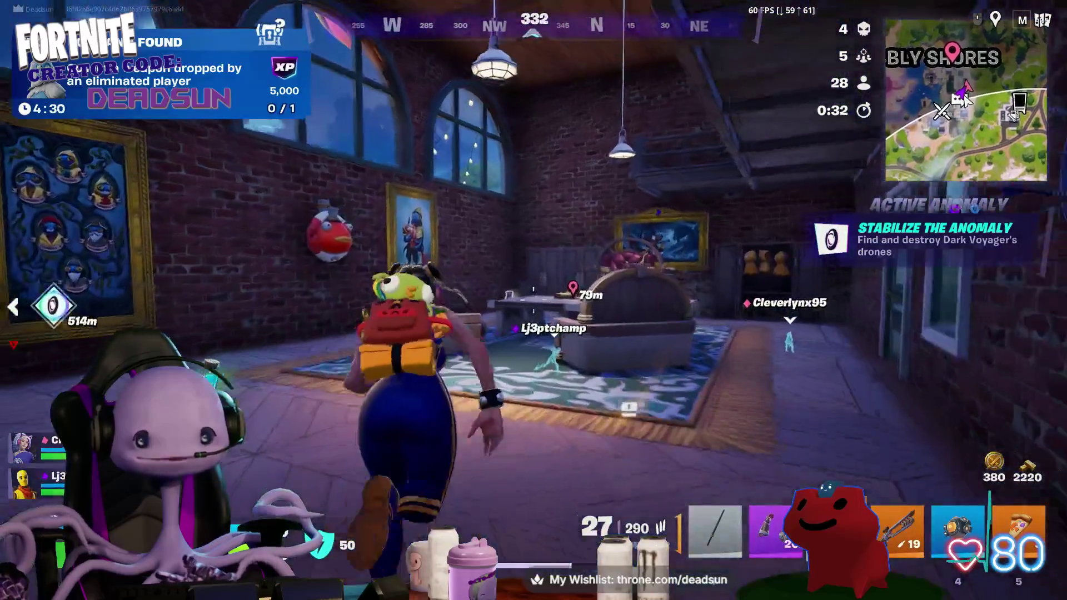
pyautogui.press('w')
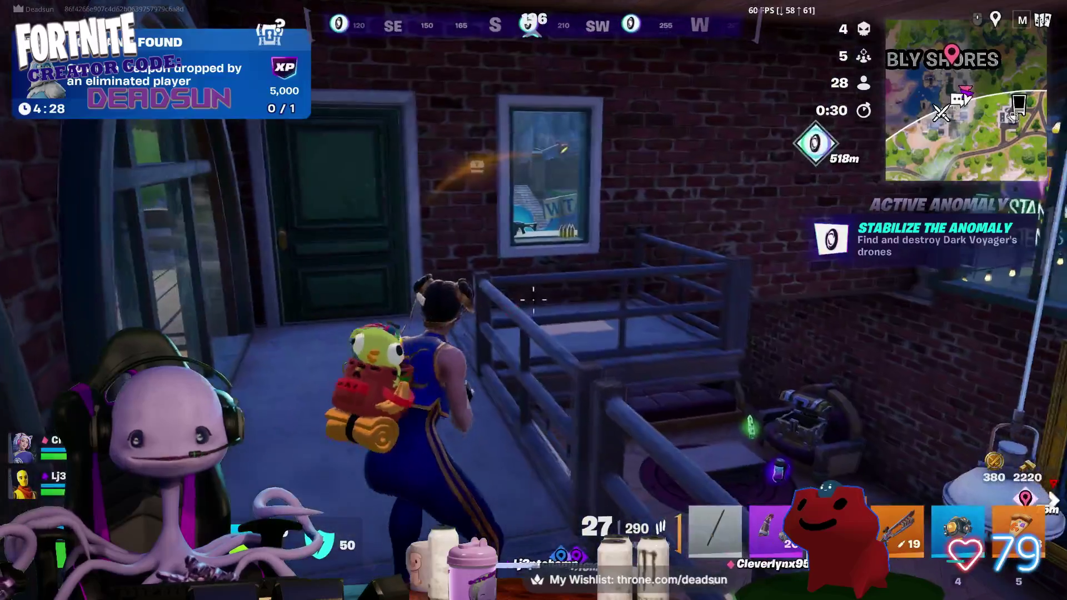
pyautogui.press('w')
pyautogui.press('e')
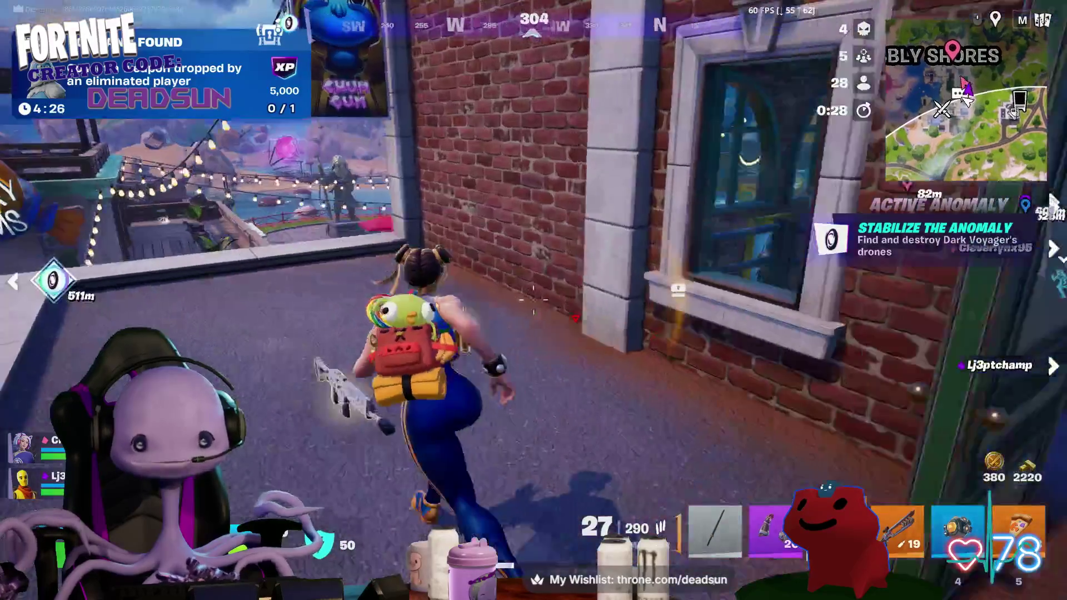
pyautogui.press('w')
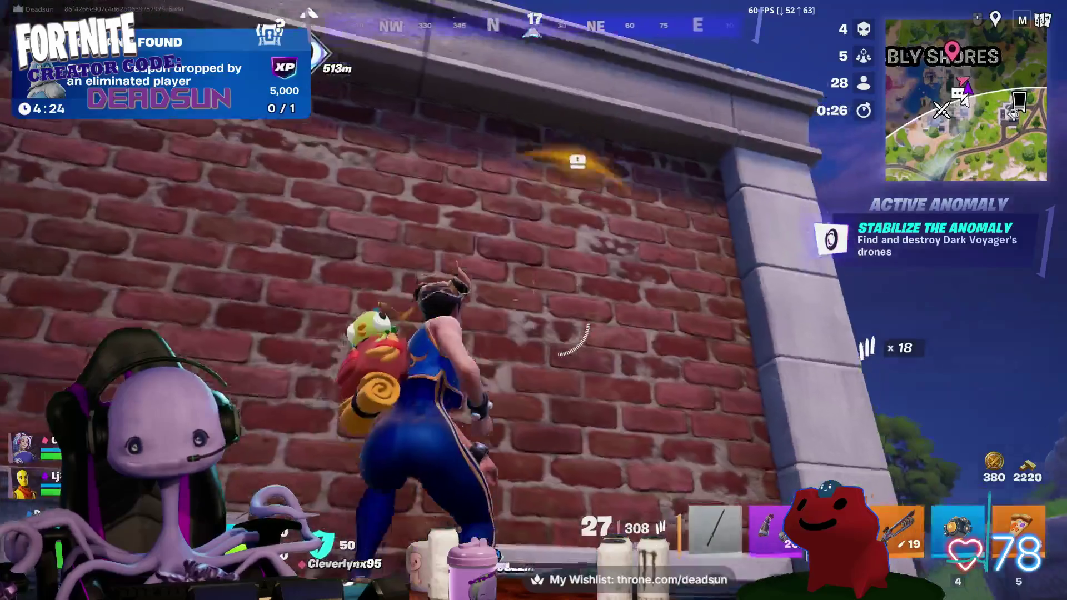
pyautogui.press('e')
pyautogui.press('w')
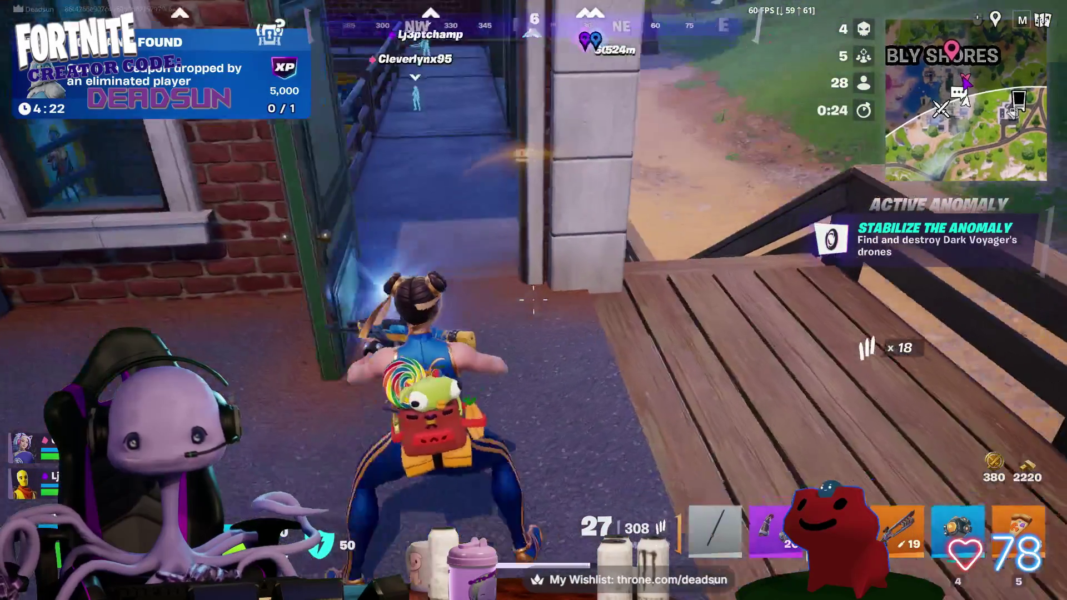
# - Drop to the street beside the brick building and mantle up onto the brick wall ledge
pyautogui.press('w')
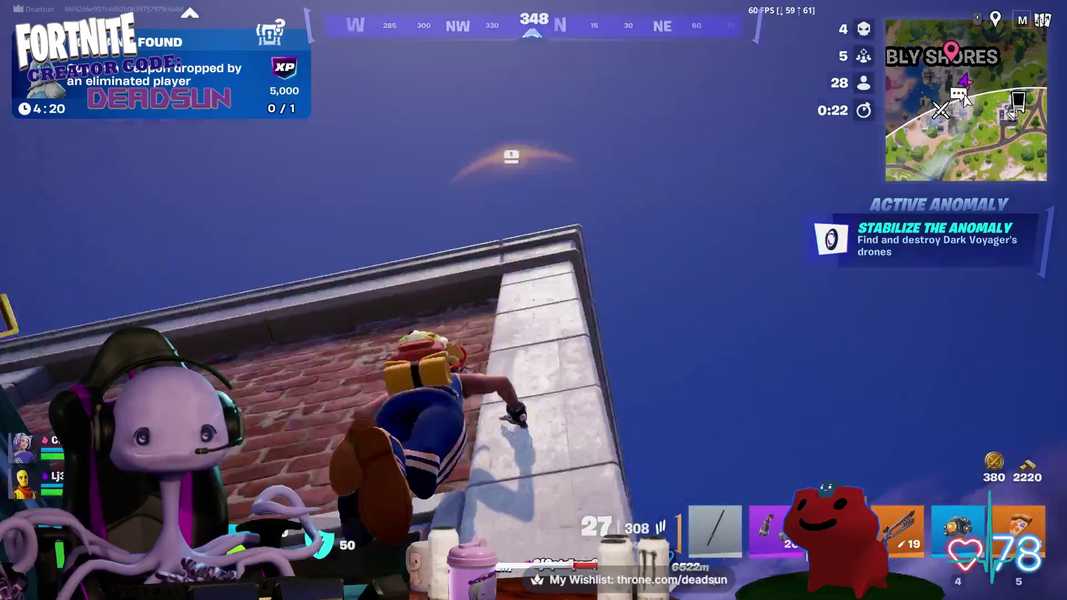
pyautogui.press('w')
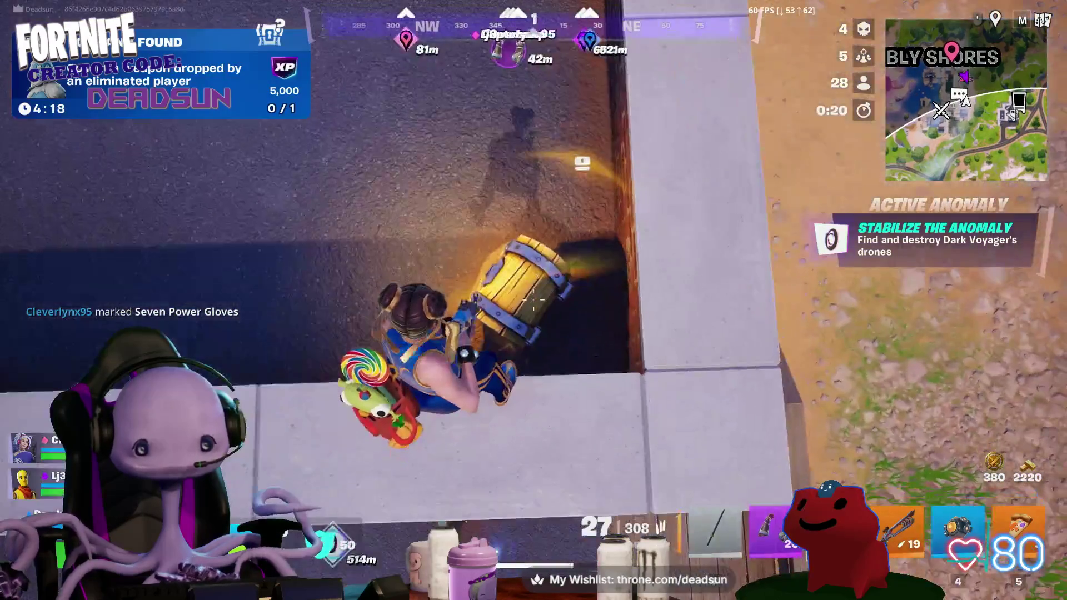
pyautogui.press('e')
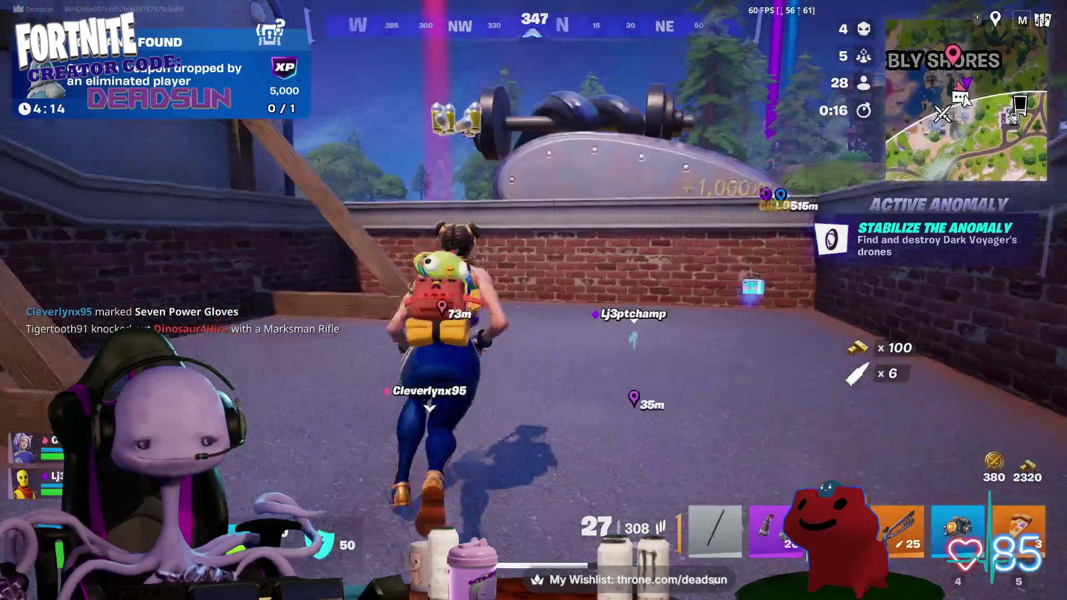
pyautogui.press('w')
pyautogui.press('space')
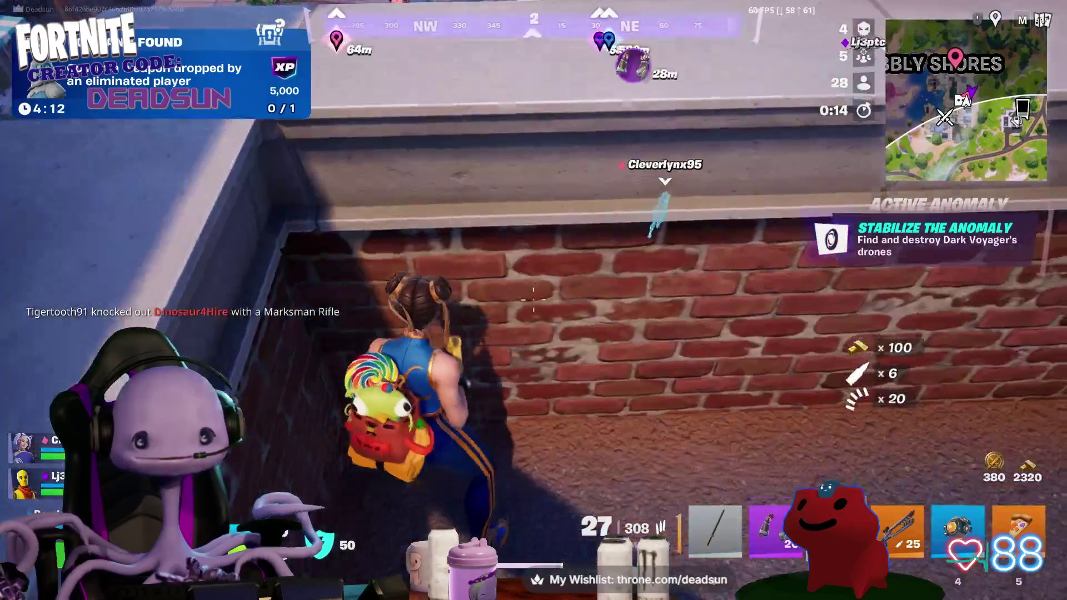
pyautogui.press('space')
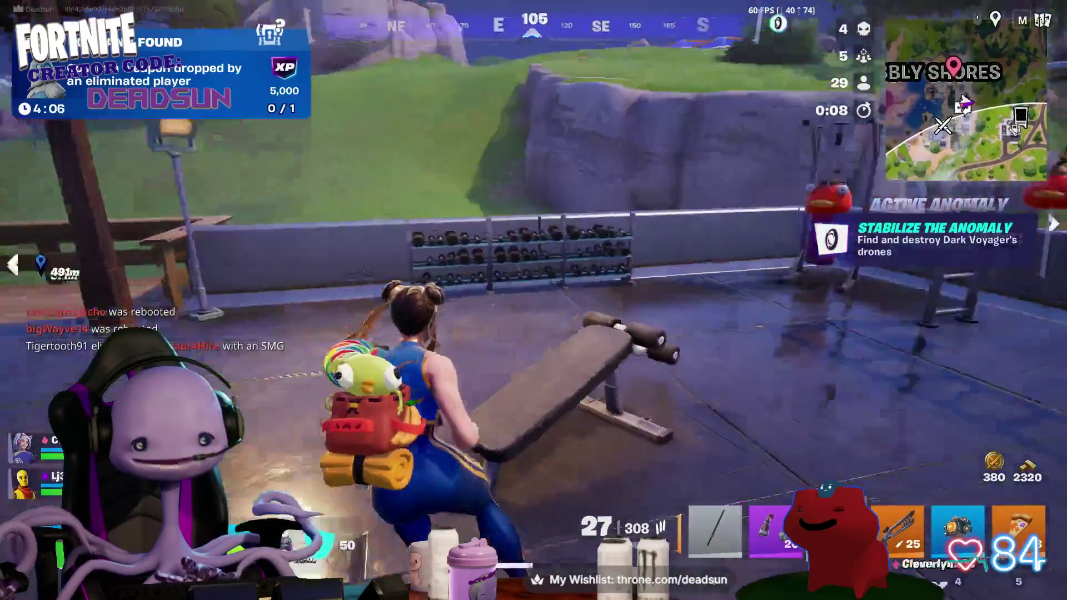
# - Drop off the ledge into the plaza, check the full island map and close it
pyautogui.press('w')
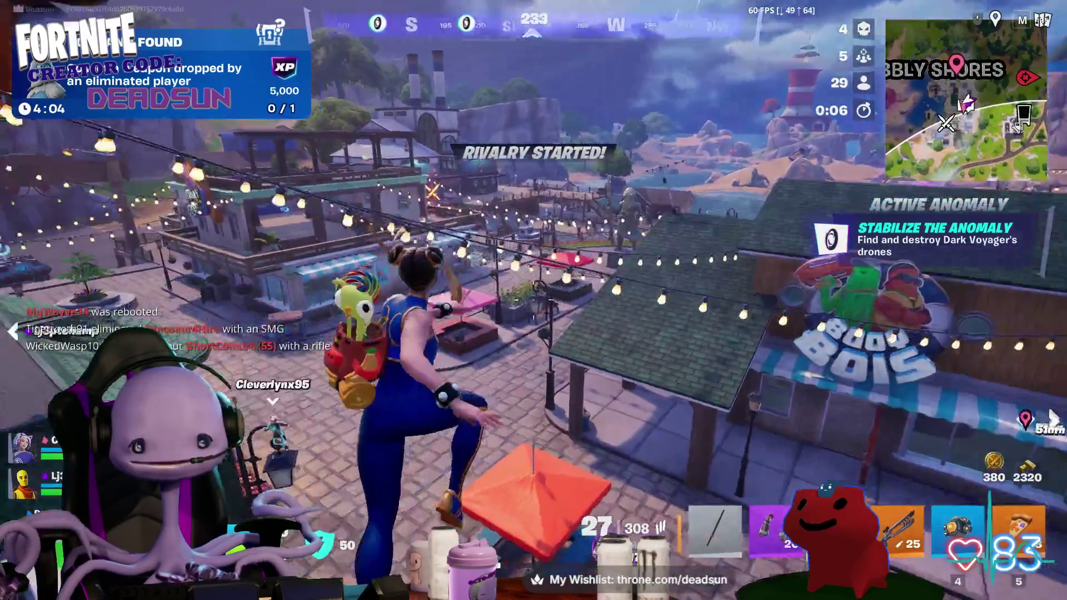
pyautogui.press('m')
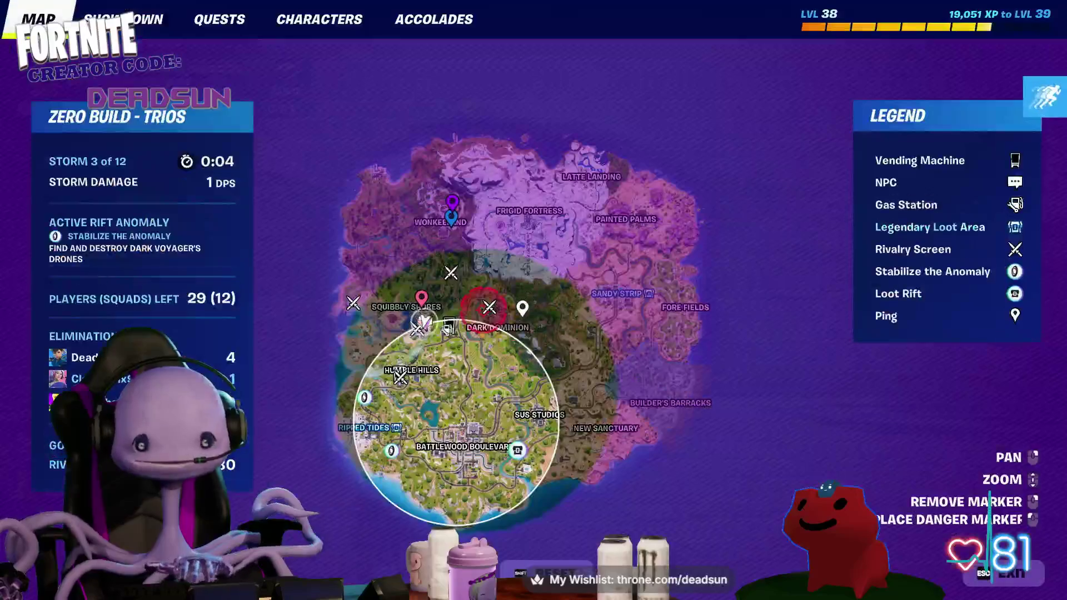
pyautogui.press('m')
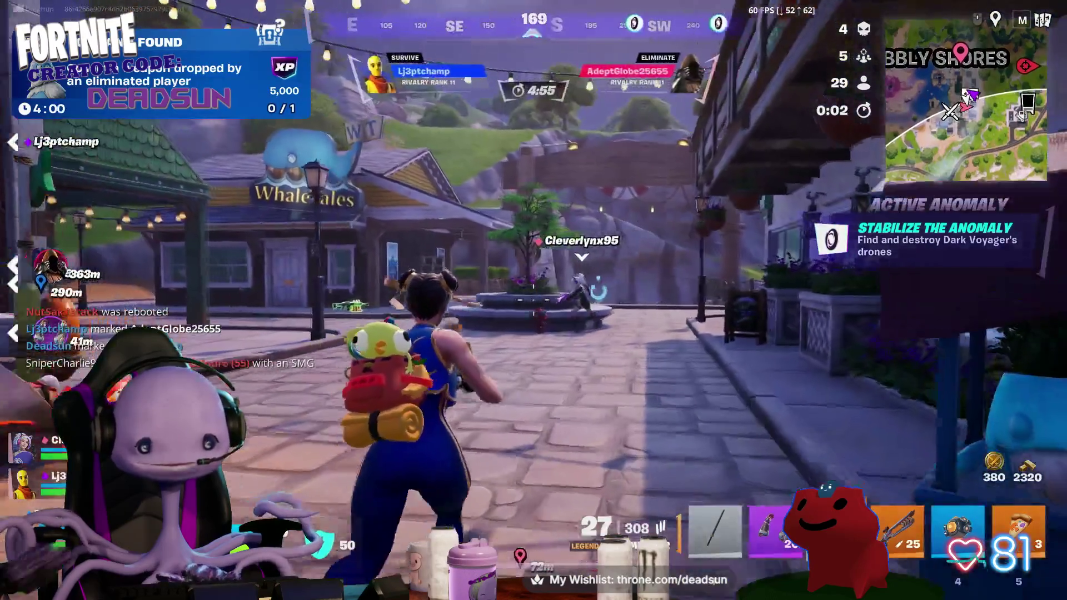
# - Slide past the WhaleTales building and run uphill along the dirt path into tall grass
pyautogui.press('w')
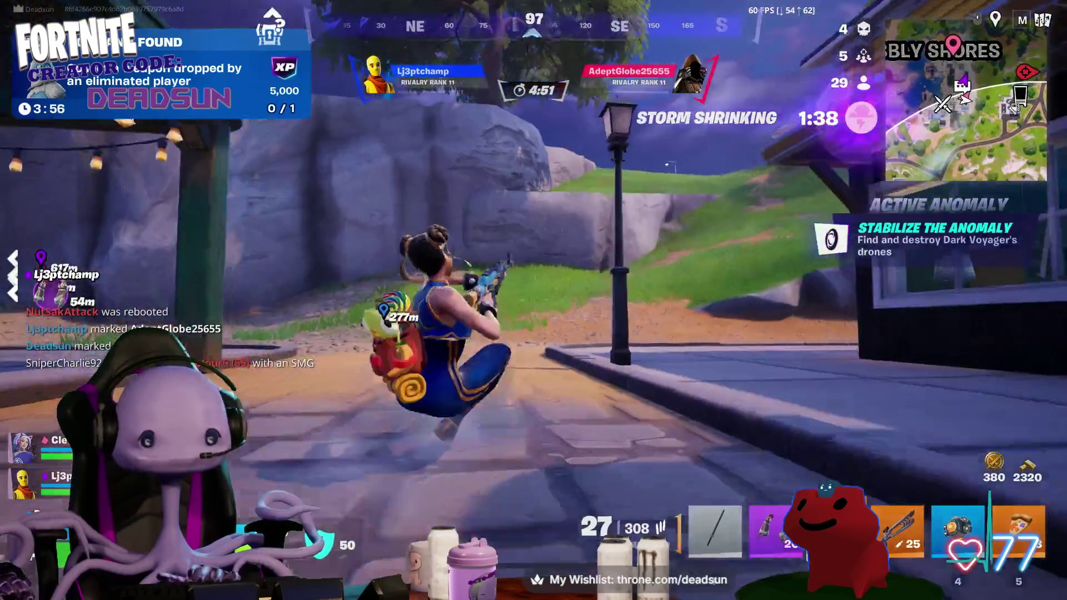
pyautogui.press('ctrl')
pyautogui.press('w')
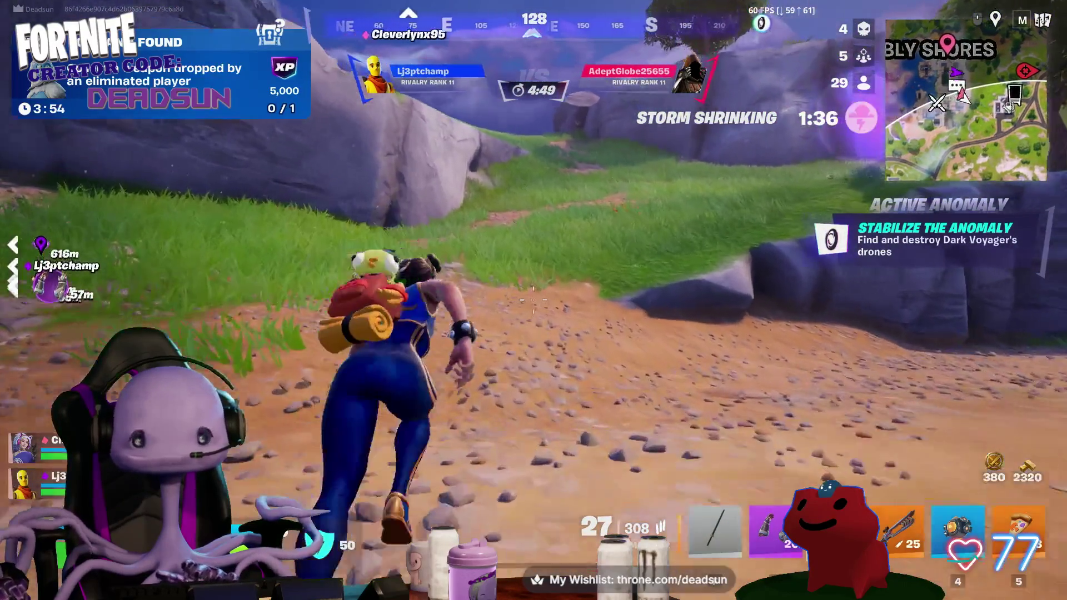
pyautogui.press('w')
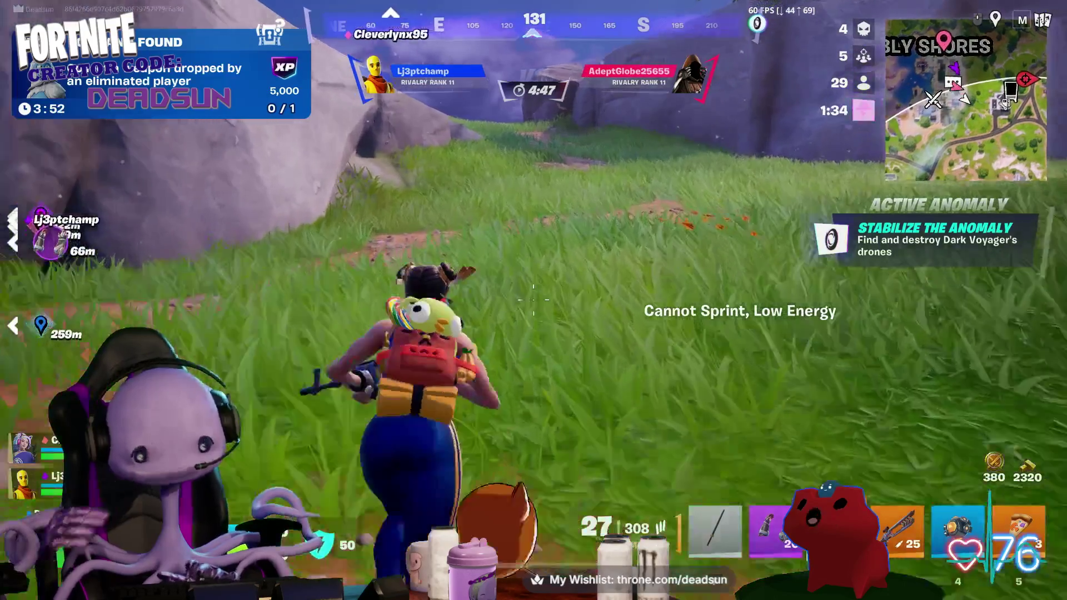
pyautogui.press('w')
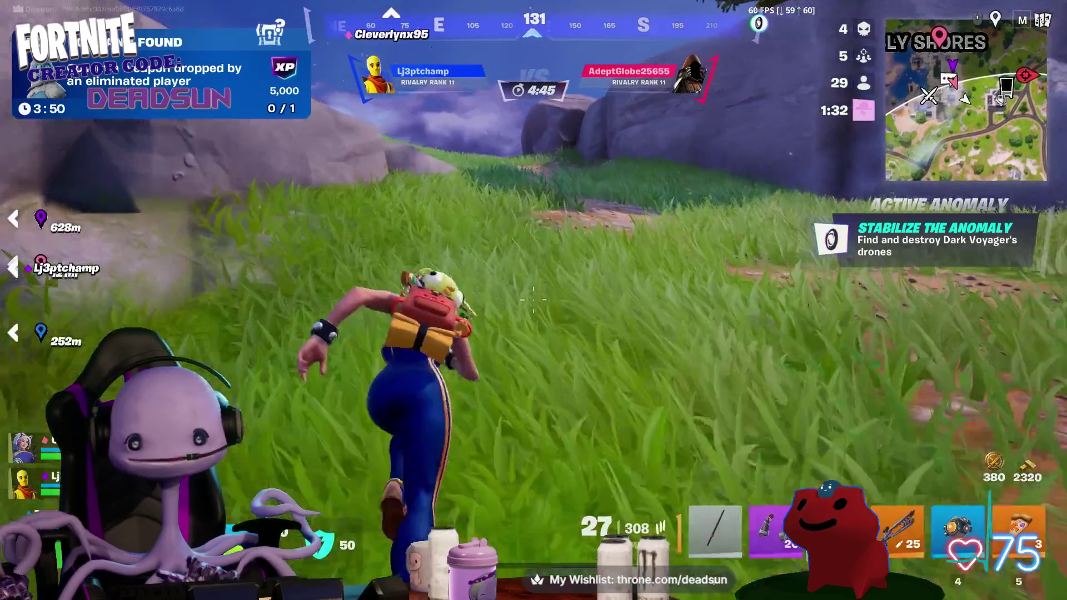
pyautogui.press('w')
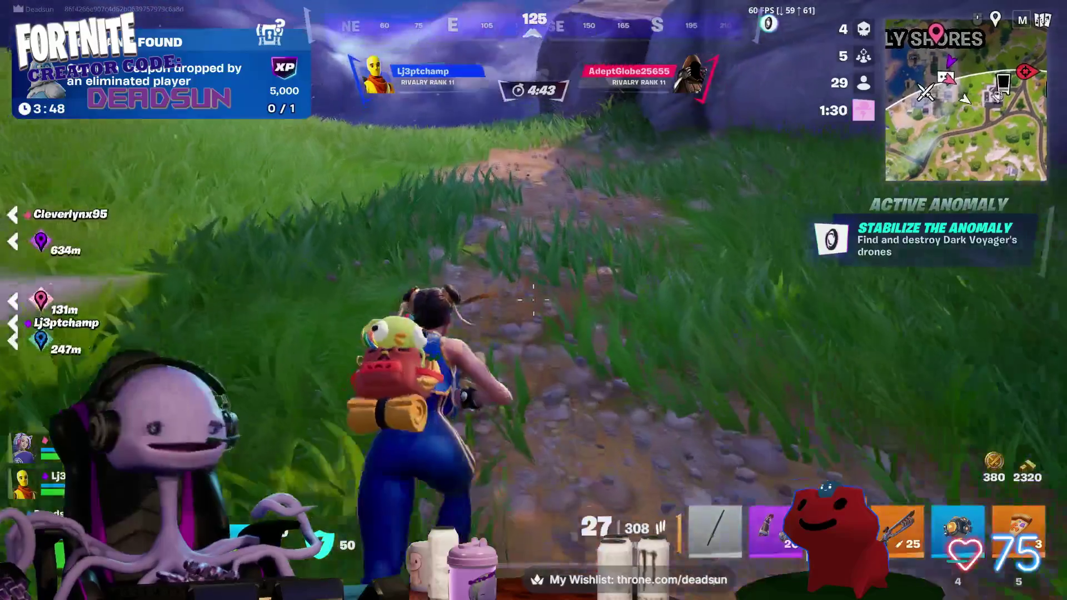
pyautogui.press('w')
pyautogui.press('w')
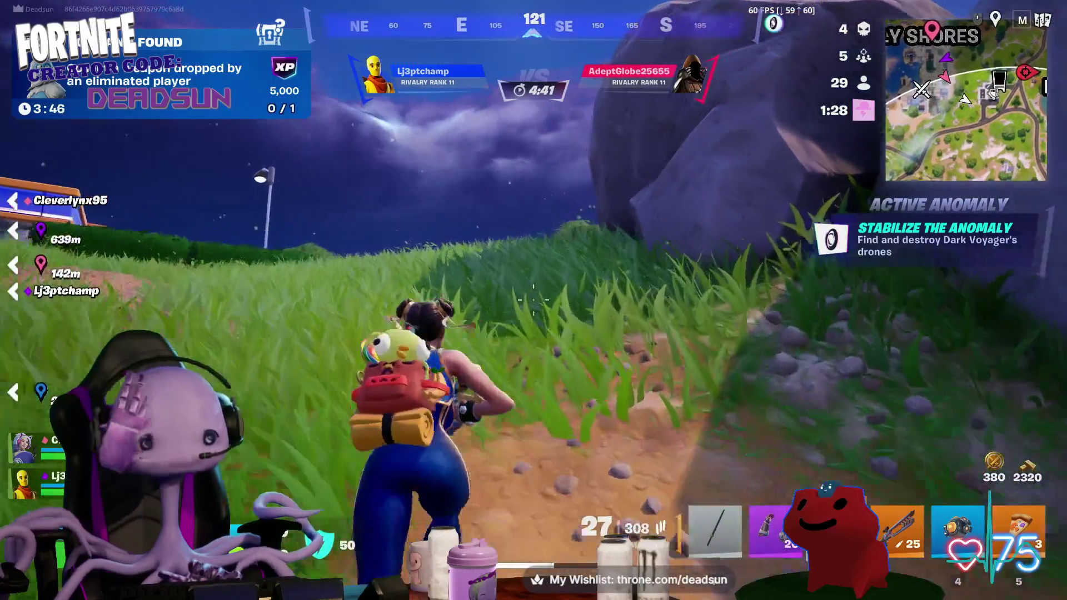
pyautogui.press('w')
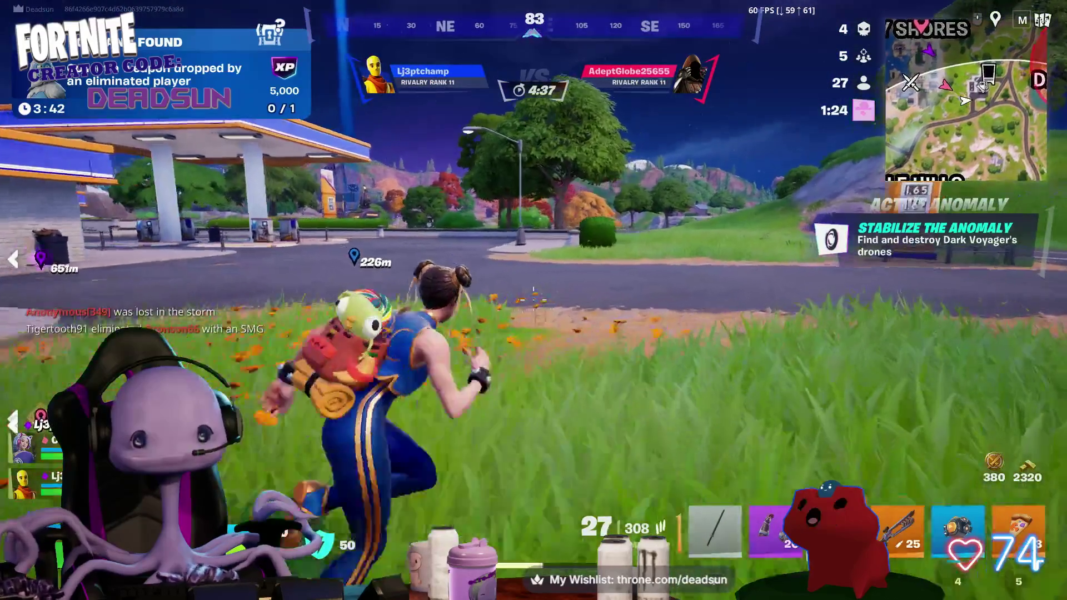
# - Slide across the road, jump onto the grassy slope and switch to the third weapon
pyautogui.press('w')
pyautogui.press('ctrl')
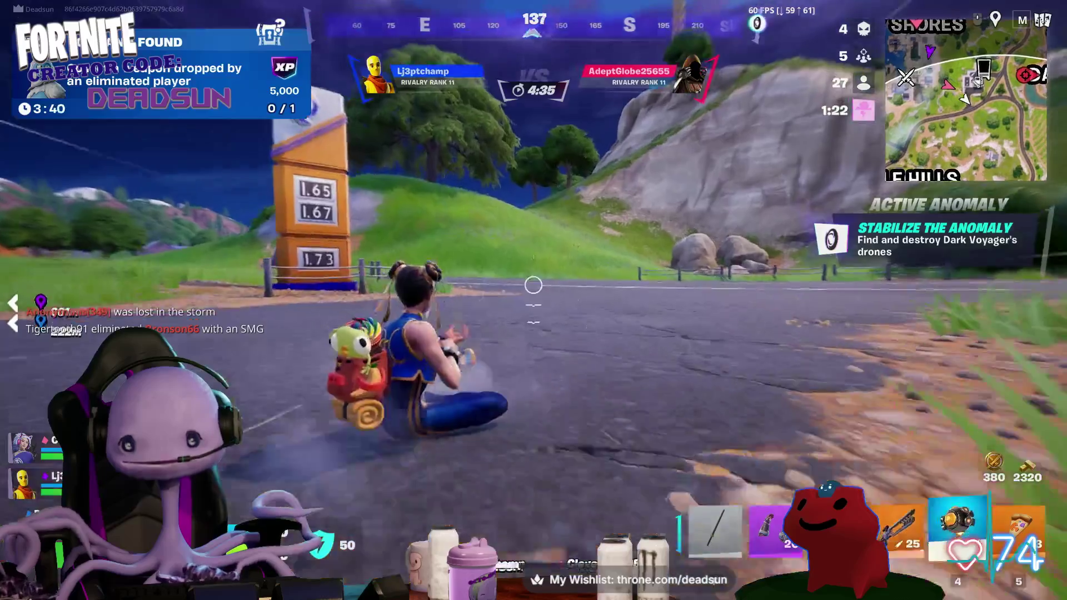
pyautogui.press('w')
pyautogui.press('space')
pyautogui.press('3')
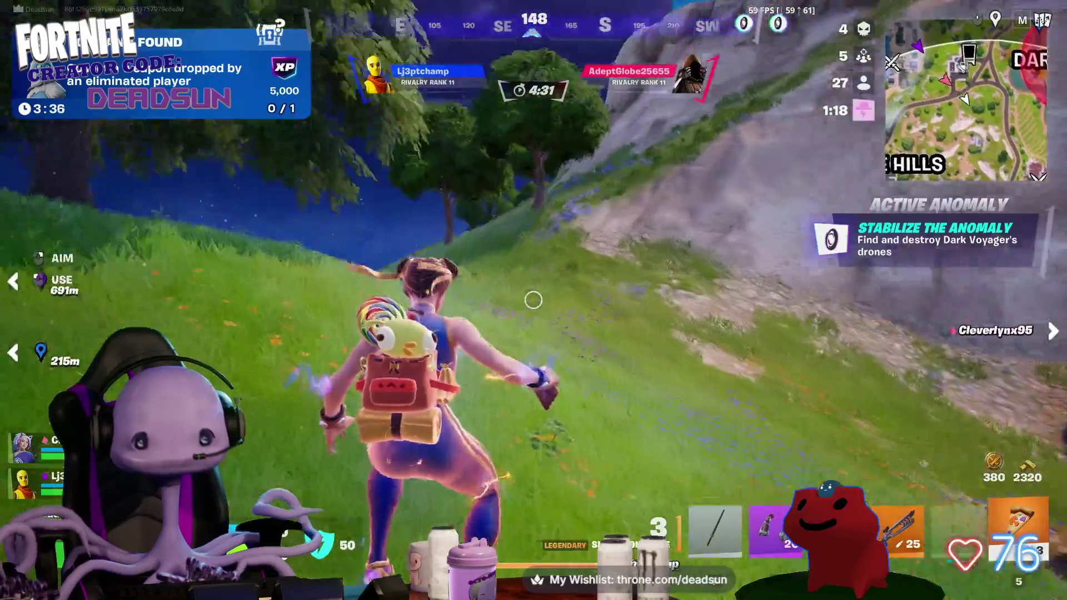
pyautogui.press('w')
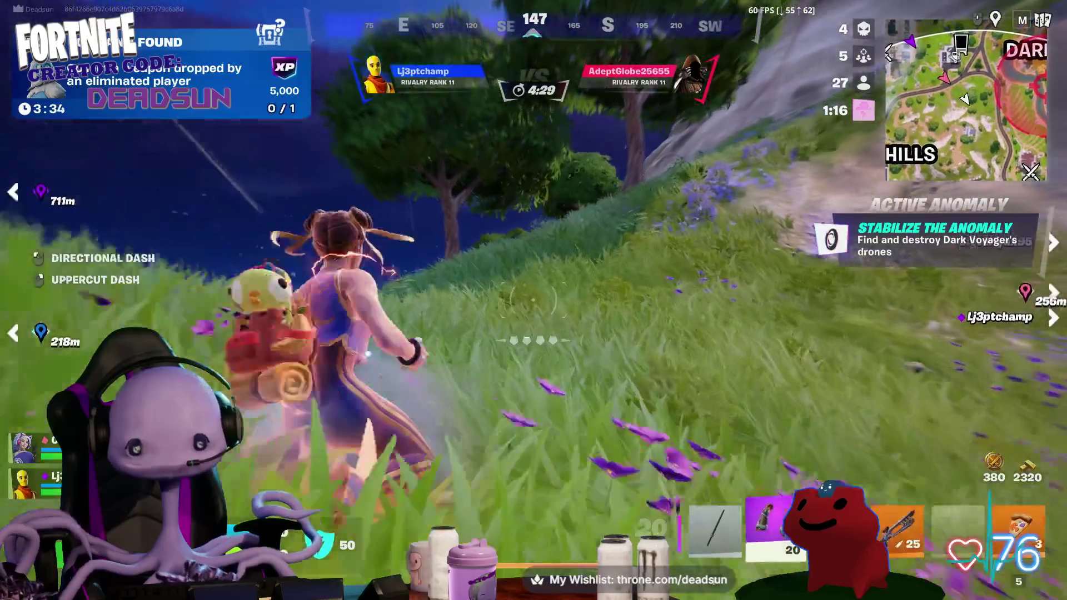
# - Equip the legendary sniper, run to the Battlewood Sign landmark and aim down its scope
pyautogui.press('4')
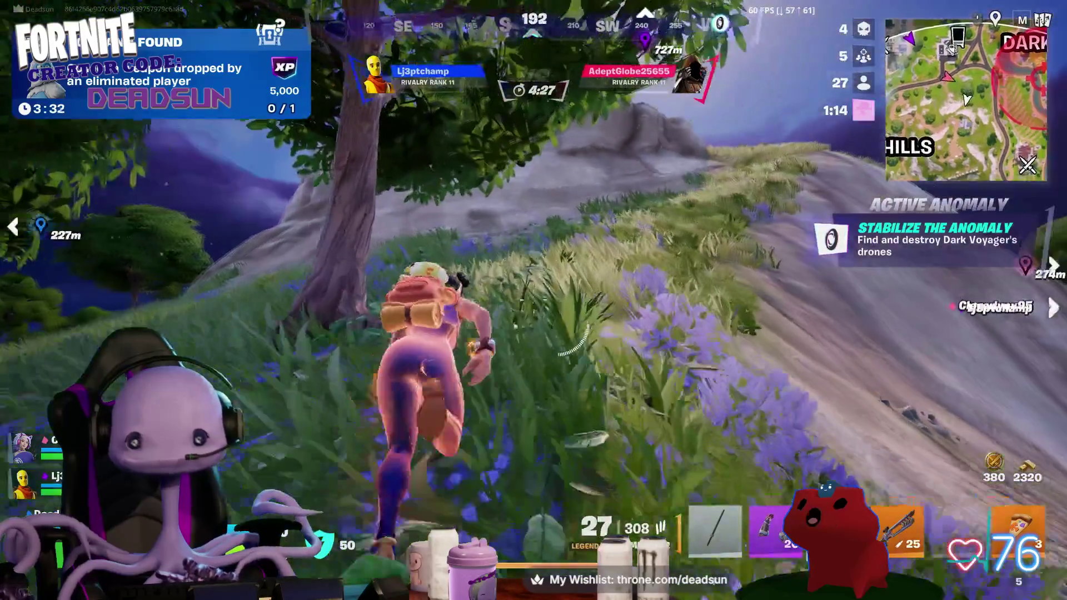
pyautogui.press('w')
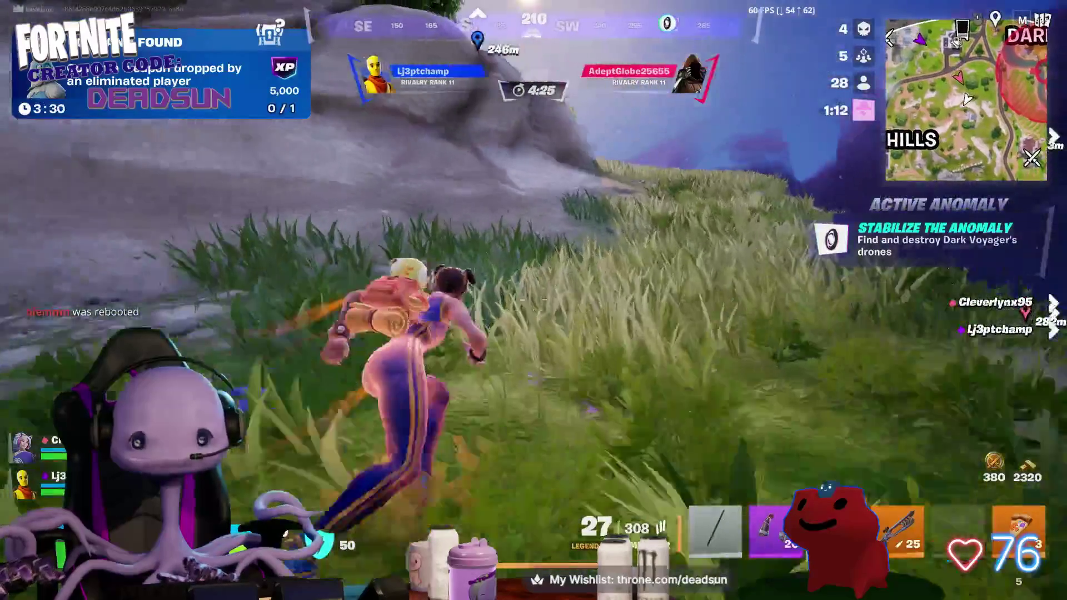
pyautogui.press('w')
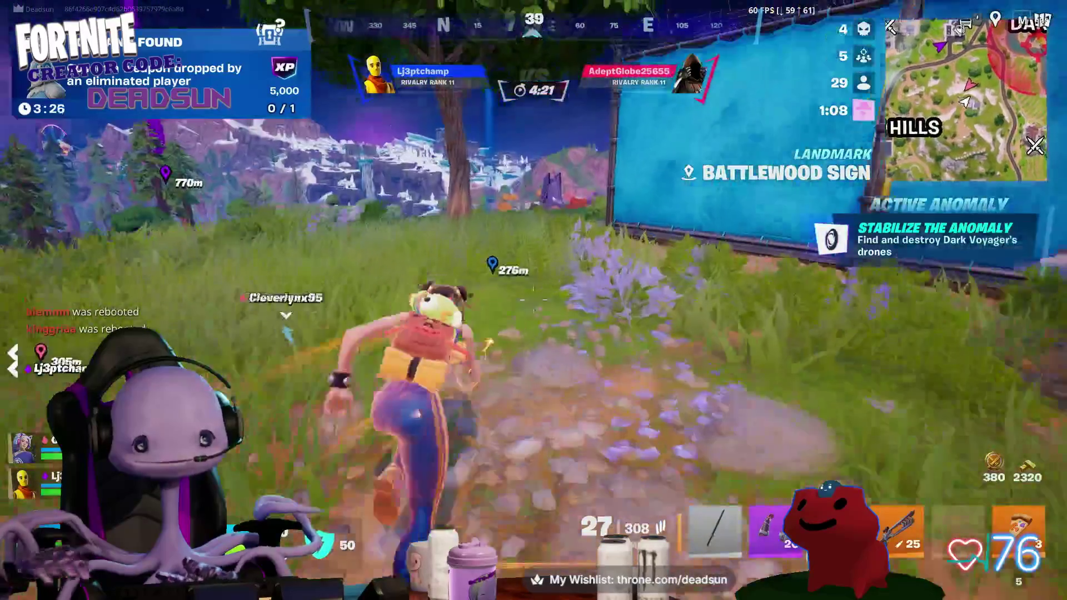
pyautogui.press('4')
pyautogui.rightClick(533, 300)
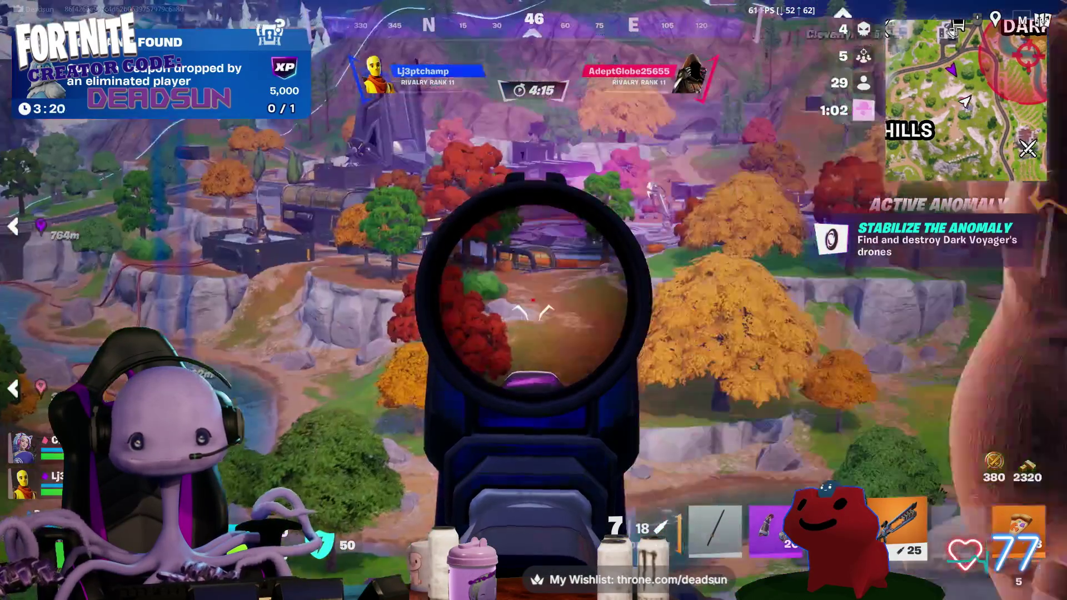
# - Scope and unscope the sniper to scan the valley, then vault through the blue building's window
pyautogui.rightClick(535, 300)
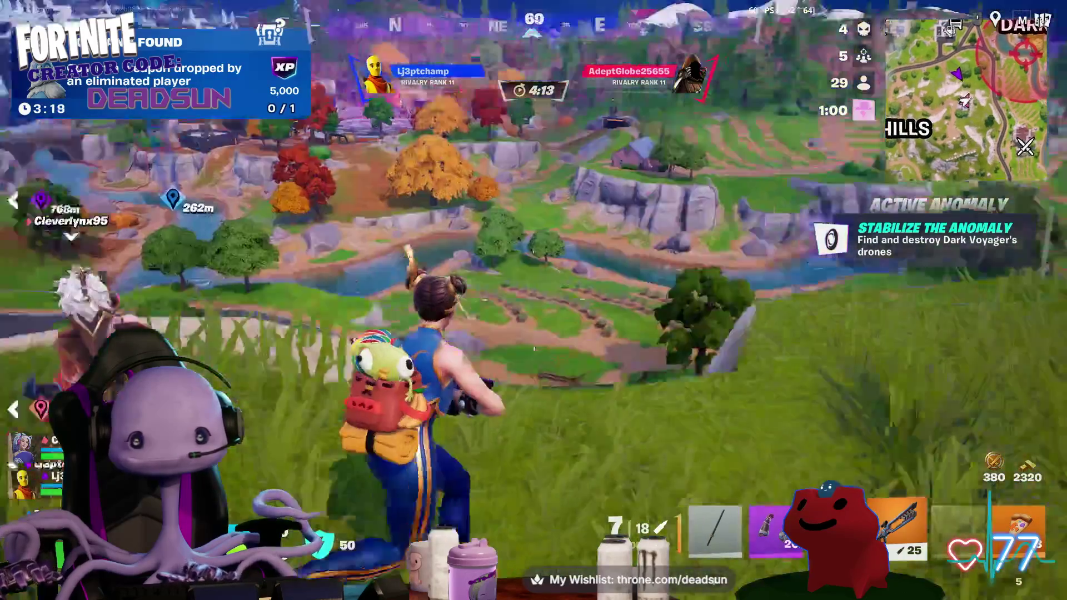
pyautogui.rightClick(534, 301)
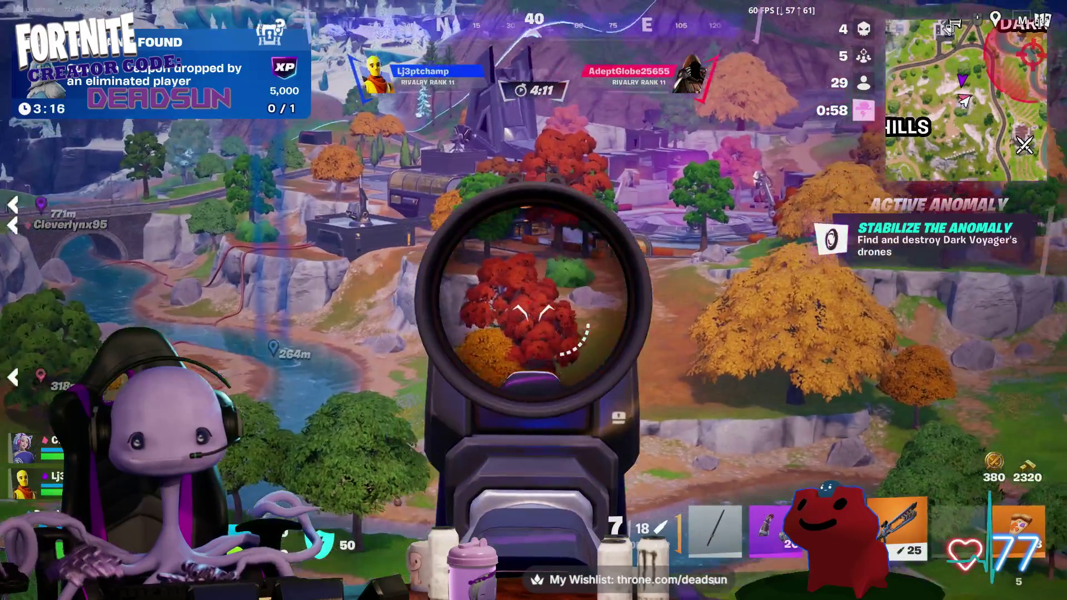
pyautogui.rightClick(534, 300)
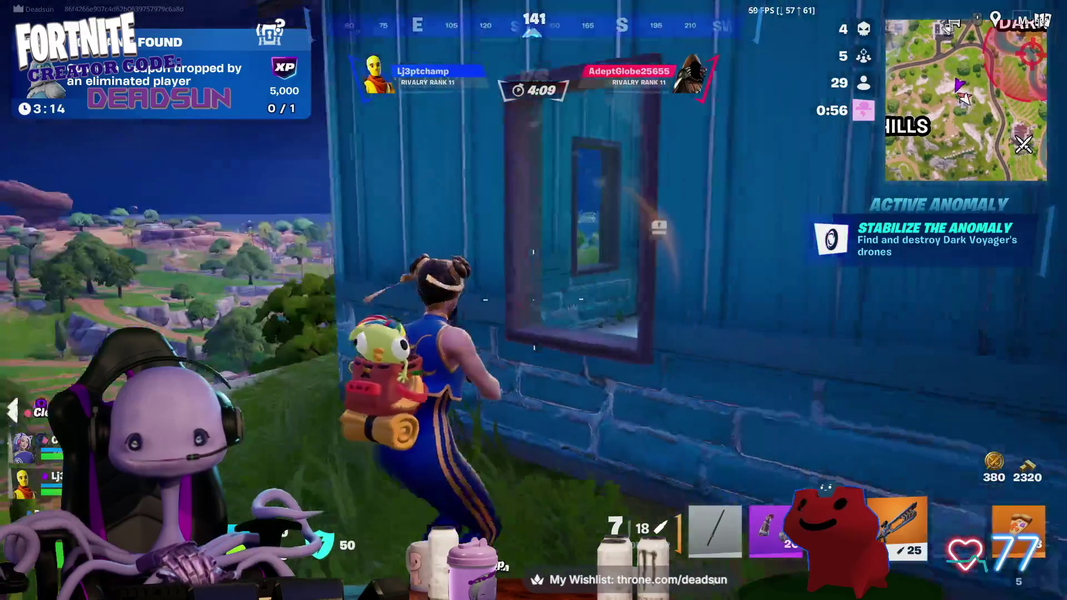
pyautogui.press('space')
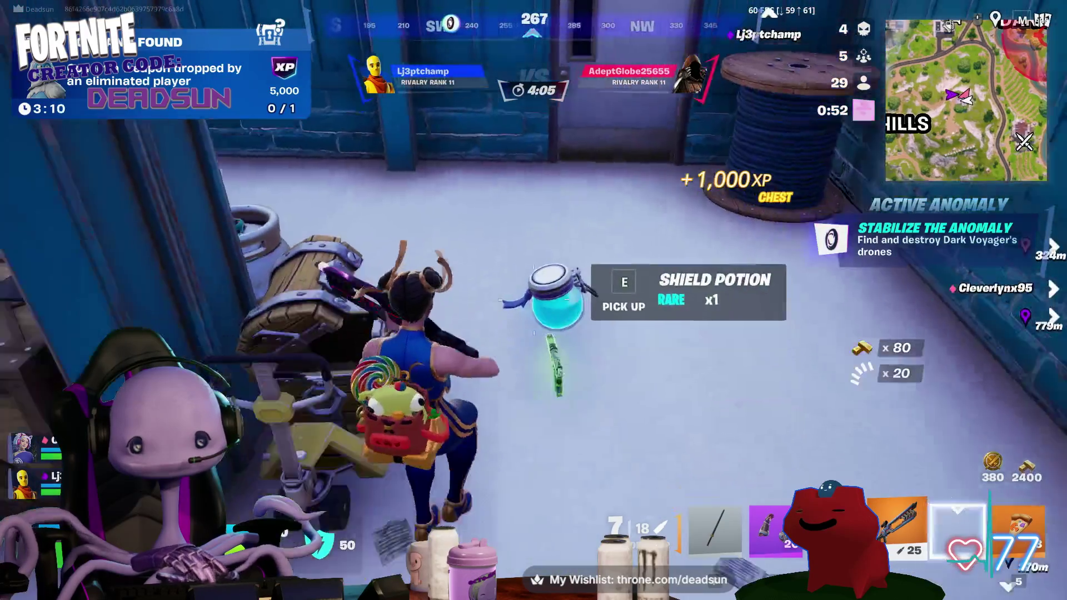
# - Ping the Shield Potion for teammates and run along the fence to the barrel chest
pyautogui.middleClick(534, 300)
pyautogui.middleClick(534, 300)
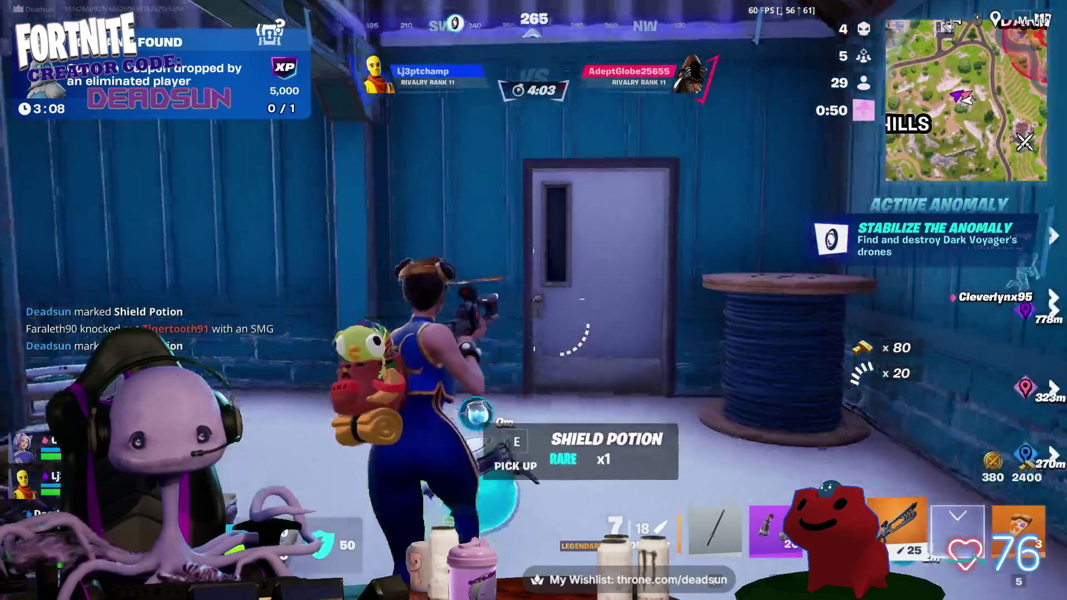
pyautogui.press('w')
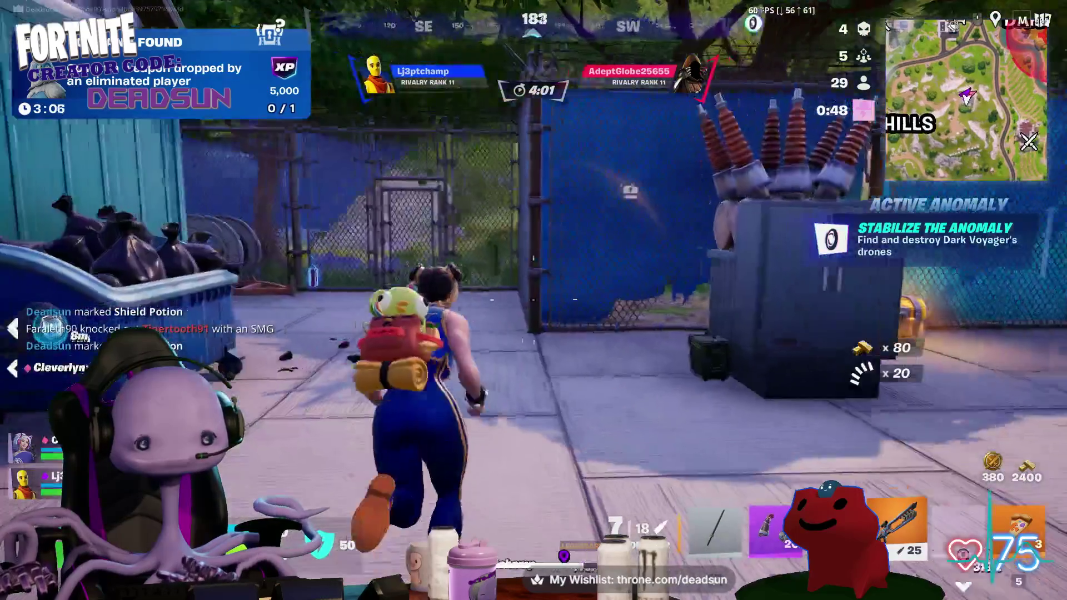
pyautogui.press('w')
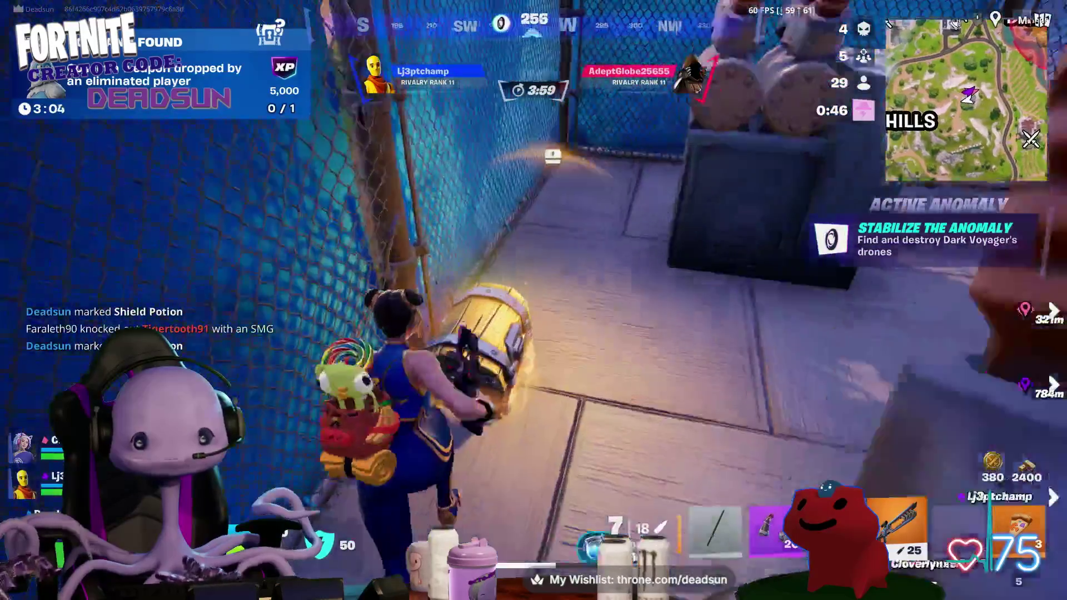
pyautogui.press('e')
pyautogui.press('e')
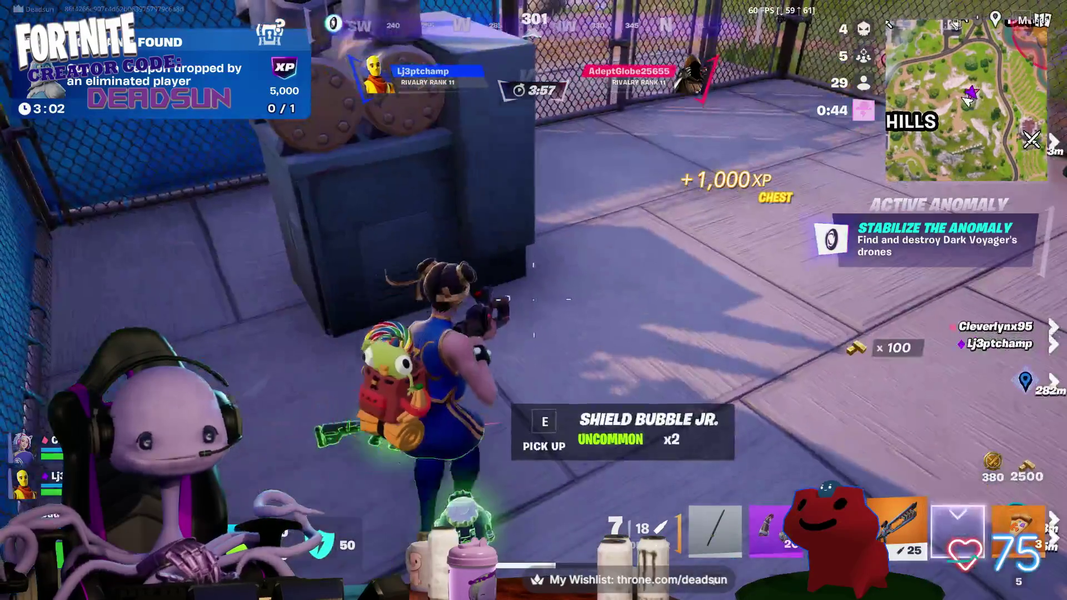
# - Loot the chest and the ammo box, then climb the wall toward the roof
pyautogui.press('w')
pyautogui.press('w')
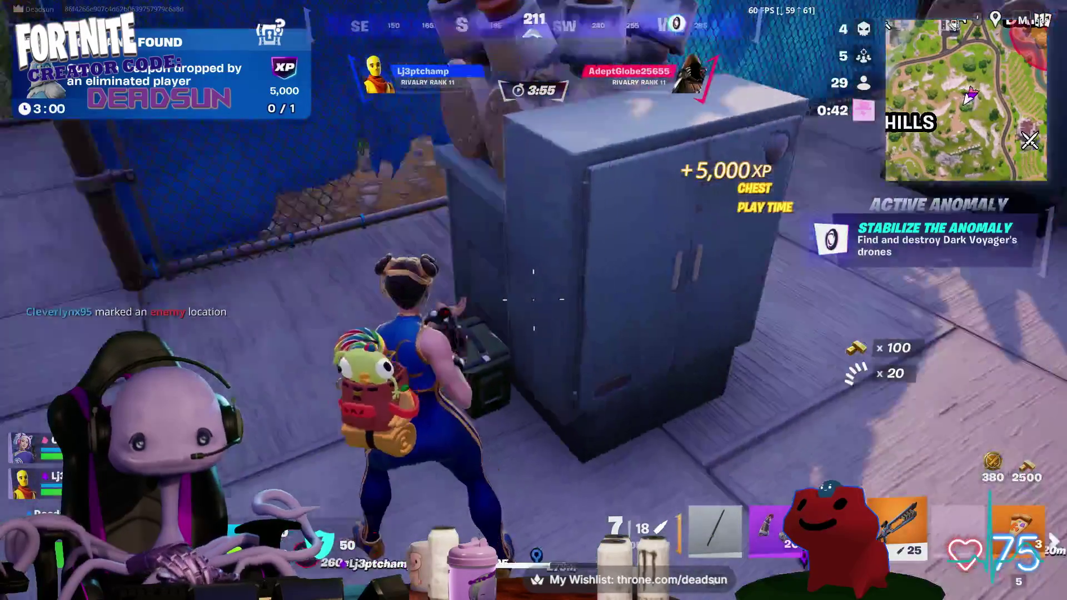
pyautogui.press('e')
pyautogui.press('w')
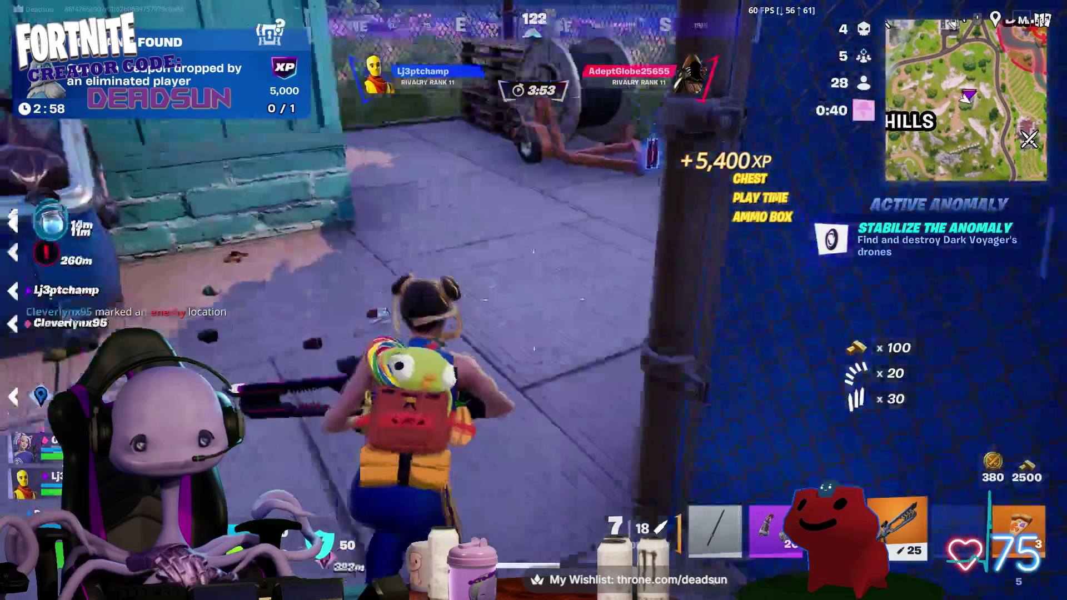
pyautogui.press('w')
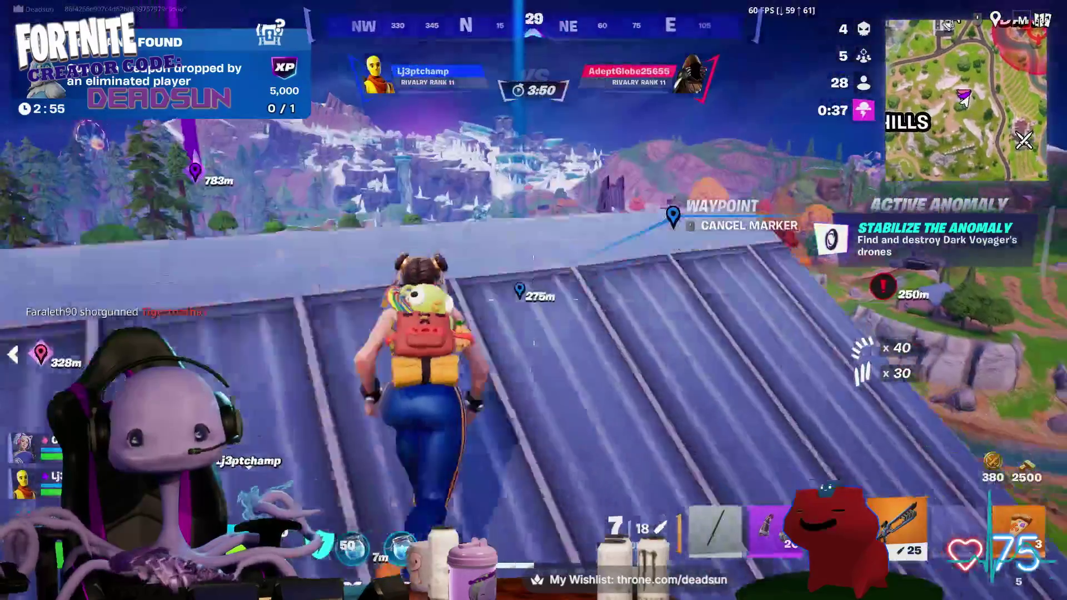
# - Scope over the valley and place a waypoint on the riverbank about 272 m away
pyautogui.rightClick(534, 309)
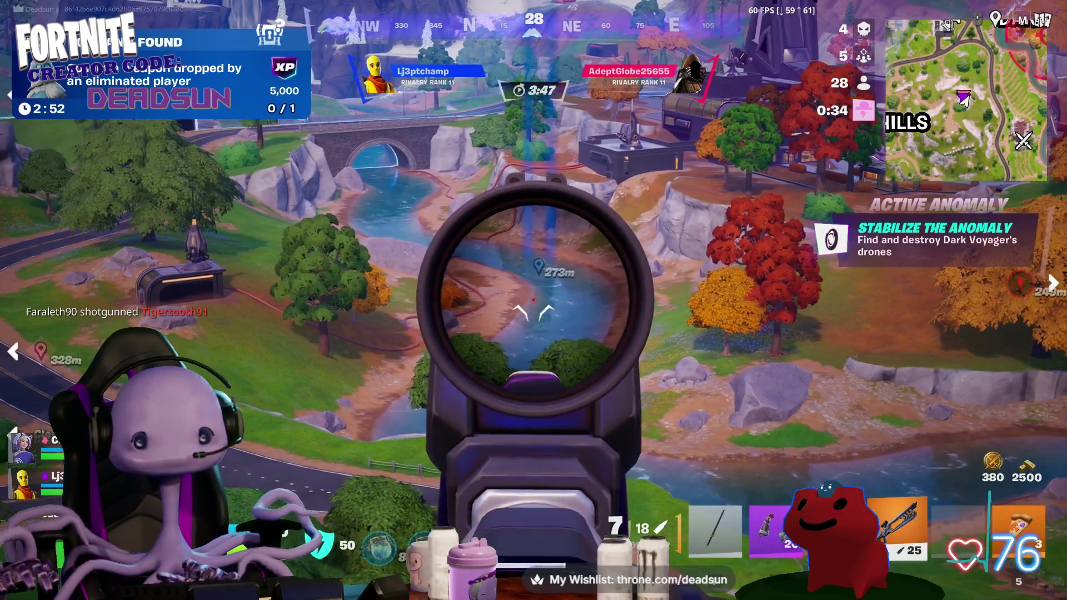
pyautogui.middleClick(534, 308)
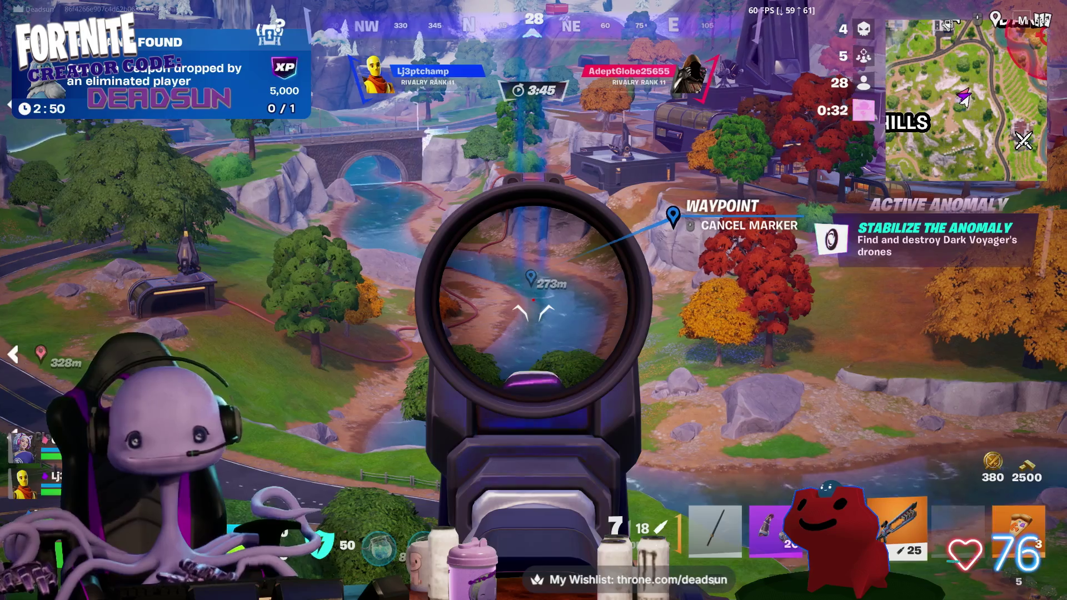
pyautogui.rightClick(533, 301)
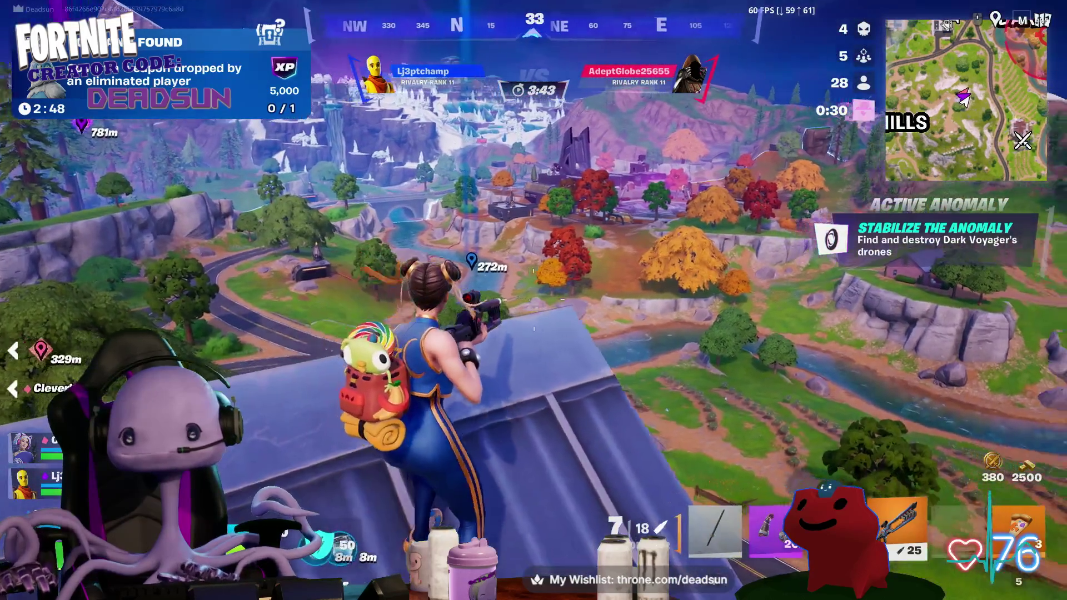
pyautogui.rightClick(534, 329)
# - Check the full map and scope toward the marked enemy area from the roof
pyautogui.press('m')
pyautogui.press('m')
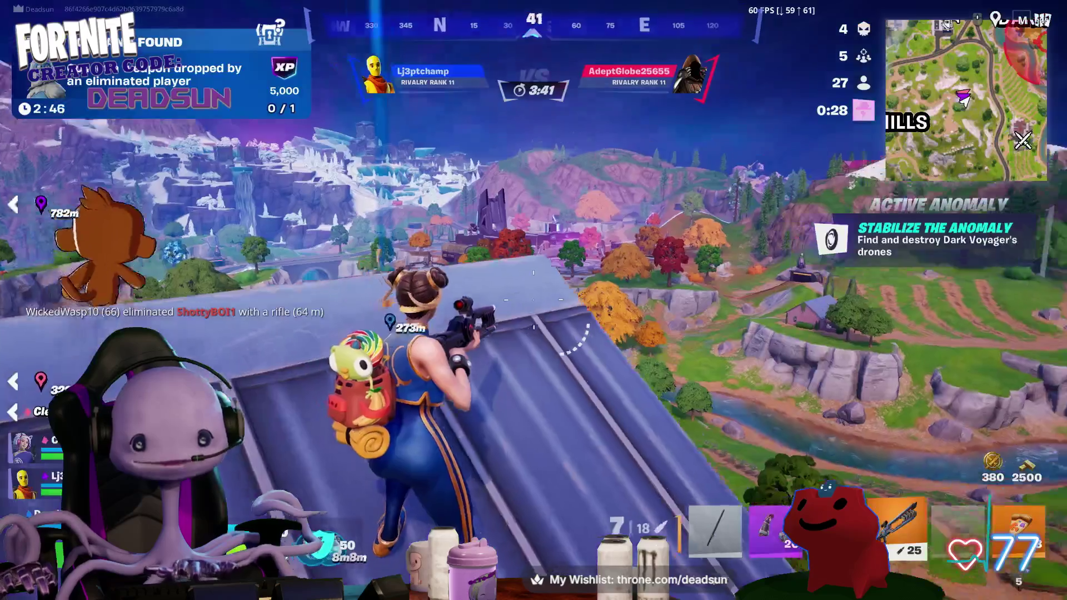
pyautogui.rightClick(535, 301)
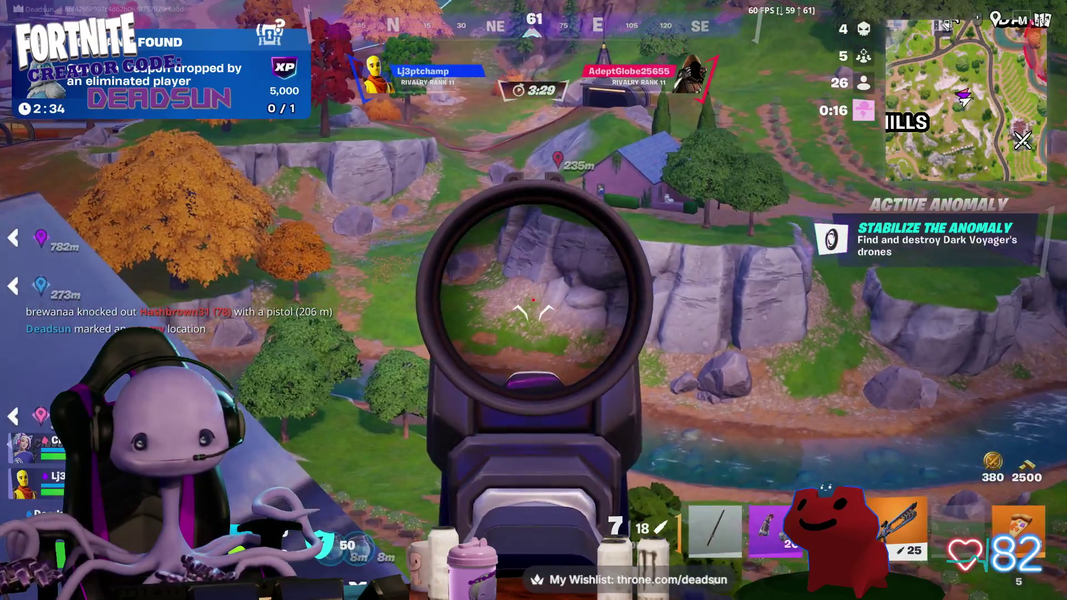
pyautogui.rightClick(534, 300)
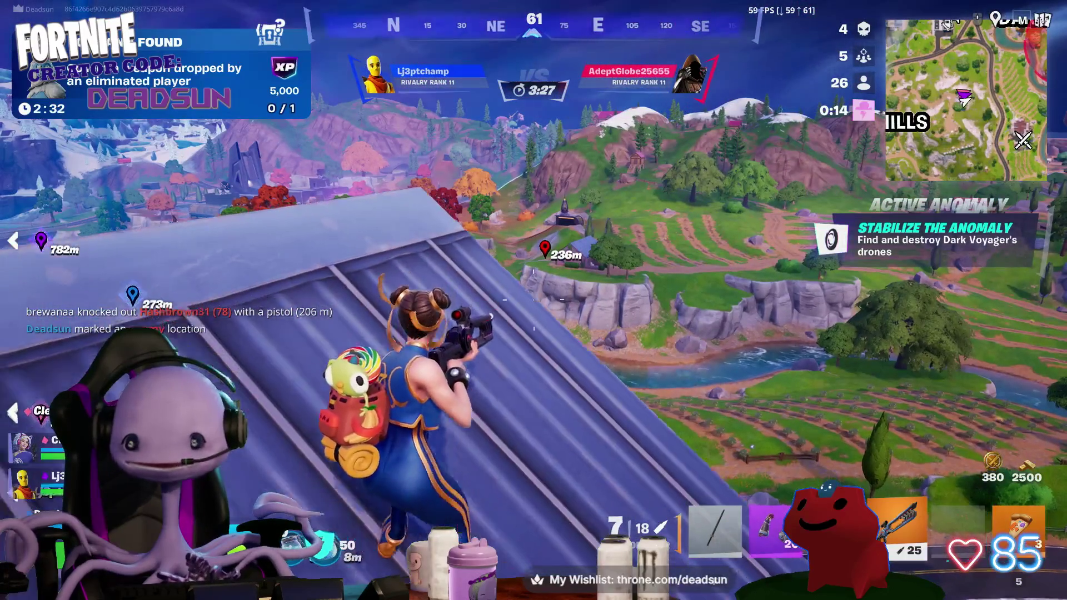
pyautogui.press('m')
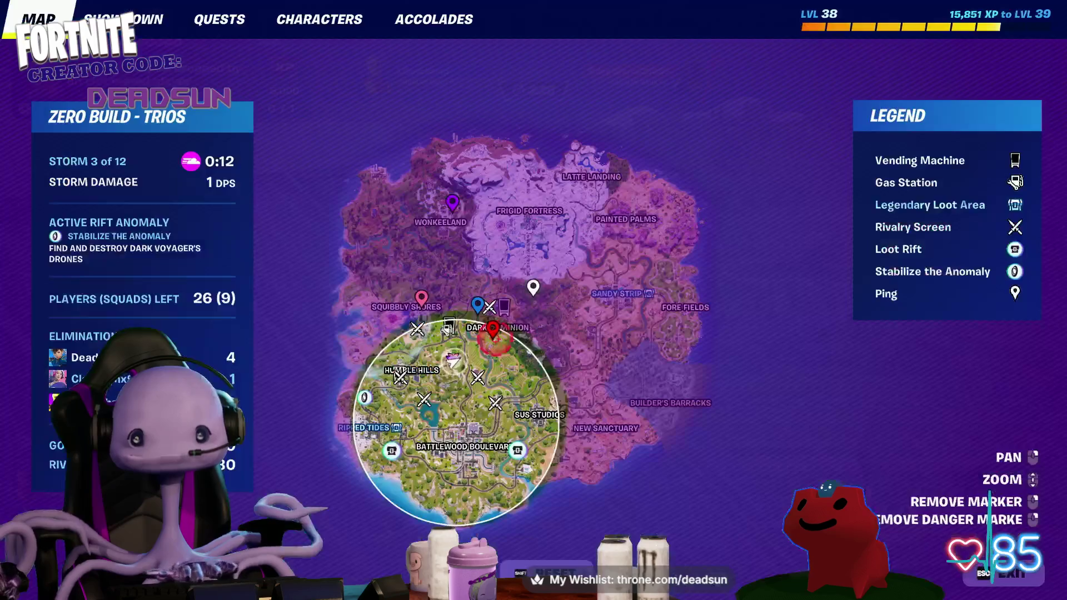
pyautogui.press('m')
pyautogui.rightClick(534, 301)
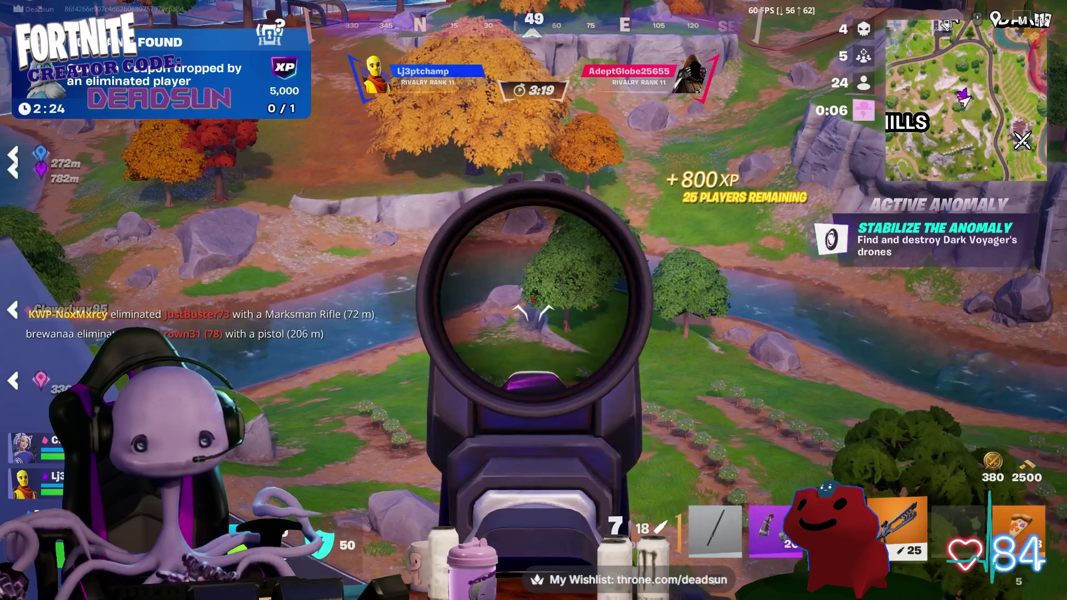
# - Scope the far hillside and place location and enemy pings, the latest about 298 m away
pyautogui.middleClick(534, 300)
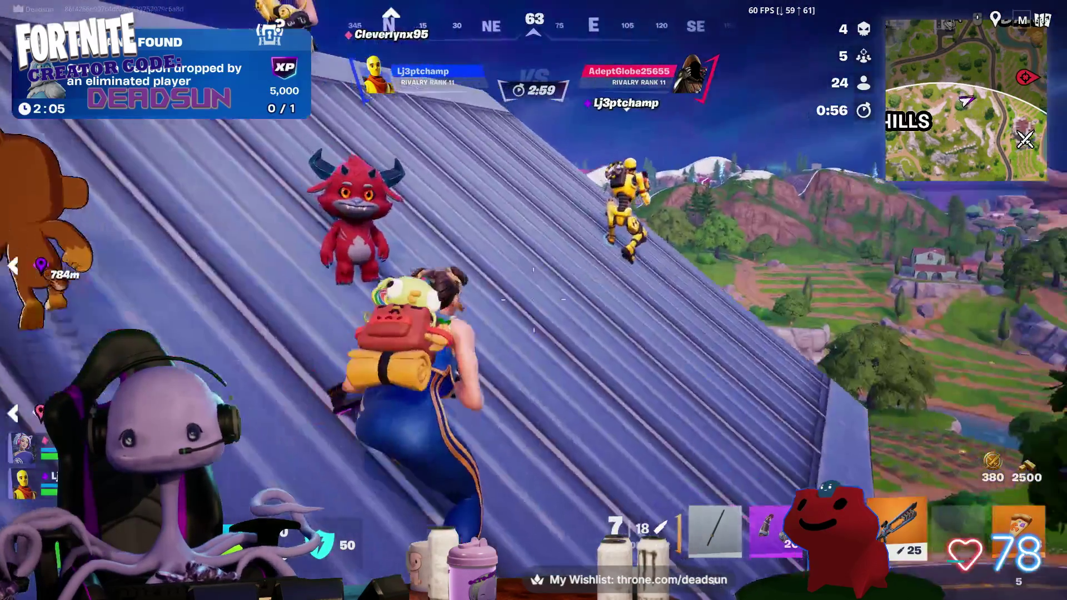
pyautogui.rightClick(534, 301)
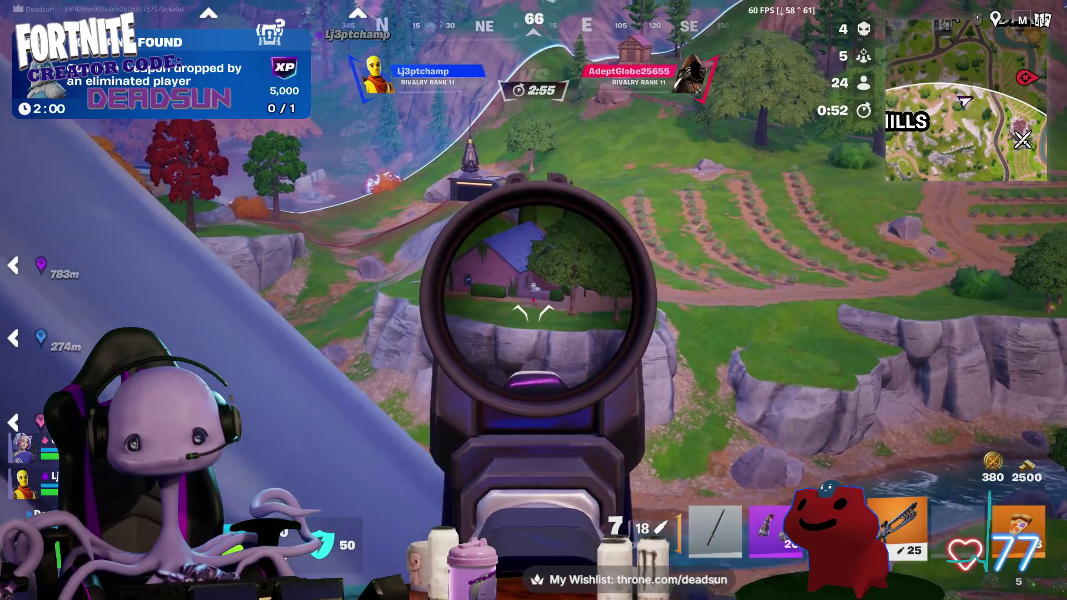
pyautogui.middleClick(534, 313)
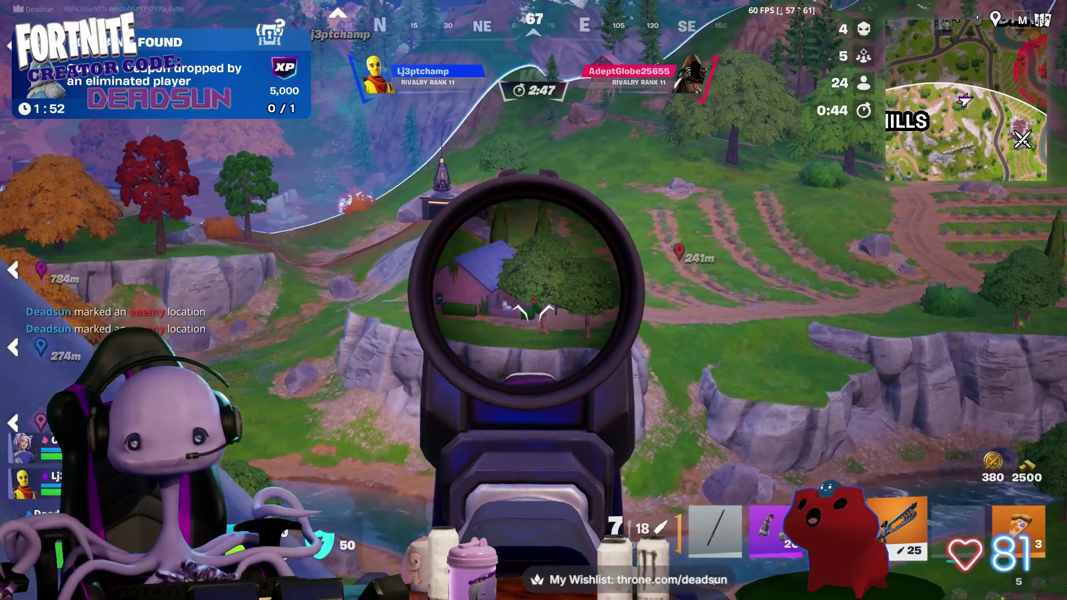
pyautogui.rightClick(534, 313)
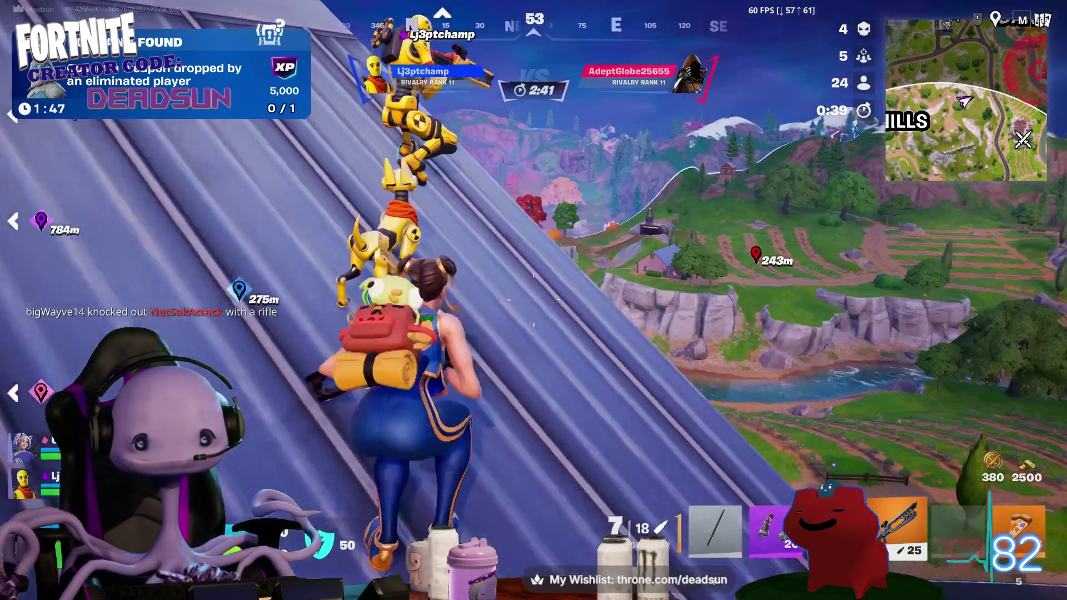
pyautogui.rightClick(534, 313)
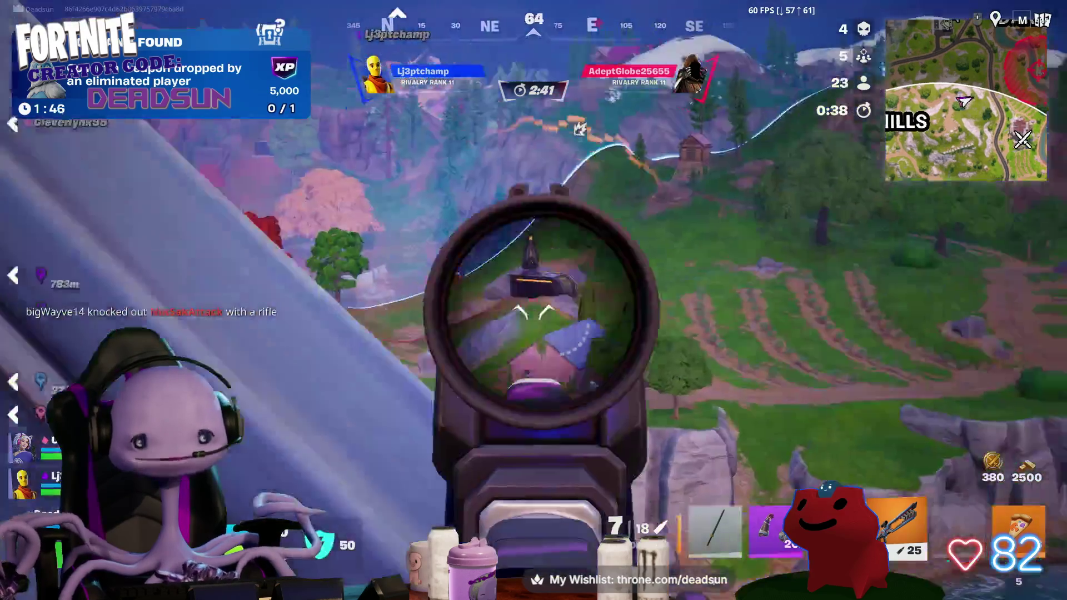
pyautogui.middleClick(534, 313)
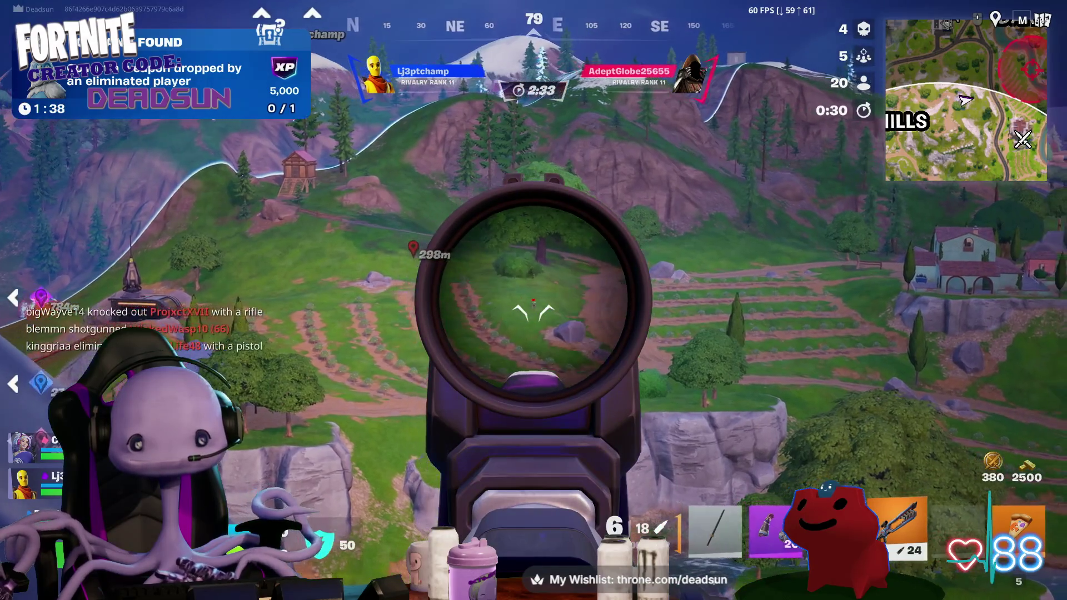
# - Fire three scoped rifle shots at the hillside target, then run up the ramp
pyautogui.click(534, 312)
pyautogui.click(533, 312)
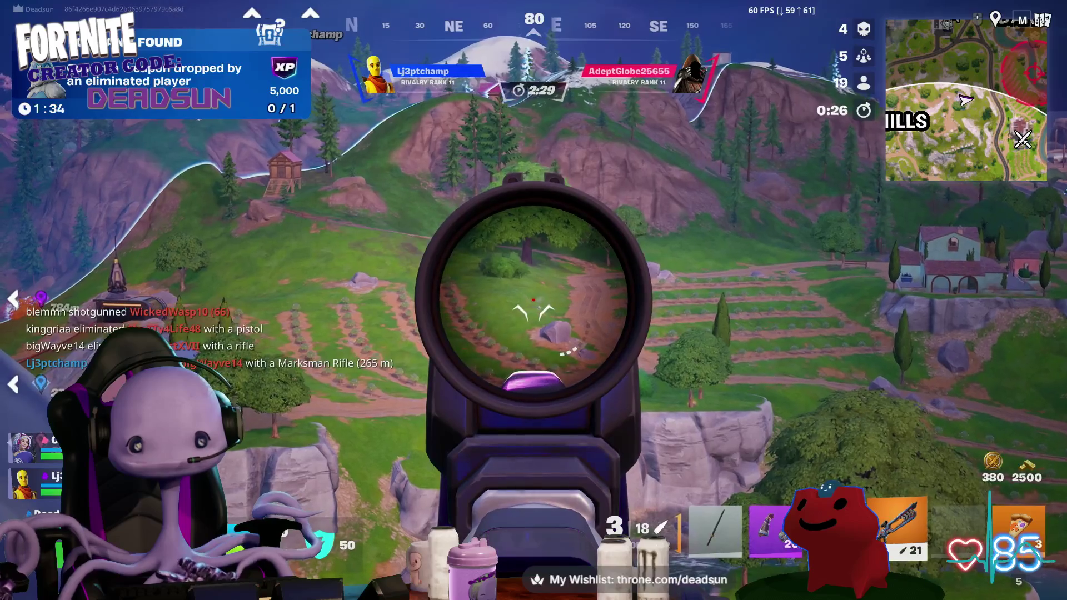
pyautogui.click(534, 312)
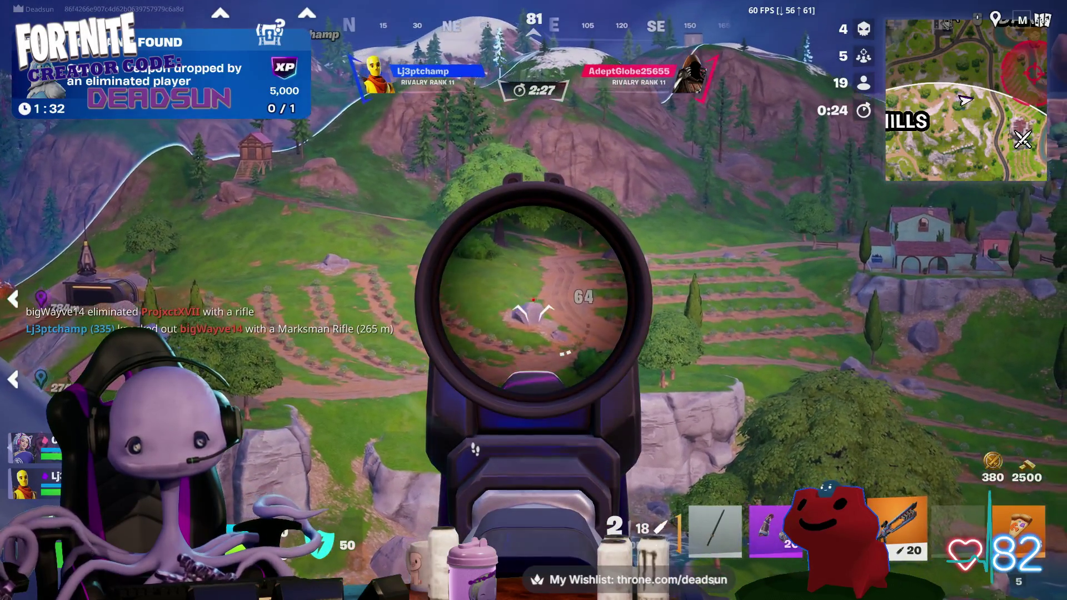
pyautogui.press('w')
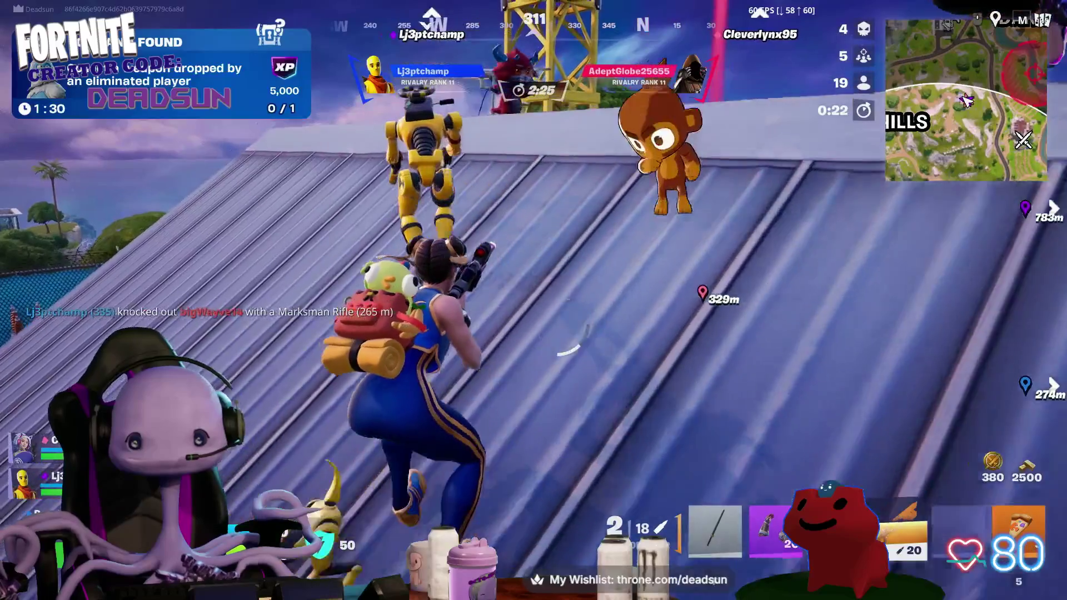
# - Switch to the dash item and dash off the roof into the fenced yard
pyautogui.press('2')
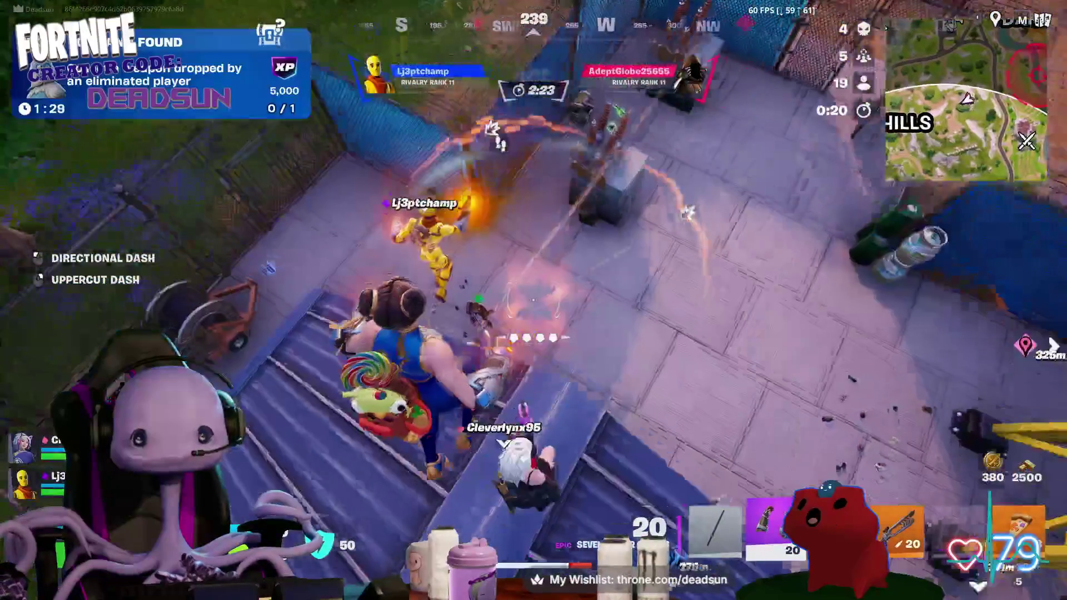
pyautogui.click(533, 313)
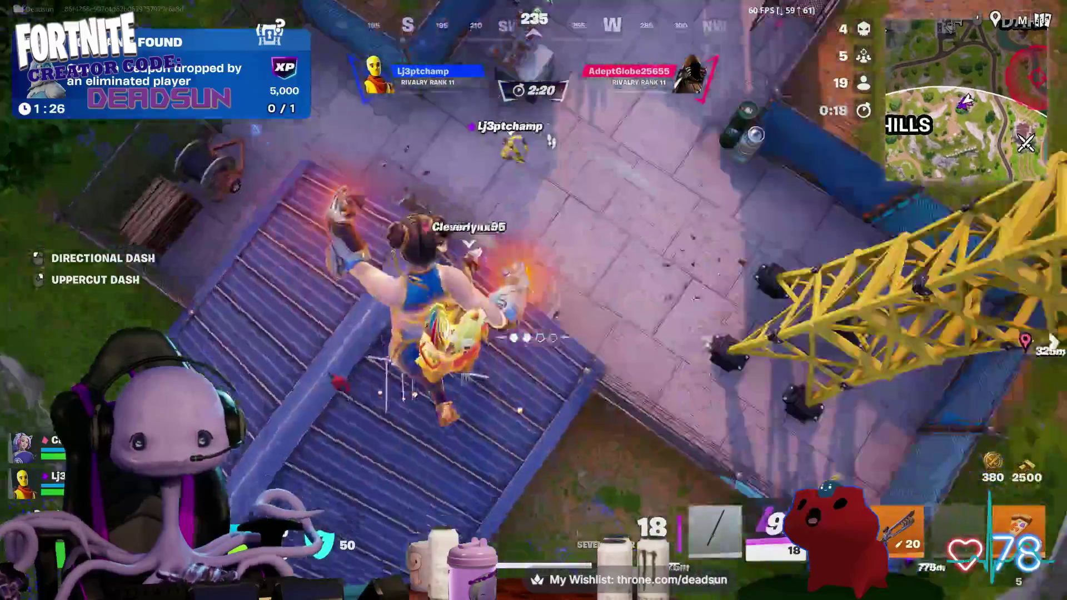
pyautogui.click(534, 313)
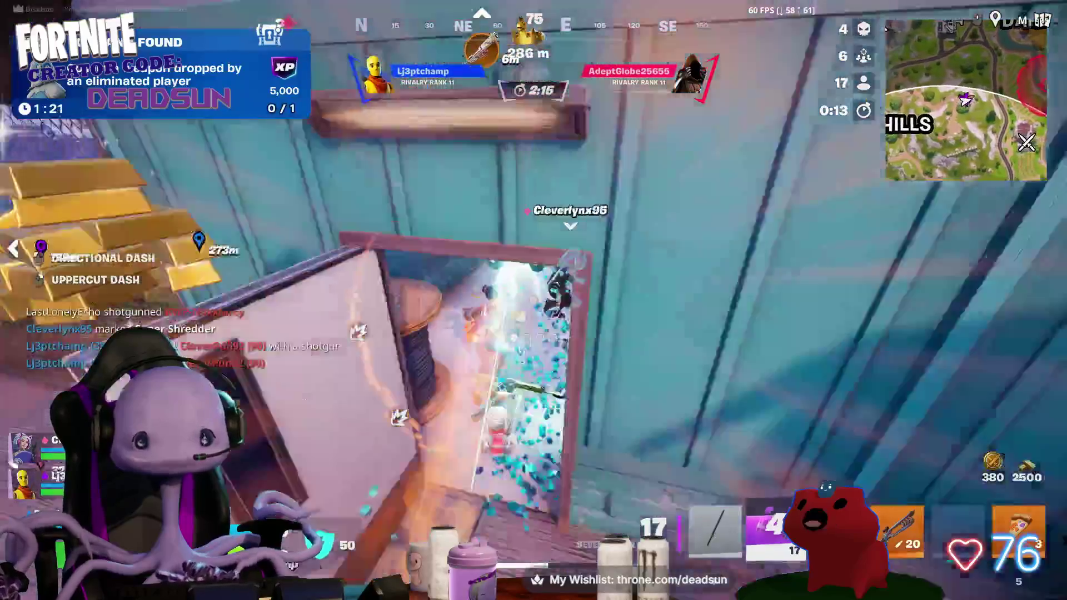
# - Fire while entering the shed and shoot the Slurp Barrel to break it for 200 XP
pyautogui.click(533, 300)
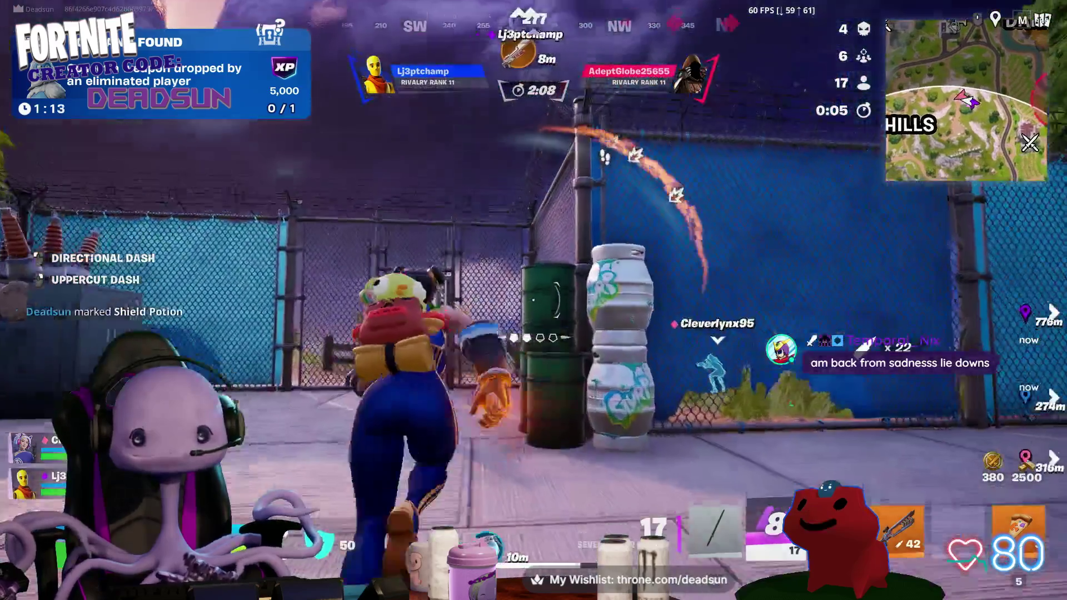
pyautogui.click(533, 301)
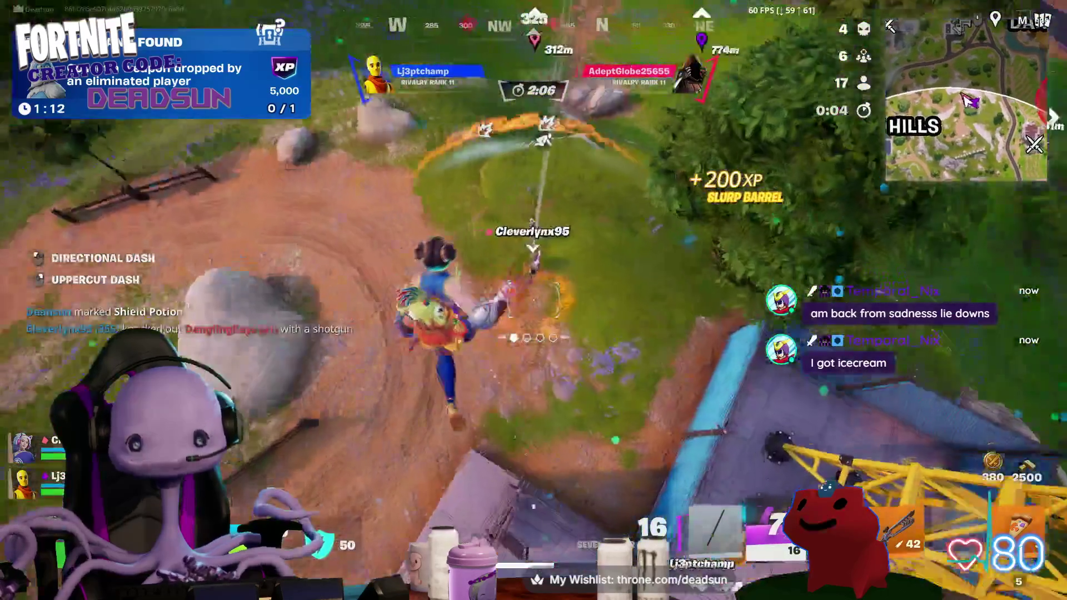
# - Fire at enemies across the road and gas station, land a scoped shot, and reload
pyautogui.click(534, 337)
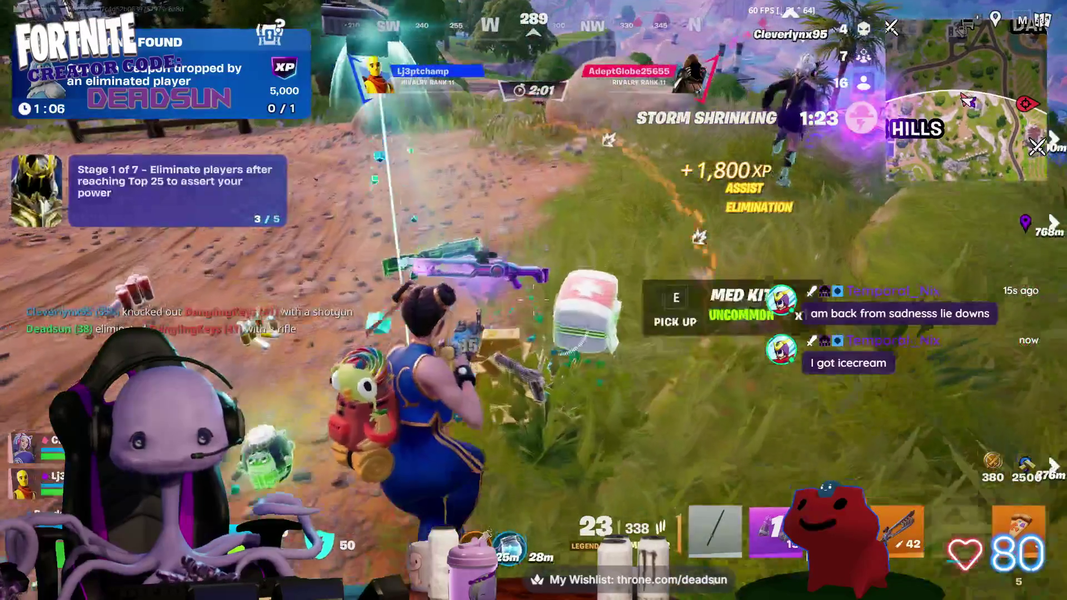
pyautogui.press('w')
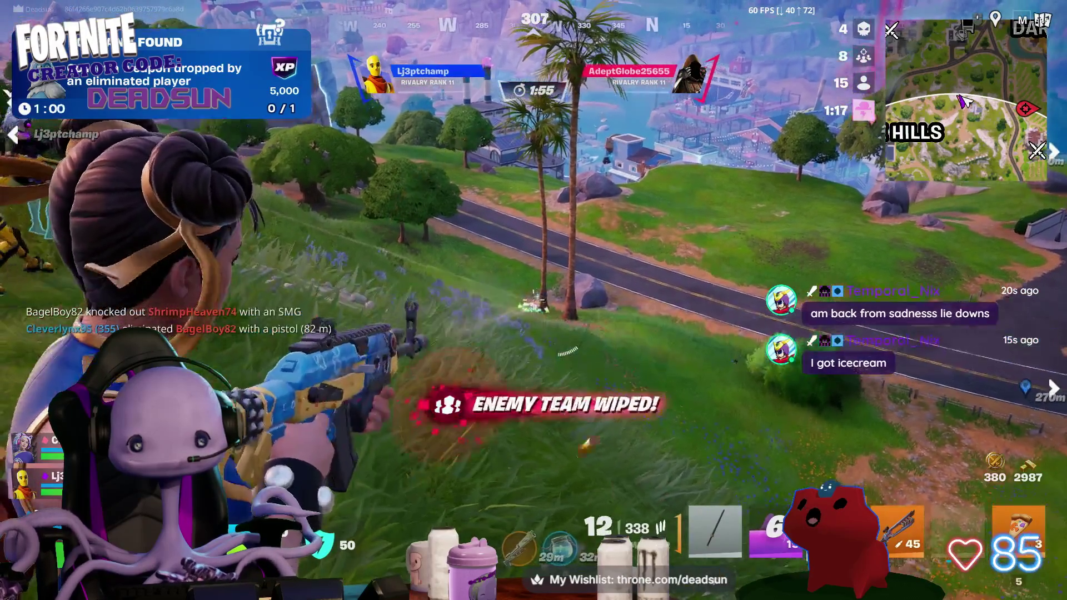
pyautogui.click(534, 304)
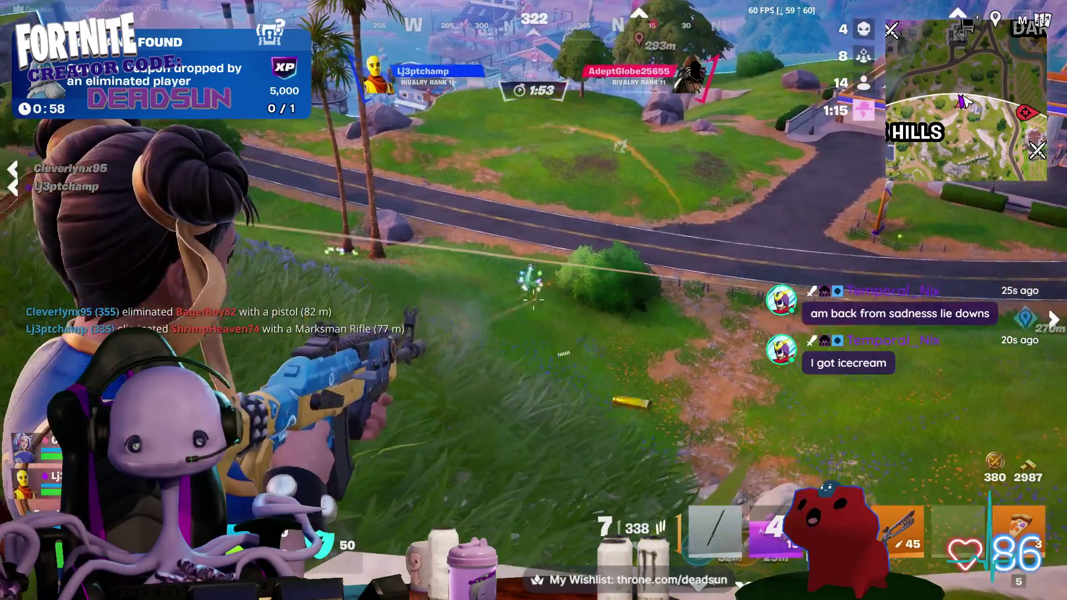
pyautogui.click(533, 301)
pyautogui.rightClick(533, 301)
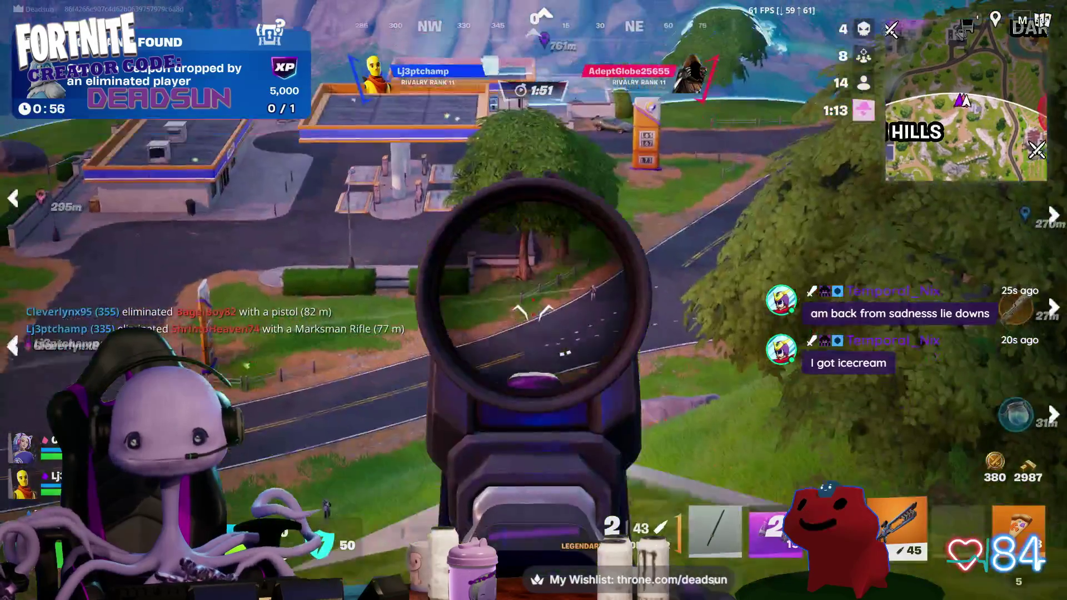
pyautogui.click(534, 300)
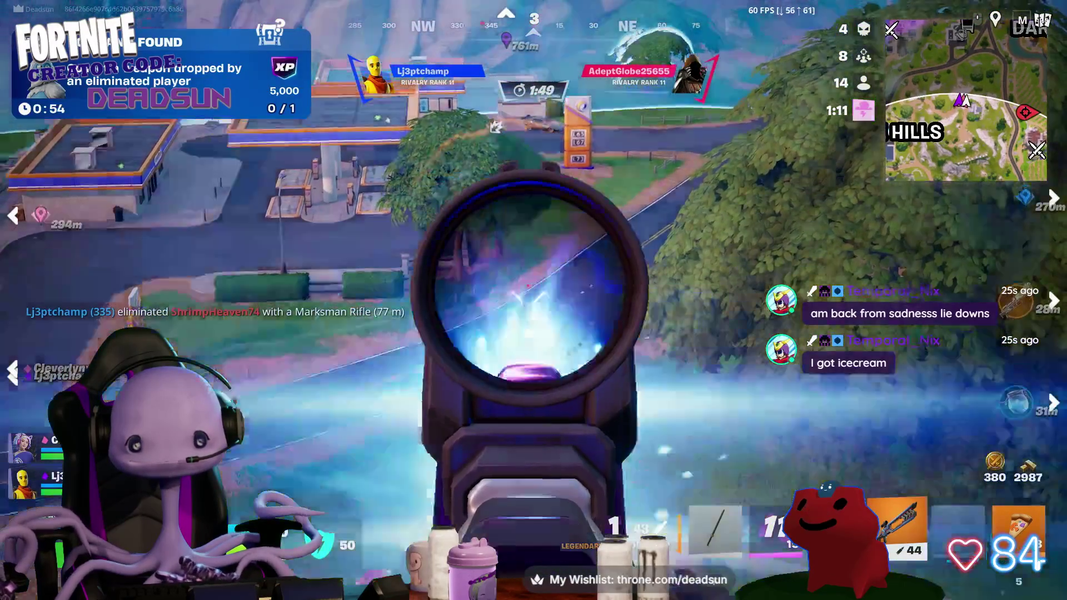
pyautogui.press('r')
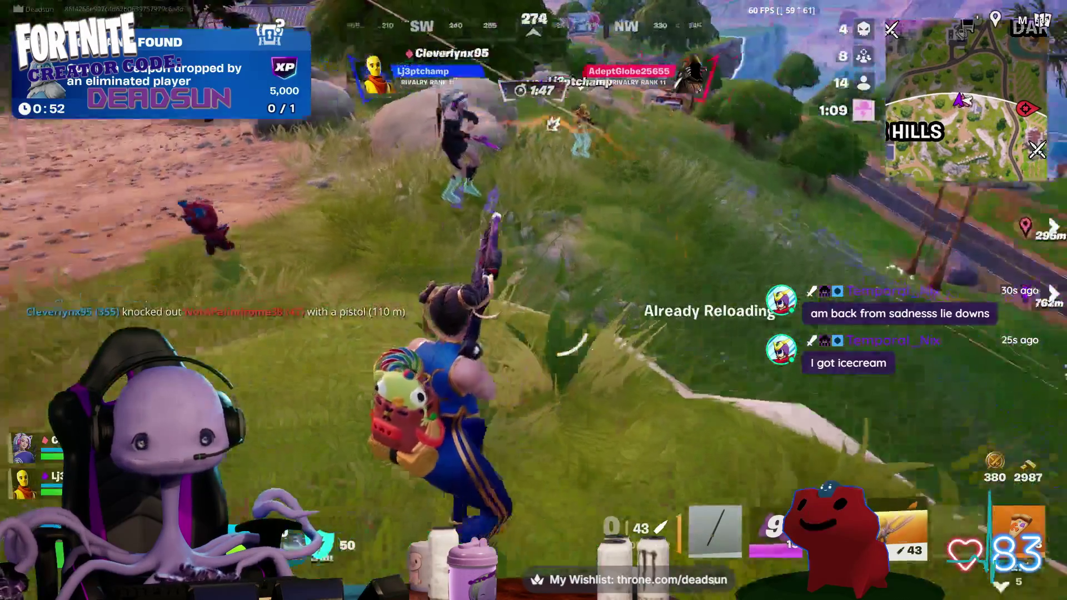
# - Run uphill onto the grass, scope briefly, then jump and crouch-slide down the slope
pyautogui.press('w')
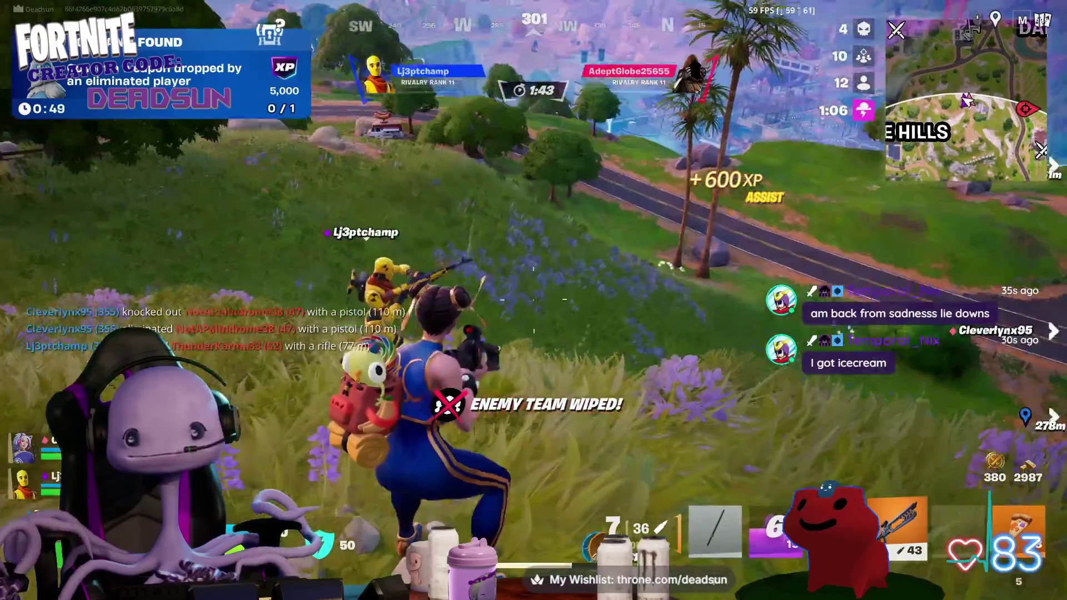
pyautogui.rightClick(533, 300)
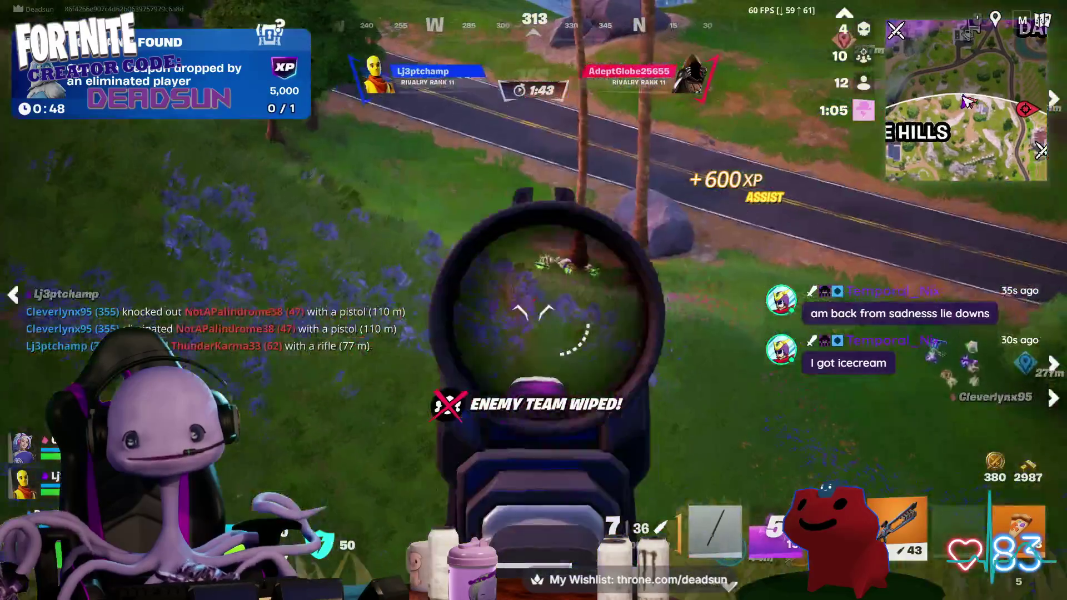
pyautogui.rightClick(534, 300)
pyautogui.press('space')
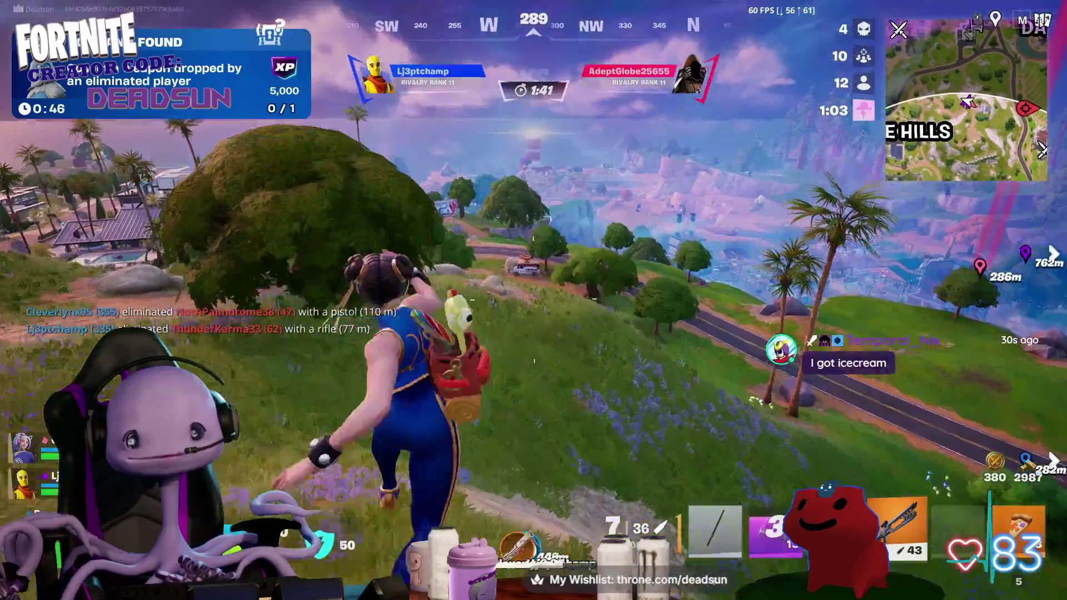
pyautogui.press('ctrl')
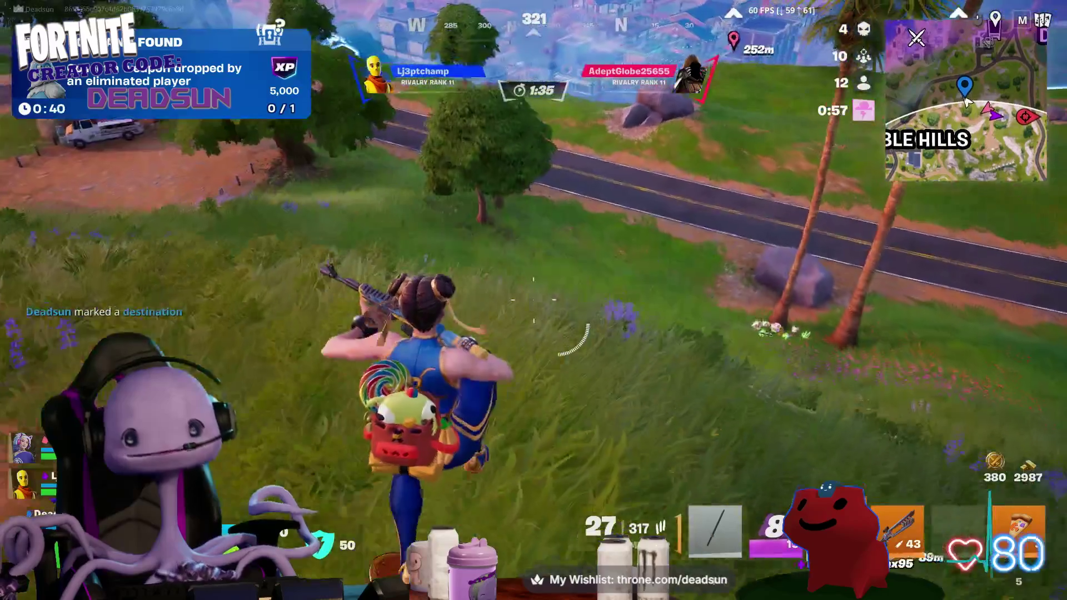
# - Pick up the dropped ammo, materials and Med Kit from the loot pile, marking the Med Kit
pyautogui.press('w')
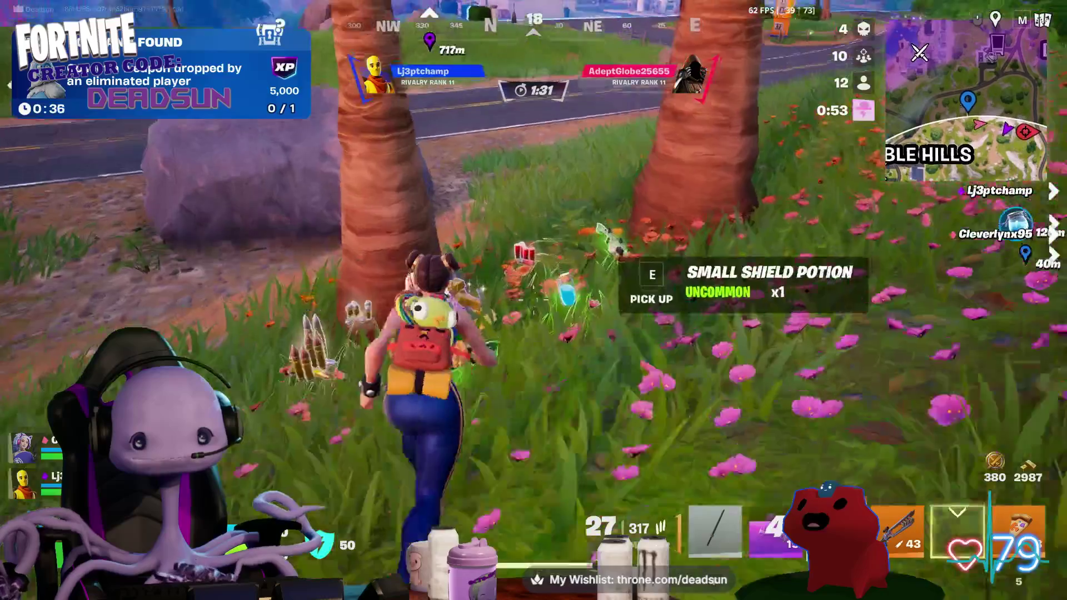
pyautogui.press('w')
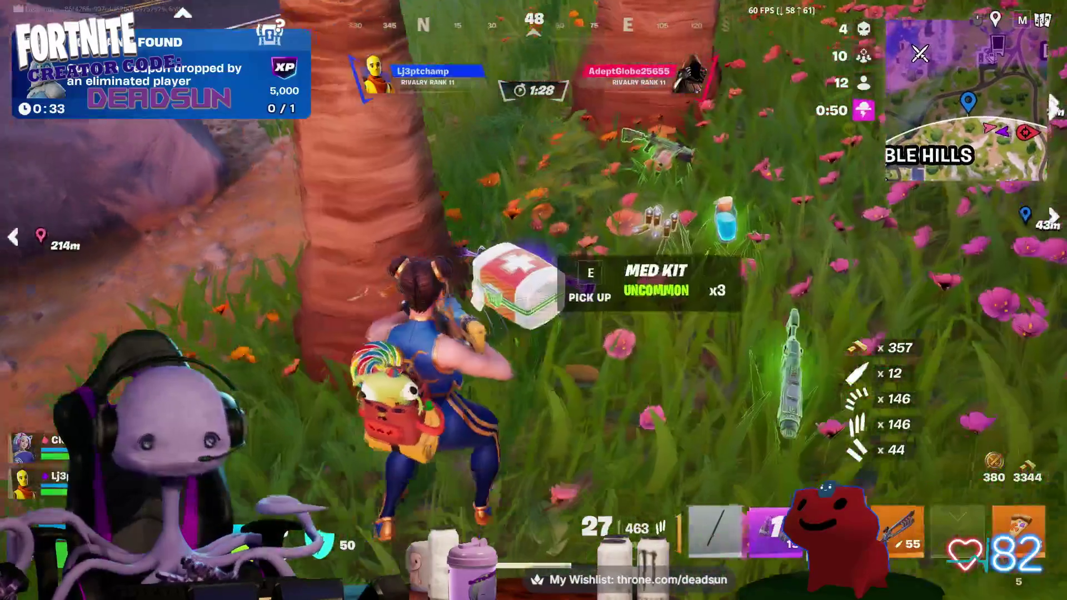
pyautogui.middleClick(534, 300)
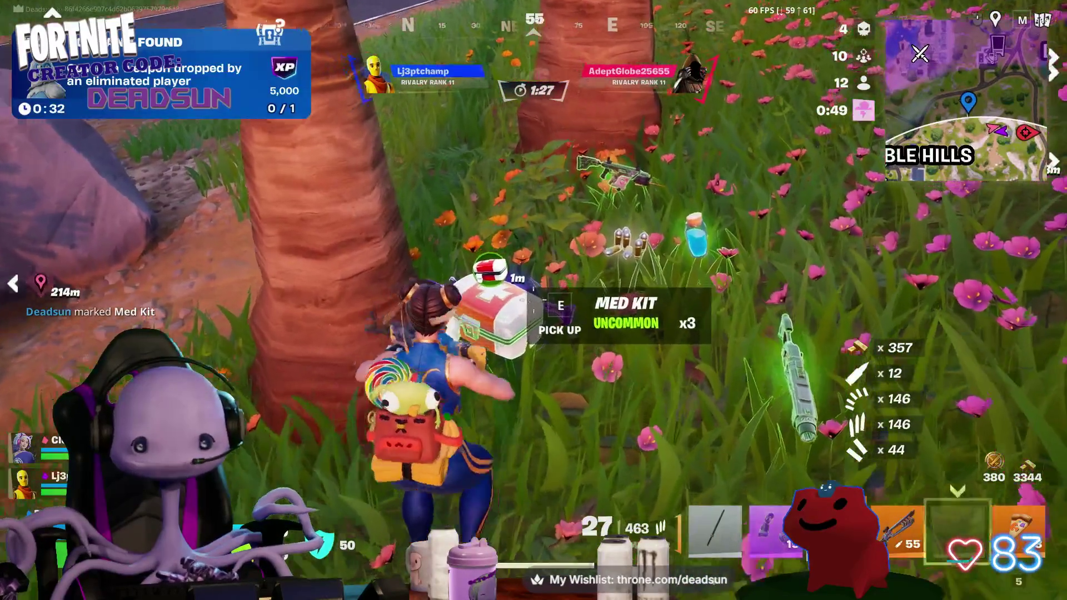
pyautogui.press('w')
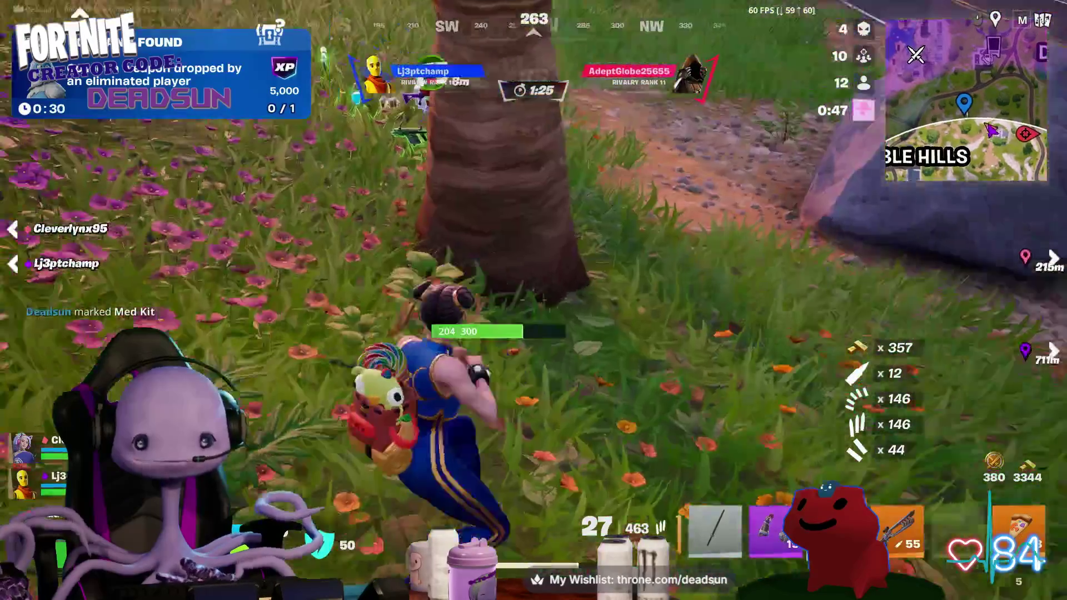
pyautogui.press('w')
pyautogui.press('e')
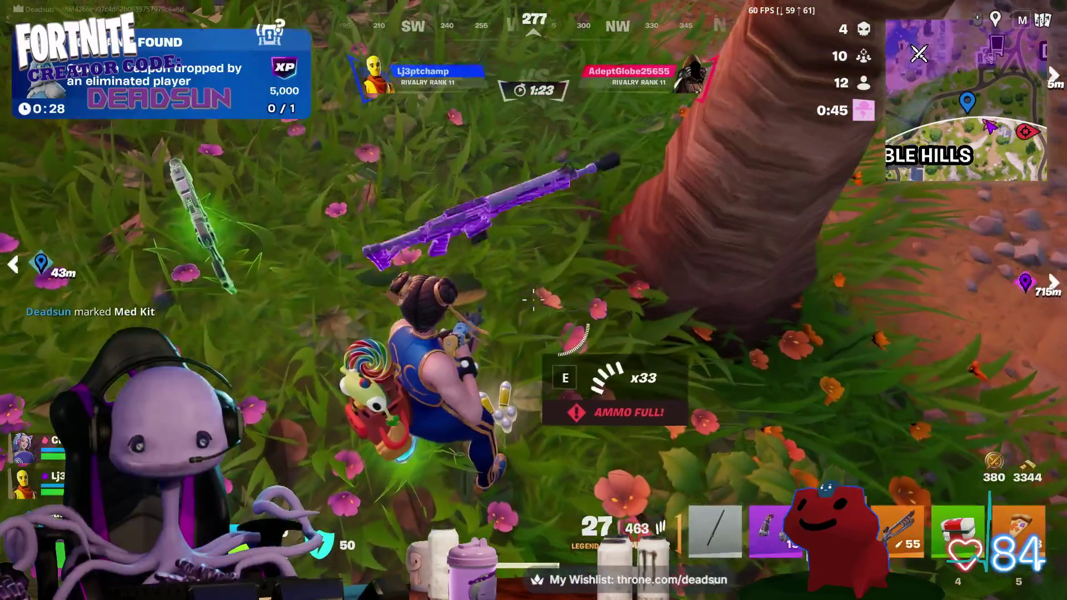
pyautogui.press('e')
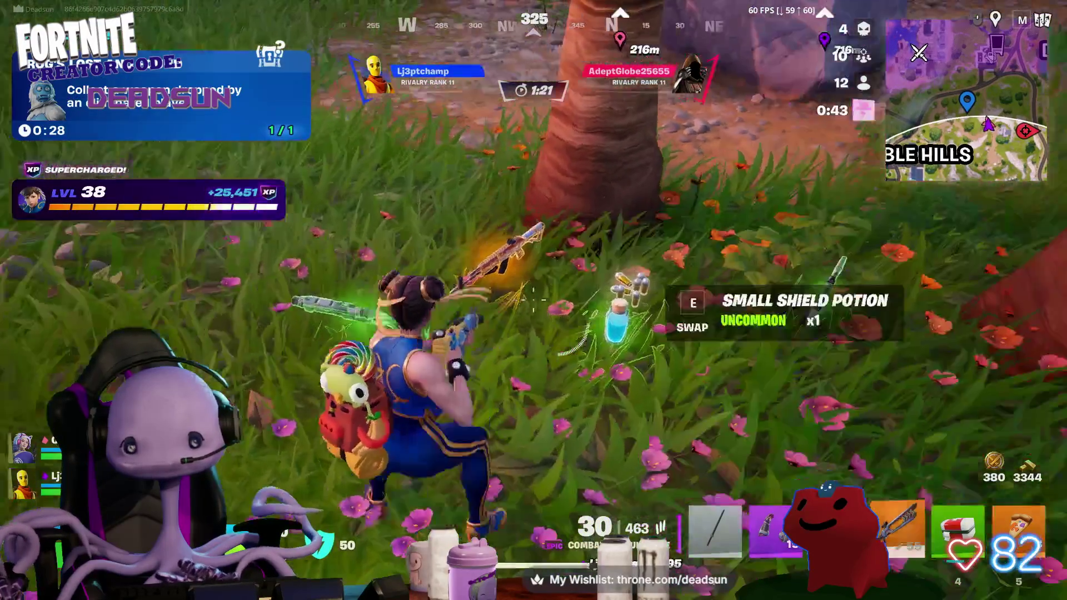
# - Equip the Med Kit, mark the Nemesis AR for the team, and grab the shotgun shells
pyautogui.press('4')
pyautogui.middleClick(533, 300)
pyautogui.click(533, 301)
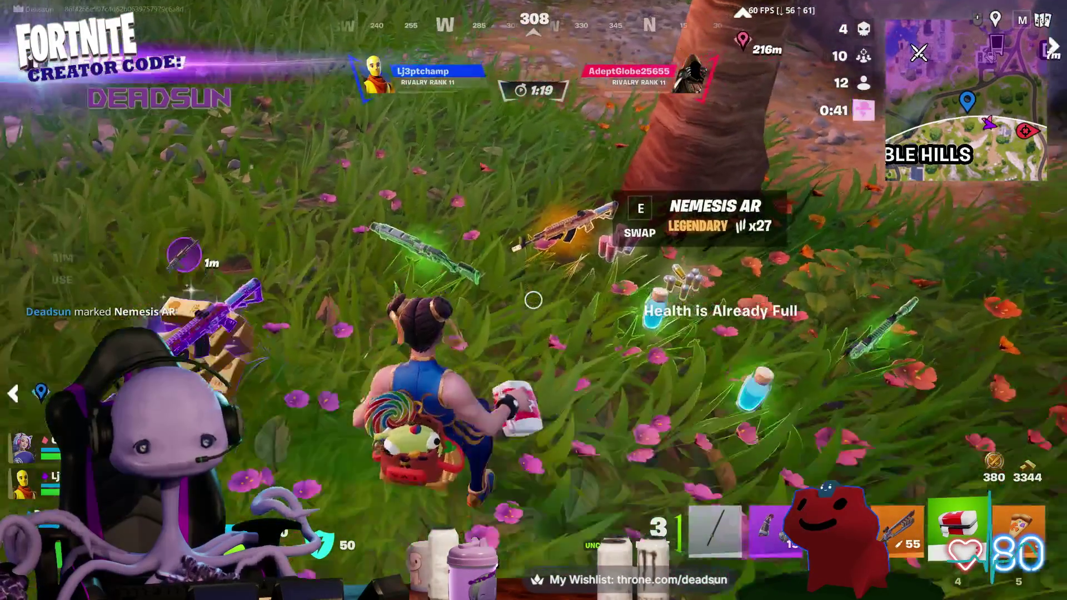
pyautogui.press('w')
pyautogui.press('1')
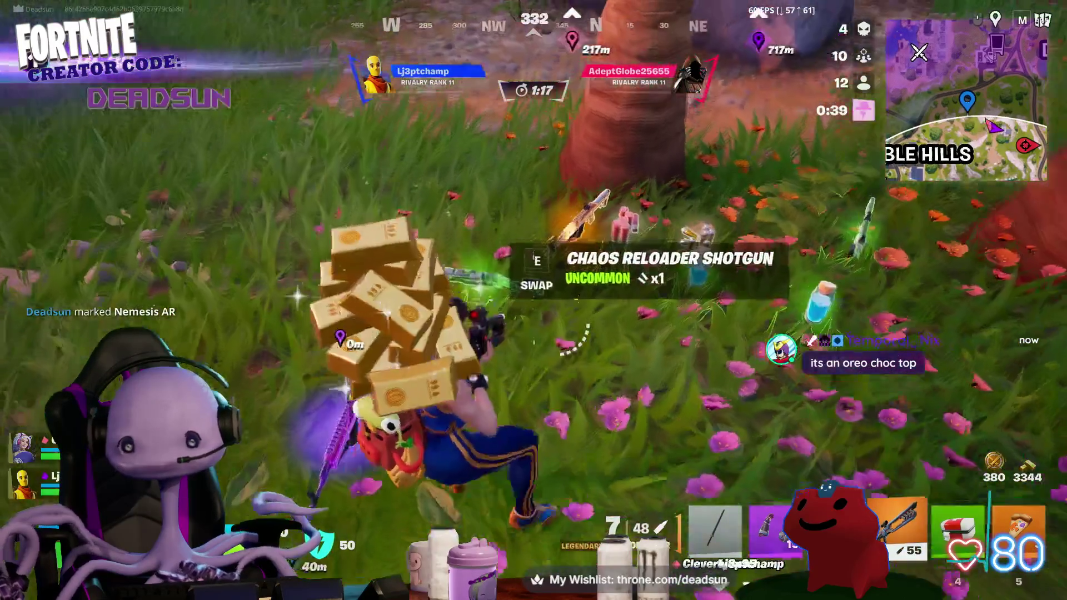
pyautogui.press('e')
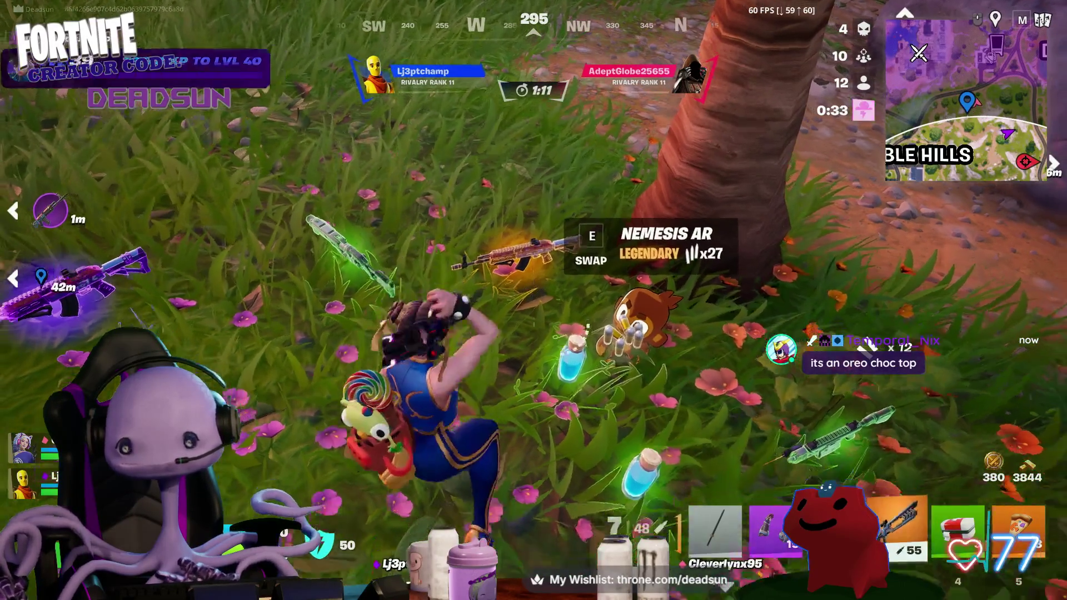
# - Strafe to dodge incoming fire, ping the Nemesis AR again, and run uphill
pyautogui.press('a')
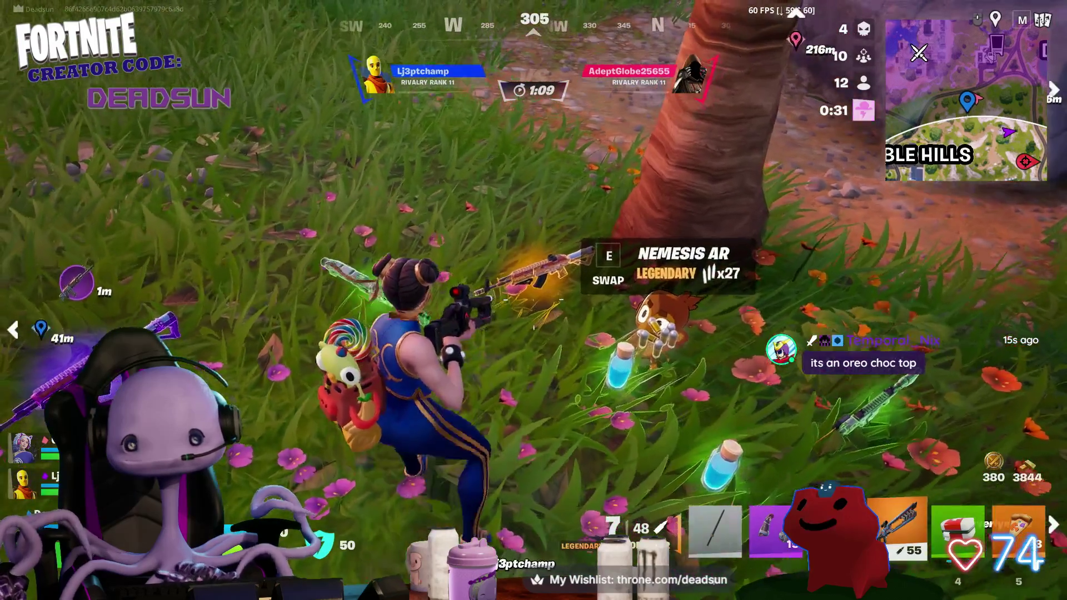
pyautogui.middleClick(534, 260)
pyautogui.press('w')
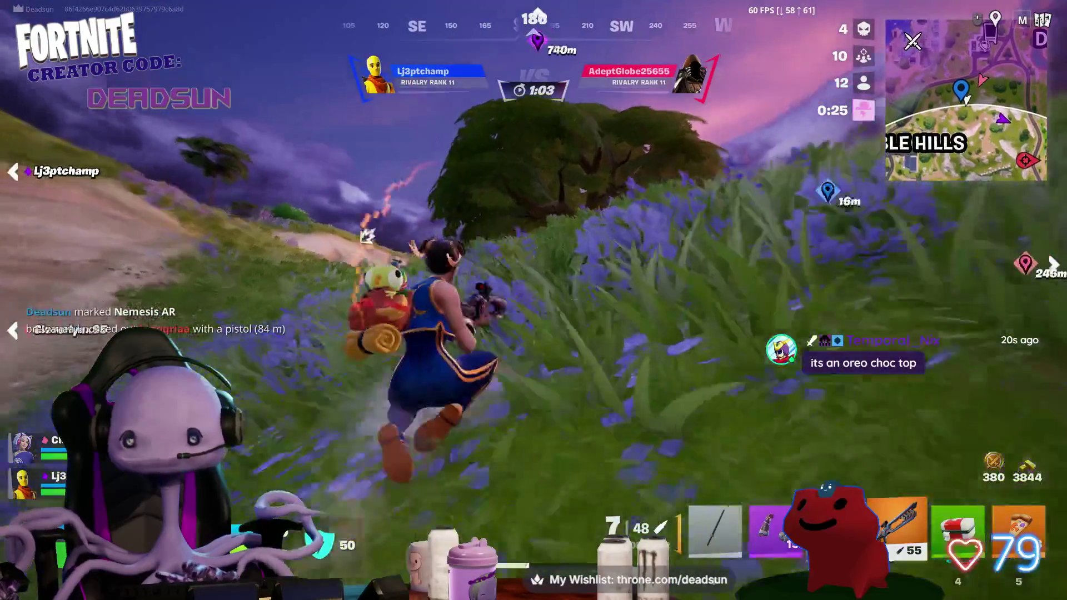
# - Bring up the full match map before heading to the hilltop
pyautogui.press('m')
pyautogui.press('m')
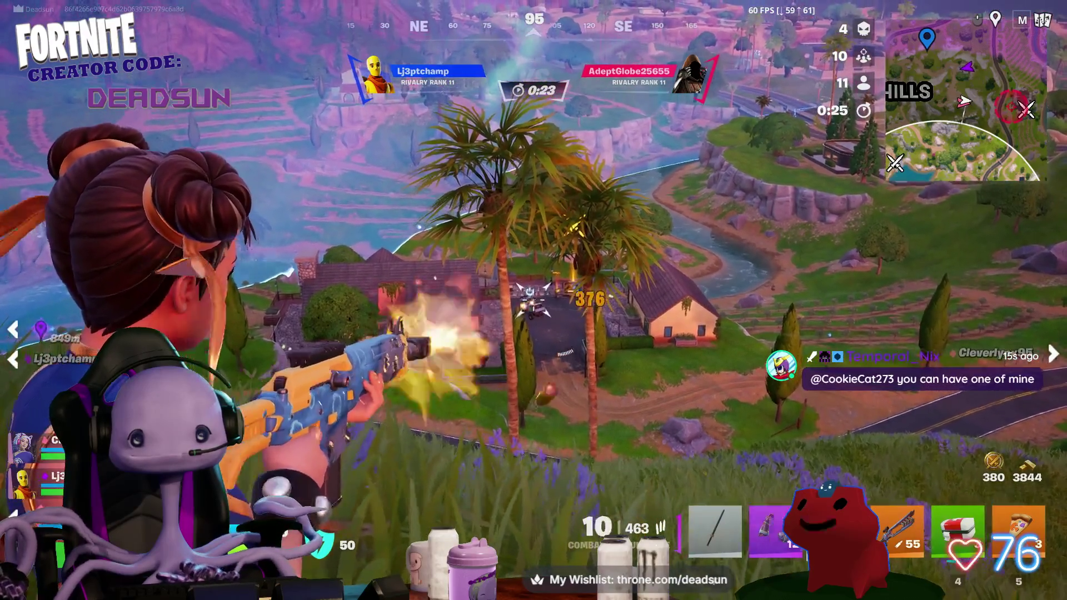
# - Reload and fire repeated rifle bursts at the enemy by the farmhouses
pyautogui.press('r')
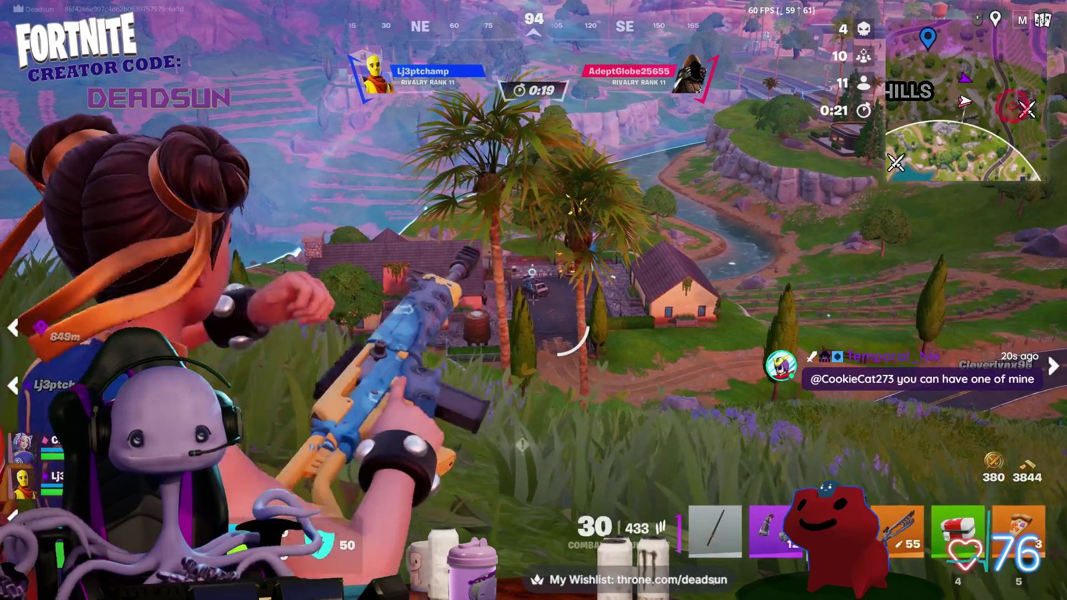
pyautogui.click(534, 301)
pyautogui.click(534, 300)
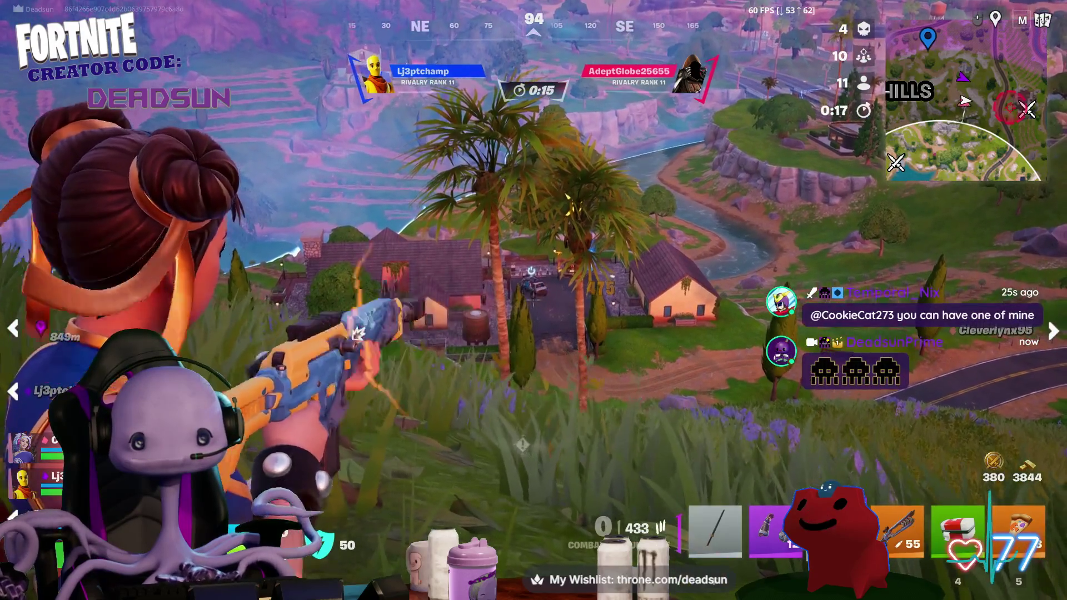
pyautogui.press('r')
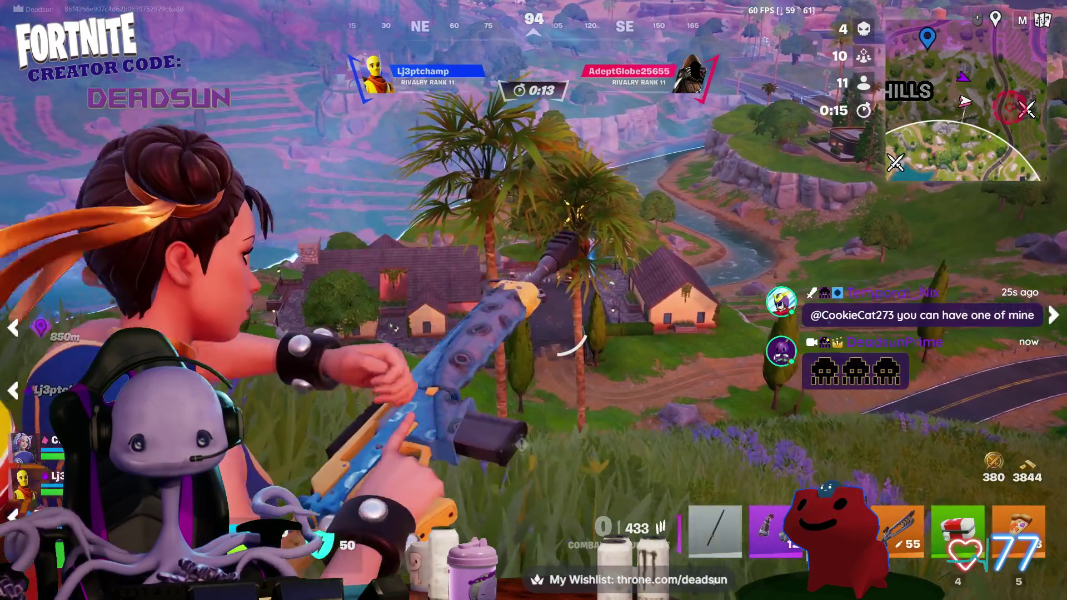
pyautogui.click(533, 300)
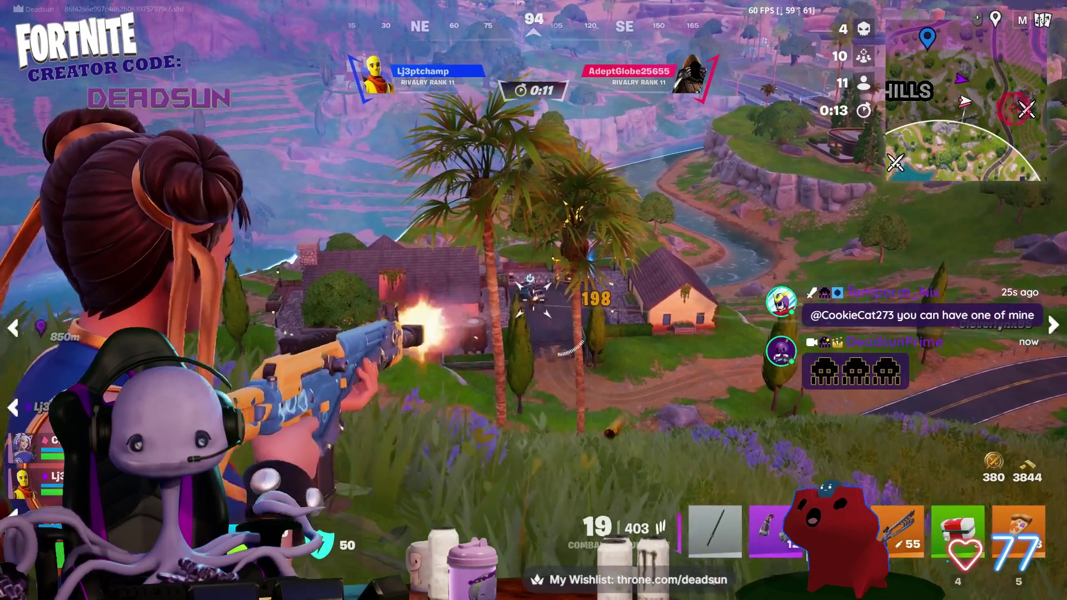
pyautogui.click(534, 301)
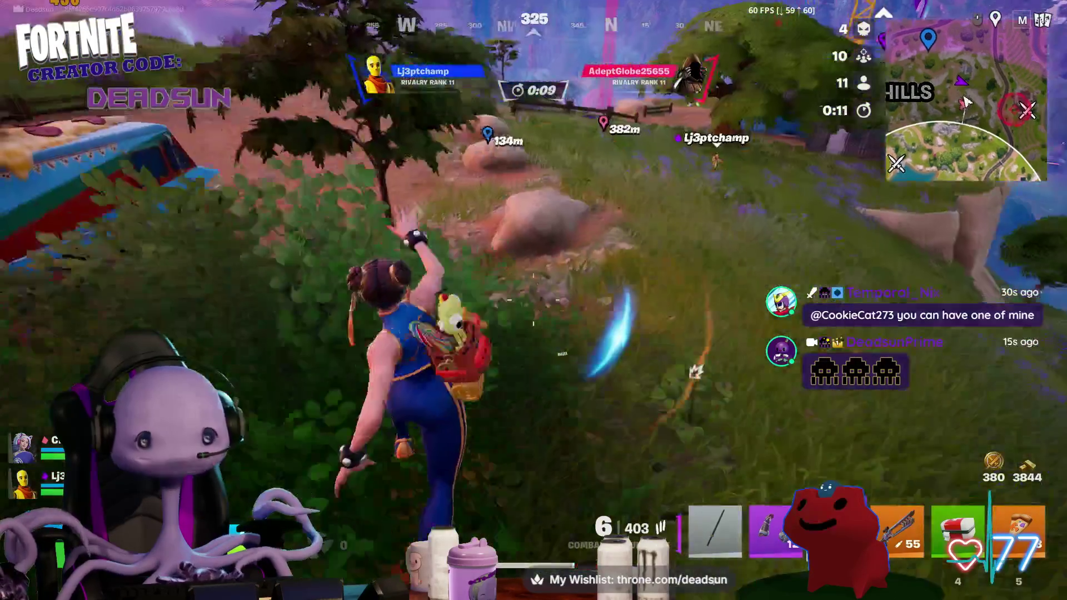
# - Switch to the scoped weapon in slot 3 and turn toward the house below the hill
pyautogui.press('r')
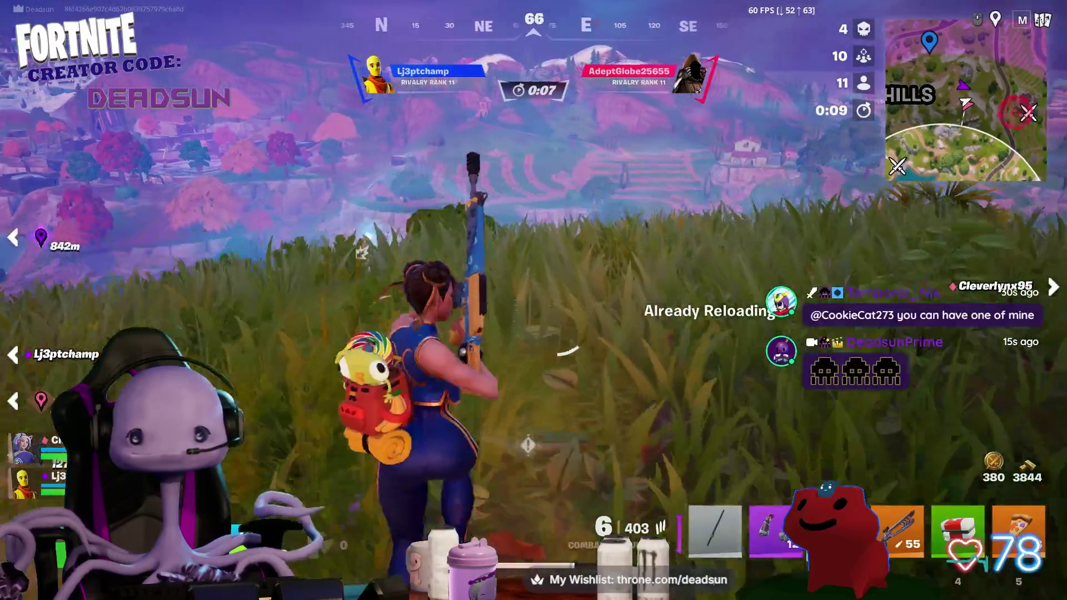
pyautogui.press('3')
pyautogui.moveTo(533, 300); pyautogui.dragTo(533, 301, button='right')
# - Ping the enemy for teammates, fire three shots up the slope, and switch back to the scoped weapon
pyautogui.middleClick(534, 300)
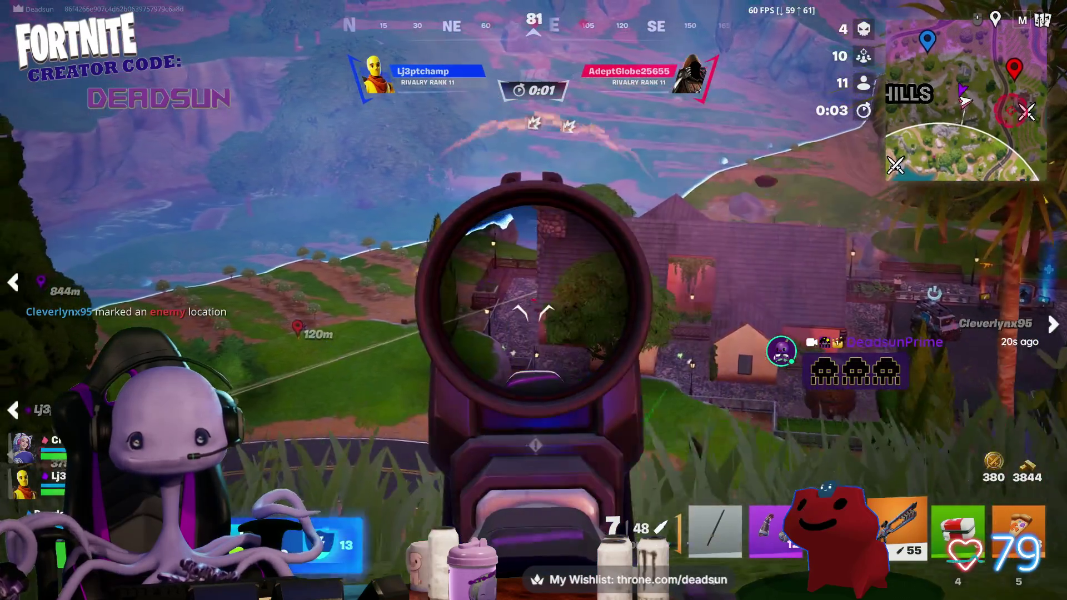
pyautogui.moveTo(534, 301); pyautogui.dragTo(534, 300, button='right')
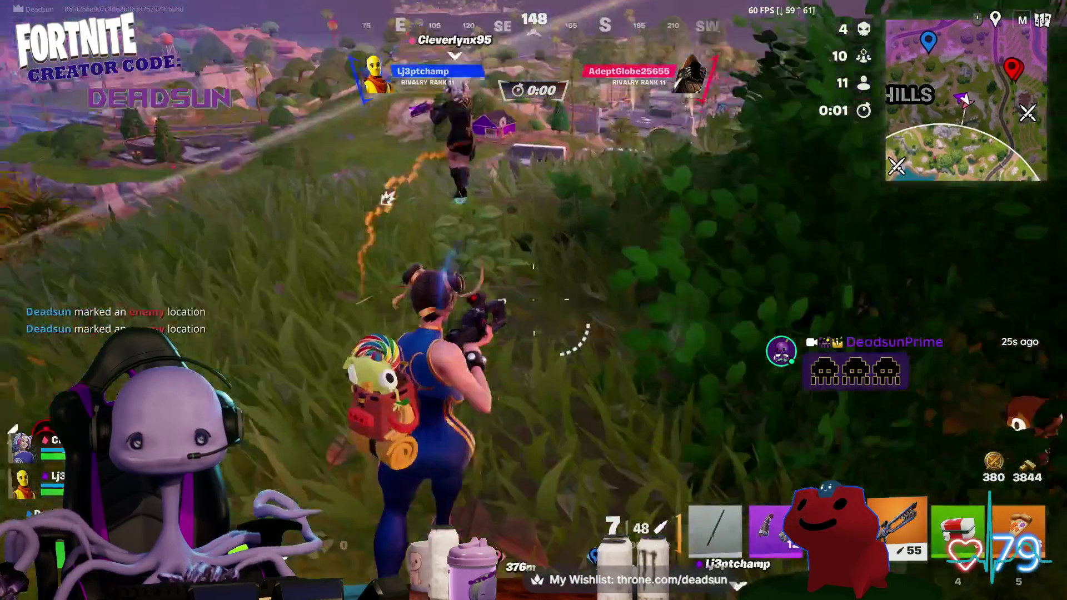
pyautogui.click(534, 300)
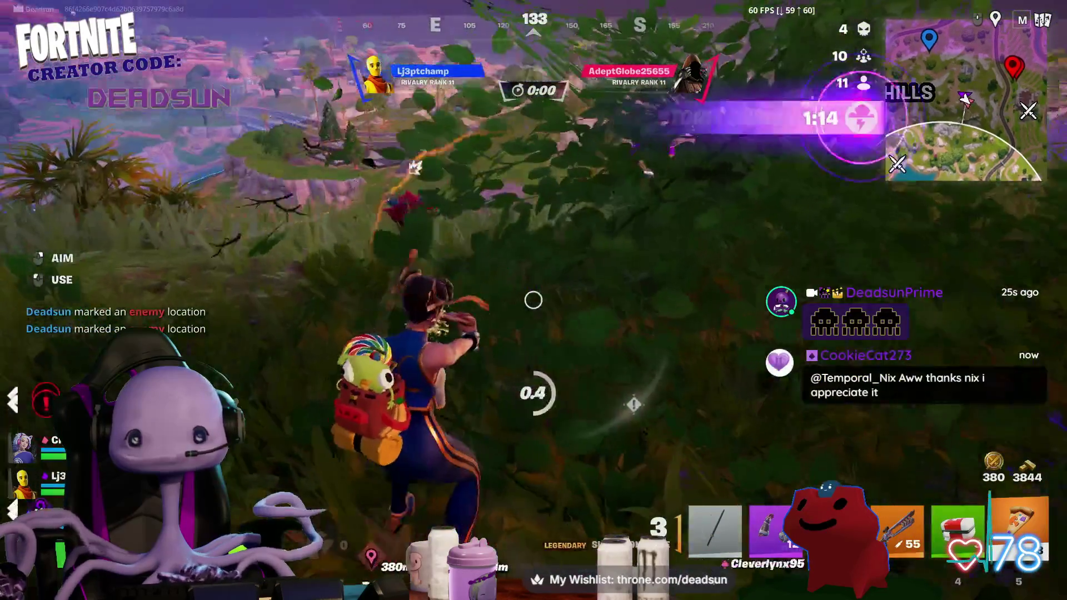
pyautogui.click(533, 301)
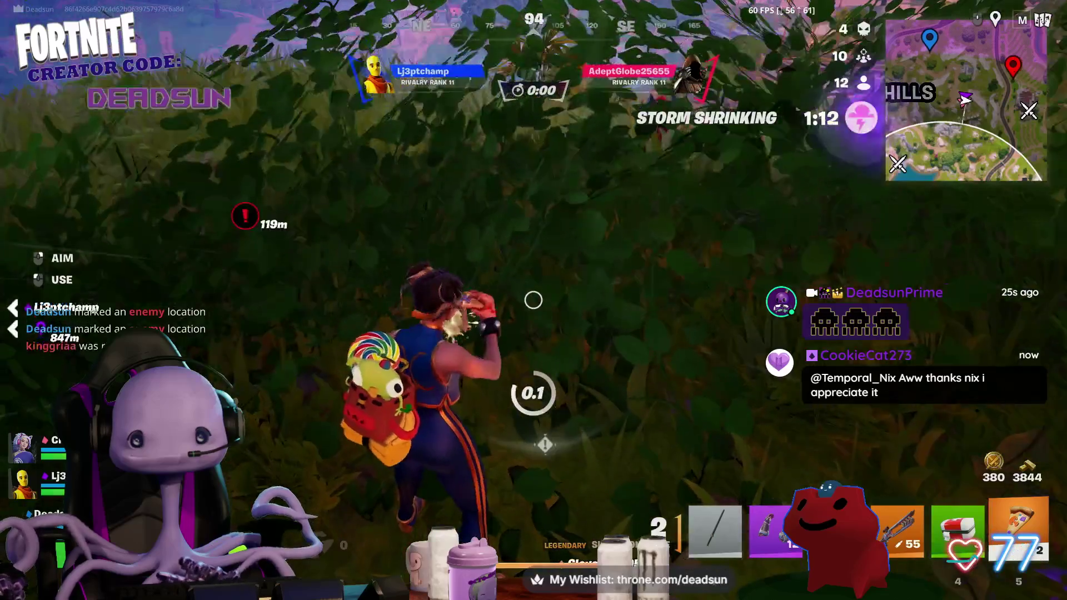
pyautogui.click(533, 300)
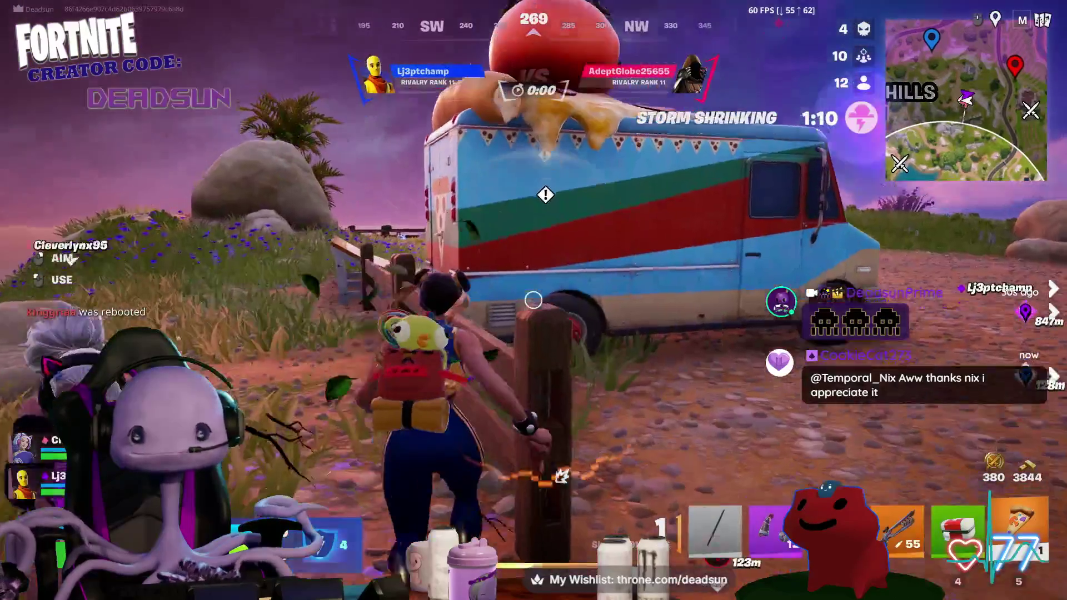
pyautogui.press('r')
pyautogui.press('3')
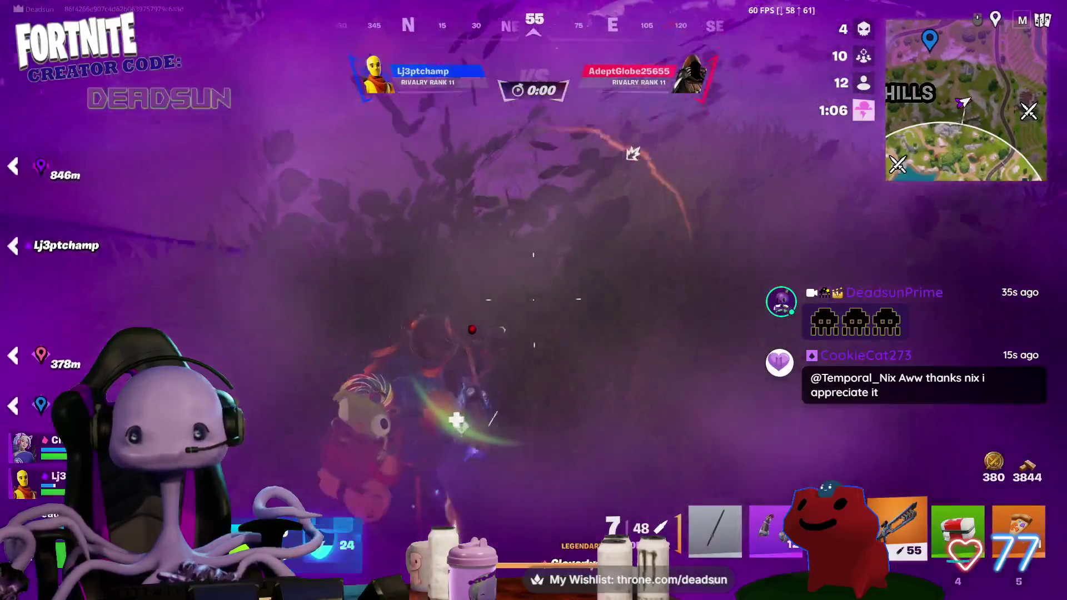
# - Empty the scoped magazine at enemies by the hillside houses, then reload from the bushes
pyautogui.rightClick(534, 301)
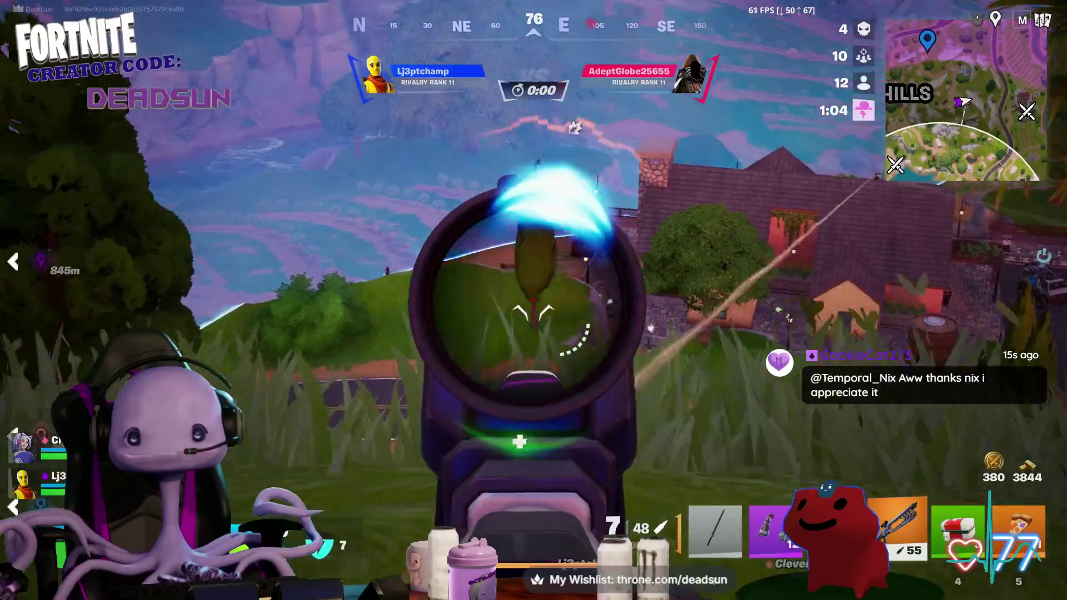
pyautogui.click(534, 301)
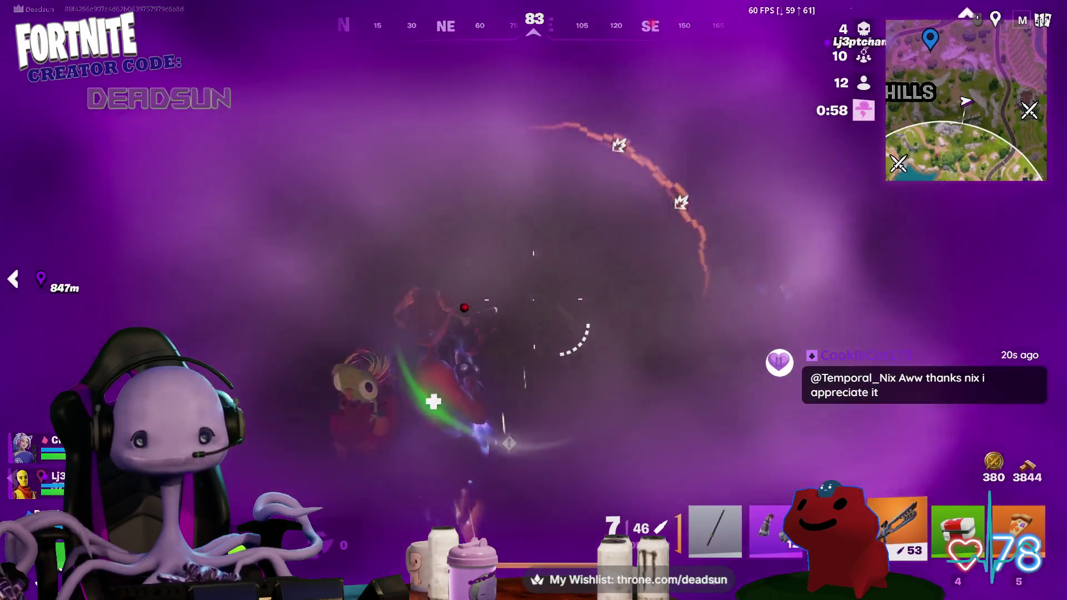
pyautogui.rightClick(534, 300)
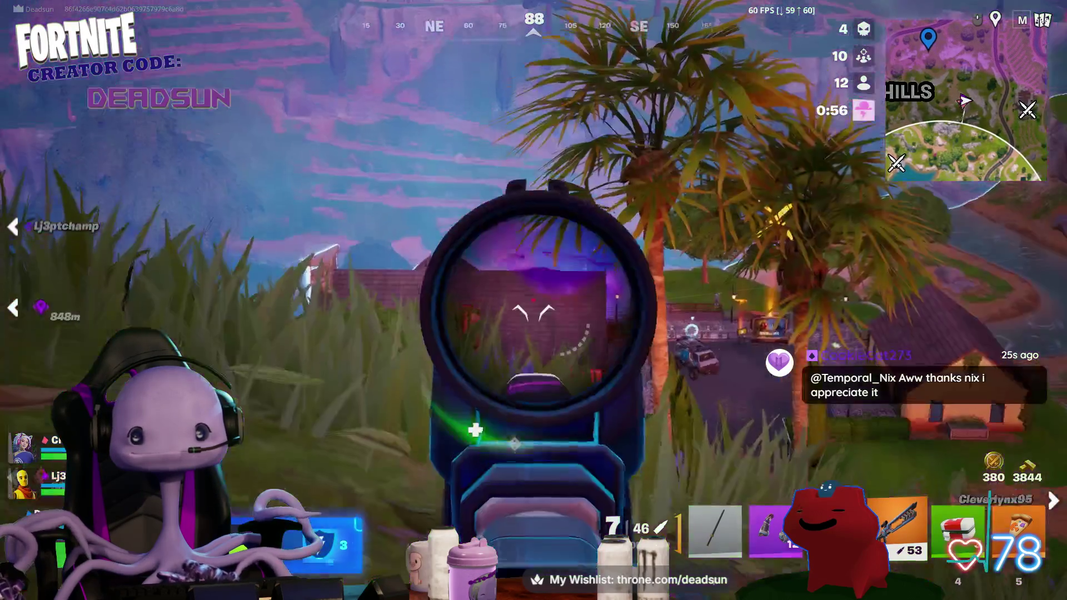
pyautogui.click(534, 301)
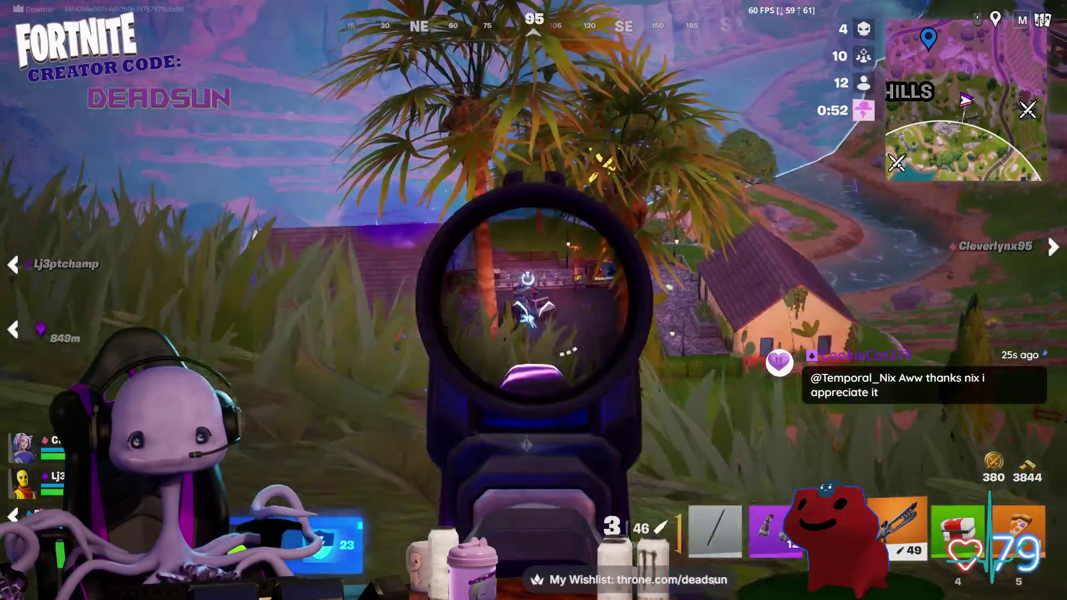
pyautogui.click(534, 300)
pyautogui.click(534, 301)
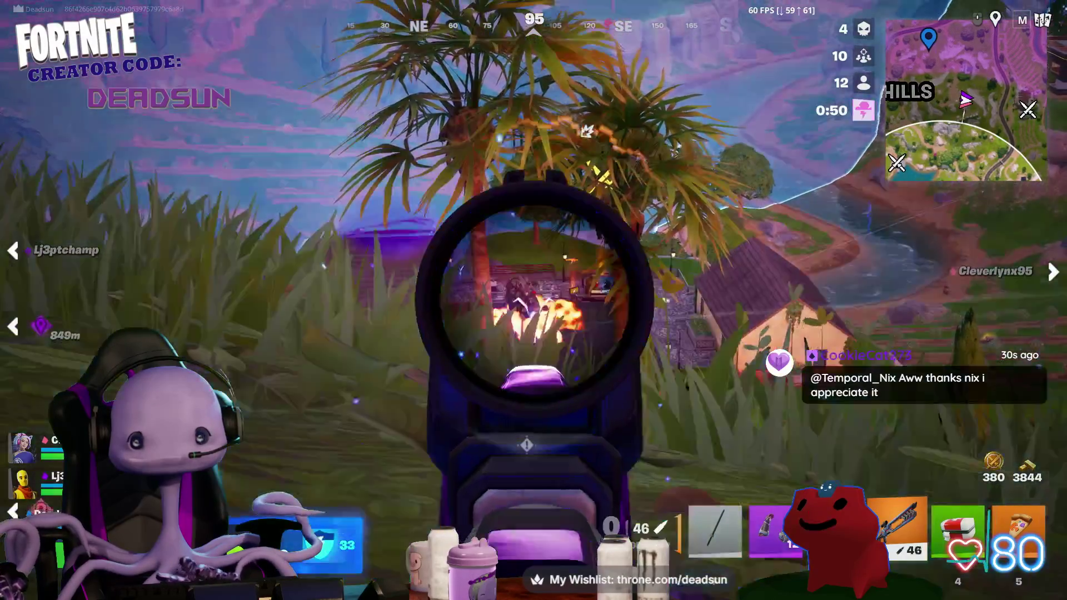
pyautogui.press('w')
pyautogui.press('r')
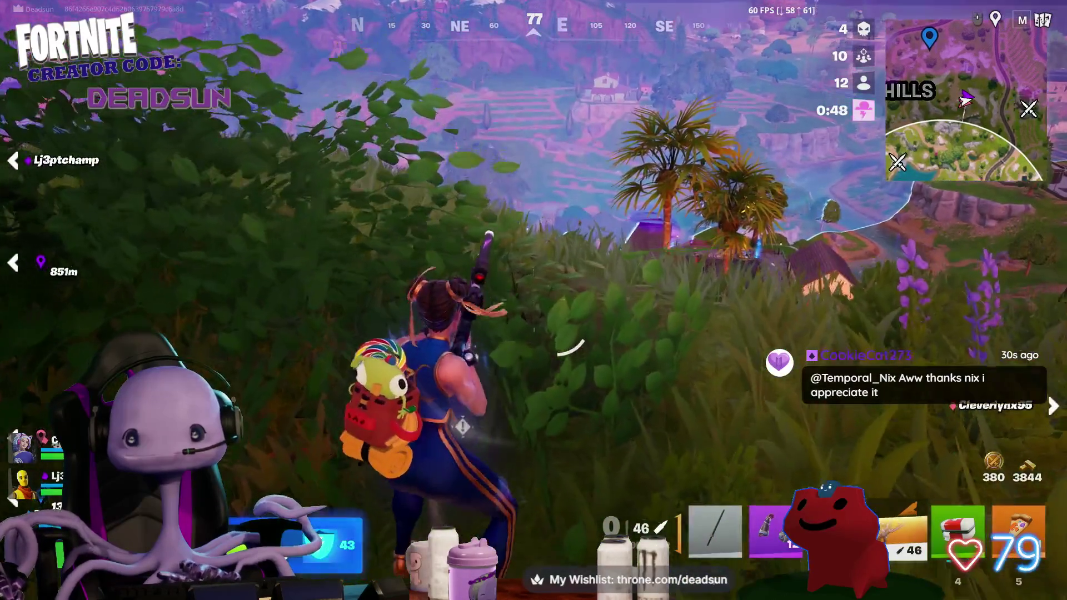
# - Advance toward the house past the structure, firing scoped rounds at the enemy
pyautogui.rightClick(533, 300)
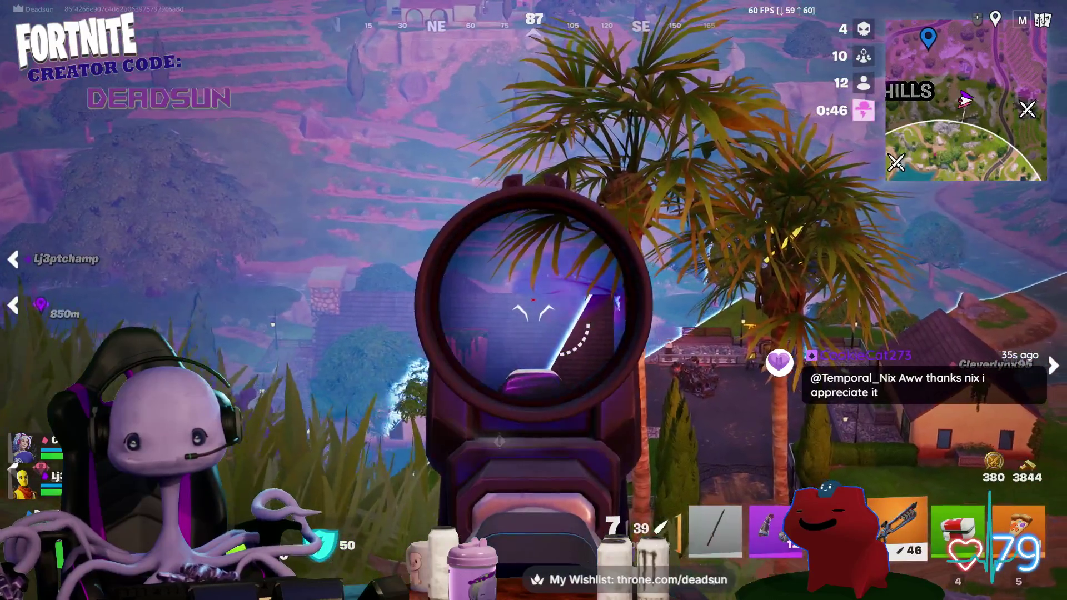
pyautogui.press('w')
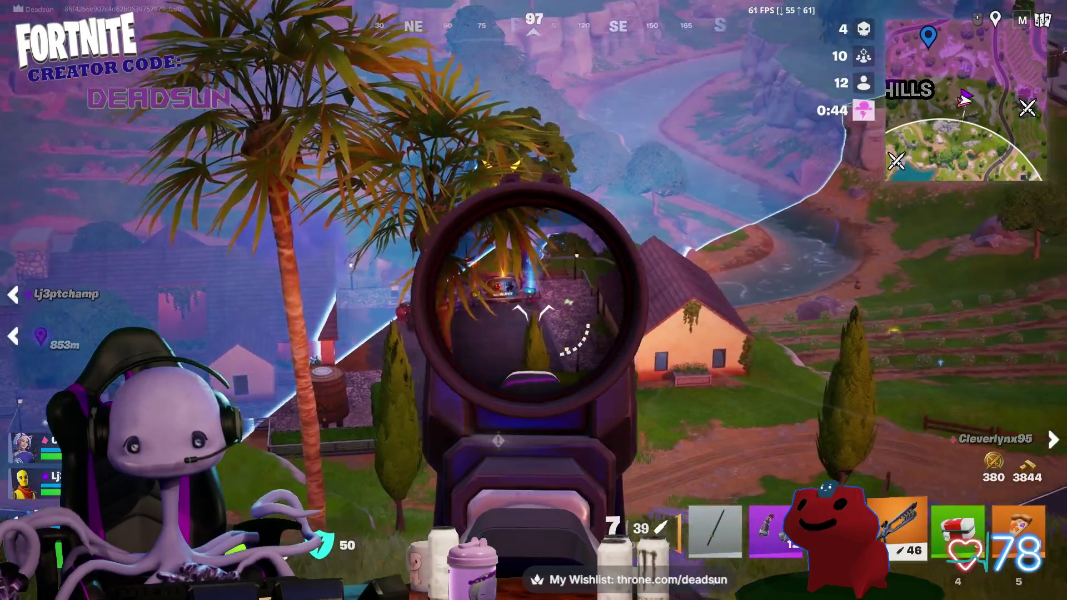
pyautogui.click(534, 300)
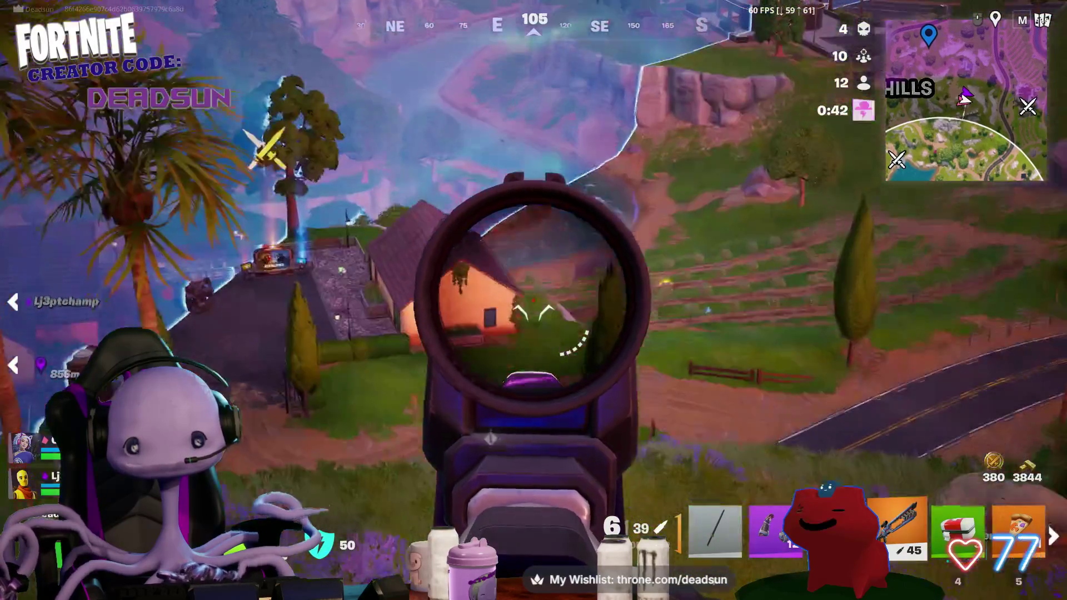
pyautogui.press('w')
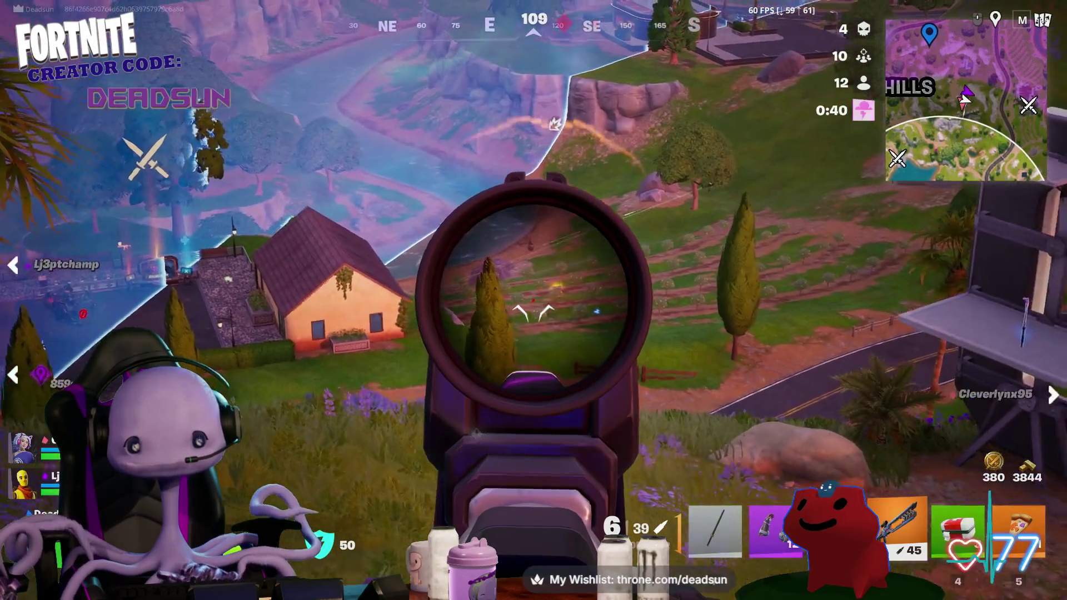
pyautogui.press('w')
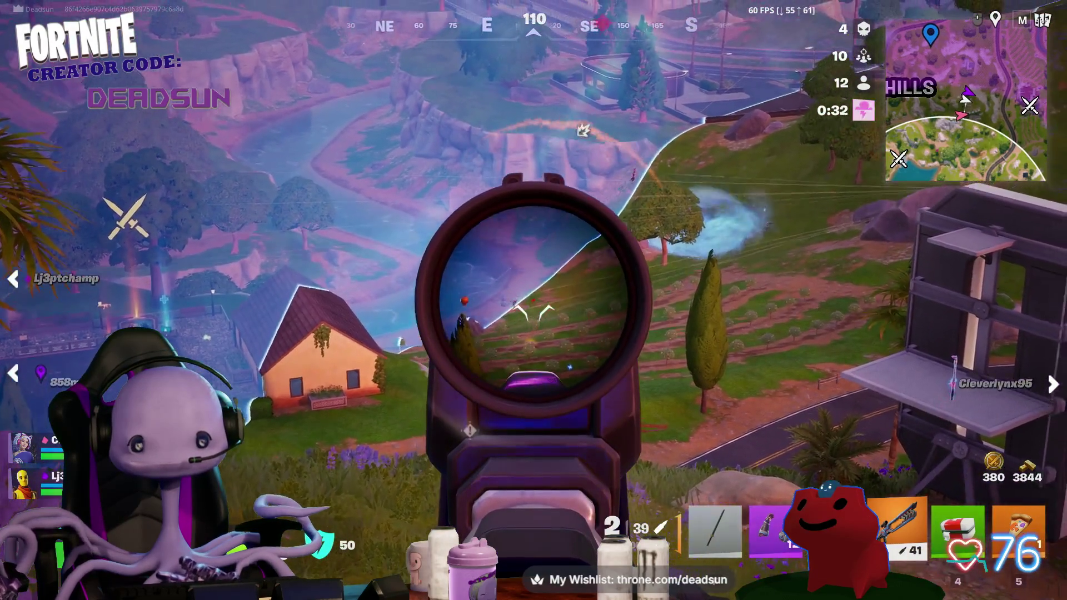
pyautogui.press('w')
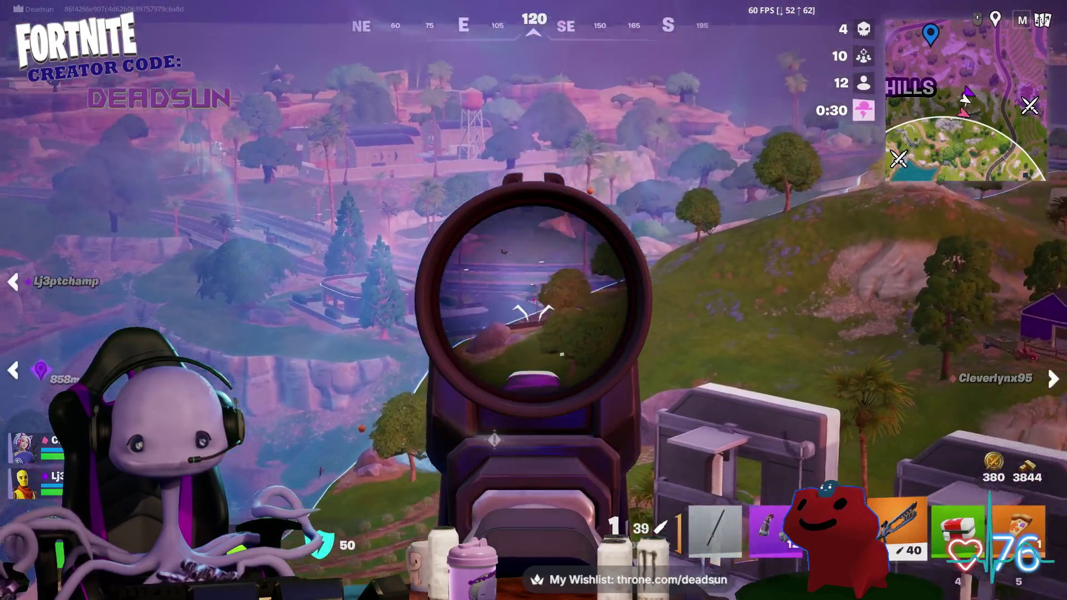
pyautogui.click(533, 300)
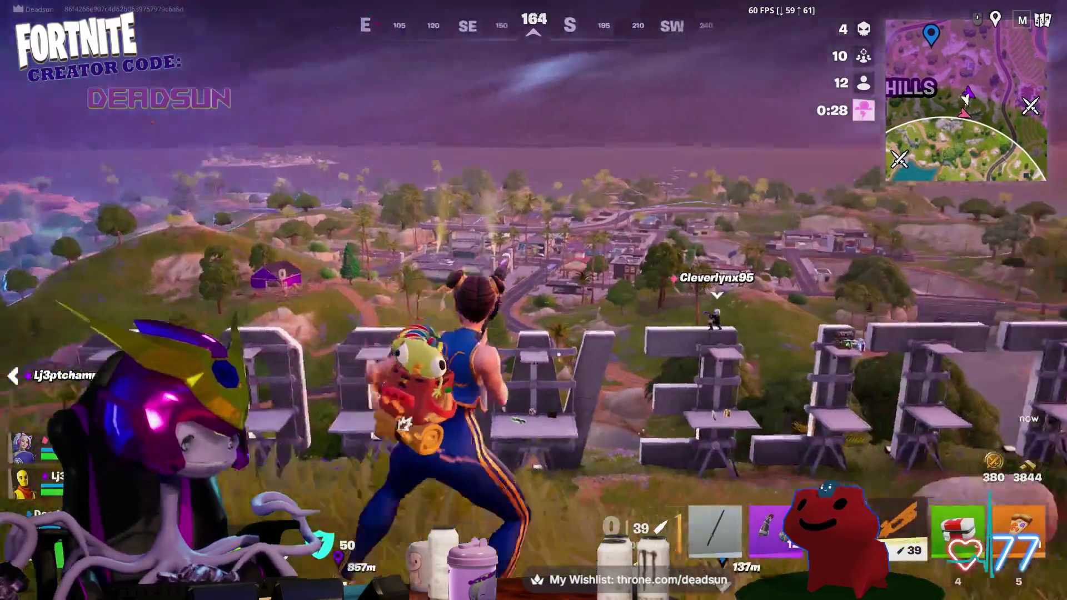
# - Run over the pizza truck to the giant letters and loot the chest there
pyautogui.press('w')
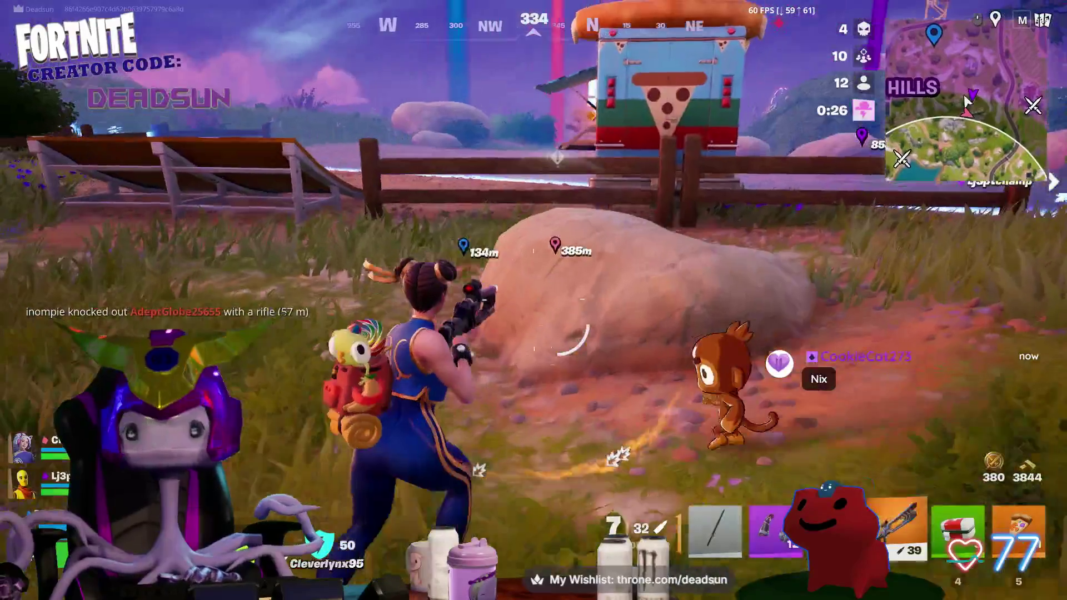
pyautogui.press('w')
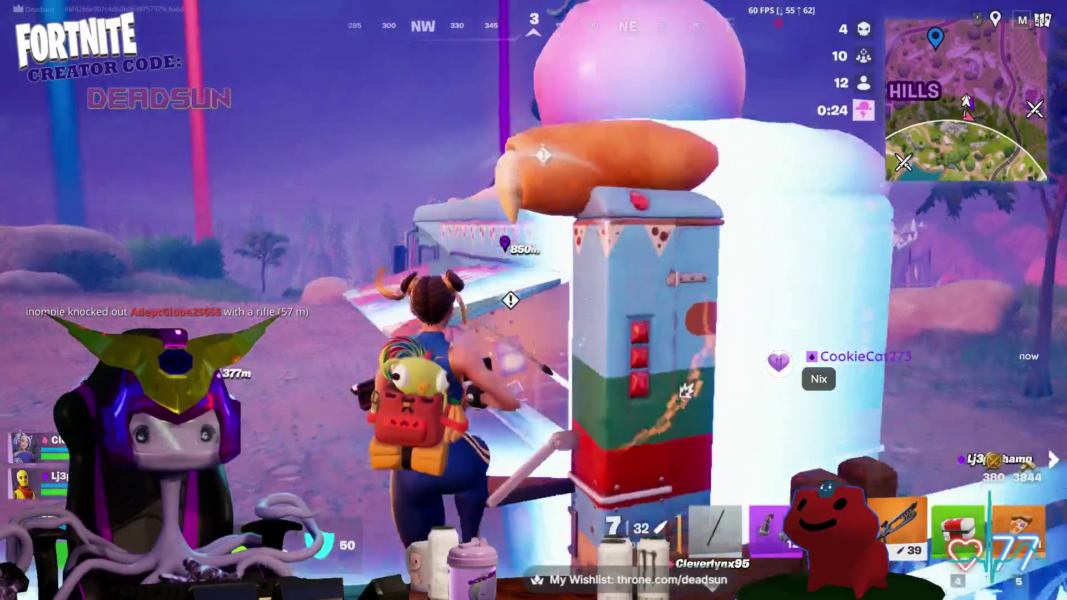
pyautogui.press('space')
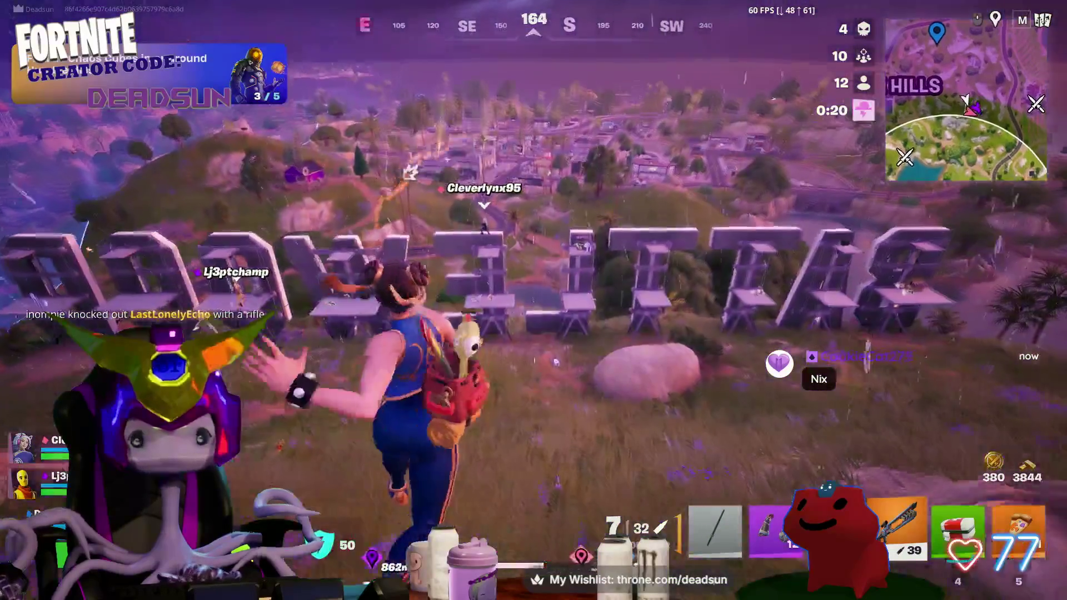
pyautogui.press('w')
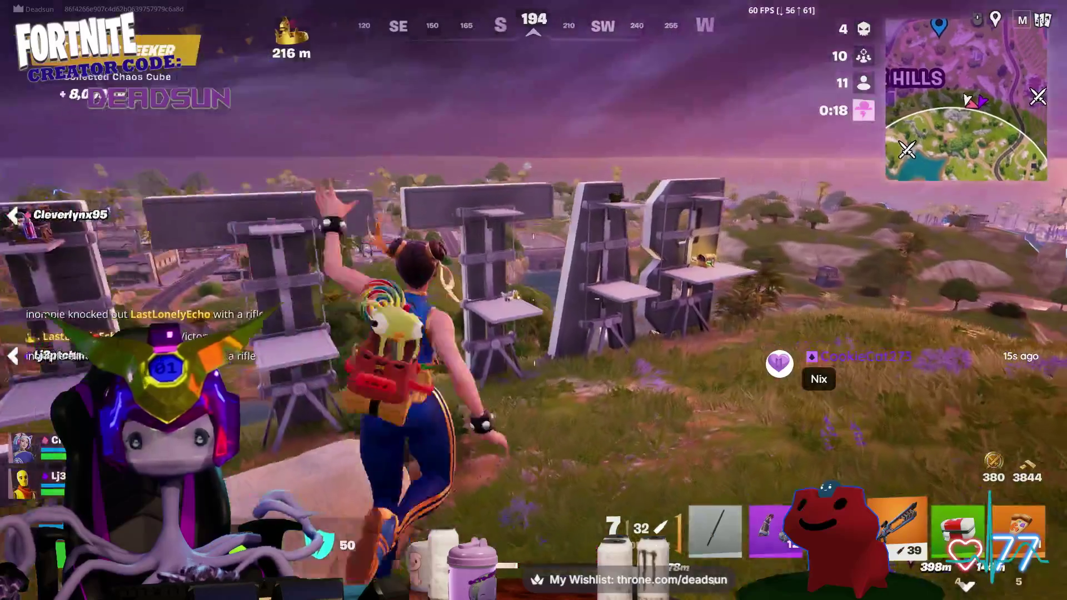
pyautogui.press('w')
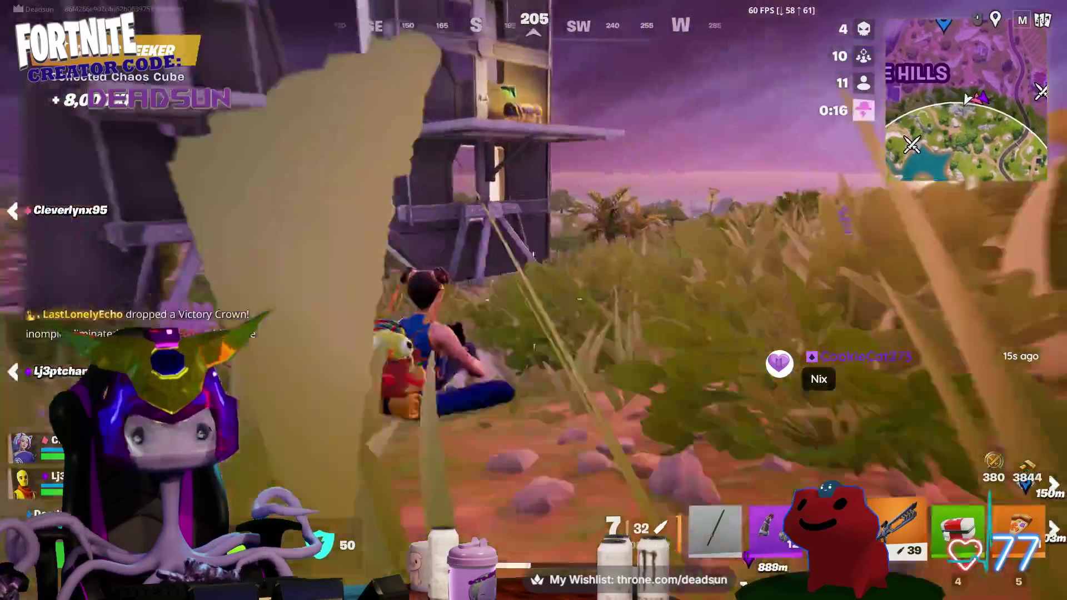
pyautogui.press('w')
pyautogui.press('e')
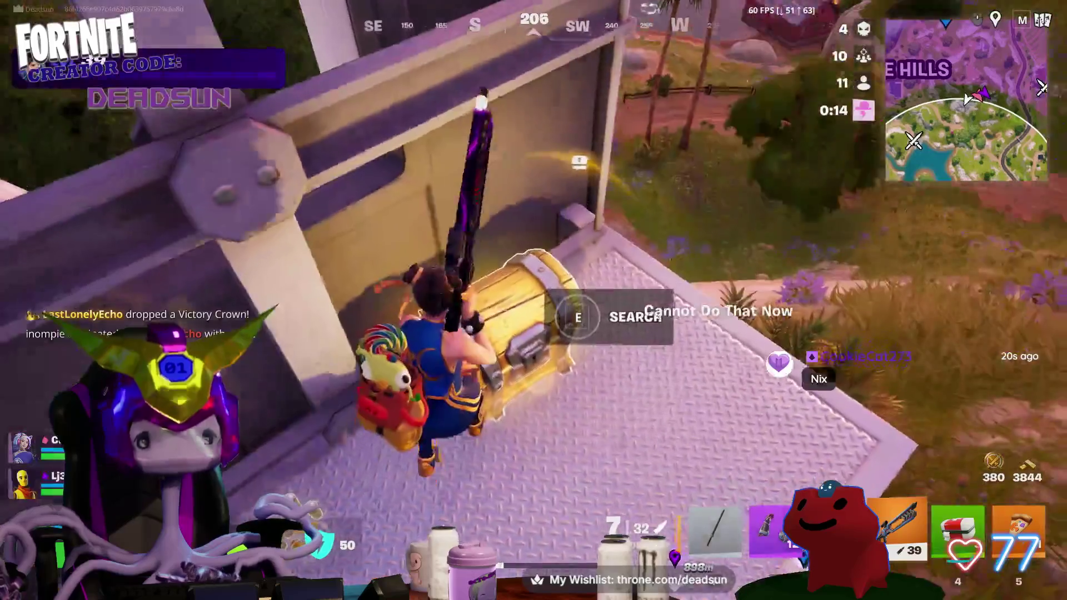
pyautogui.press('w')
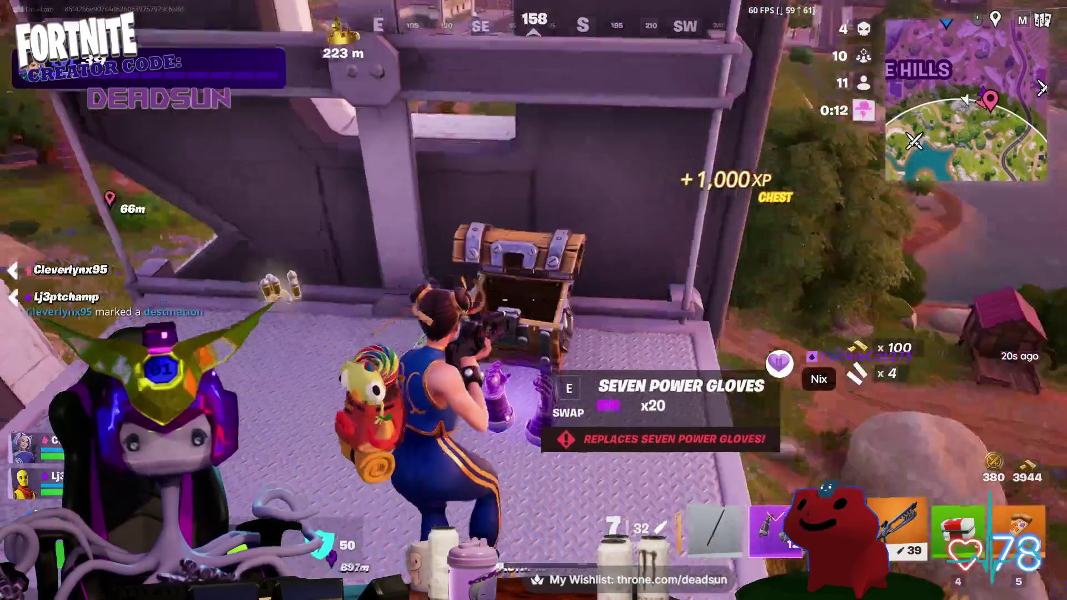
# - Jump onto the metal platform, loot the ammo box, and scope toward the road
pyautogui.press('space')
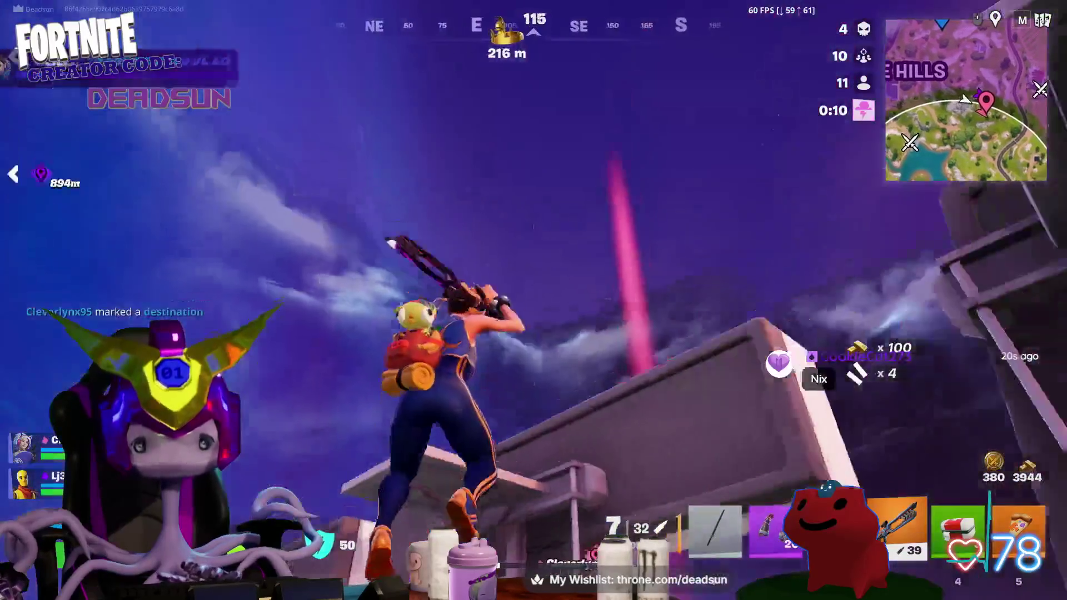
pyautogui.press('w')
pyautogui.press('e')
pyautogui.press('e')
pyautogui.press('w')
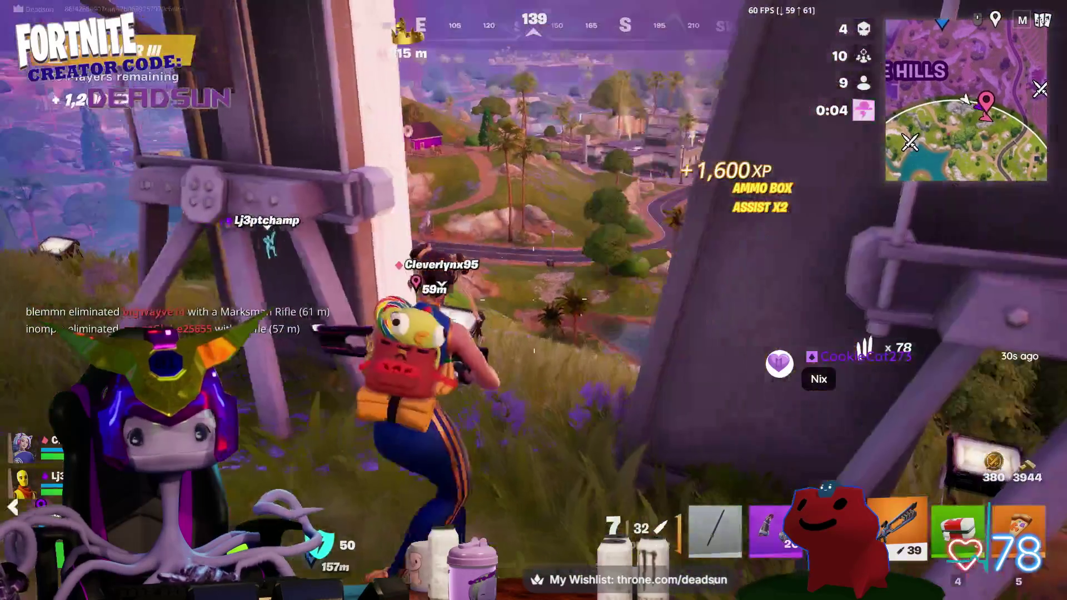
pyautogui.rightClick(534, 300)
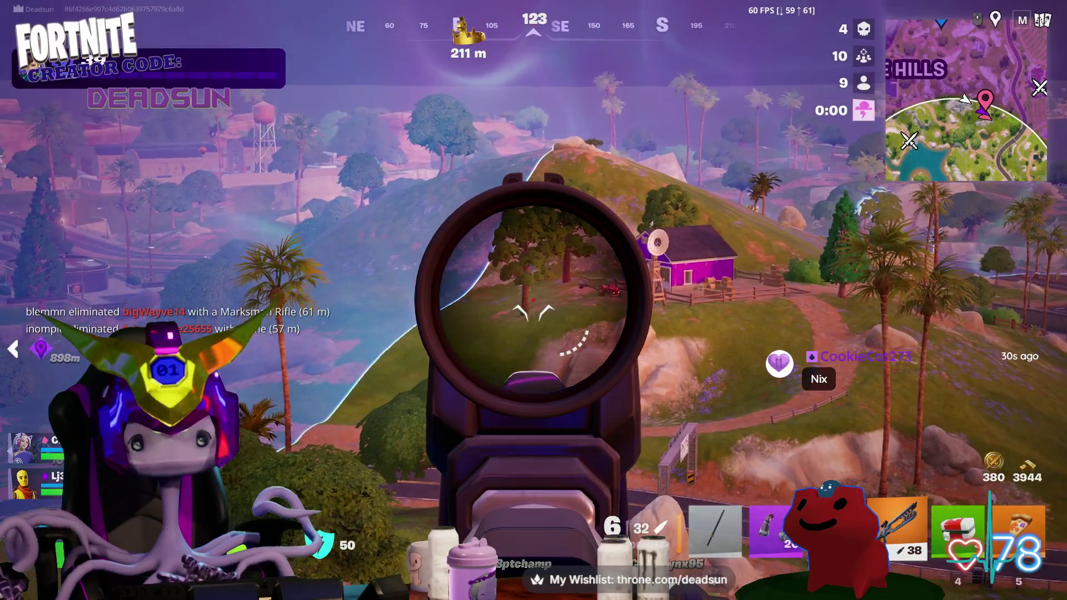
# - Mark the care package, fire three scoped shots at the distant target, and leave the scope
pyautogui.middleClick(534, 301)
pyautogui.click(534, 301)
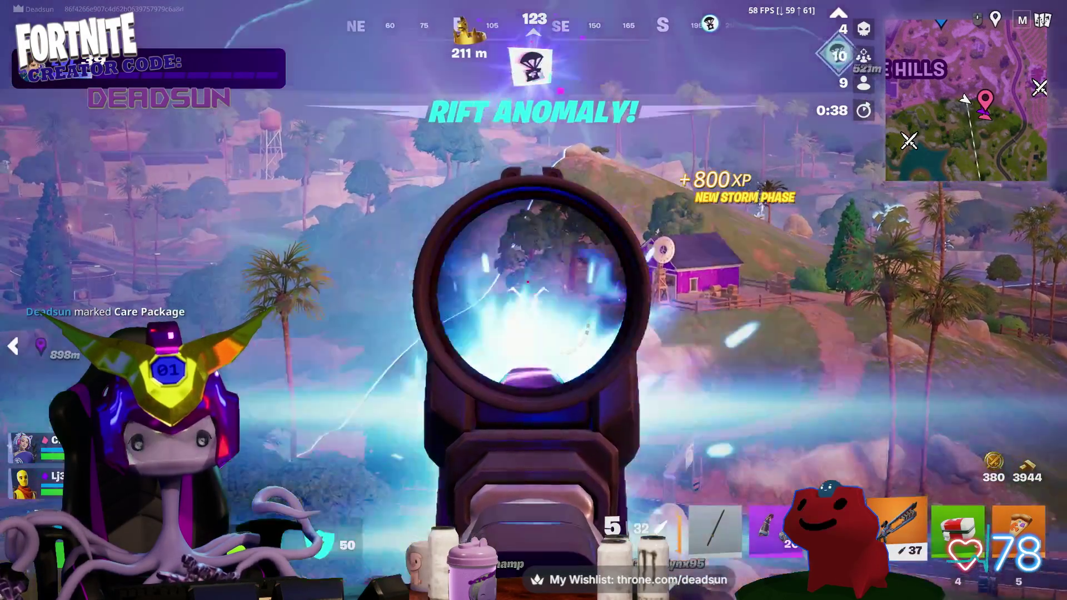
pyautogui.click(534, 300)
pyautogui.click(533, 300)
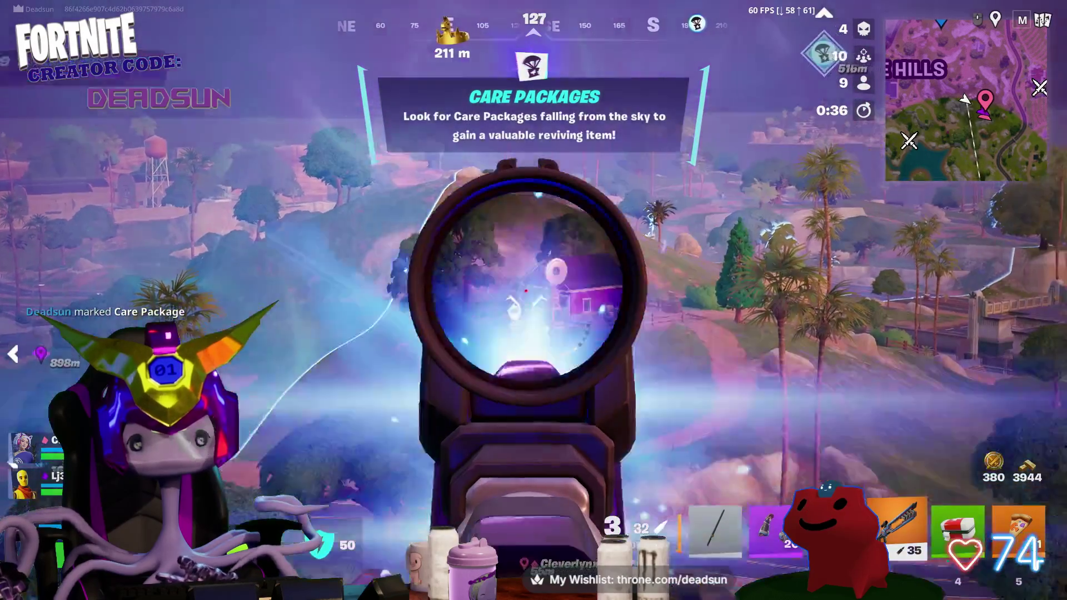
pyautogui.rightClick(533, 300)
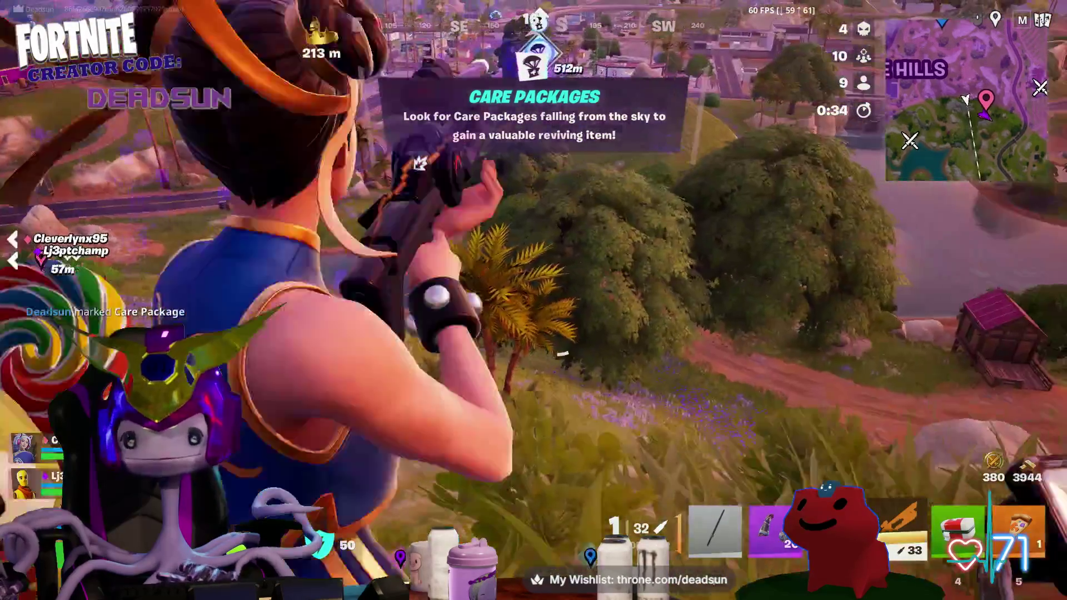
# - Reload, slide down the hillside, and use the legendary single-use item
pyautogui.press('r')
pyautogui.press('ctrl')
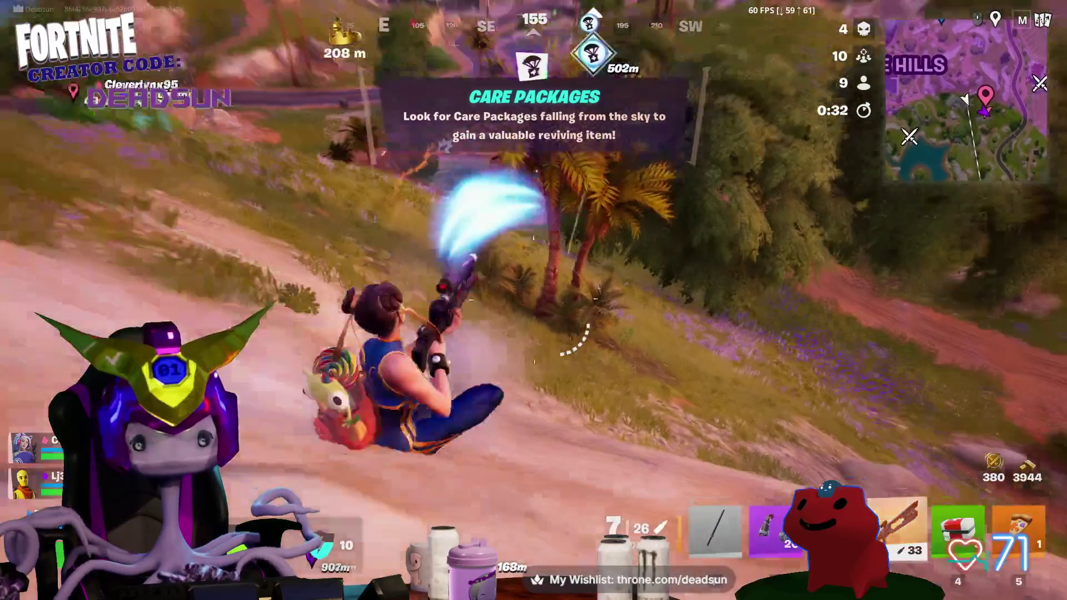
pyautogui.press('5')
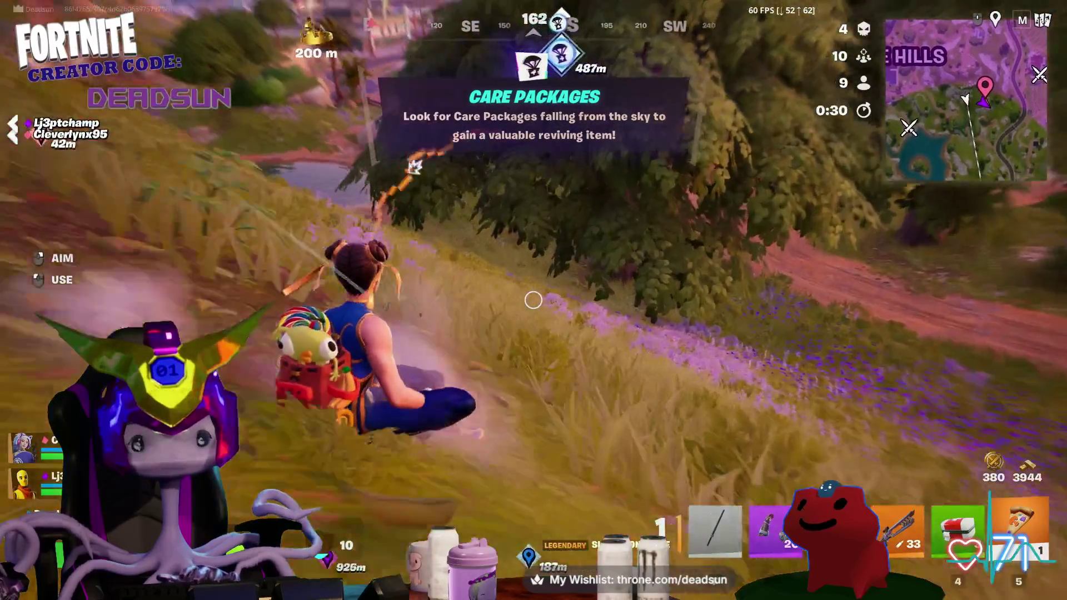
pyautogui.click(534, 300)
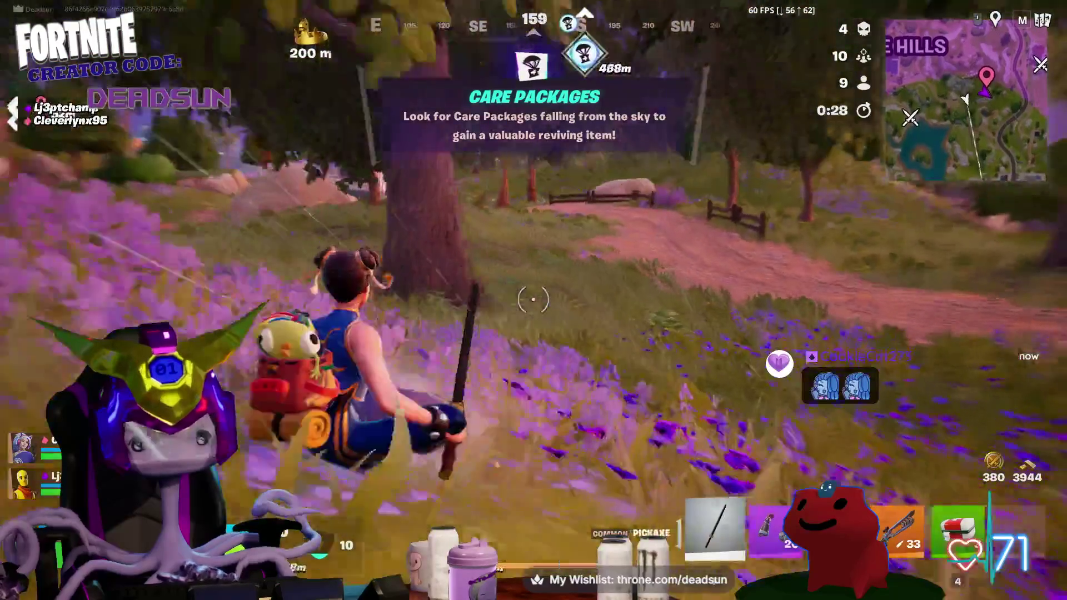
pyautogui.press('ctrl')
pyautogui.press('1')
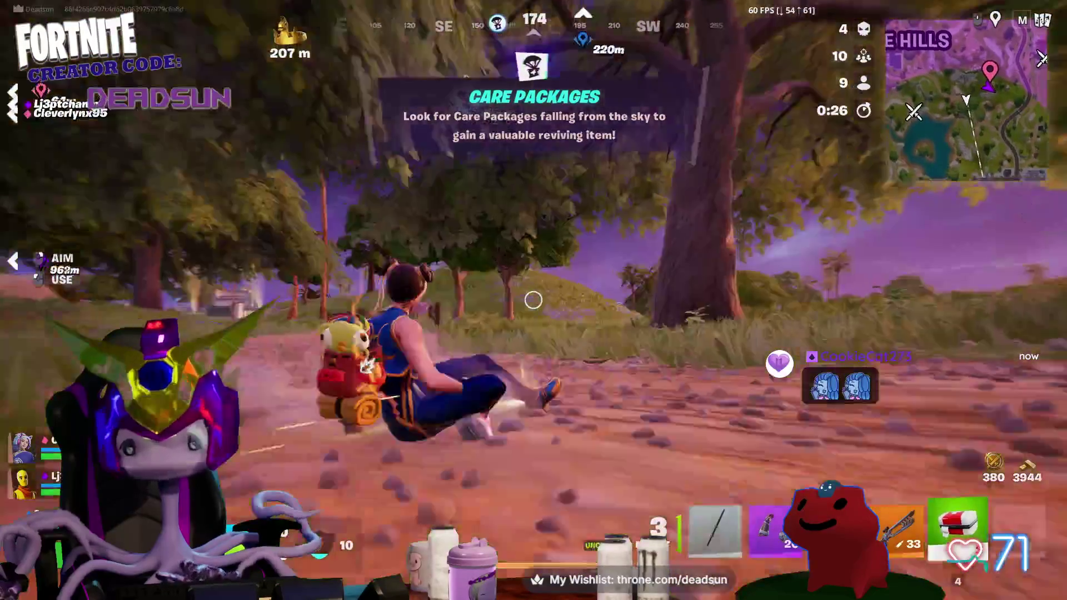
# - Run uphill past the tree with the combat shotgun and ping a destination for the squad
pyautogui.press('w')
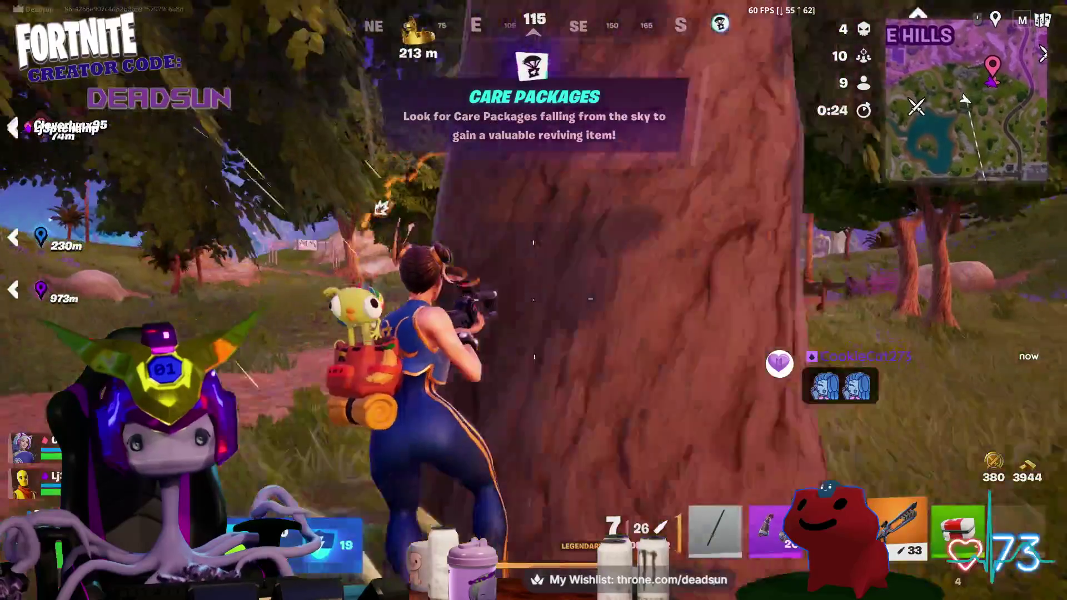
pyautogui.press('w')
pyautogui.press('2')
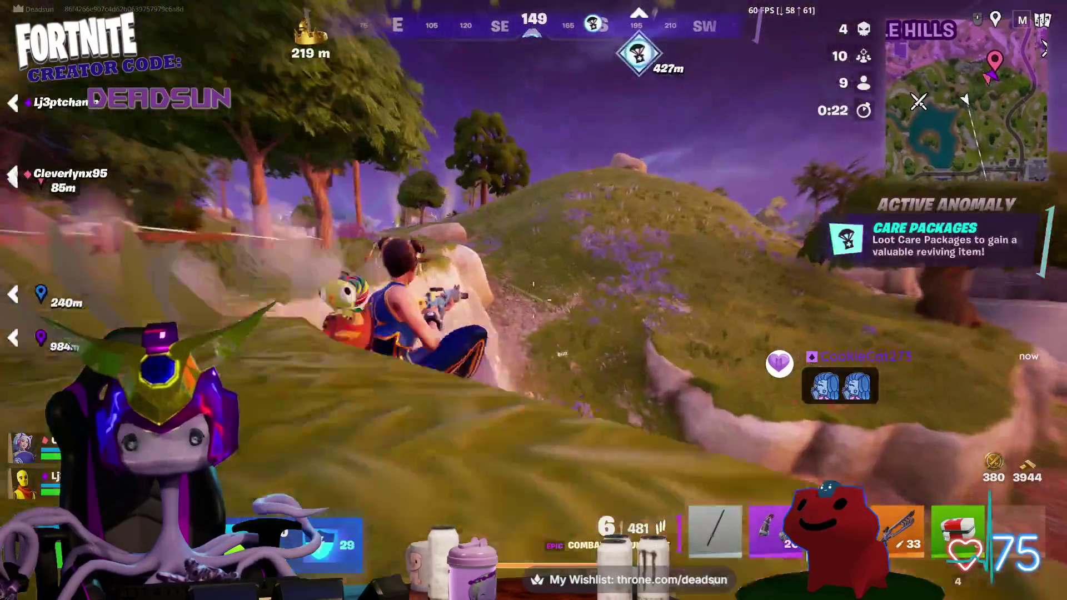
pyautogui.press('w')
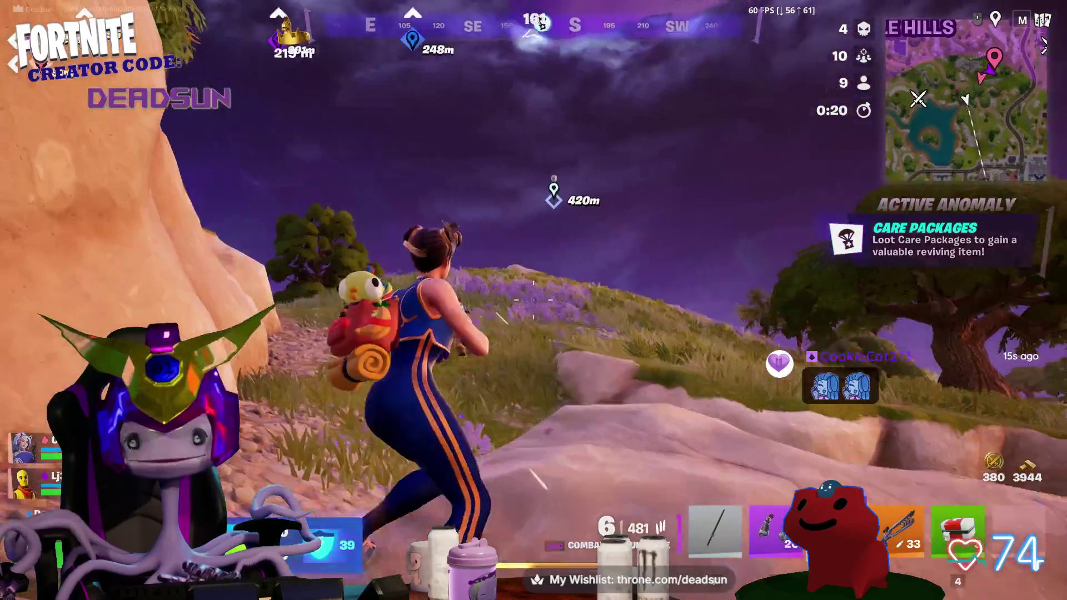
pyautogui.middleClick(534, 296)
pyautogui.press('w')
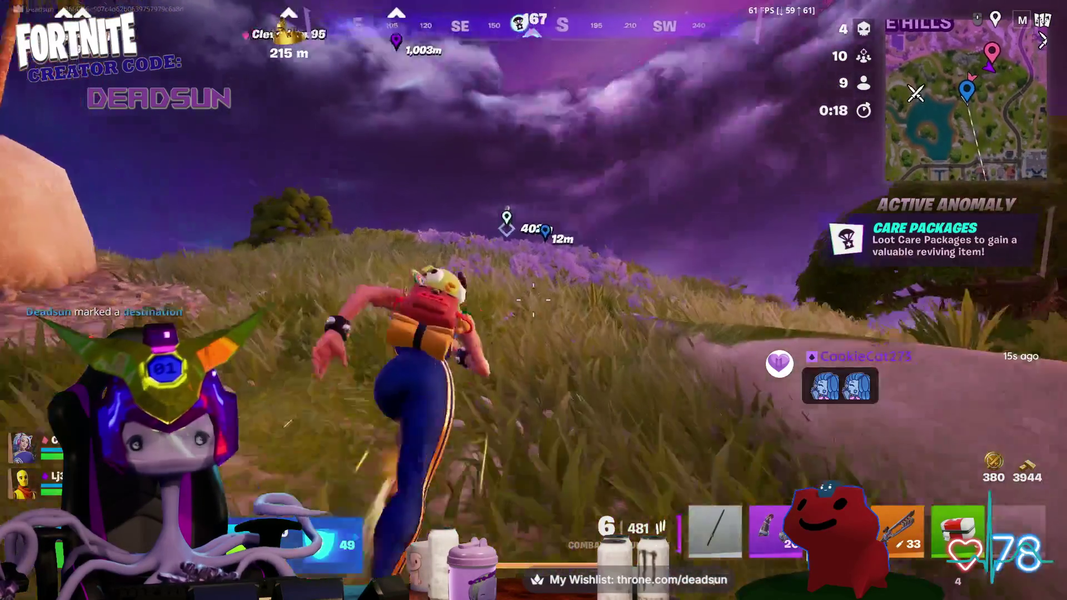
pyautogui.press('w')
pyautogui.press('2')
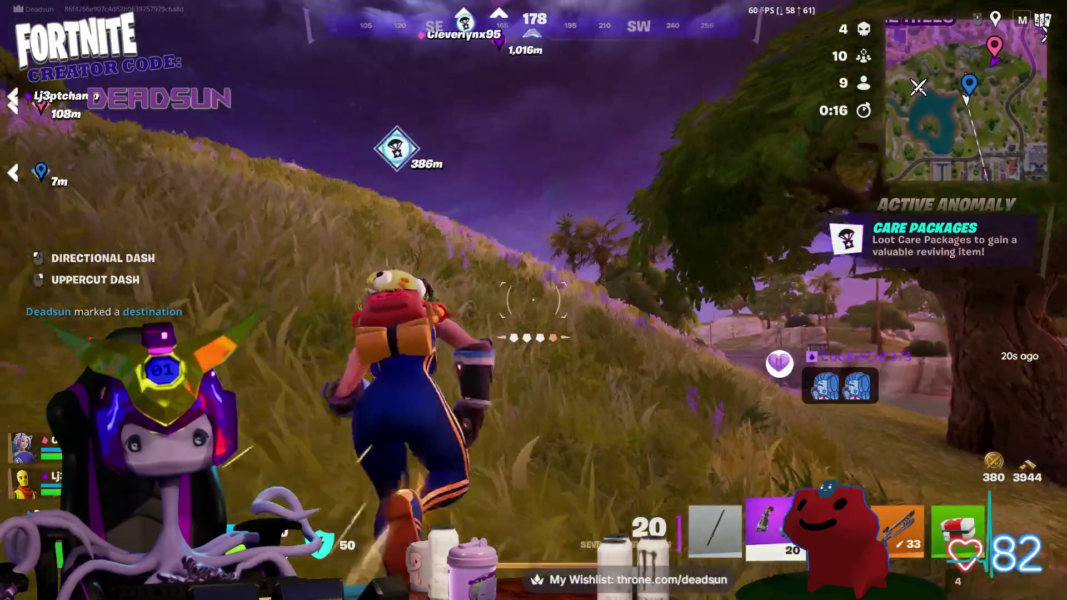
# - Fire two shots along the hillside, run through the grass toward town, and ready the scoped rifle
pyautogui.press('w')
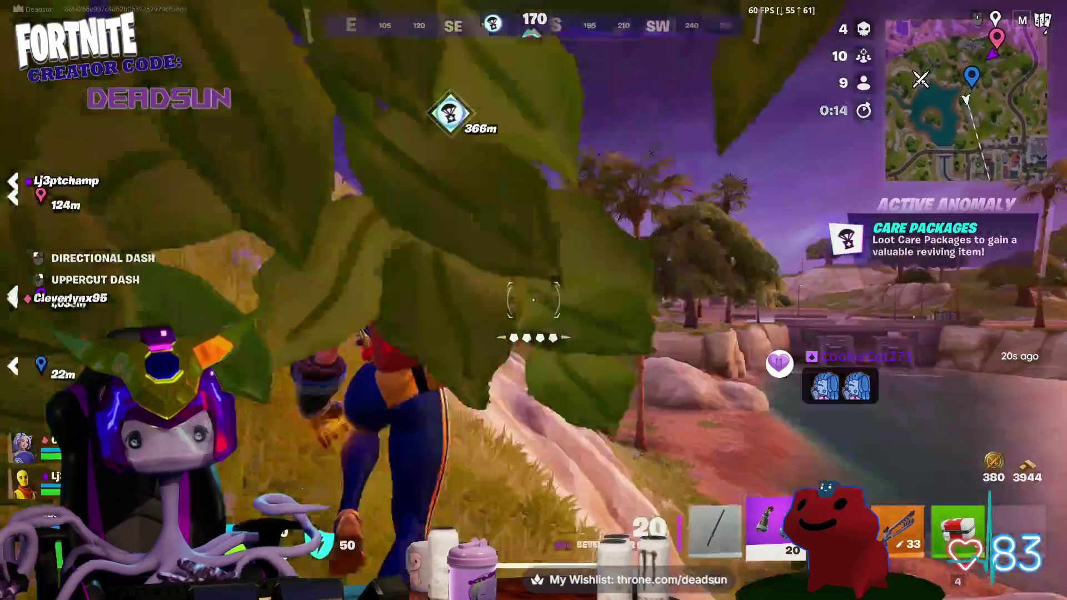
pyautogui.click(535, 308)
pyautogui.press('w')
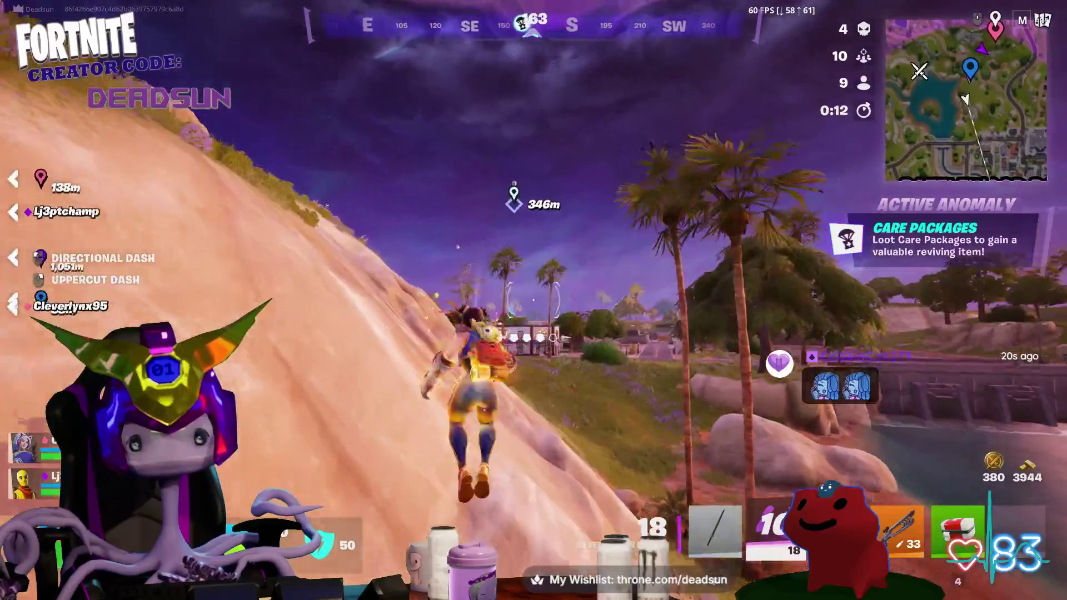
pyautogui.click(534, 309)
pyautogui.press('w')
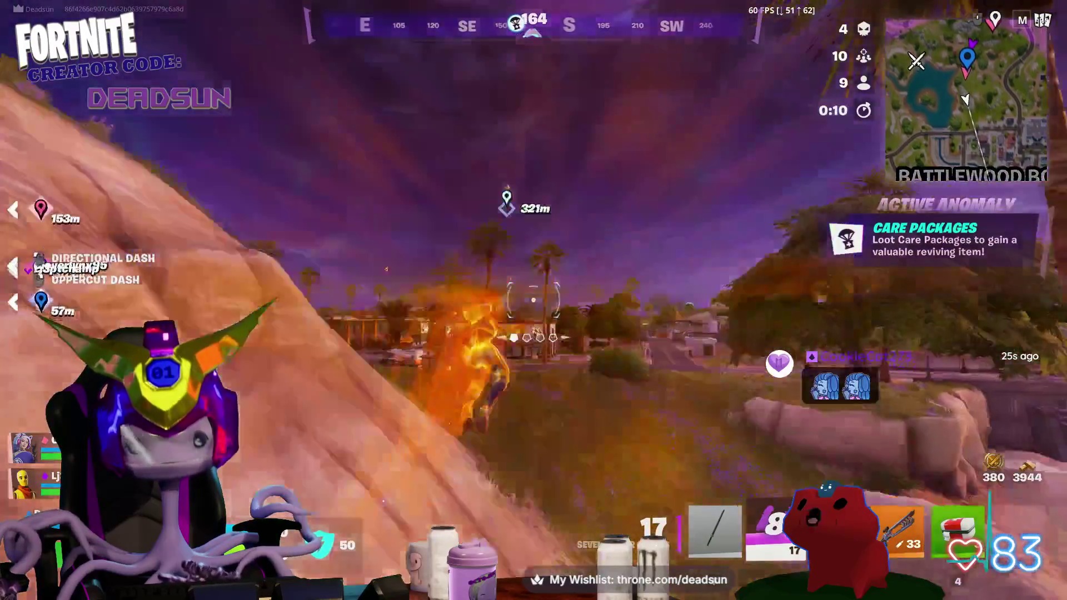
pyautogui.press('w')
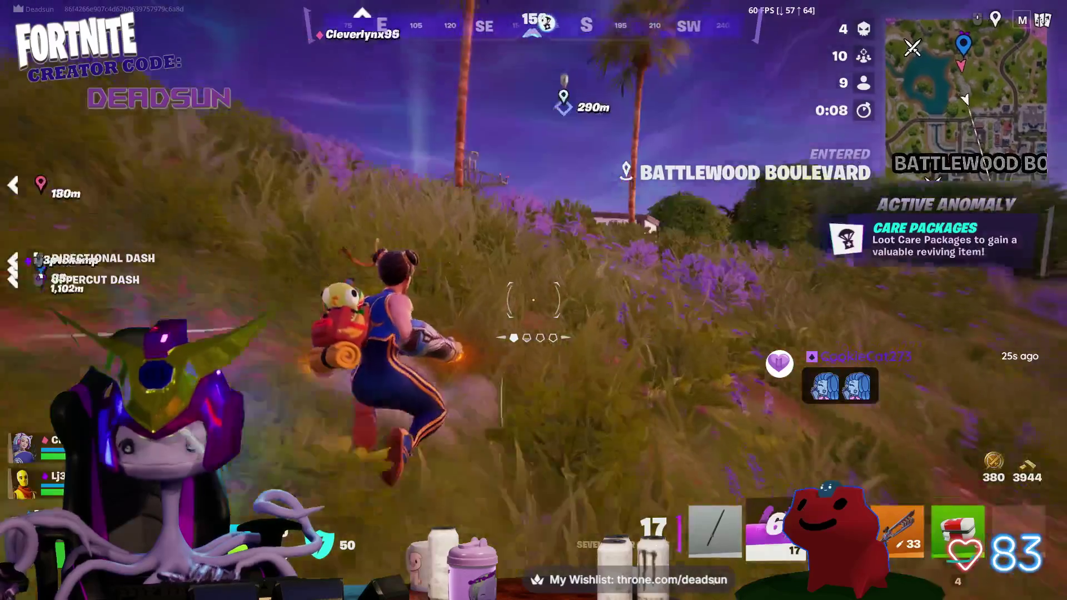
pyautogui.press('1')
pyautogui.press('w')
pyautogui.press('w')
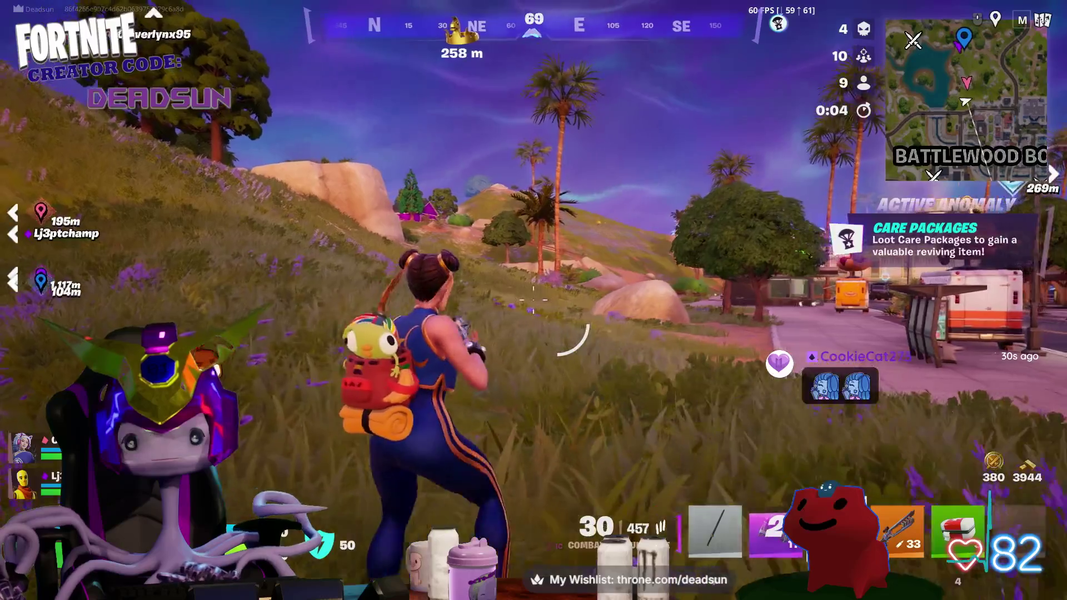
pyautogui.press('3')
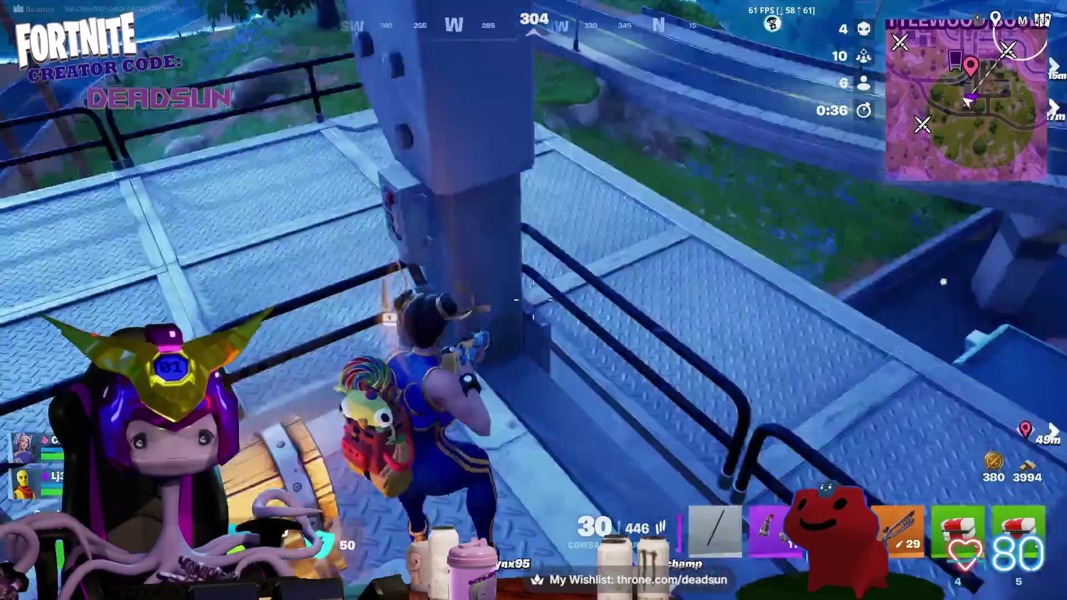
# - Loot the tower chest, fire at an enemy, and drop off the zipline
pyautogui.press('e')
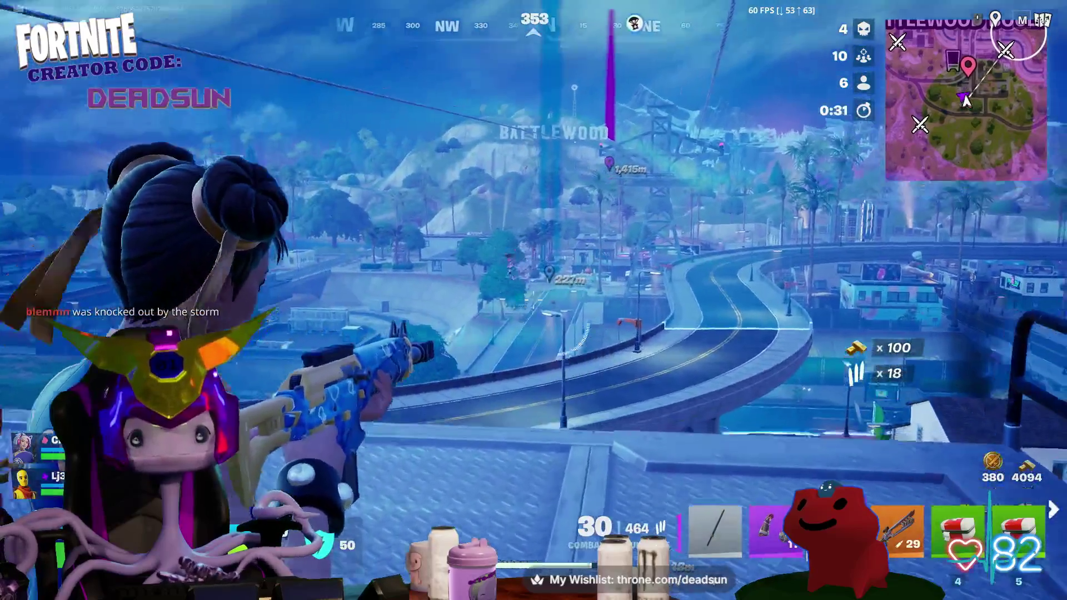
pyautogui.click(533, 300)
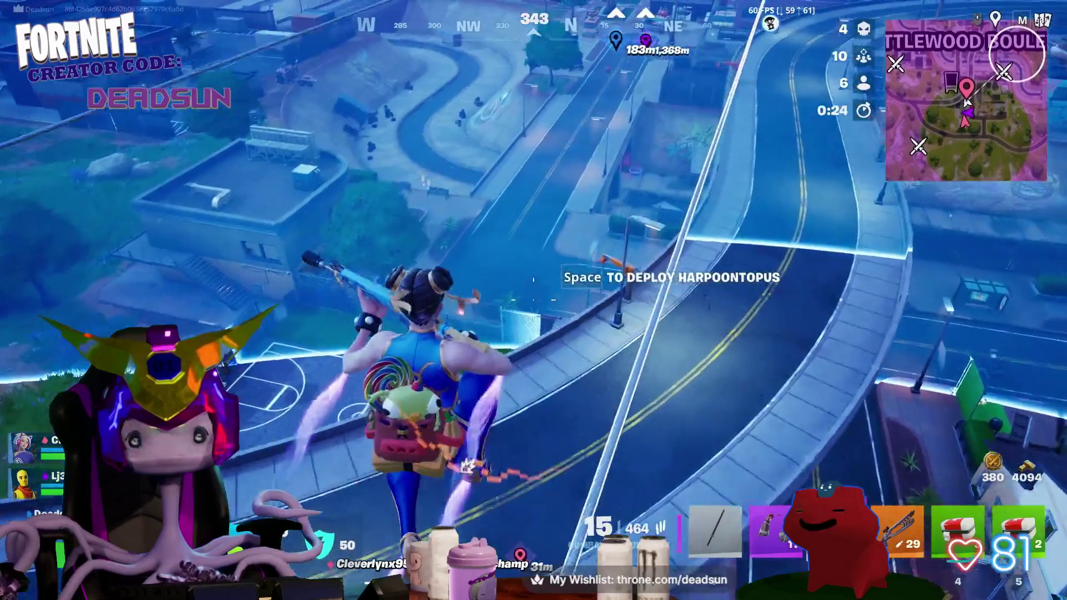
pyautogui.press('space')
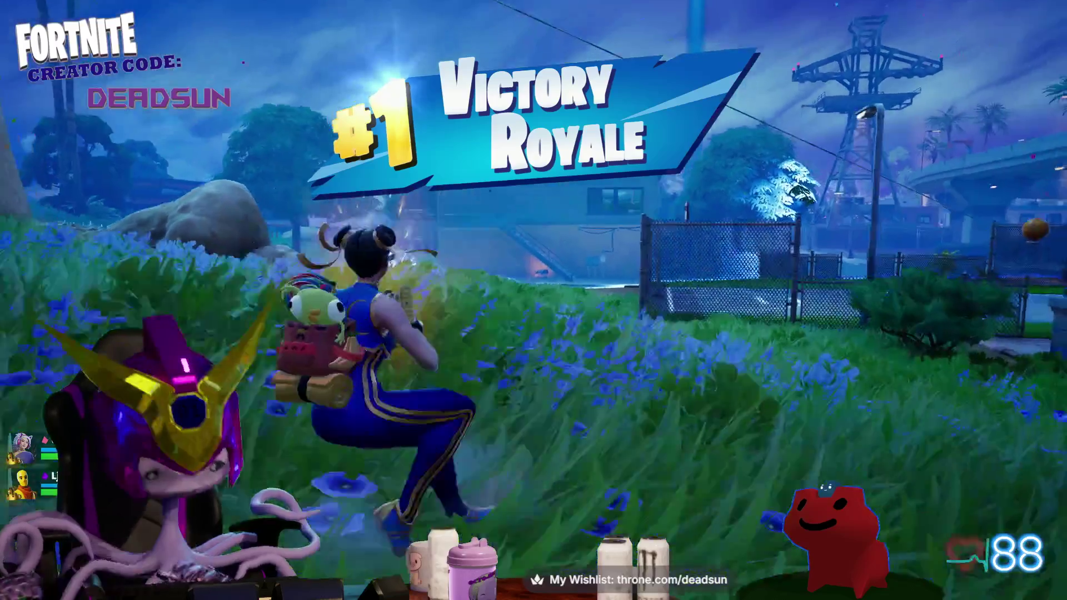
# - Bring up the emote wheel after the win and close it without playing one
pyautogui.press('b')
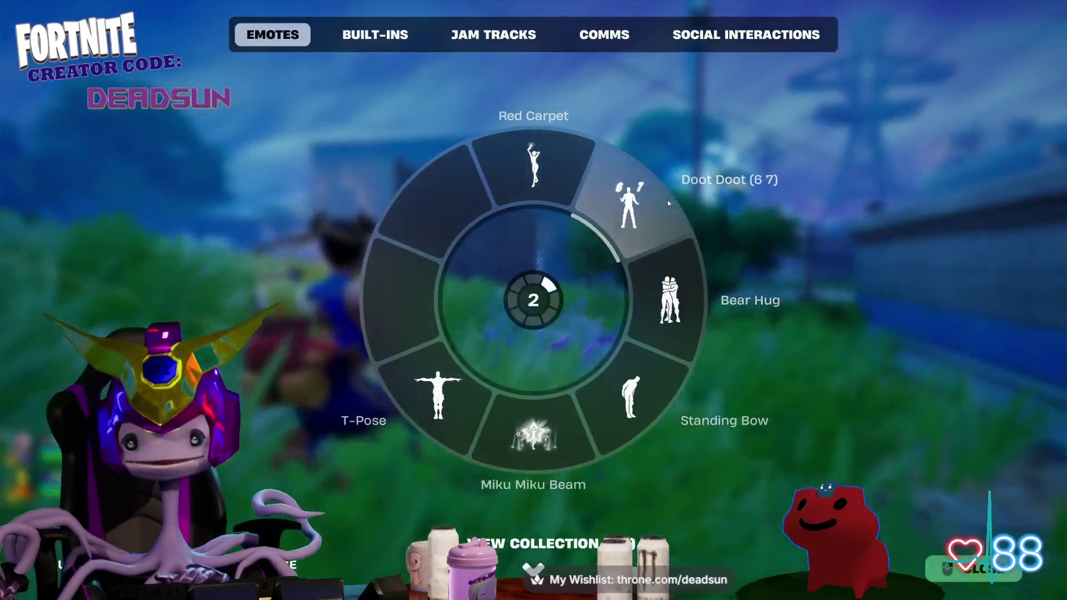
pyautogui.press('b')
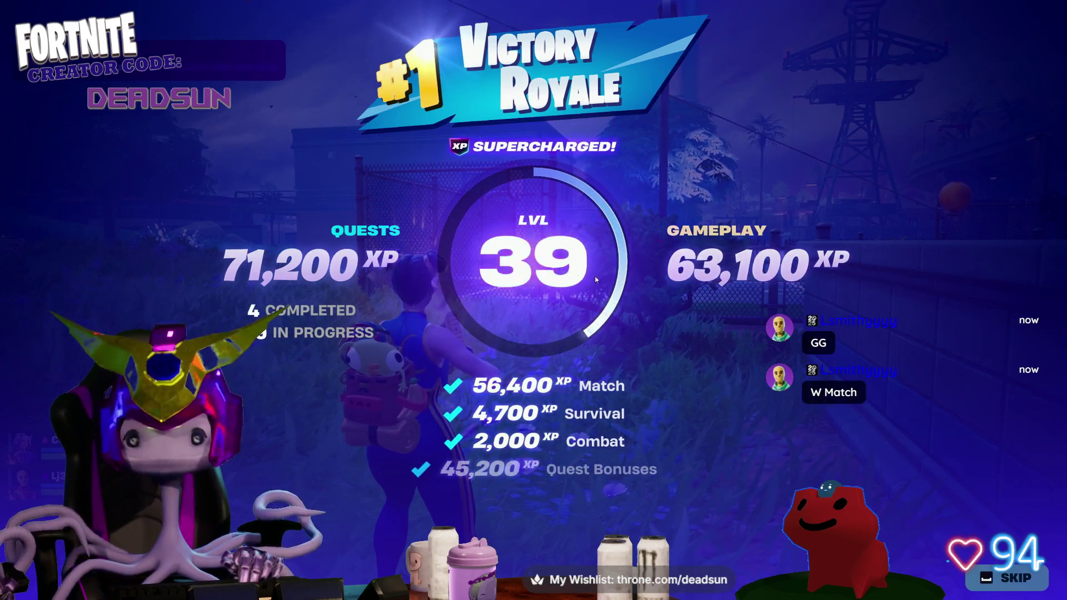
# - Move past the XP summary, return to the lobby, and bring up the window switcher
pyautogui.click(998, 574)
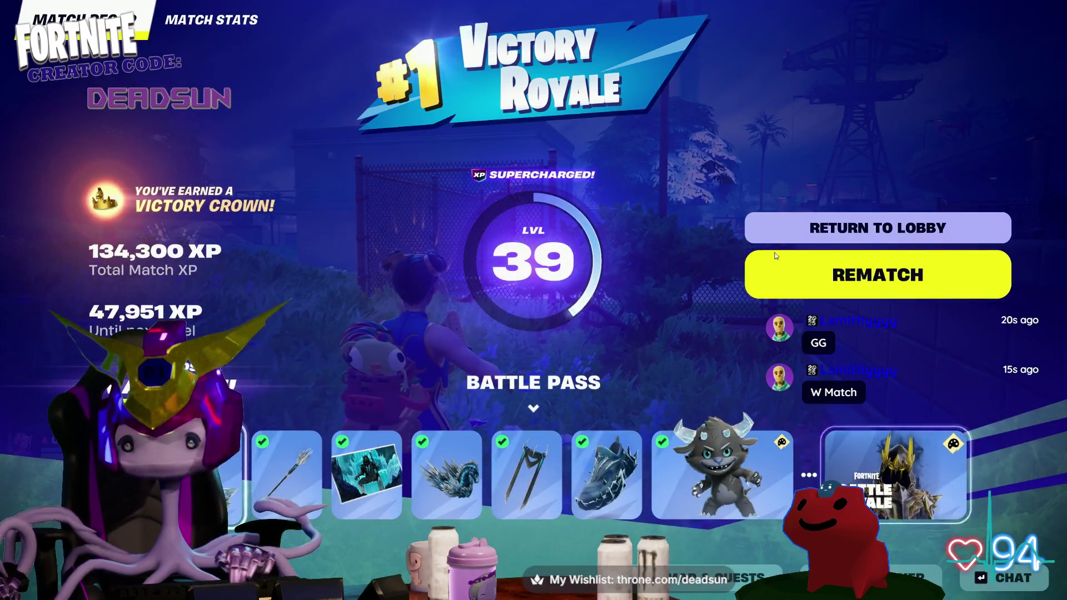
pyautogui.click(864, 231)
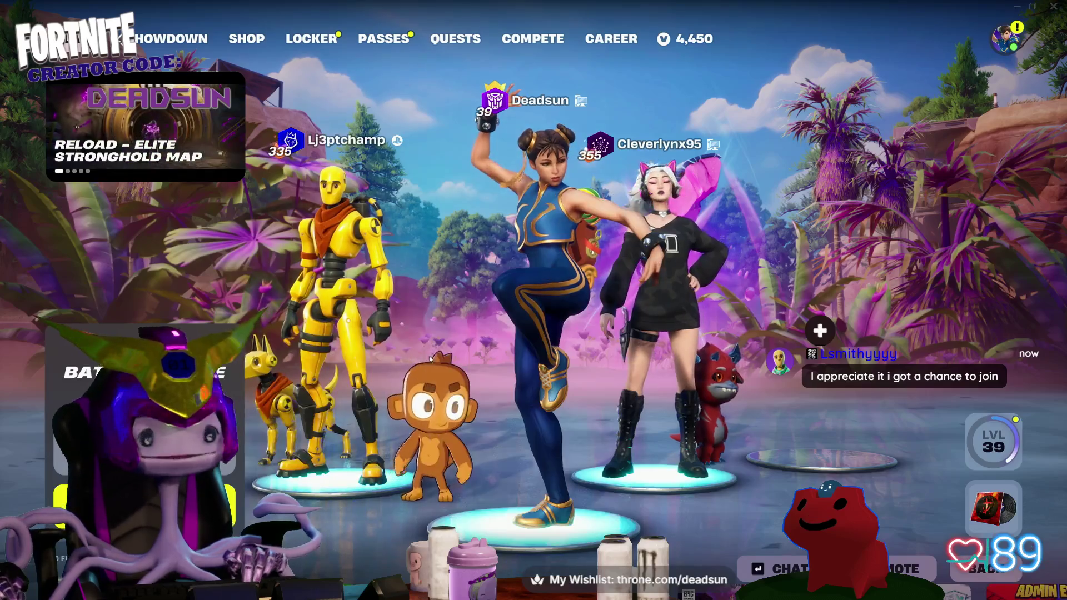
pyautogui.hotkey('alt', 'Tab')
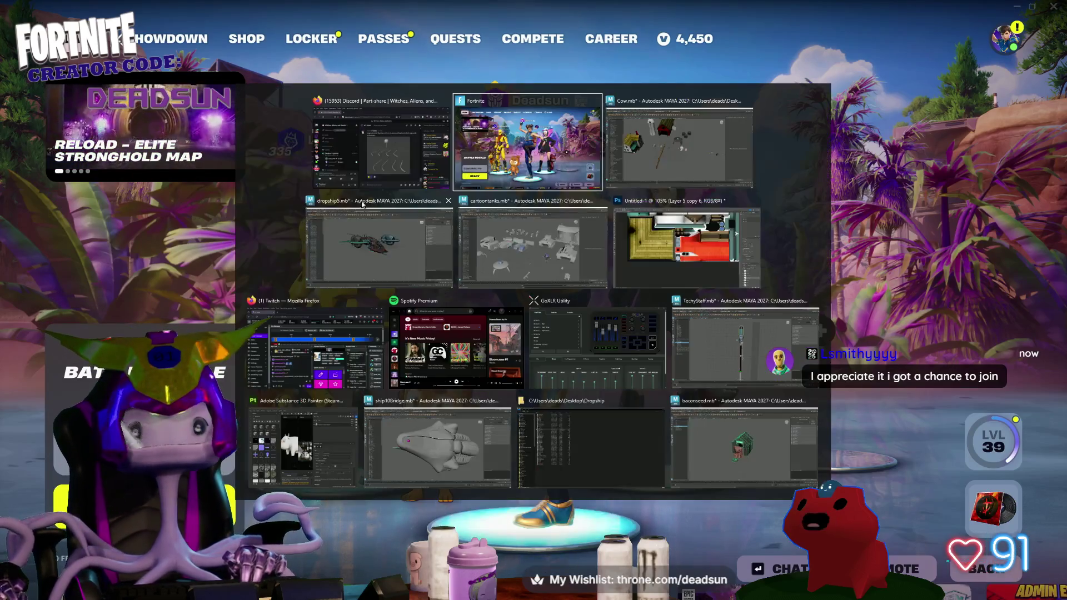
# - Switch to the Cow.mb farm scene in Maya and shift the overview slightly
pyautogui.hotkey('alt', 'Tab')
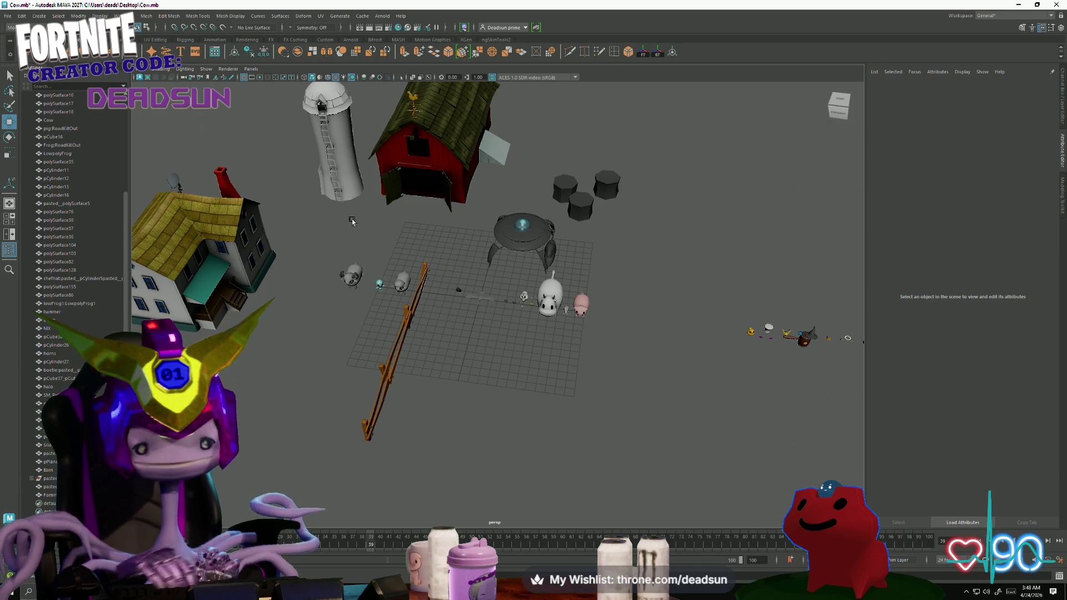
pyautogui.keyDown('alt'); pyautogui.moveTo(587, 113); pyautogui.dragTo(629, 130, button='middle'); pyautogui.keyUp('alt')
pyautogui.scroll(3, 466, 342)
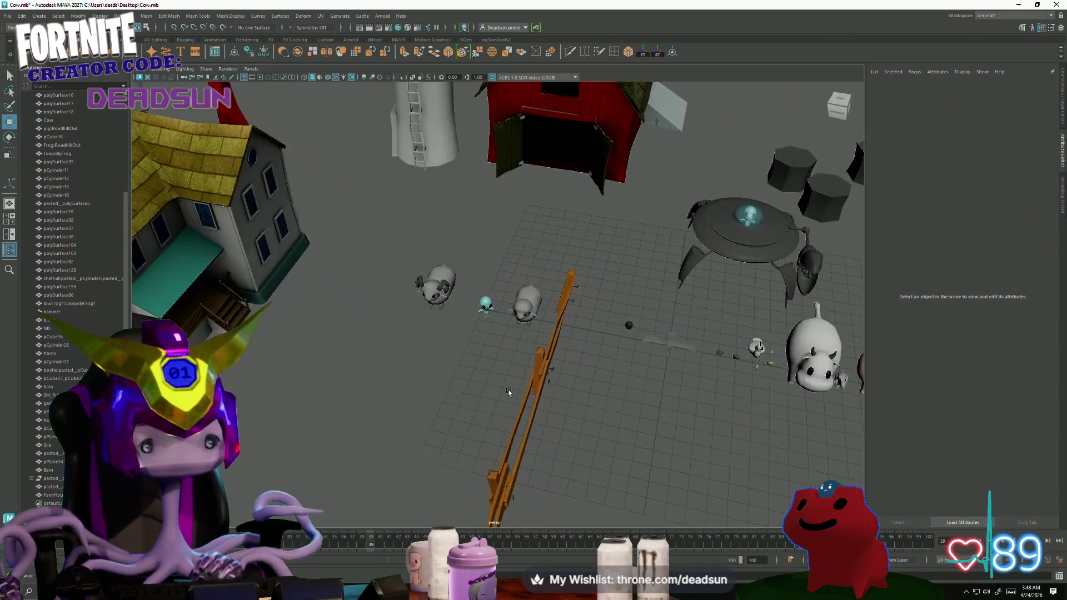
# - Orbit down to ground level near the cow, selecting and deselecting it, and pan across the barn
pyautogui.keyDown('alt'); pyautogui.moveTo(509, 391); pyautogui.dragTo(503, 370); pyautogui.keyUp('alt')
pyautogui.scroll(2, 501, 374)
pyautogui.keyDown('alt'); pyautogui.moveTo(497, 377); pyautogui.dragTo(334, 375, button='middle'); pyautogui.keyUp('alt')
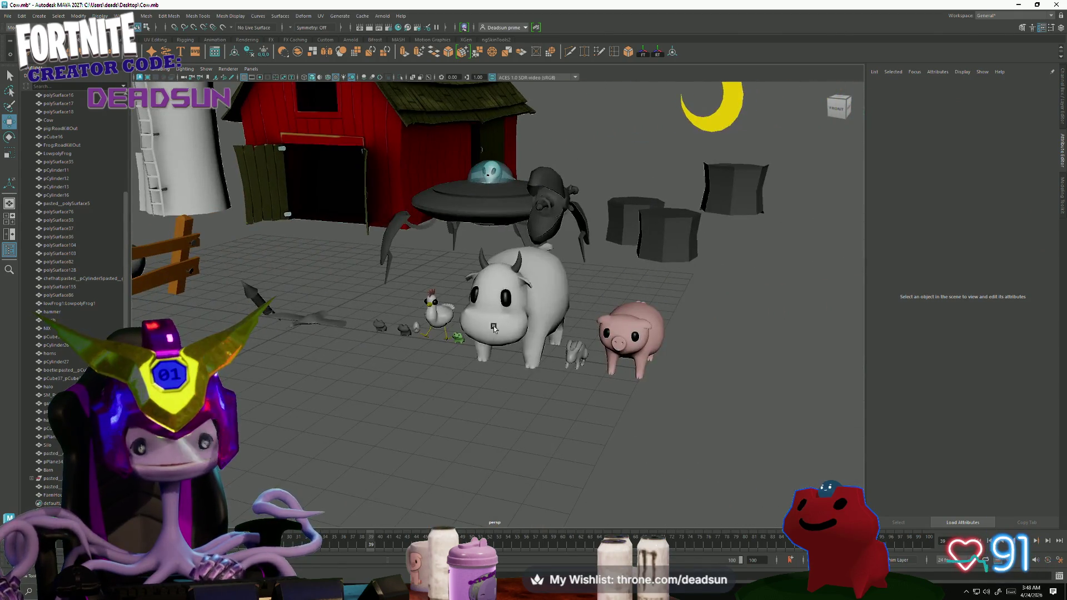
pyautogui.click(493, 350)
pyautogui.scroll(3, 448, 379)
pyautogui.click(448, 380)
pyautogui.moveTo(449, 379)
pyautogui.keyDown('alt'); pyautogui.mouseDown()
pyautogui.moveTo(440, 430)
pyautogui.moveTo(418, 378)
pyautogui.mouseUp(); pyautogui.keyUp('alt')
pyautogui.scroll(-3, 441, 430)
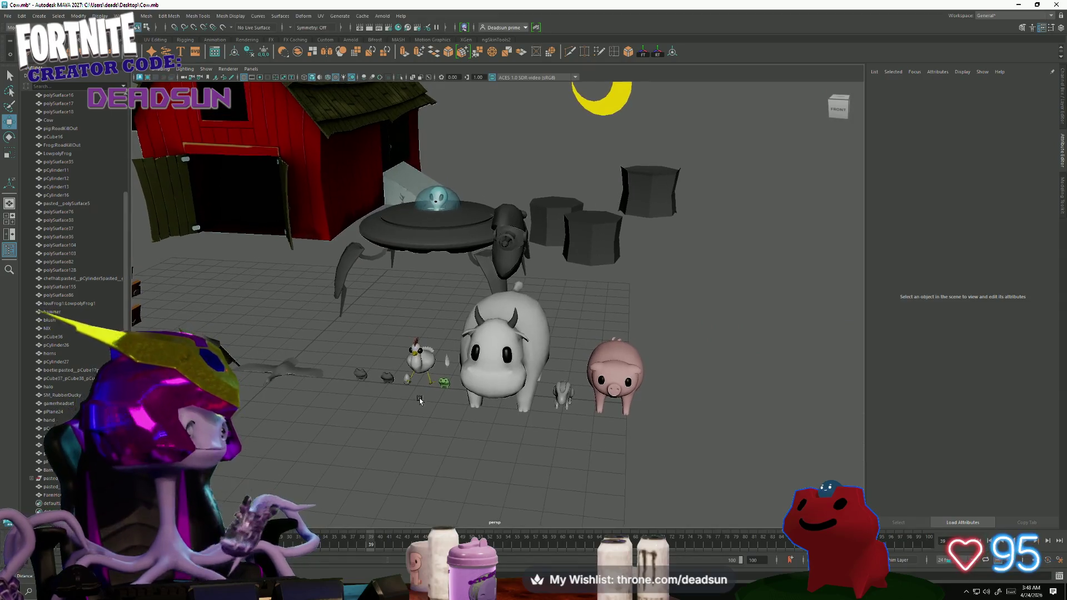
pyautogui.moveTo(418, 378)
pyautogui.keyDown('alt'); pyautogui.mouseDown(button='middle')
pyautogui.moveTo(399, 401)
pyautogui.moveTo(452, 401)
pyautogui.mouseUp(button='middle'); pyautogui.keyUp('alt')
pyautogui.scroll(1, 452, 401)
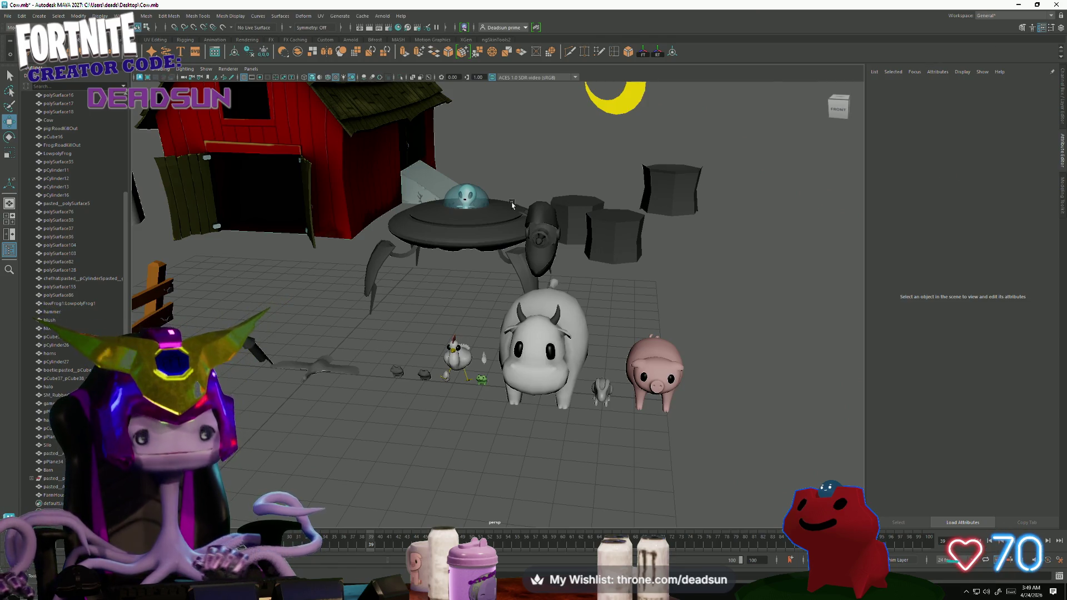
# - Orbit around the farmhouse, select and deselect it, then bring the Photoshop texture document forward
pyautogui.moveTo(512, 205)
pyautogui.keyDown('alt'); pyautogui.mouseDown()
pyautogui.moveTo(383, 320)
pyautogui.moveTo(362, 405)
pyautogui.moveTo(512, 479)
pyautogui.moveTo(360, 393)
pyautogui.moveTo(300, 400)
pyautogui.moveTo(401, 403)
pyautogui.moveTo(400, 329)
pyautogui.mouseUp(); pyautogui.keyUp('alt')
pyautogui.scroll(-3, 379, 421)
pyautogui.scroll(5, 512, 479)
pyautogui.click(346, 379)
pyautogui.click(300, 400)
pyautogui.scroll(5, 402, 403)
pyautogui.scroll(5, 401, 330)
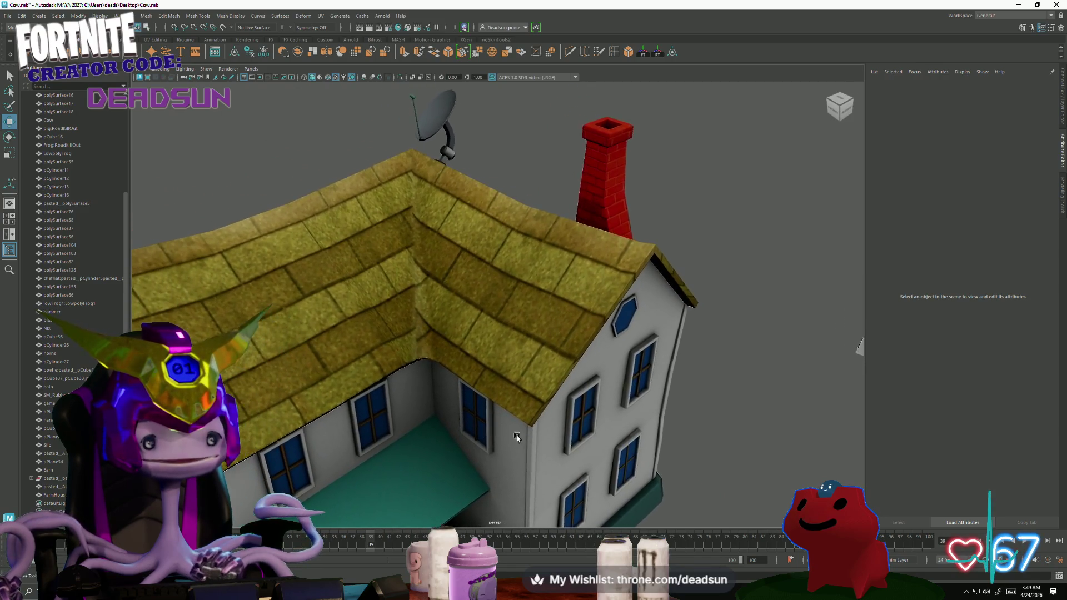
pyautogui.keyDown('alt'); pyautogui.moveTo(410, 384); pyautogui.dragTo(383, 363); pyautogui.keyUp('alt')
pyautogui.hotkey('alt', 'Tab')
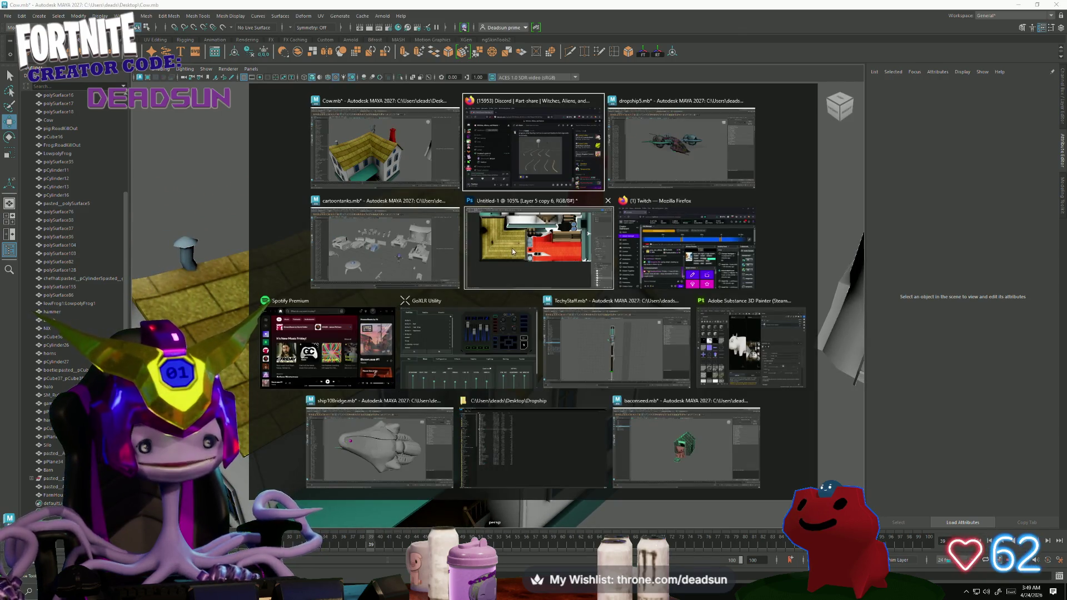
pyautogui.click(538, 251)
pyautogui.keyDown('alt'); pyautogui.scroll(2, 253, 403); pyautogui.keyUp('alt')
pyautogui.keyDown('alt'); pyautogui.scroll(2, 252, 403); pyautogui.keyUp('alt')
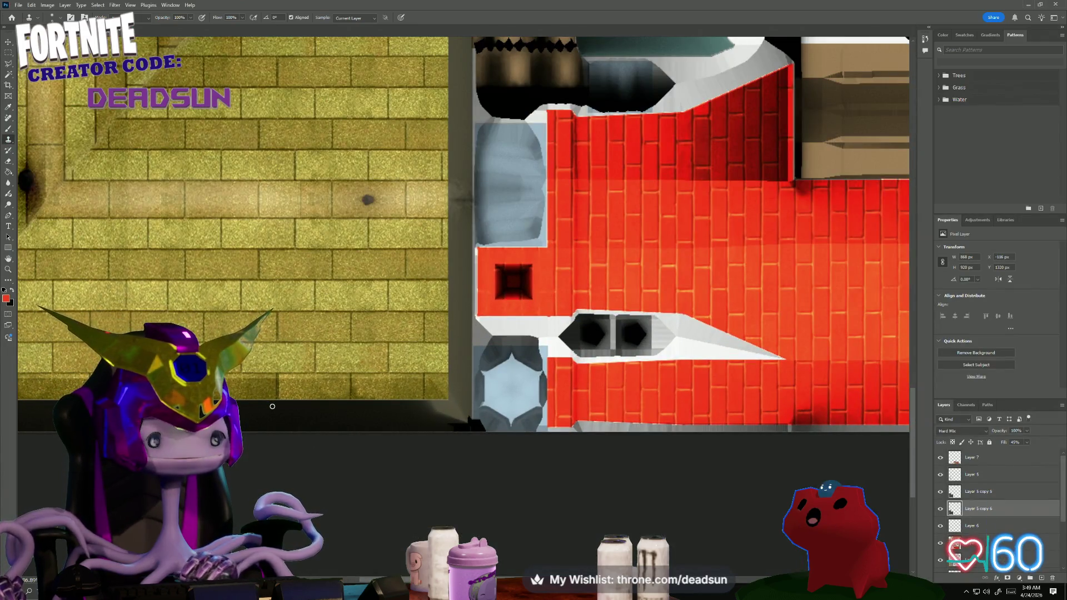
# - Toggle the noise layer and Layer 4 to compare the roof texture, leaving Layer 4 active
pyautogui.moveTo(273, 407); pyautogui.dragTo(470, 469)
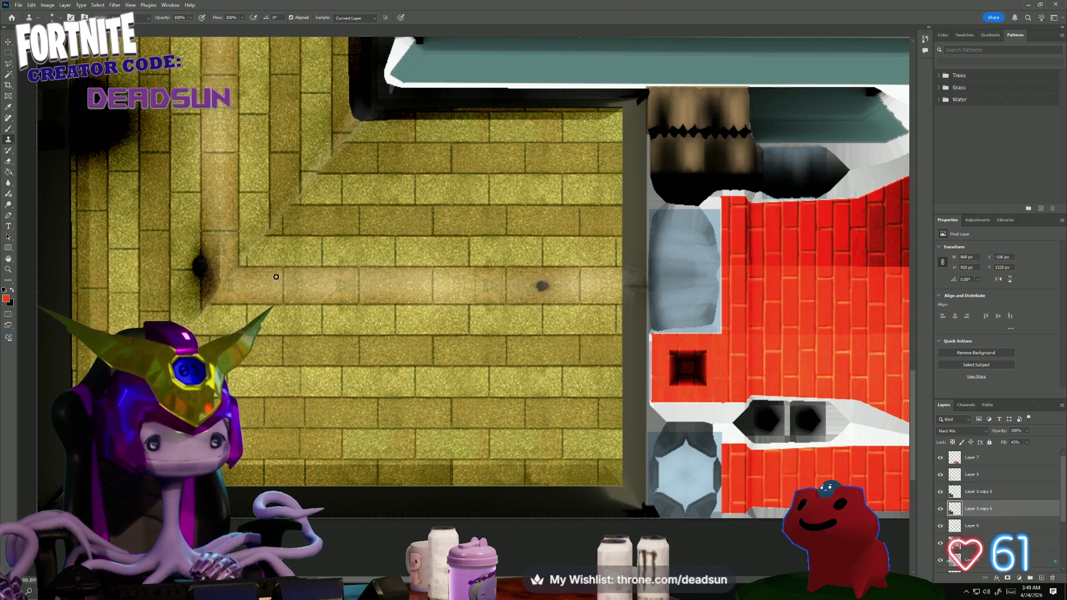
pyautogui.keyDown('alt'); pyautogui.scroll(1, 388, 187); pyautogui.keyUp('alt')
pyautogui.keyDown('alt'); pyautogui.scroll(1, 367, 182); pyautogui.keyUp('alt')
pyautogui.keyDown('alt'); pyautogui.scroll(1, 335, 177); pyautogui.keyUp('alt')
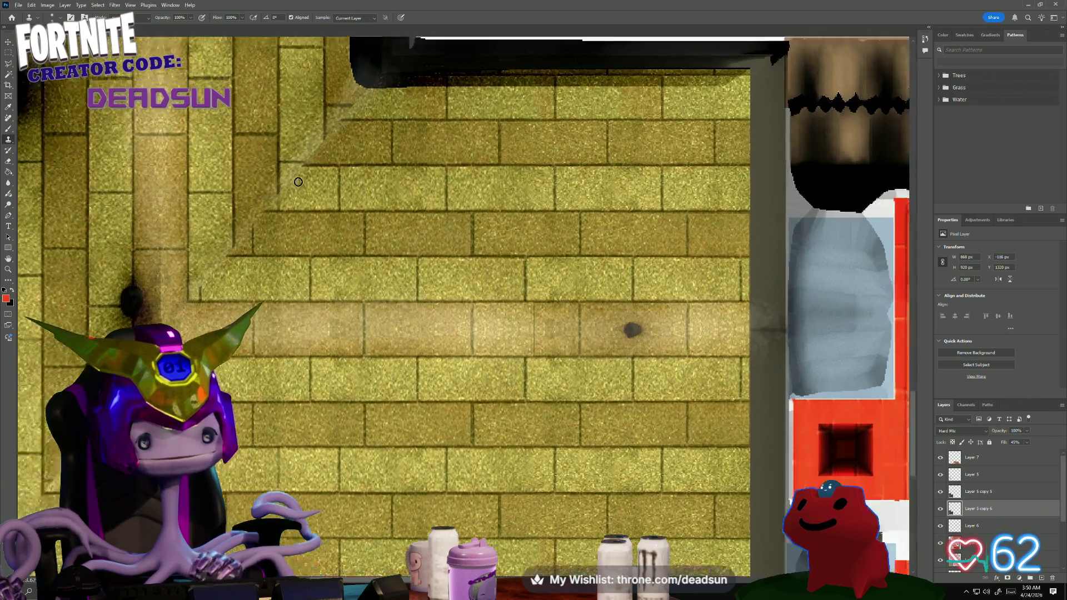
pyautogui.keyDown('alt'); pyautogui.scroll(1, 309, 171); pyautogui.keyUp('alt')
pyautogui.keyDown('alt'); pyautogui.scroll(1, 307, 171); pyautogui.keyUp('alt')
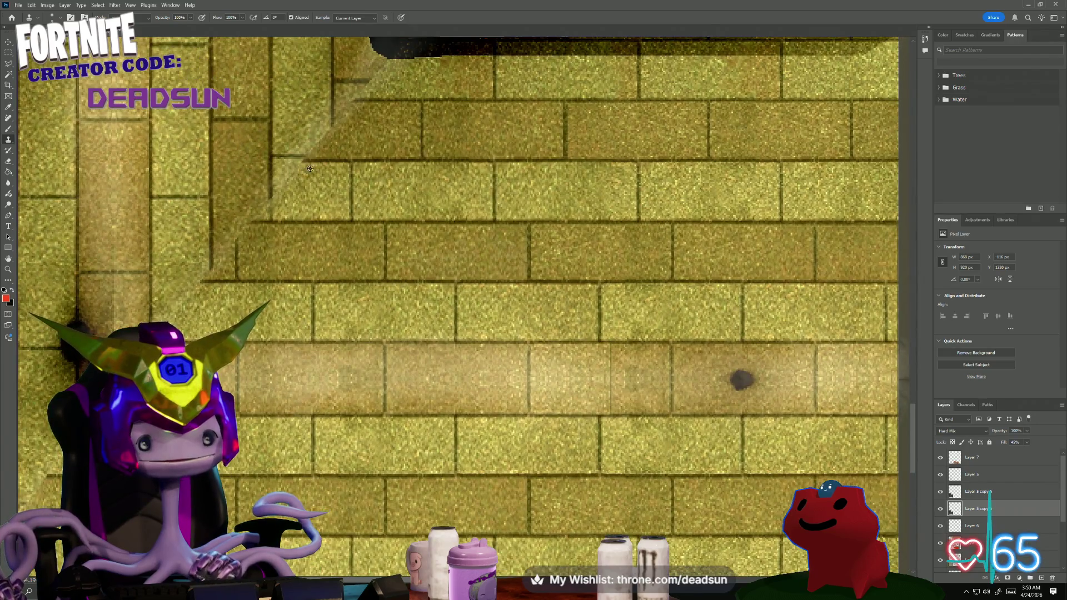
pyautogui.keyDown('alt'); pyautogui.scroll(-1, 309, 168); pyautogui.keyUp('alt')
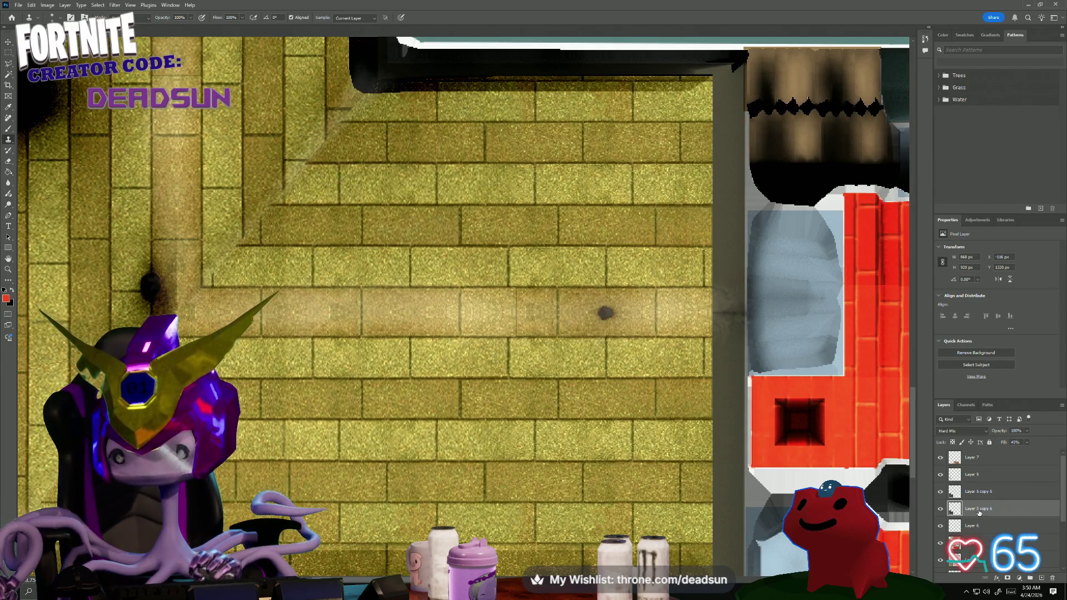
pyautogui.click(942, 492)
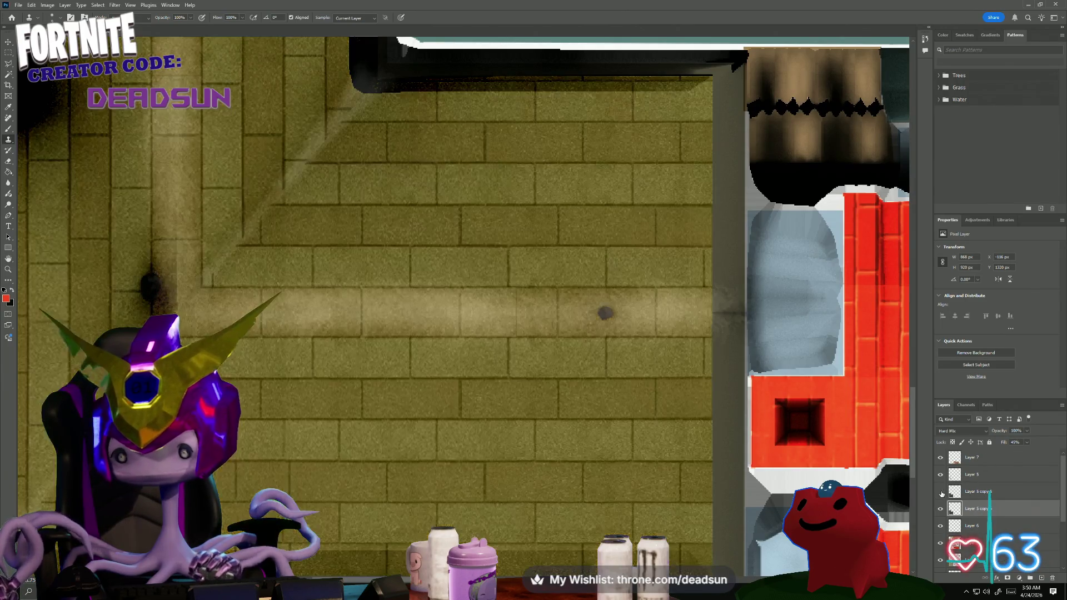
pyautogui.click(942, 492)
pyautogui.click(941, 492)
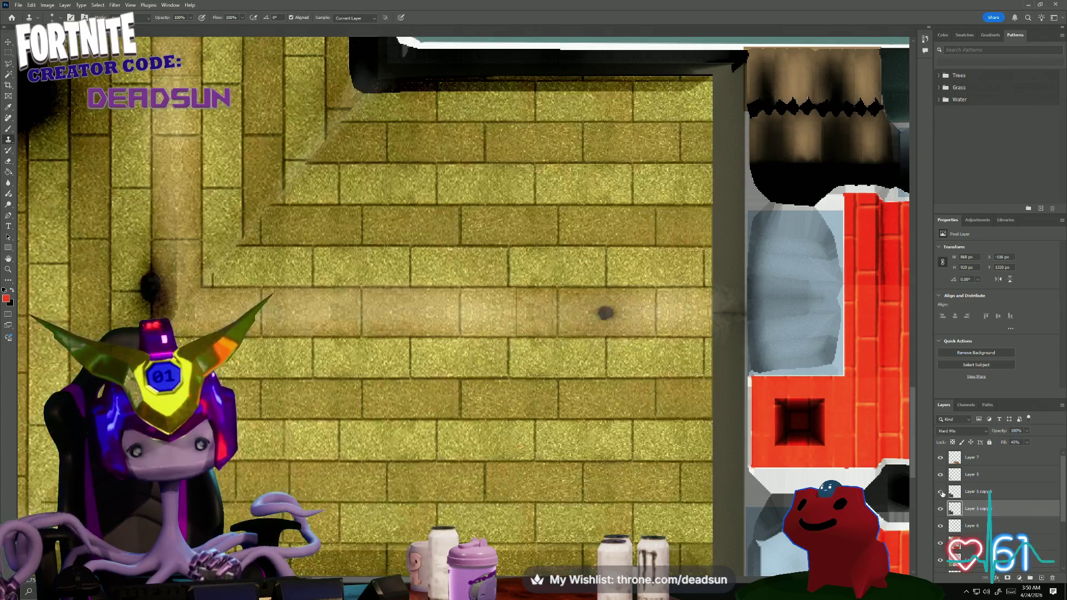
pyautogui.keyDown('alt'); pyautogui.scroll(-3, 763, 437); pyautogui.keyUp('alt')
pyautogui.keyDown('alt'); pyautogui.scroll(2, 469, 447); pyautogui.keyUp('alt')
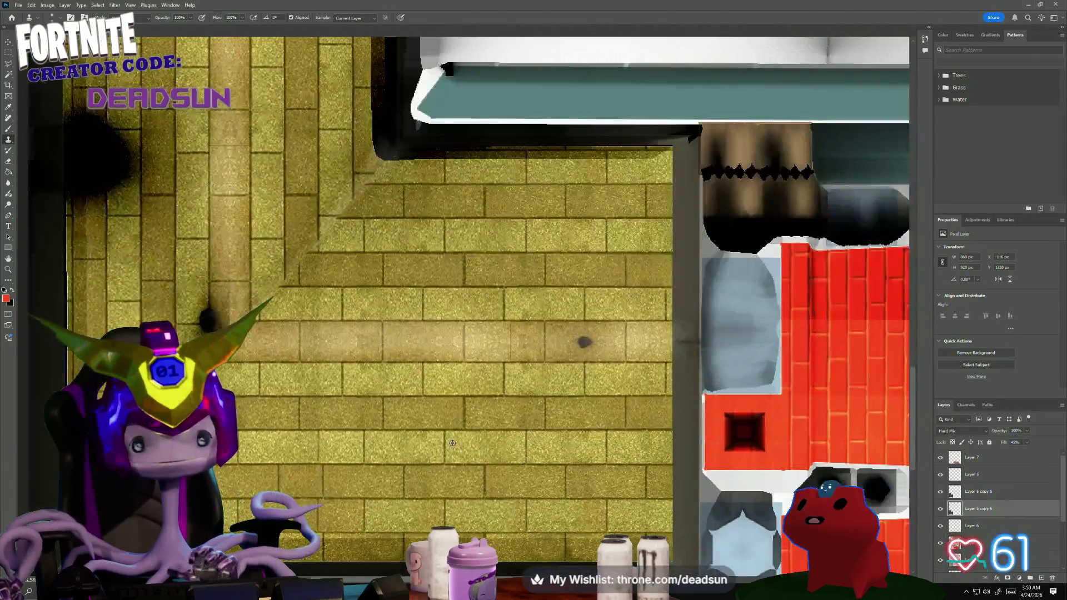
pyautogui.scroll(-2, 973, 515)
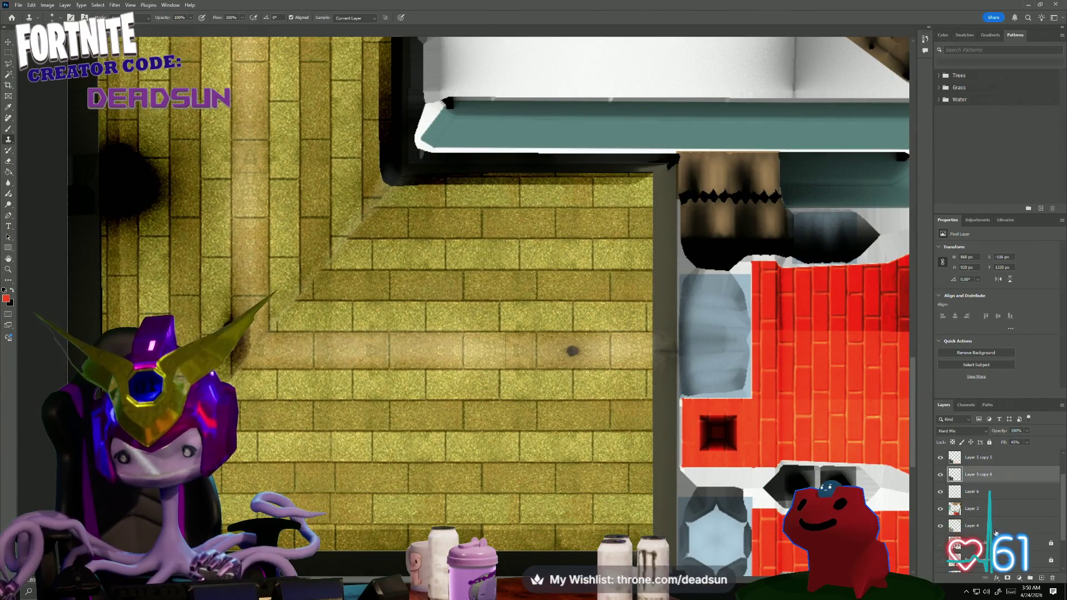
pyautogui.click(941, 527)
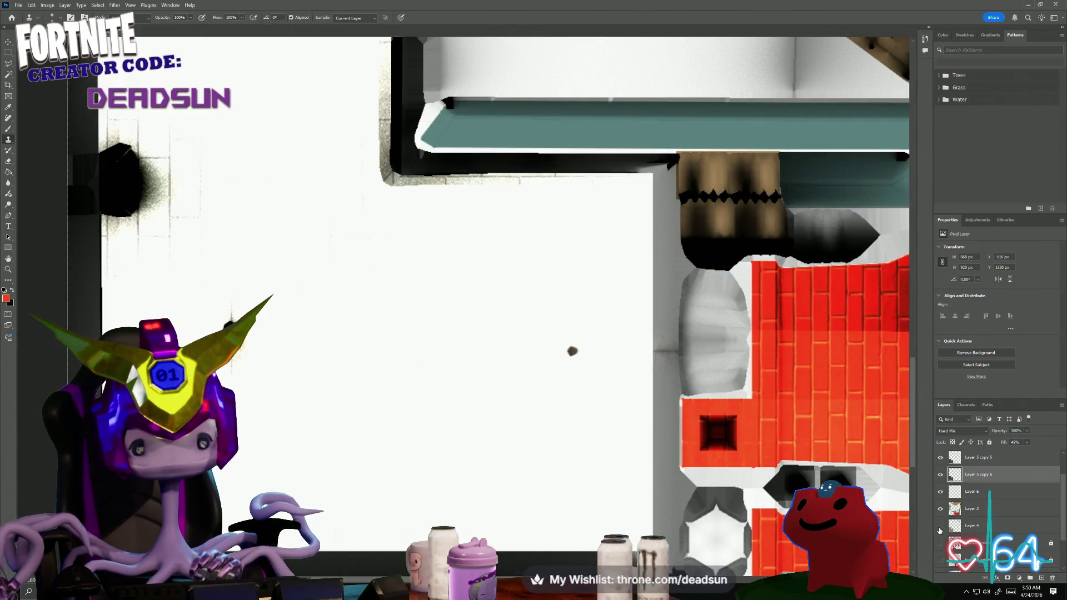
pyautogui.click(941, 527)
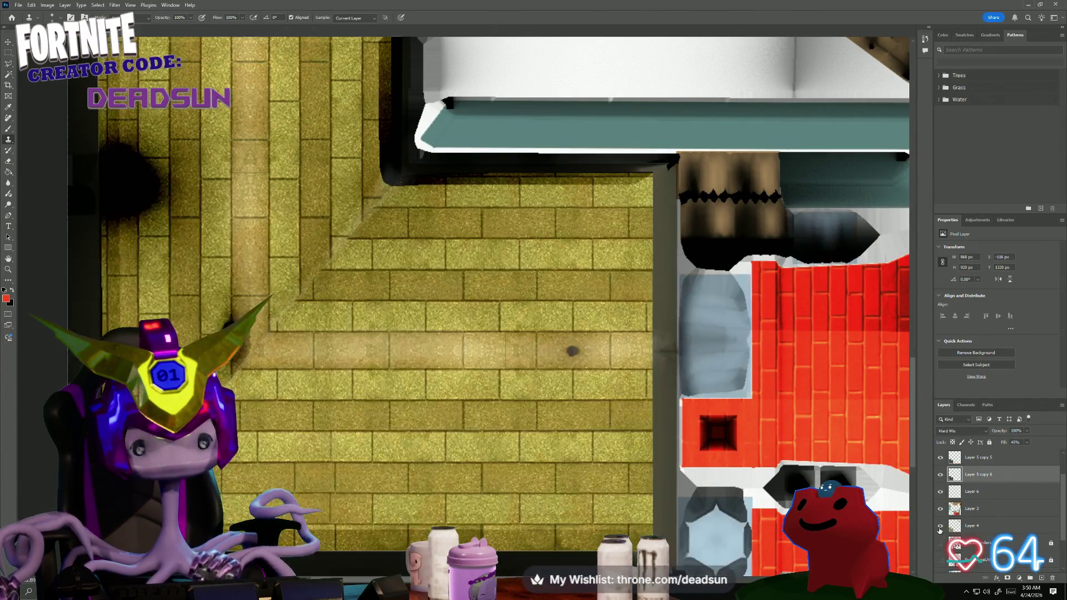
pyautogui.click(973, 527)
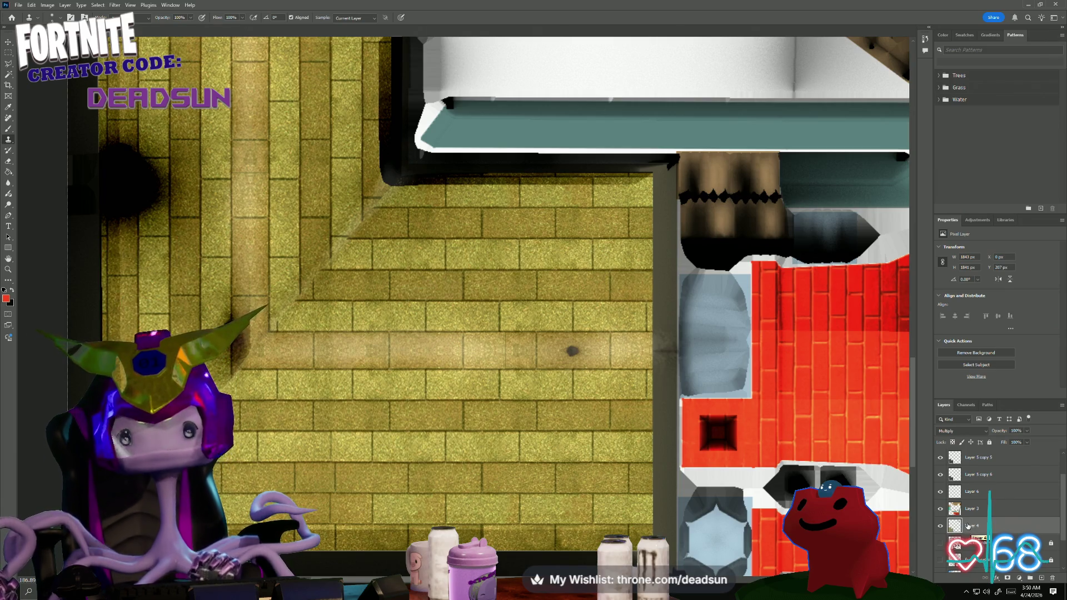
pyautogui.keyDown('alt'); pyautogui.scroll(-3, 766, 477); pyautogui.keyUp('alt')
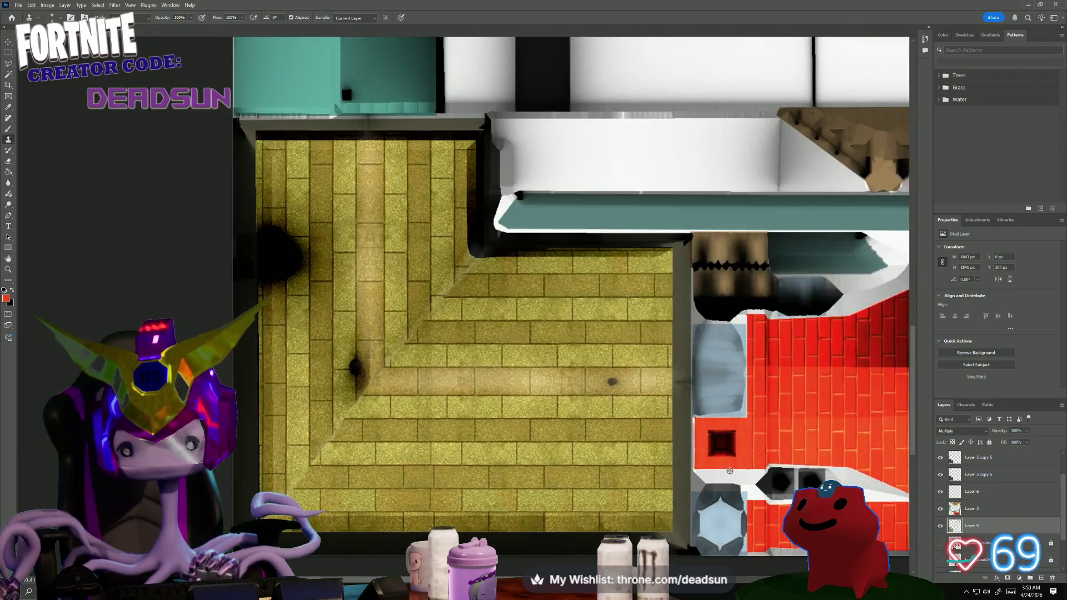
pyautogui.keyDown('alt'); pyautogui.scroll(2, 746, 483); pyautogui.keyUp('alt')
# - Return to Maya and orbit the farmhouse from the roof down to the porch and stairs
pyautogui.hotkey('alt', 'Tab')
pyautogui.moveTo(502, 220)
pyautogui.keyDown('alt'); pyautogui.mouseDown()
pyautogui.moveTo(542, 435)
pyautogui.moveTo(452, 424)
pyautogui.mouseUp(); pyautogui.keyUp('alt')
pyautogui.moveTo(453, 424)
pyautogui.keyDown('alt'); pyautogui.mouseDown(button='middle')
pyautogui.moveTo(529, 245)
pyautogui.moveTo(516, 99)
pyautogui.mouseUp(button='middle'); pyautogui.keyUp('alt')
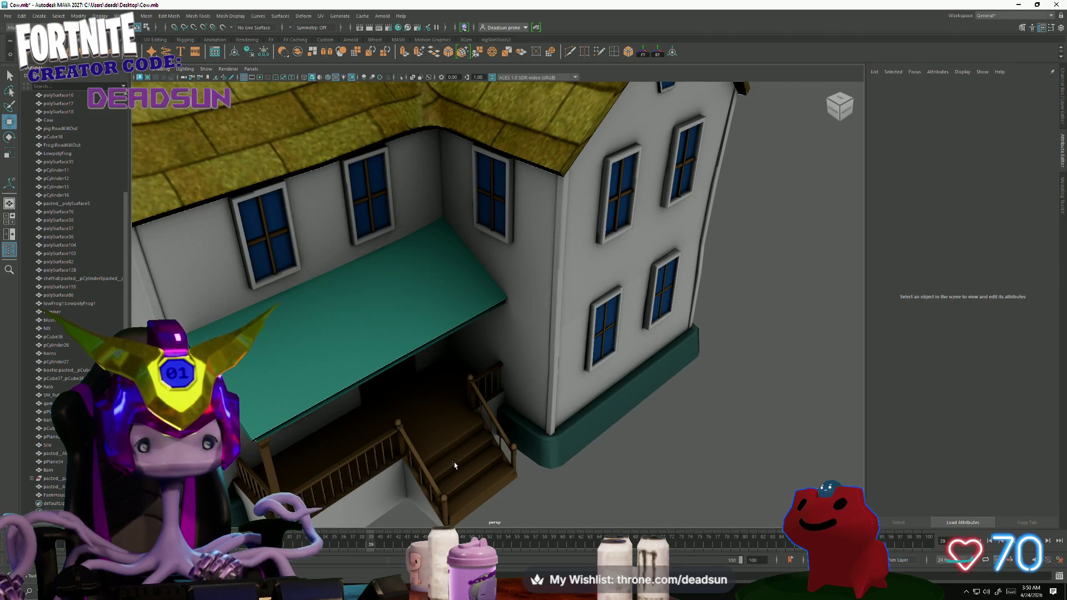
pyautogui.scroll(-2, 455, 465)
pyautogui.scroll(-2, 280, 196)
# - Select and deselect the farmhouse, then orbit from the side wall up to the roof shingles
pyautogui.click(294, 196)
pyautogui.scroll(-2, 317, 232)
pyautogui.moveTo(317, 232)
pyautogui.keyDown('alt'); pyautogui.mouseDown()
pyautogui.moveTo(451, 379)
pyautogui.moveTo(384, 384)
pyautogui.mouseUp(); pyautogui.keyUp('alt')
pyautogui.click(417, 334)
pyautogui.scroll(3, 384, 384)
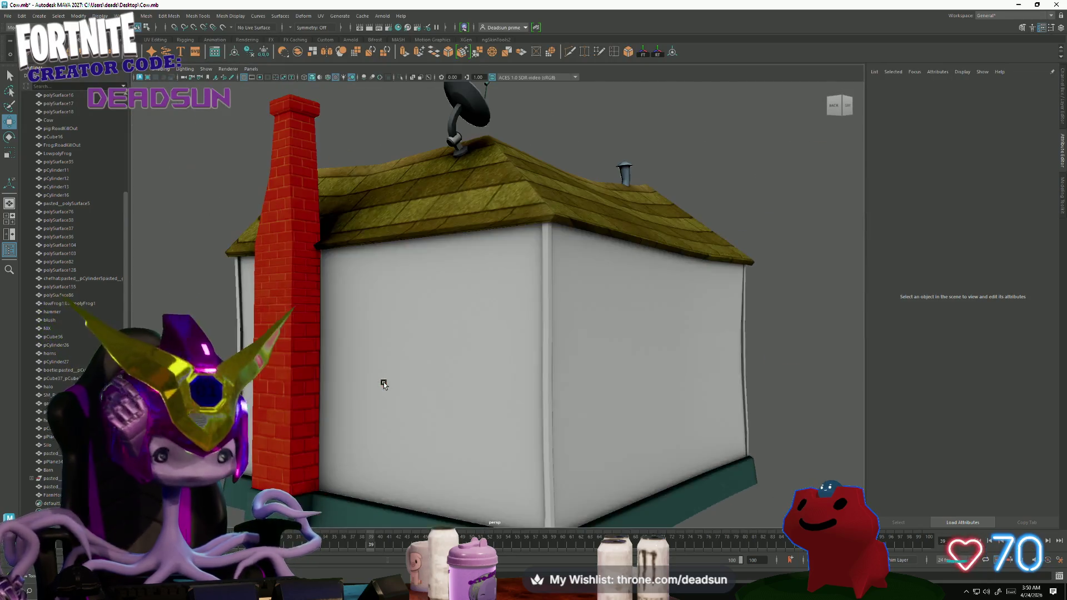
pyautogui.keyDown('alt'); pyautogui.moveTo(225, 332); pyautogui.dragTo(439, 300); pyautogui.keyUp('alt')
pyautogui.scroll(2, 439, 300)
pyautogui.scroll(2, 564, 393)
pyautogui.moveTo(564, 393)
pyautogui.keyDown('alt'); pyautogui.mouseDown()
pyautogui.moveTo(545, 377)
pyautogui.moveTo(584, 388)
pyautogui.moveTo(484, 329)
pyautogui.moveTo(509, 323)
pyautogui.moveTo(512, 304)
pyautogui.moveTo(572, 310)
pyautogui.moveTo(512, 321)
pyautogui.moveTo(532, 330)
pyautogui.moveTo(433, 347)
pyautogui.moveTo(472, 355)
pyautogui.moveTo(451, 359)
pyautogui.moveTo(490, 379)
pyautogui.mouseUp(); pyautogui.keyUp('alt')
pyautogui.scroll(3, 597, 391)
pyautogui.scroll(-3, 597, 391)
pyautogui.scroll(-2, 597, 392)
pyautogui.scroll(3, 490, 379)
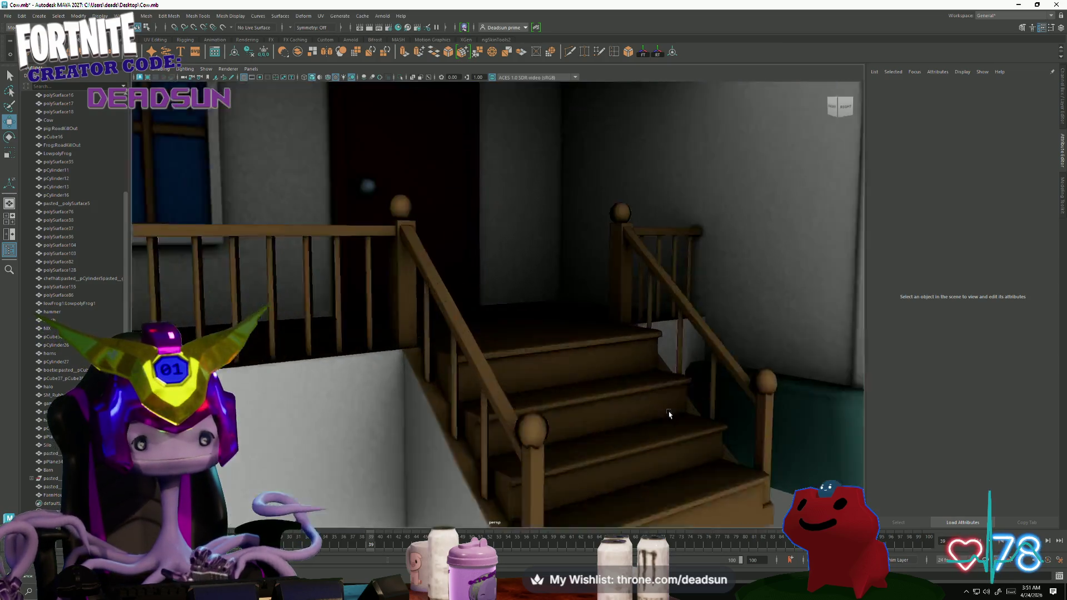
pyautogui.scroll(1, 490, 380)
pyautogui.scroll(-6, 491, 379)
# - Dolly in and tumble to look down on the roof, then switch back to the Photoshop roof texture
pyautogui.keyDown('alt'); pyautogui.moveTo(323, 381); pyautogui.dragTo(457, 378, button='right'); pyautogui.keyUp('alt')
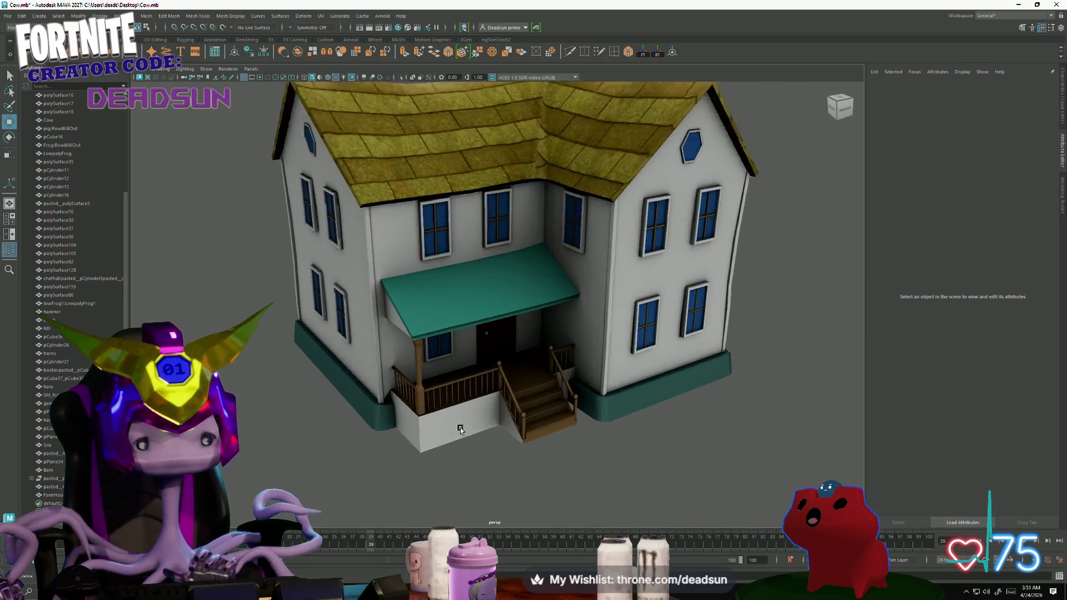
pyautogui.scroll(-3, 457, 378)
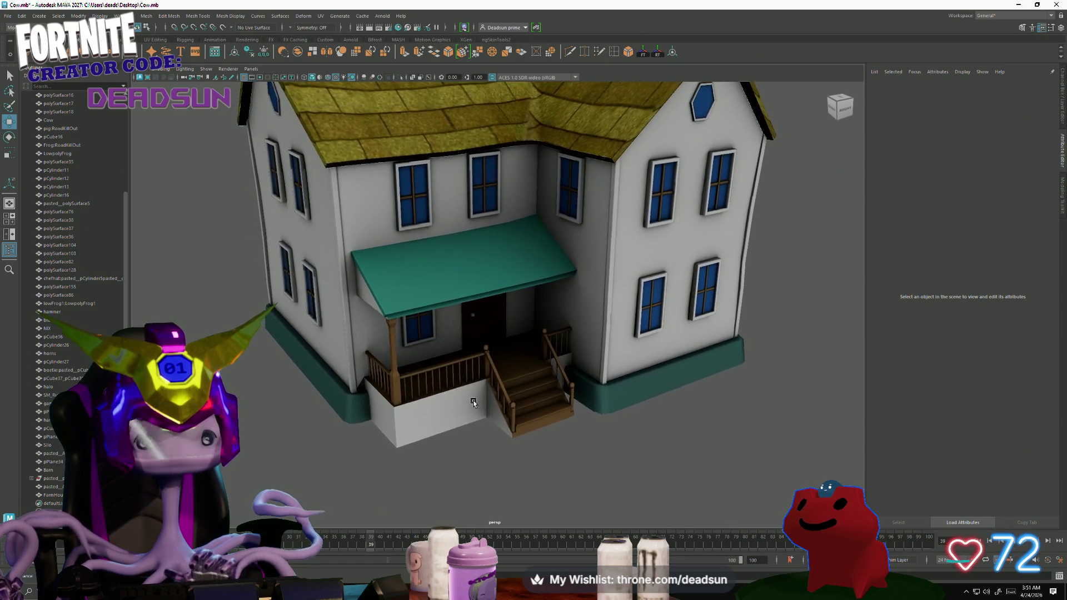
pyautogui.scroll(-3, 463, 385)
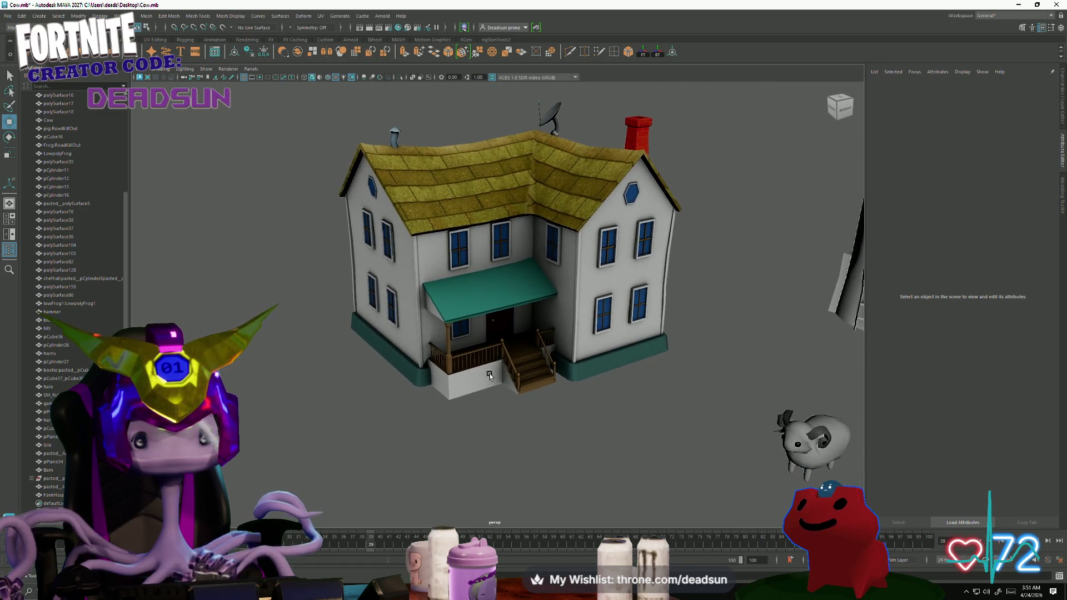
pyautogui.keyDown('alt'); pyautogui.moveTo(467, 389); pyautogui.dragTo(479, 412, button='middle'); pyautogui.keyUp('alt')
pyautogui.scroll(3, 534, 341)
pyautogui.scroll(3, 542, 335)
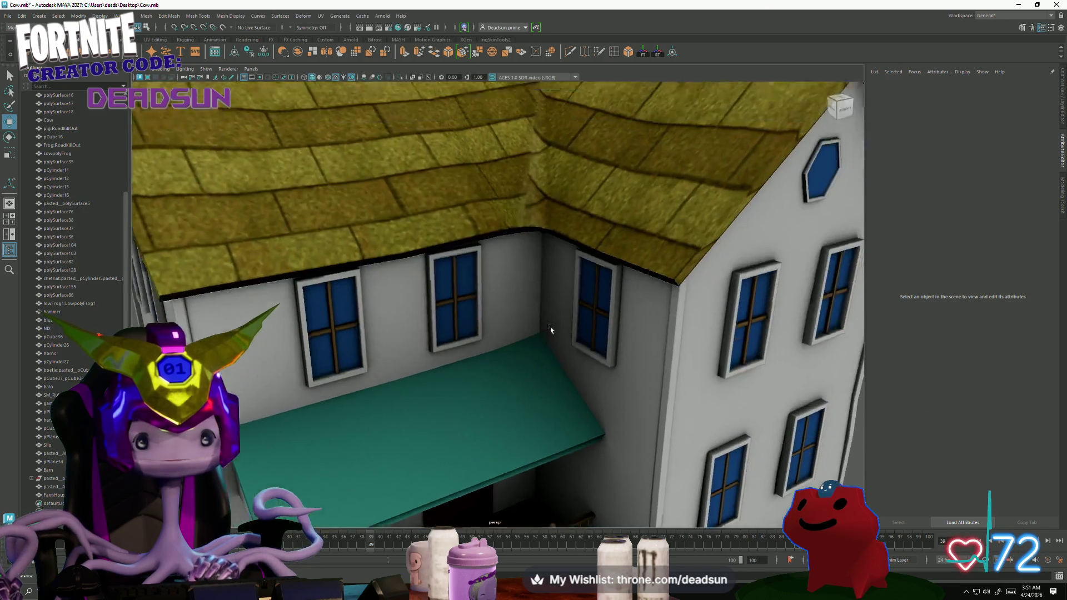
pyautogui.keyDown('alt'); pyautogui.moveTo(542, 336); pyautogui.dragTo(513, 415); pyautogui.keyUp('alt')
pyautogui.scroll(3, 542, 429)
pyautogui.scroll(2, 576, 447)
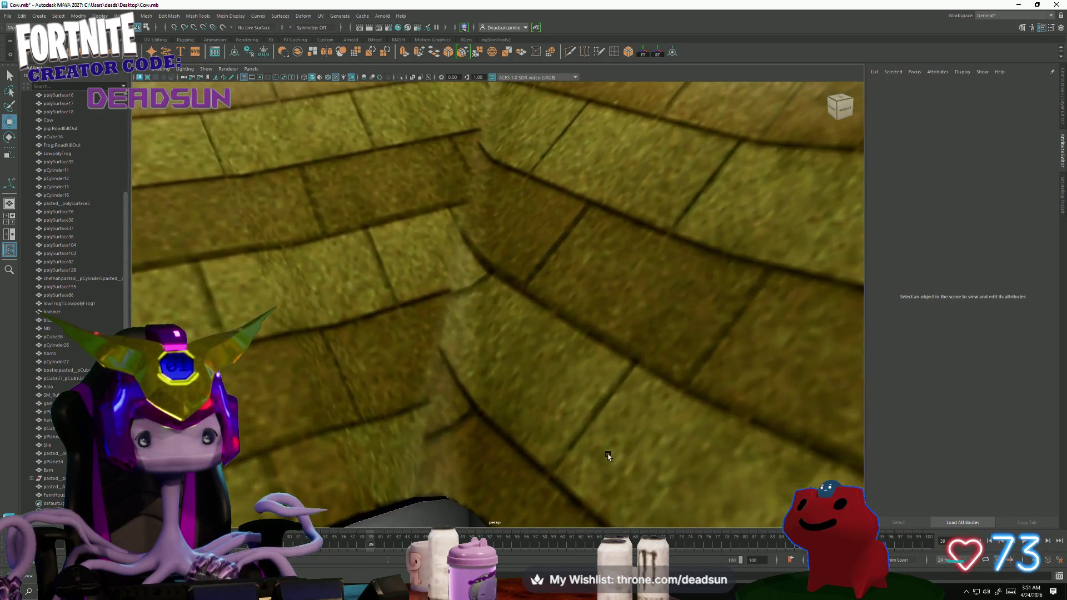
pyautogui.scroll(-3, 584, 438)
pyautogui.scroll(-3, 553, 428)
pyautogui.moveTo(554, 427)
pyautogui.keyDown('alt'); pyautogui.mouseDown()
pyautogui.moveTo(407, 351)
pyautogui.moveTo(590, 344)
pyautogui.moveTo(424, 364)
pyautogui.moveTo(391, 356)
pyautogui.mouseUp(); pyautogui.keyUp('alt')
pyautogui.scroll(2, 453, 357)
pyautogui.scroll(2, 423, 364)
pyautogui.scroll(-2, 423, 364)
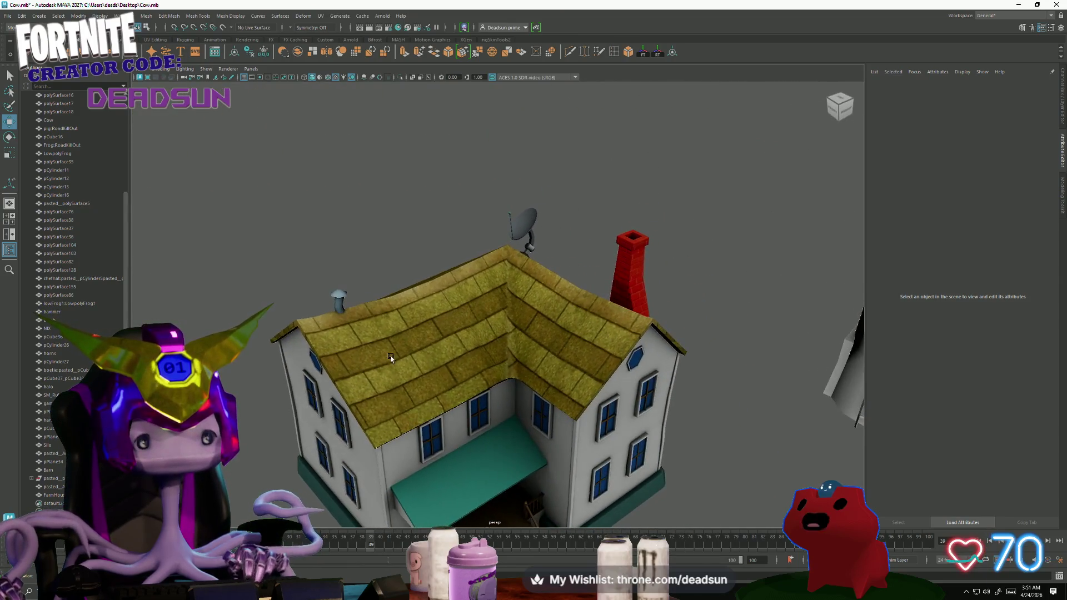
pyautogui.scroll(2, 392, 356)
pyautogui.hotkey('alt', 'Tab')
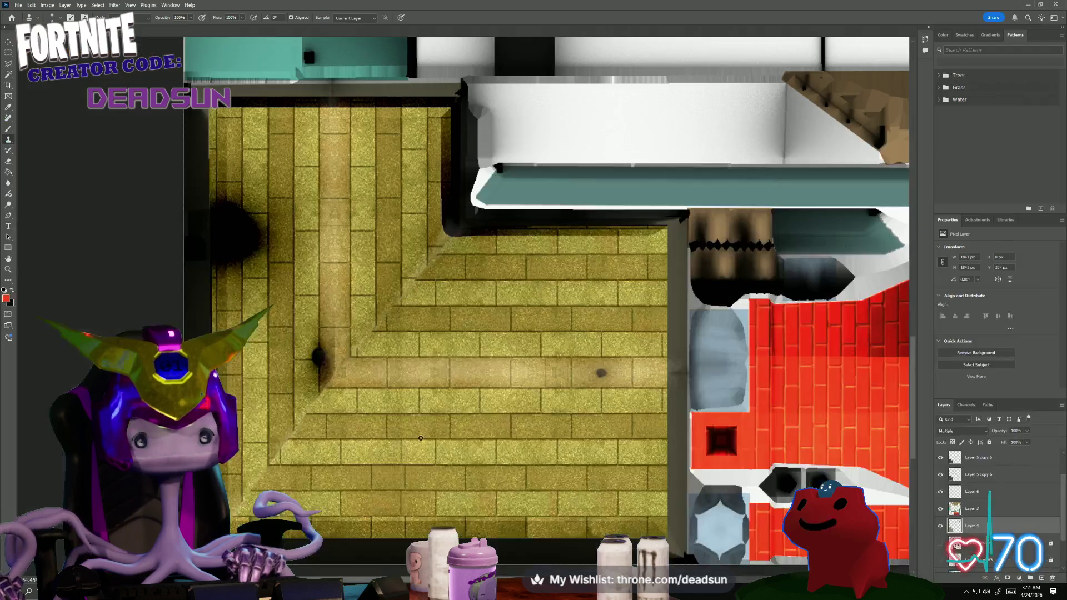
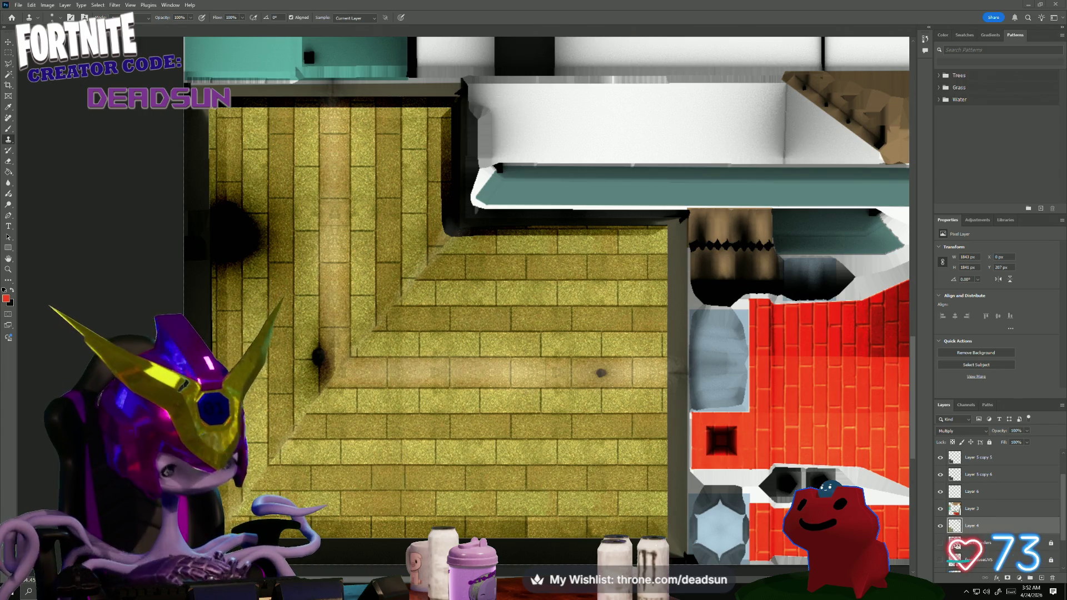
# - Capture and paste a stone texture, try fitting it over the tiles, then discard it
pyautogui.press('super+shift+s')
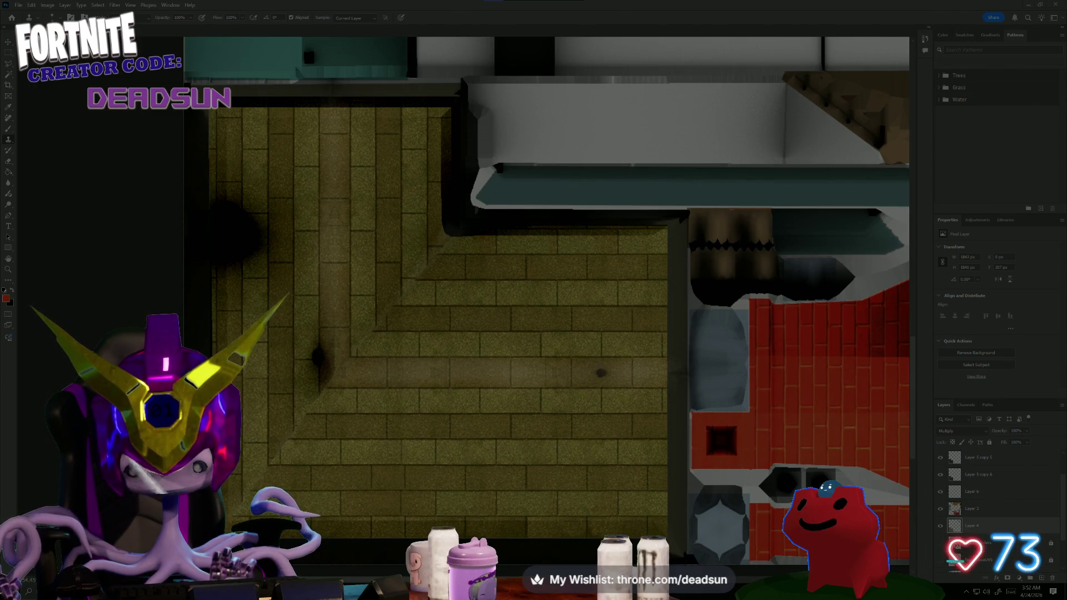
pyautogui.press('Escape')
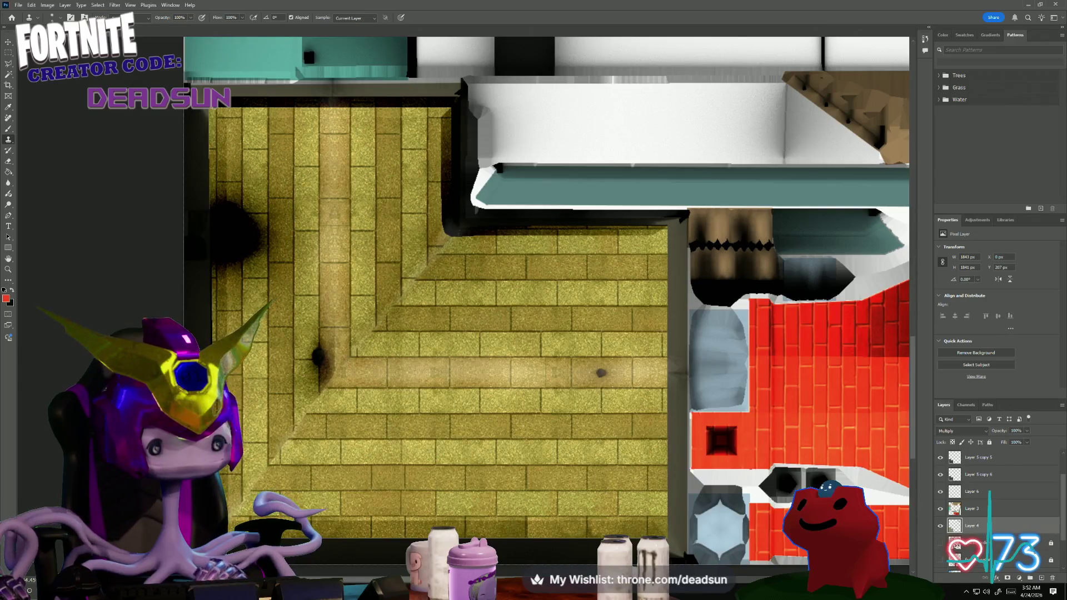
pyautogui.hotkey('ctrl', 'v')
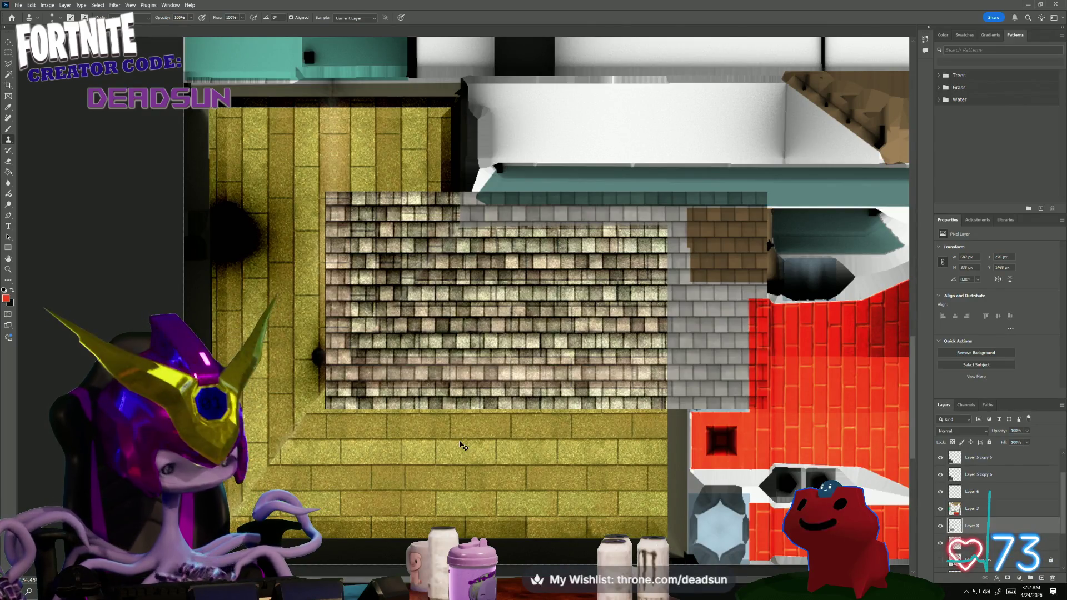
pyautogui.hotkey('ctrl', 't')
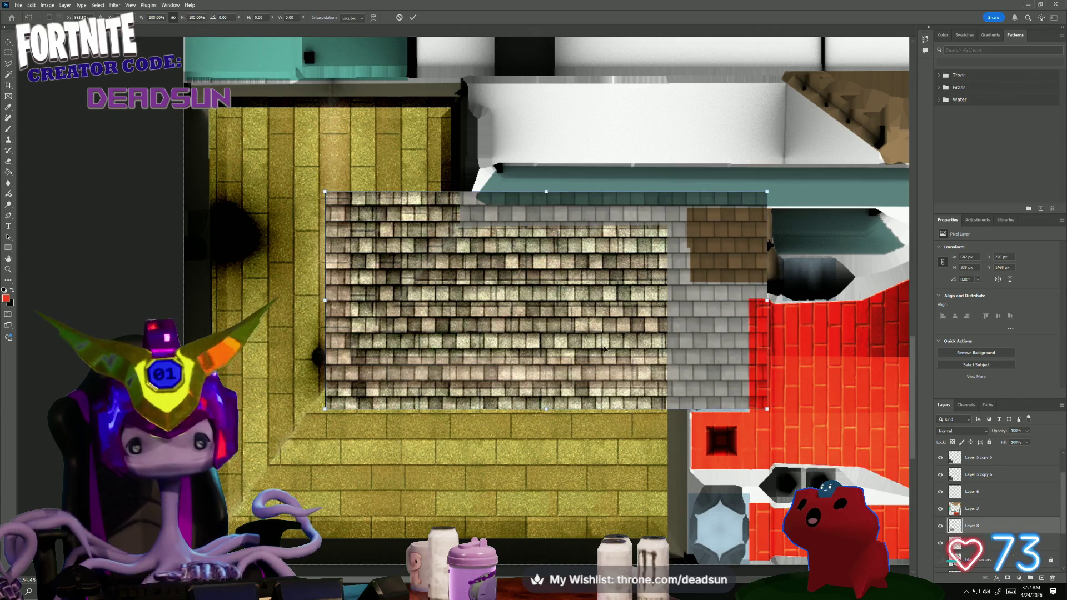
pyautogui.moveTo(600, 344); pyautogui.dragTo(497, 476)
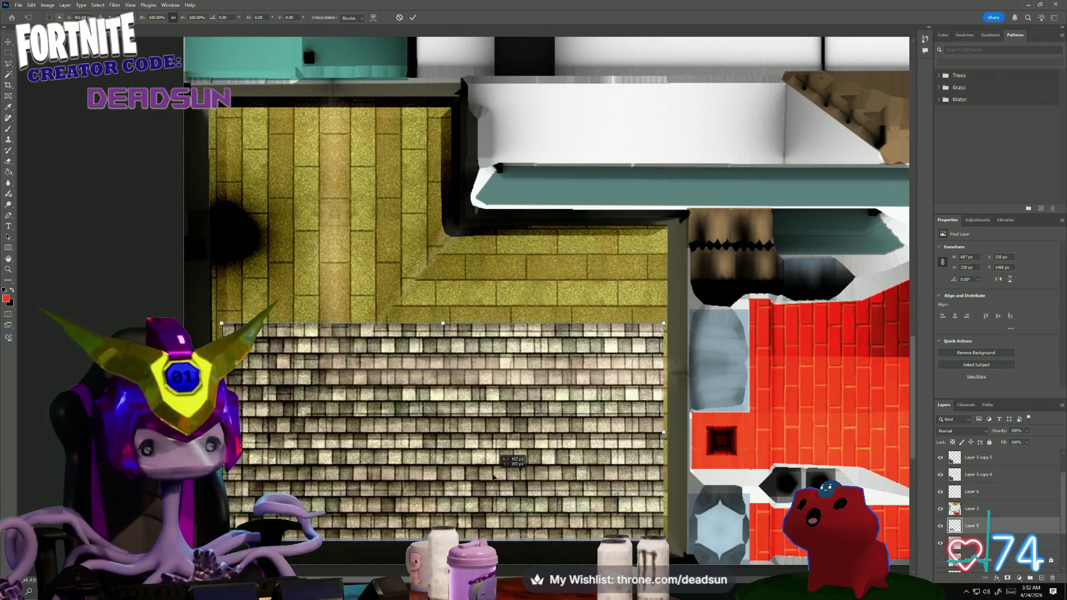
pyautogui.moveTo(497, 476); pyautogui.dragTo(501, 477)
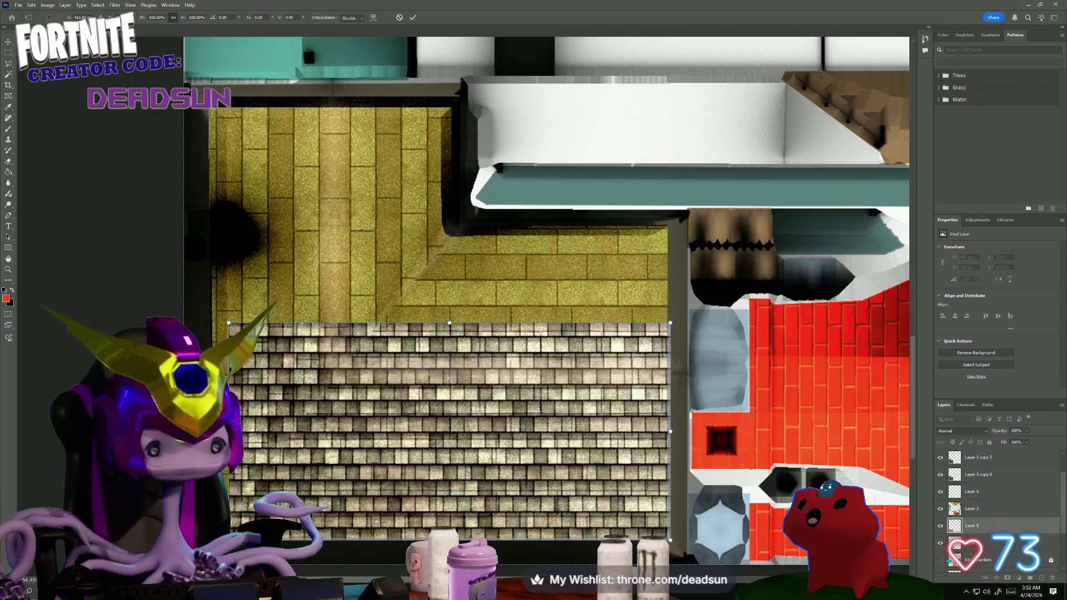
pyautogui.moveTo(228, 431); pyautogui.dragTo(214, 431)
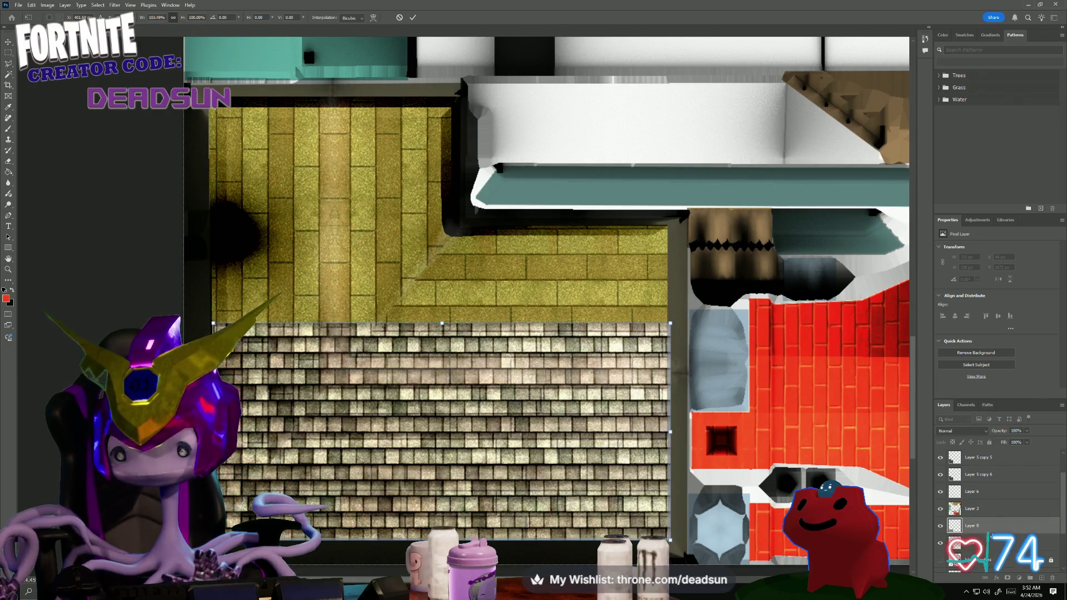
pyautogui.hotkey('ctrl', 'z')
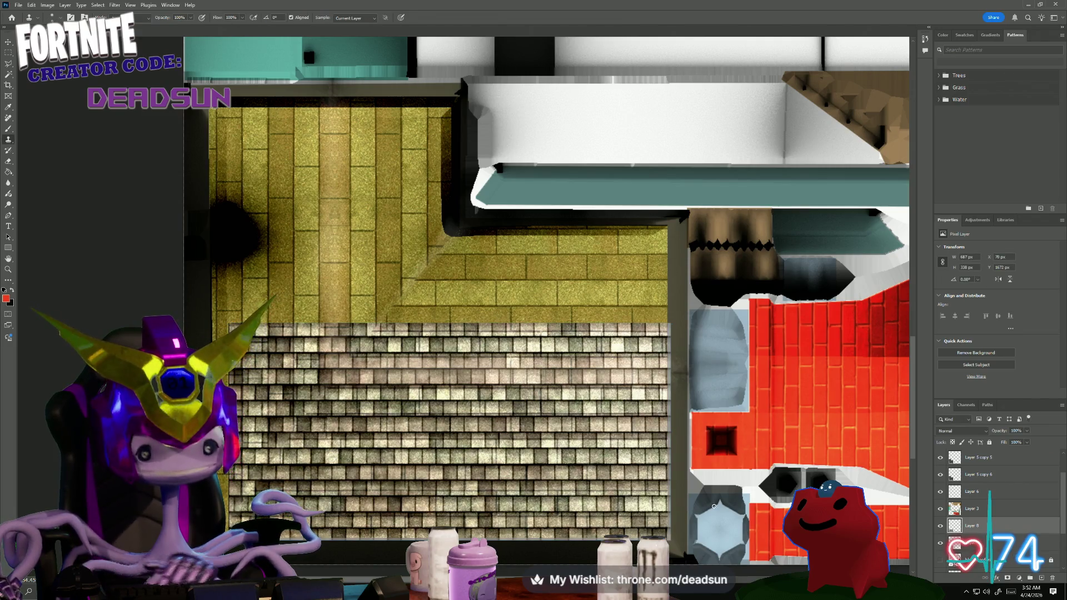
pyautogui.press('Escape')
pyautogui.press('Delete')
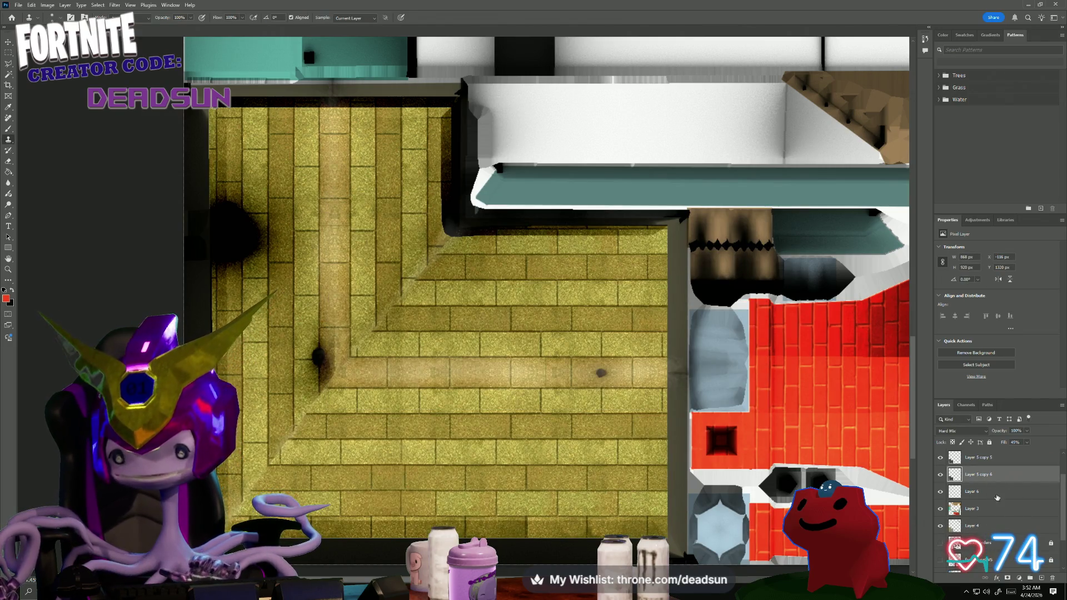
pyautogui.scroll(1, 992, 478)
# - Paste the grey shingle texture above Layer 7, placed below the yellow tiles and widened to the left edge
pyautogui.click(984, 458)
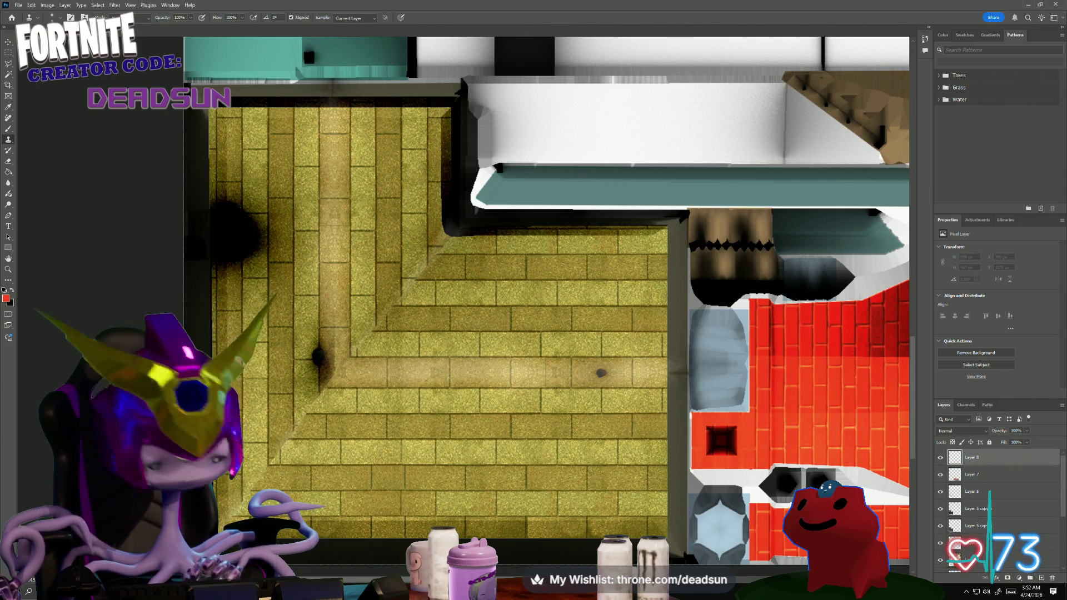
pyautogui.hotkey('ctrl', 'v')
pyautogui.hotkey('ctrl', 't')
pyautogui.moveTo(622, 274)
pyautogui.mouseDown()
pyautogui.moveTo(514, 436)
pyautogui.moveTo(533, 446)
pyautogui.mouseUp()
pyautogui.moveTo(226, 488); pyautogui.dragTo(212, 488)
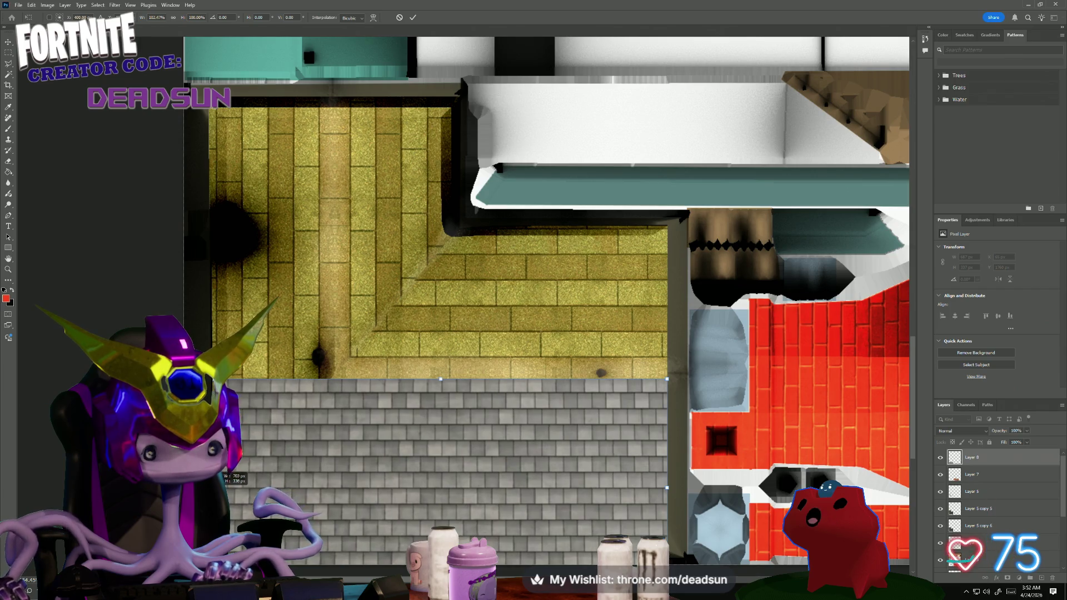
pyautogui.press('Return')
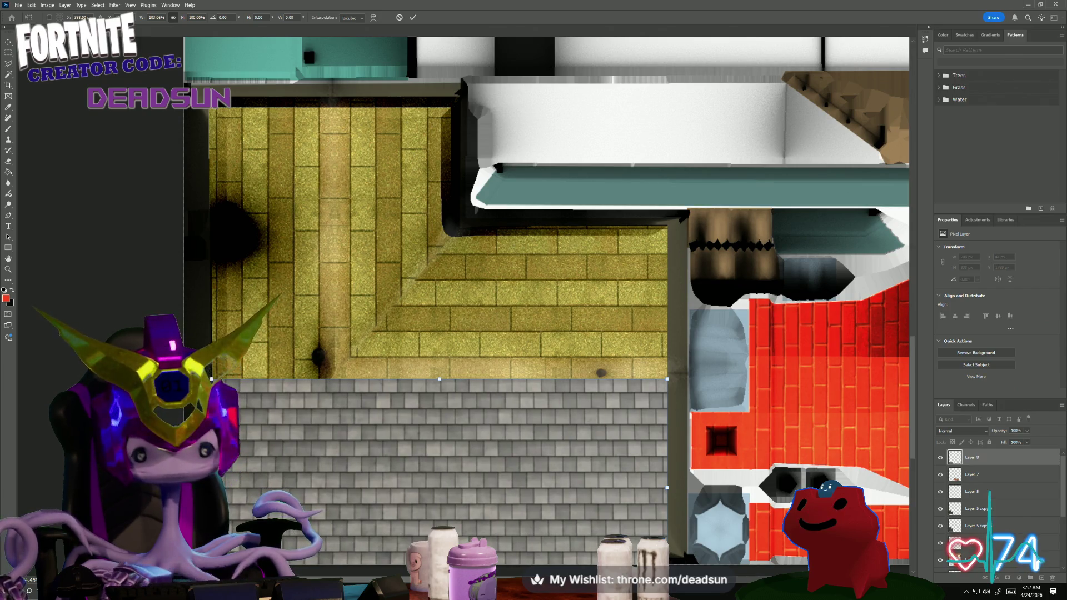
pyautogui.rightClick(974, 459)
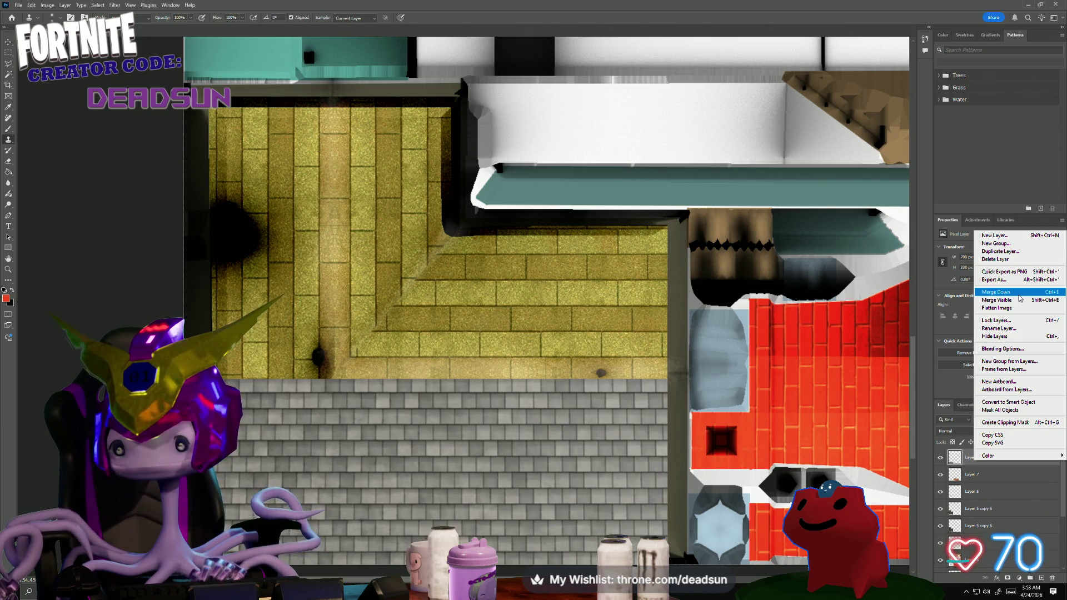
# - Duplicate the shingle layer as Layer 8 copy and move it up over the yellow tiles
pyautogui.click(1013, 251)
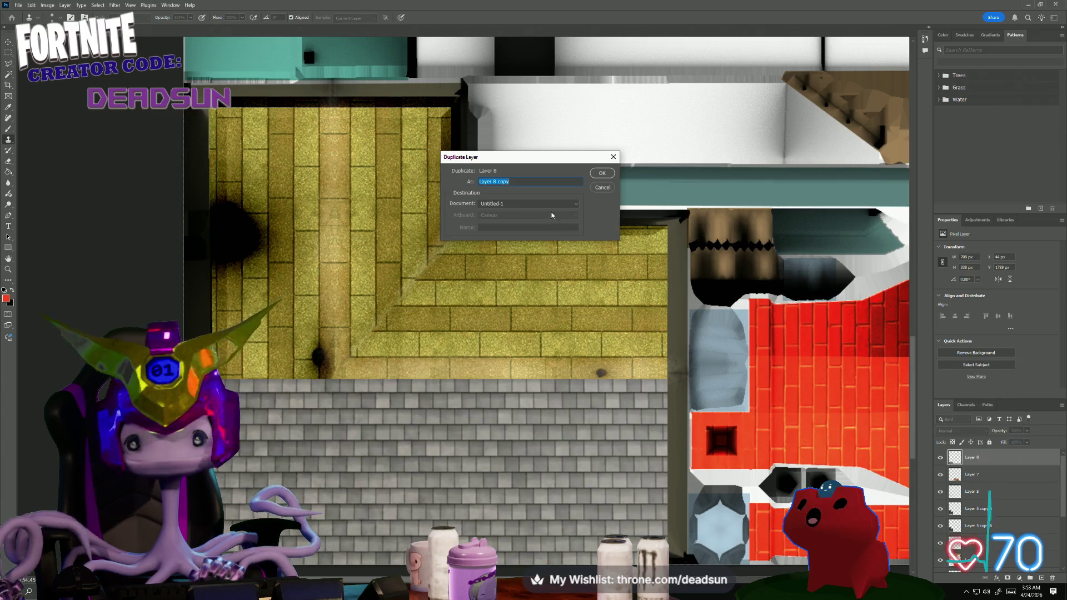
pyautogui.click(602, 173)
pyautogui.hotkey('ctrl', 't')
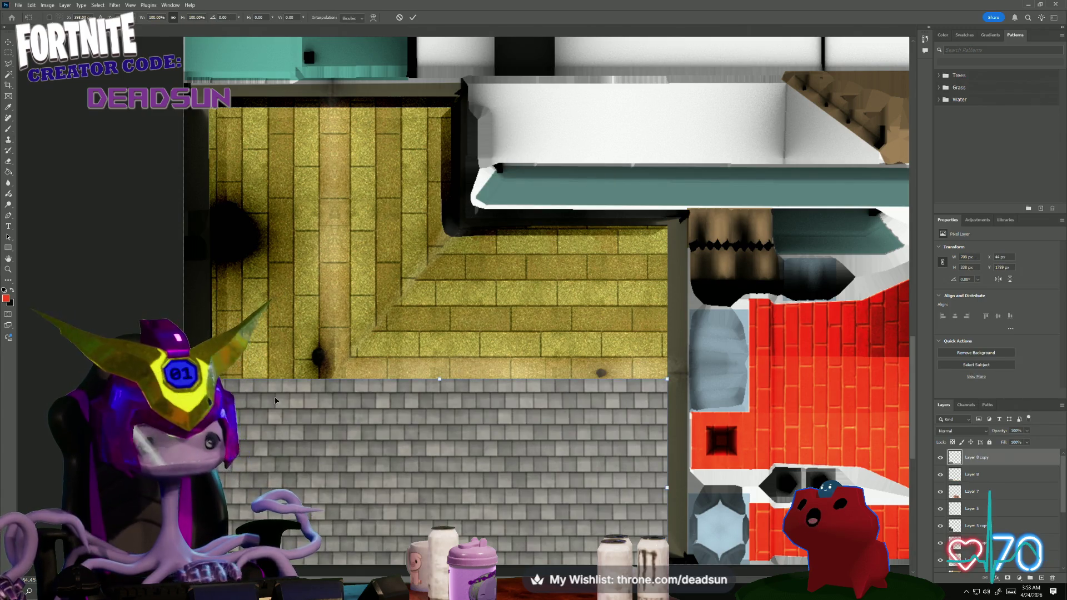
pyautogui.moveTo(692, 392); pyautogui.dragTo(584, 533)
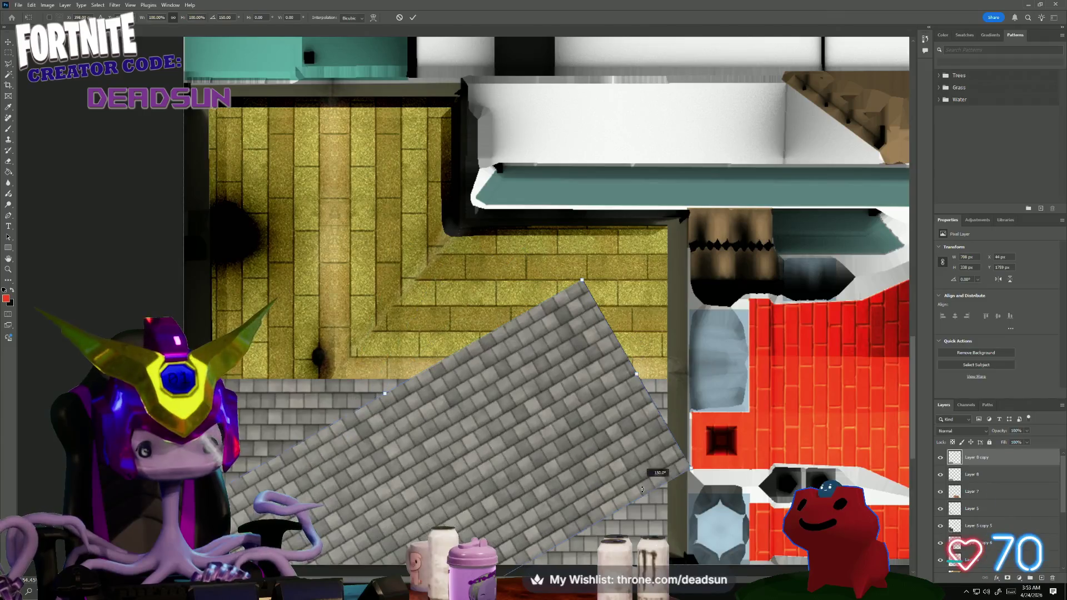
pyautogui.scroll(-5, 547, 300)
pyautogui.moveTo(738, 208); pyautogui.dragTo(718, 191)
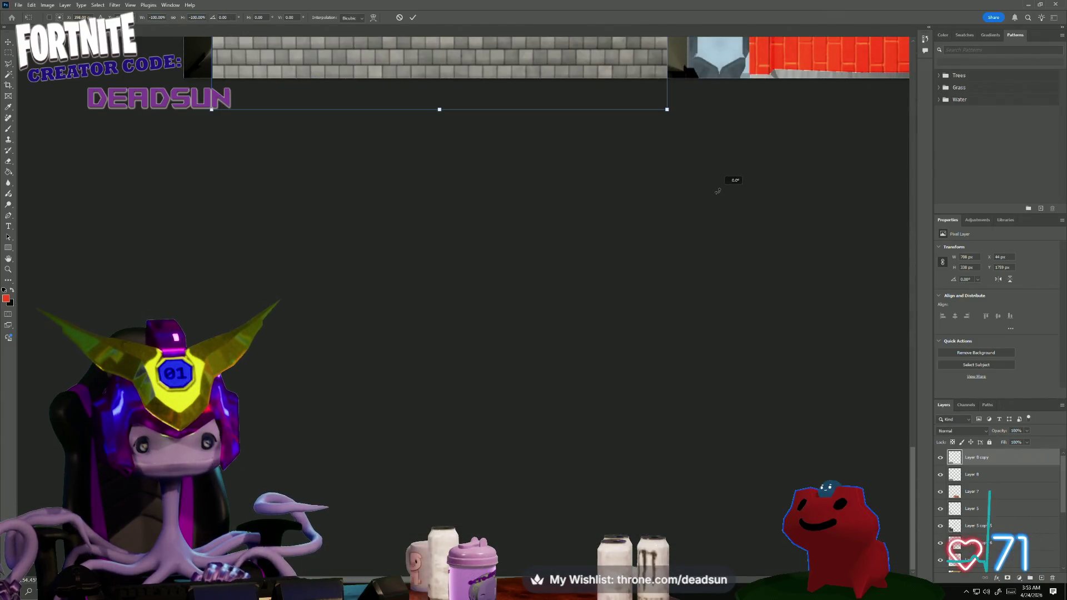
pyautogui.scroll(5, 382, 240)
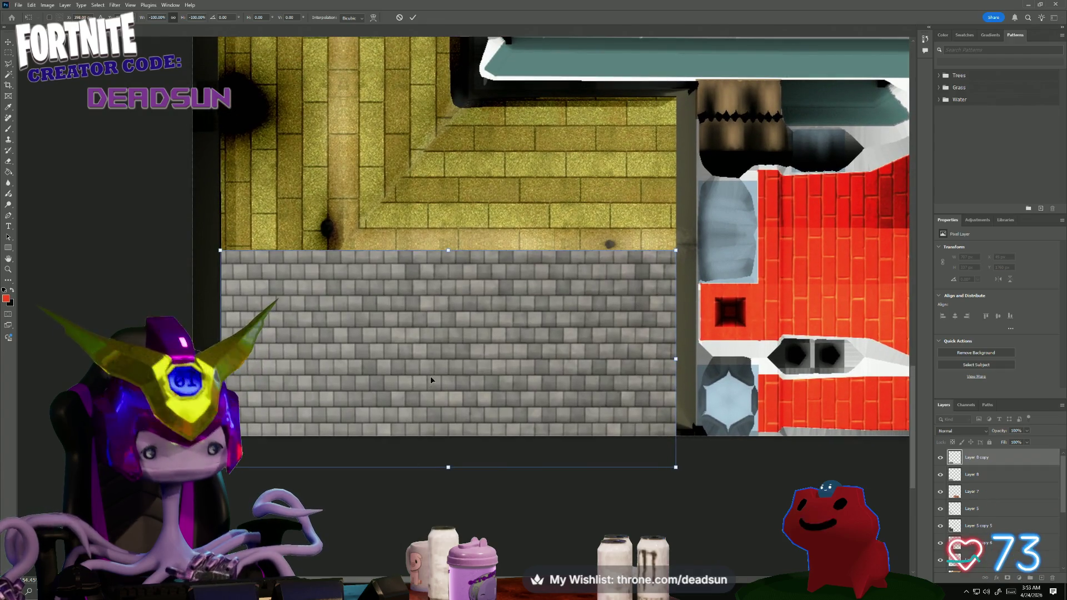
pyautogui.moveTo(429, 389); pyautogui.dragTo(432, 153)
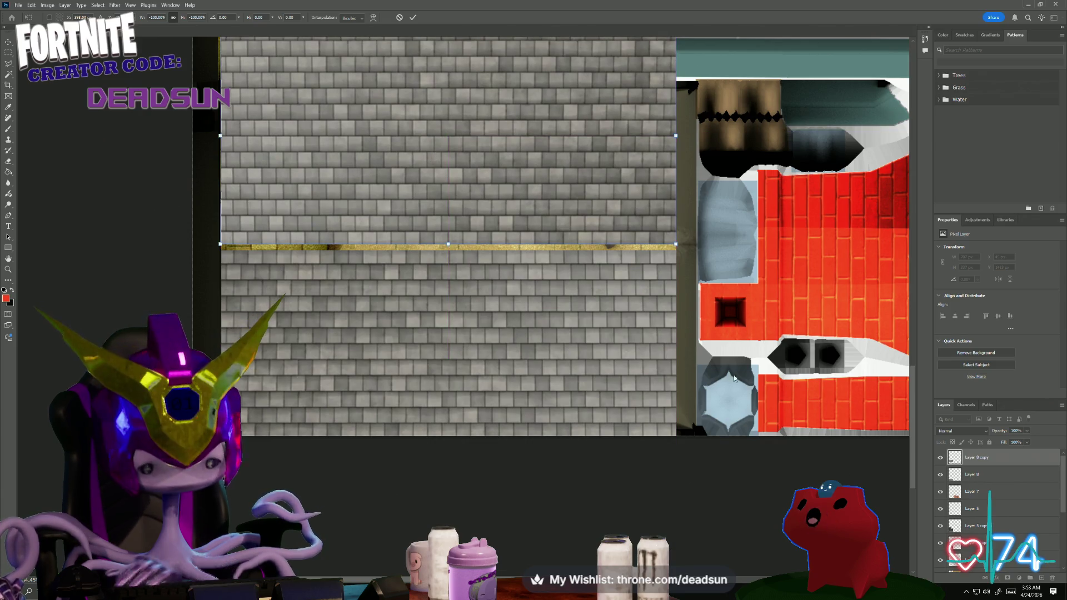
pyautogui.press('Return')
# - Nudge the original Layer 8 shingles up and left by a few pixels to hide the seam
pyautogui.hotkey('alt', '[')
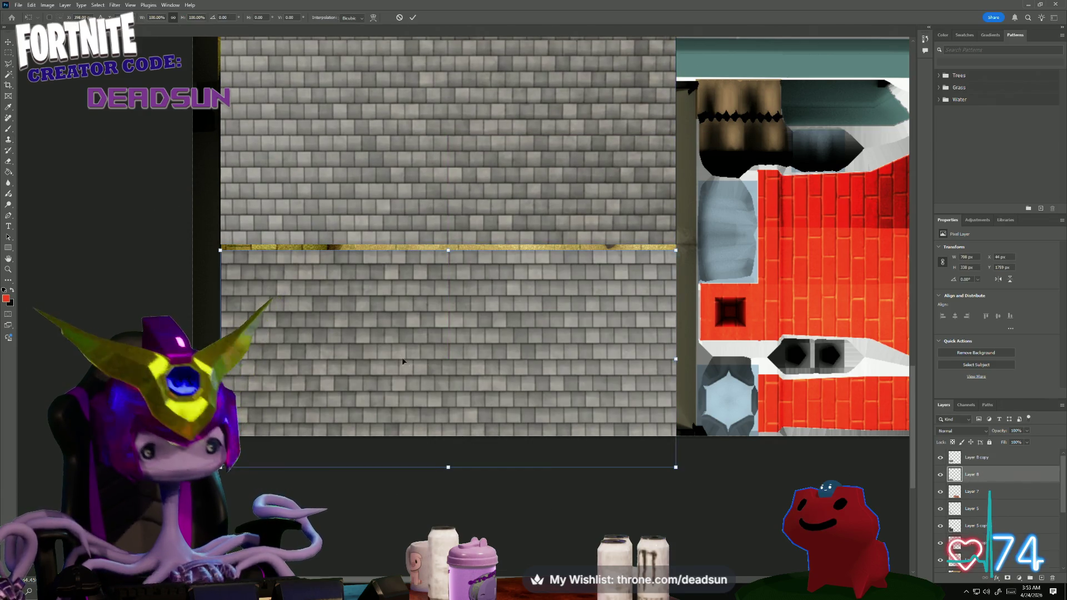
pyautogui.hotkey('ctrl', 't')
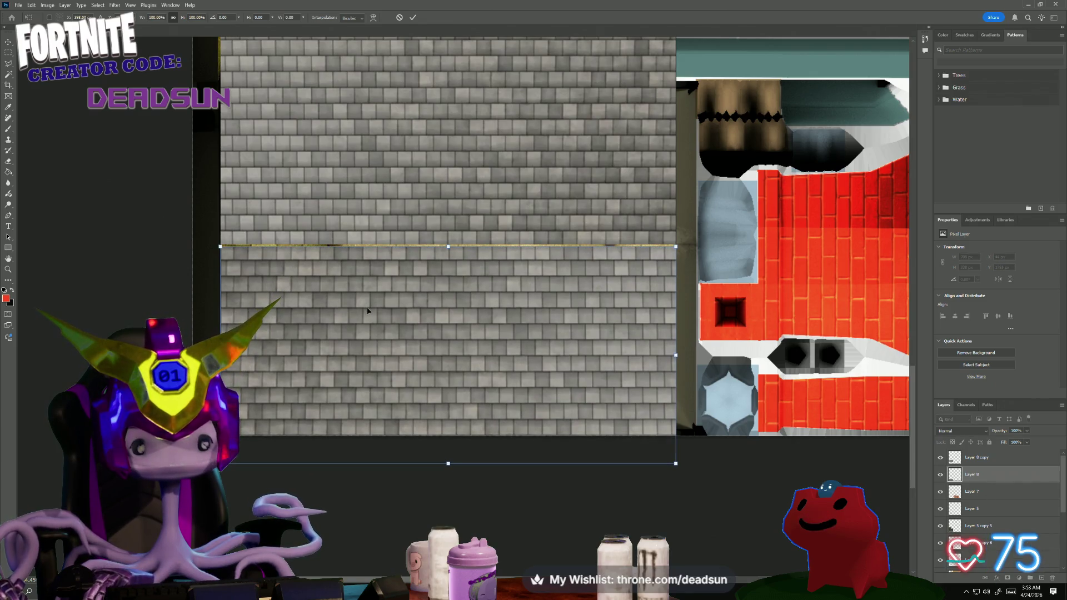
pyautogui.press('Up')
pyautogui.press('Up')
pyautogui.press('Up')
pyautogui.press('Up')
pyautogui.press('Up')
pyautogui.press('Up')
pyautogui.press('Up')
pyautogui.press('Down')
pyautogui.press('Down')
pyautogui.press('Down')
pyautogui.press('Down')
pyautogui.press('Down')
pyautogui.press('Up')
pyautogui.press('Down')
pyautogui.press('Up')
pyautogui.press('Left')
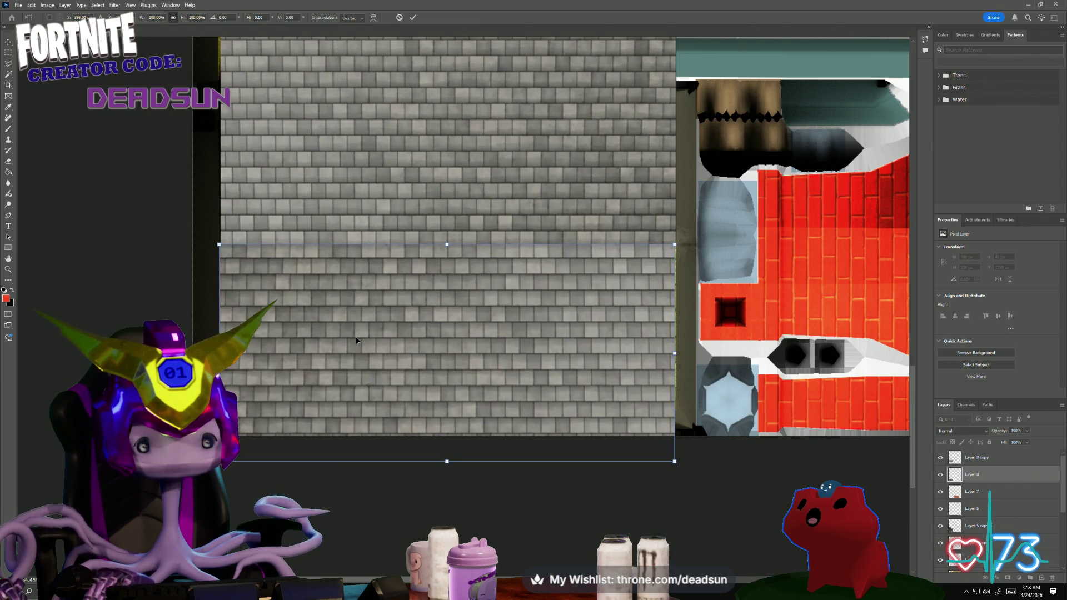
pyautogui.press('Return')
pyautogui.press('s')
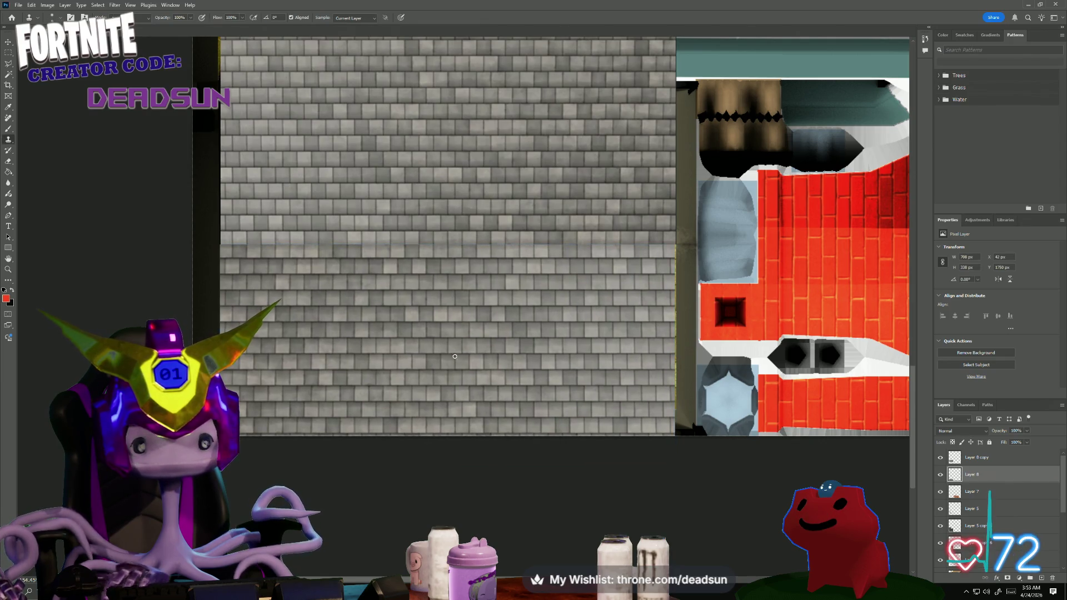
# - Nudge Layer 8 copy one pixel right to finish aligning the shingles
pyautogui.click(977, 458)
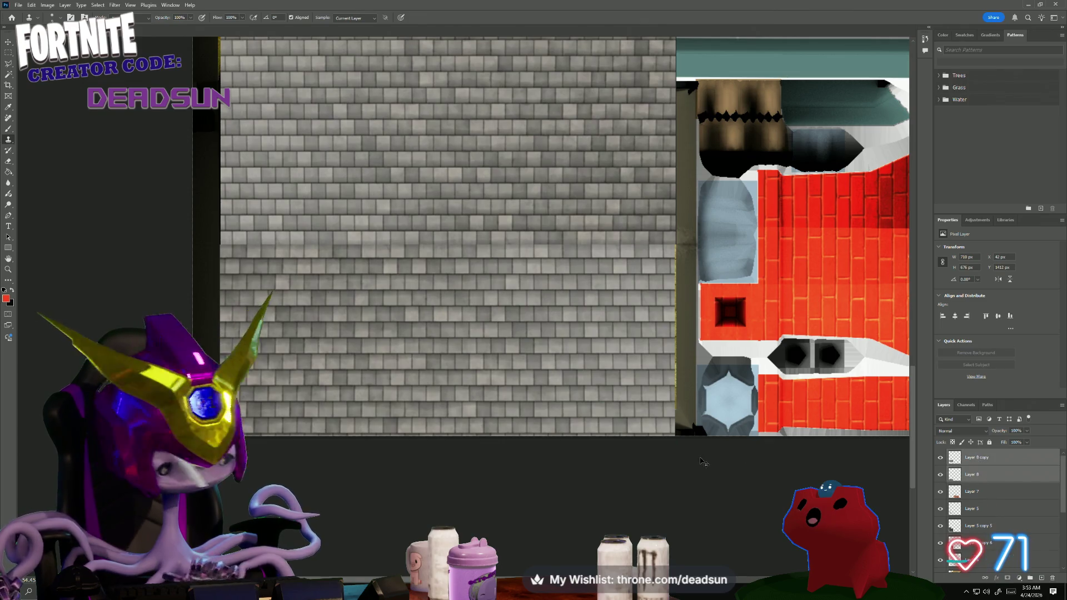
pyautogui.hotkey('ctrl', 't')
pyautogui.press('Right')
pyautogui.press('Right')
pyautogui.press('Right')
pyautogui.press('Right')
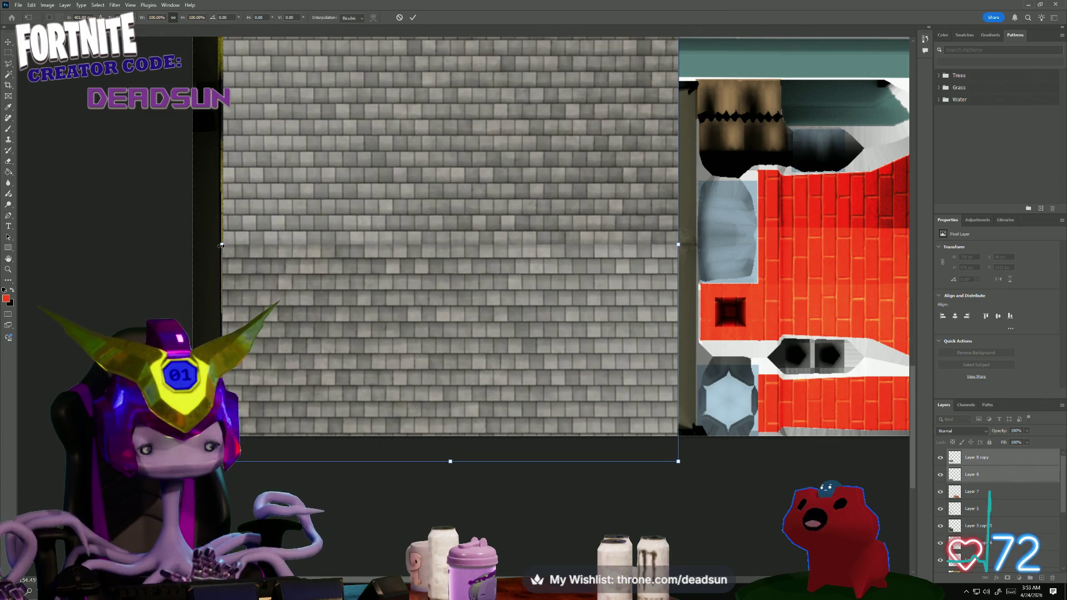
pyautogui.press('Return')
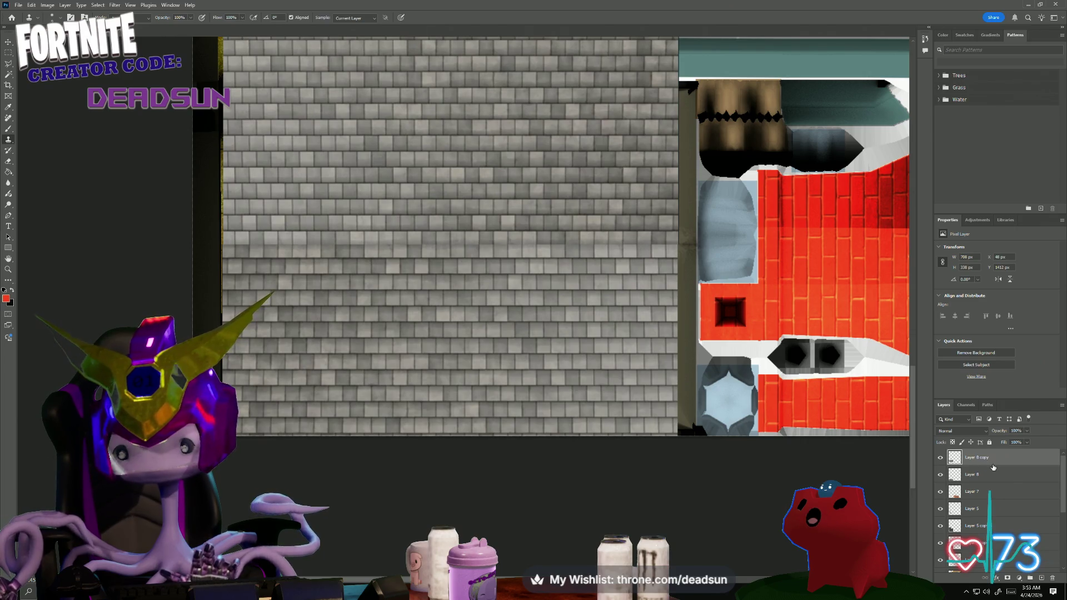
pyautogui.click(984, 476)
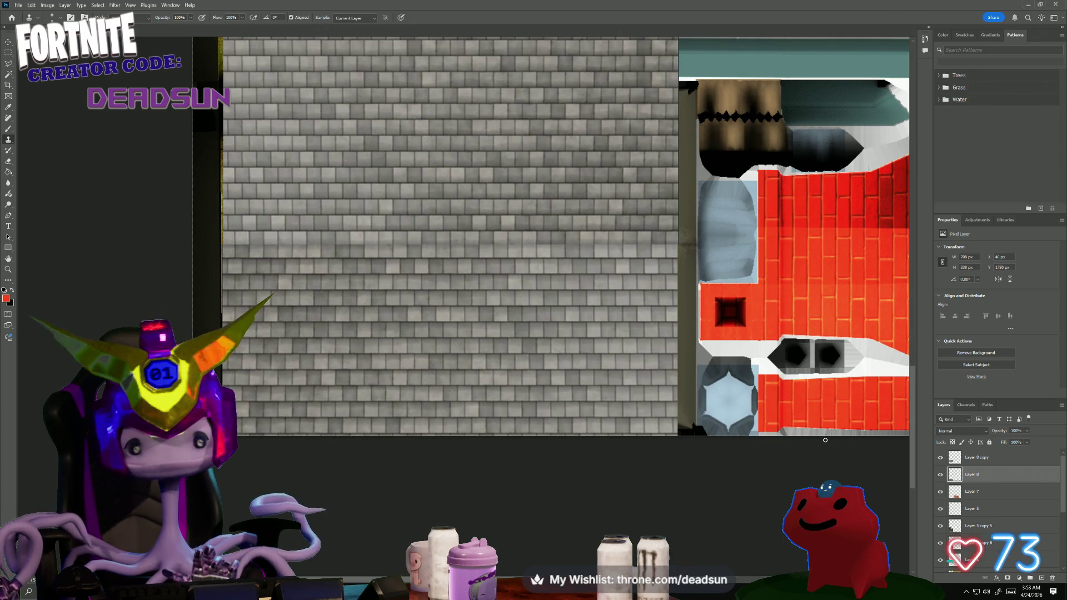
pyautogui.keyDown('alt'); pyautogui.scroll(-2, 736, 380); pyautogui.keyUp('alt')
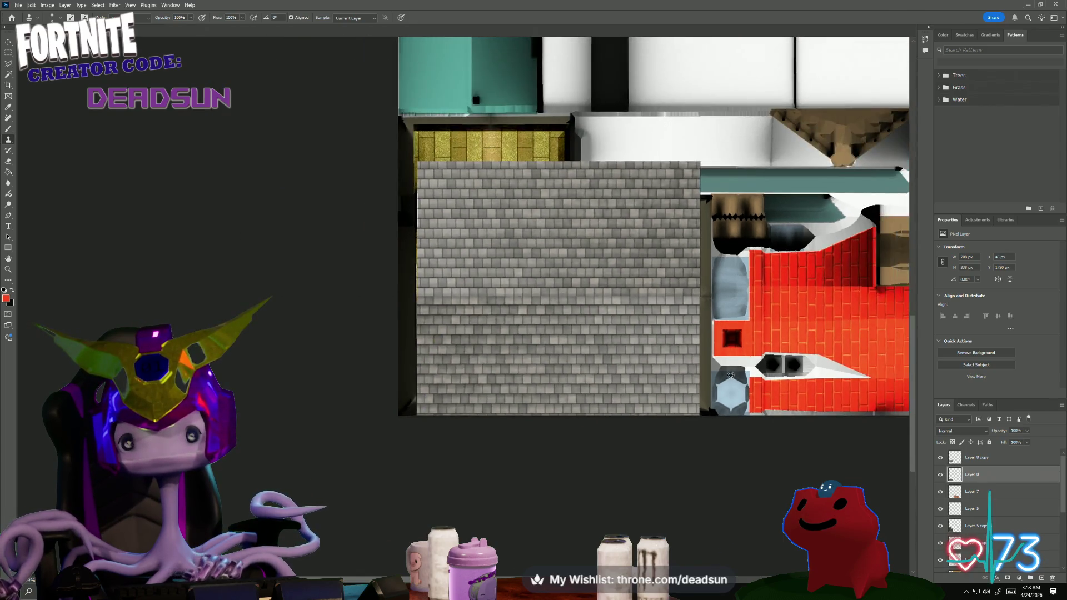
pyautogui.keyDown('alt'); pyautogui.scroll(1, 735, 381); pyautogui.keyUp('alt')
pyautogui.scroll(-2, 992, 501)
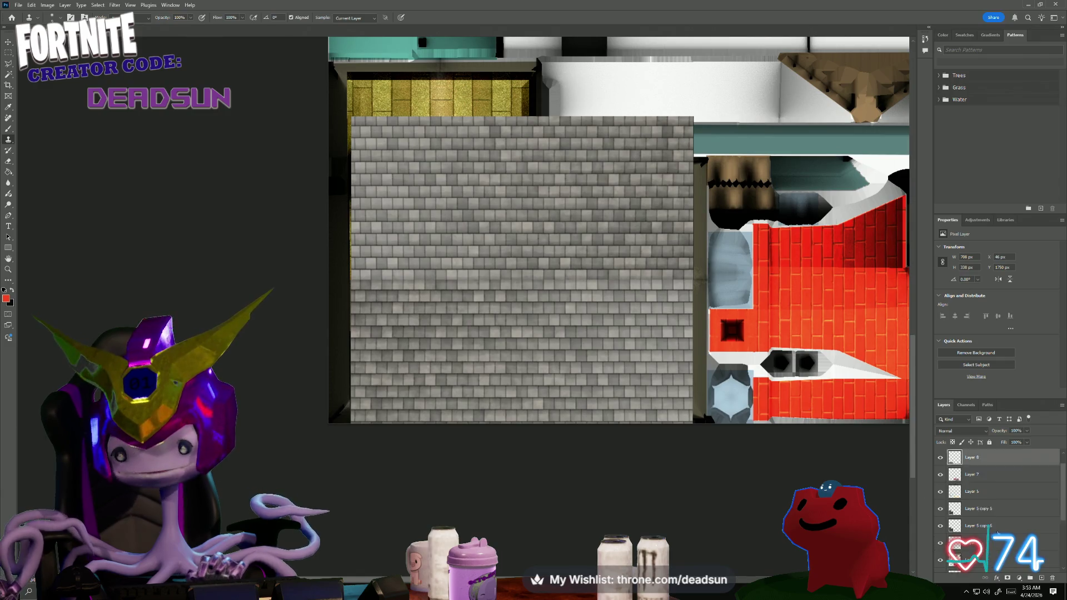
pyautogui.scroll(-2, 993, 524)
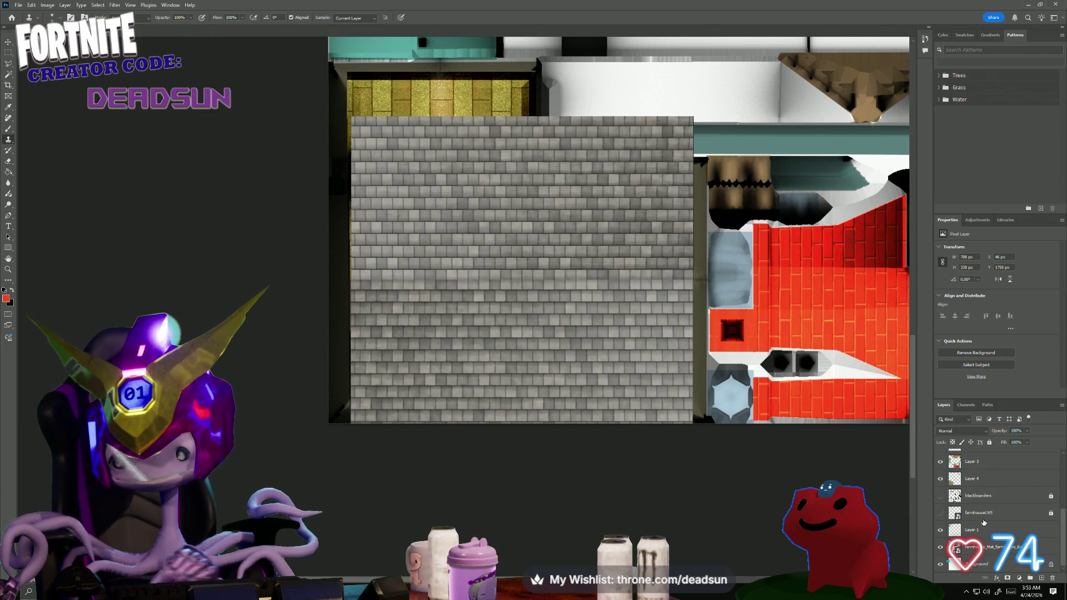
pyautogui.scroll(1, 979, 517)
pyautogui.scroll(2, 986, 505)
pyautogui.scroll(2, 993, 493)
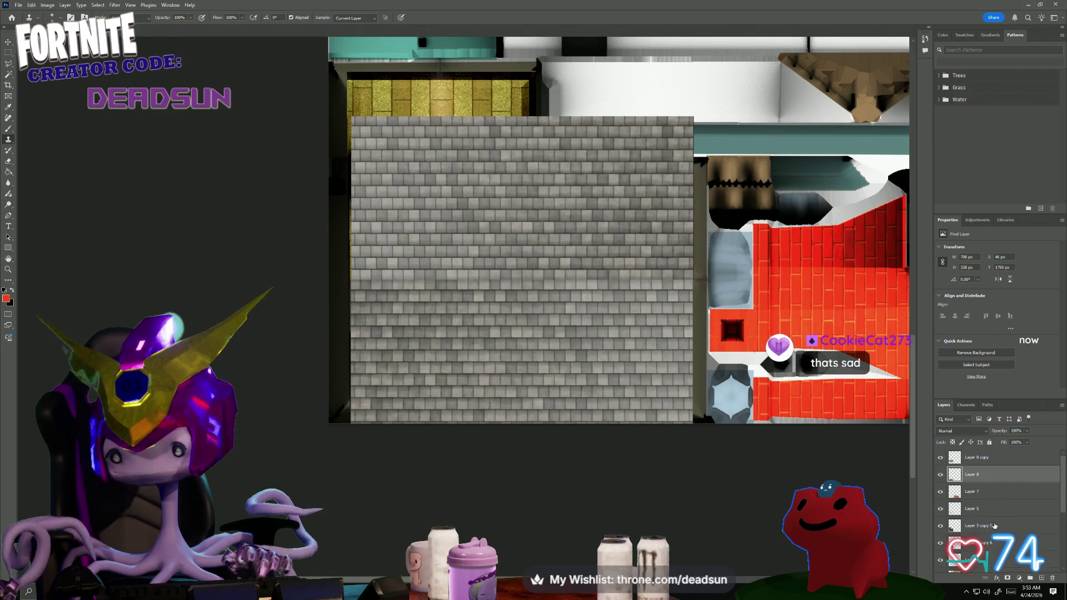
pyautogui.scroll(-2, 984, 529)
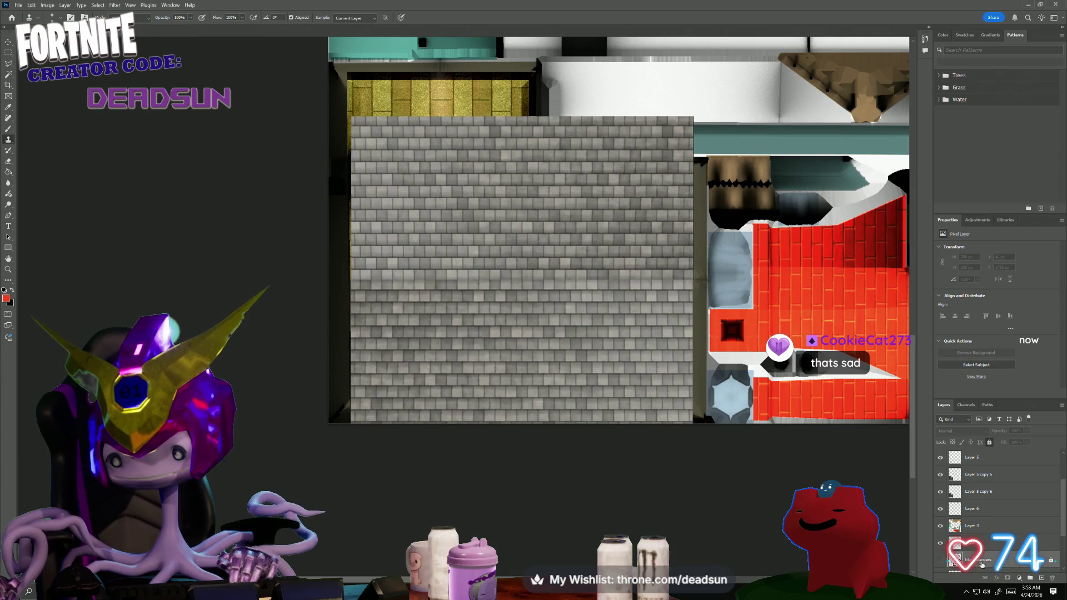
# - Select the grey shingle region of the bottom layer with the Magic Wand
pyautogui.click(980, 559)
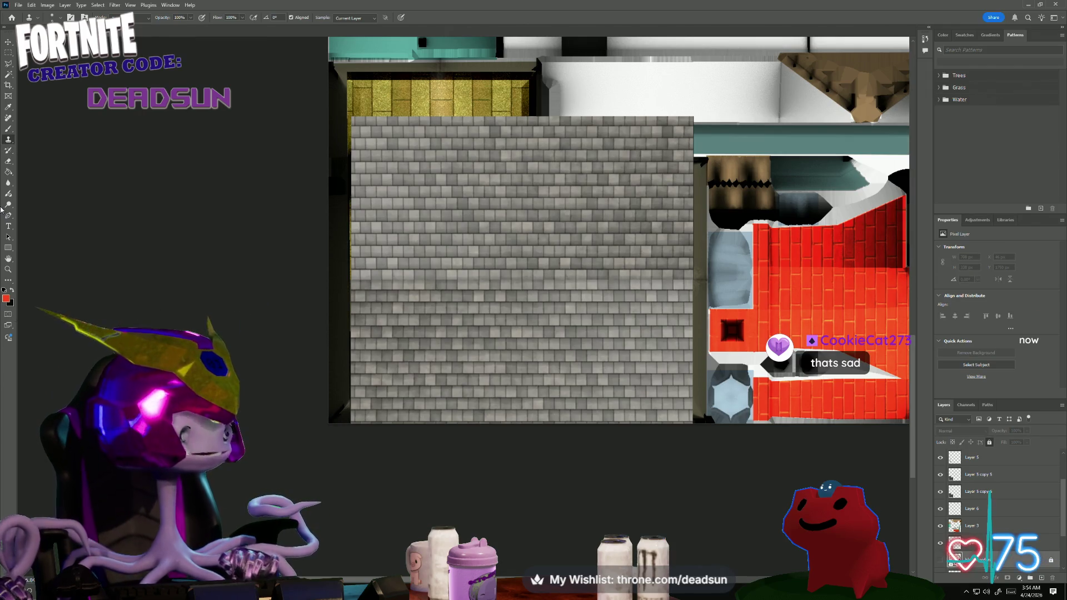
pyautogui.click(7, 63)
pyautogui.click(452, 259)
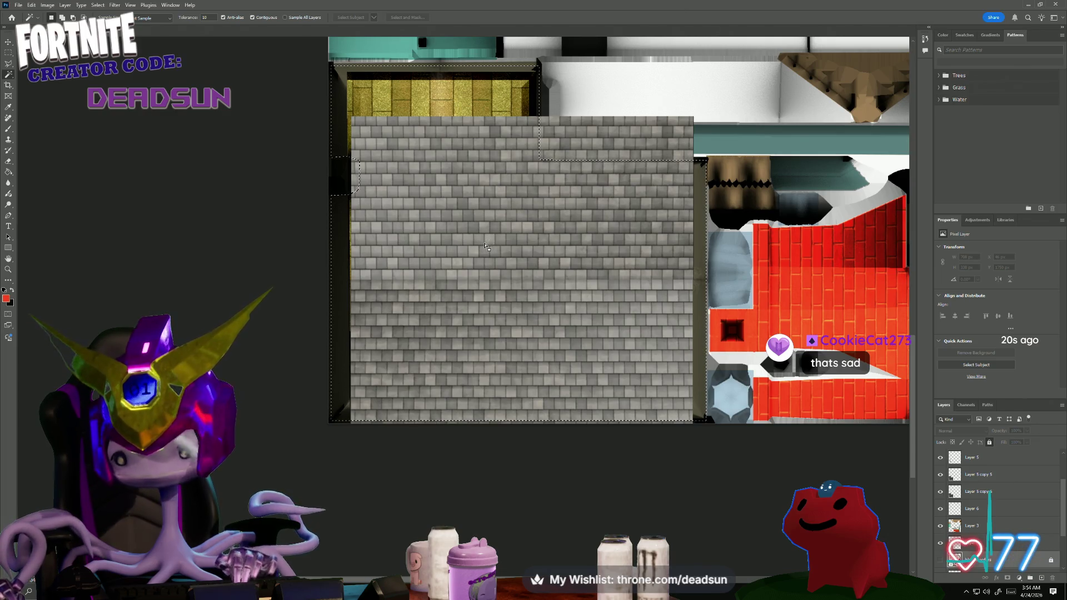
# - Invert the selection, erase the shingle strip outside it from Layer 5 copy 5, and hide the yellow brick layer
pyautogui.click(98, 5)
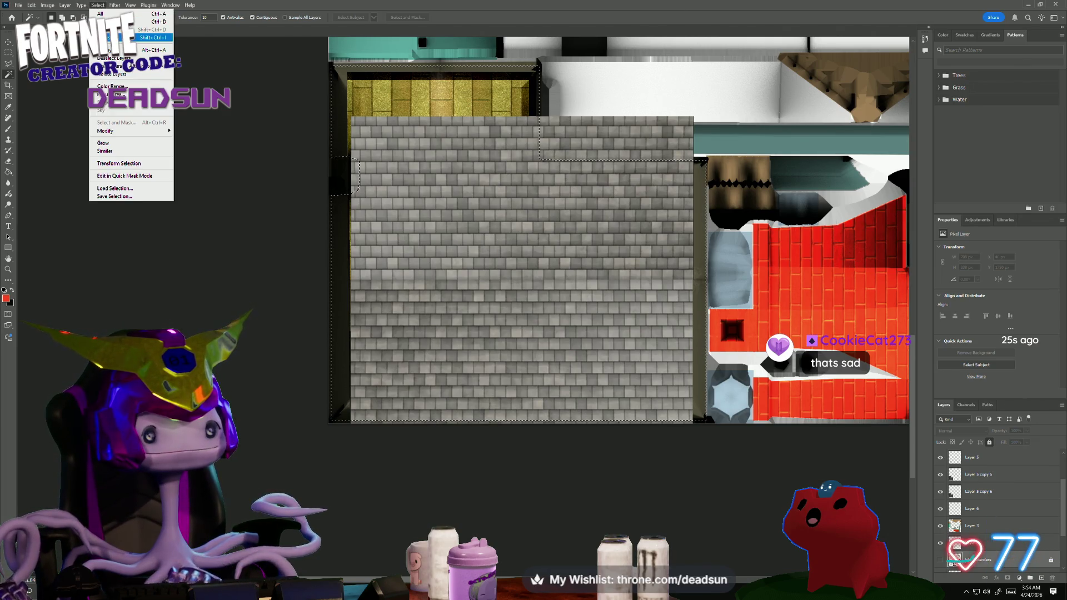
pyautogui.click(142, 37)
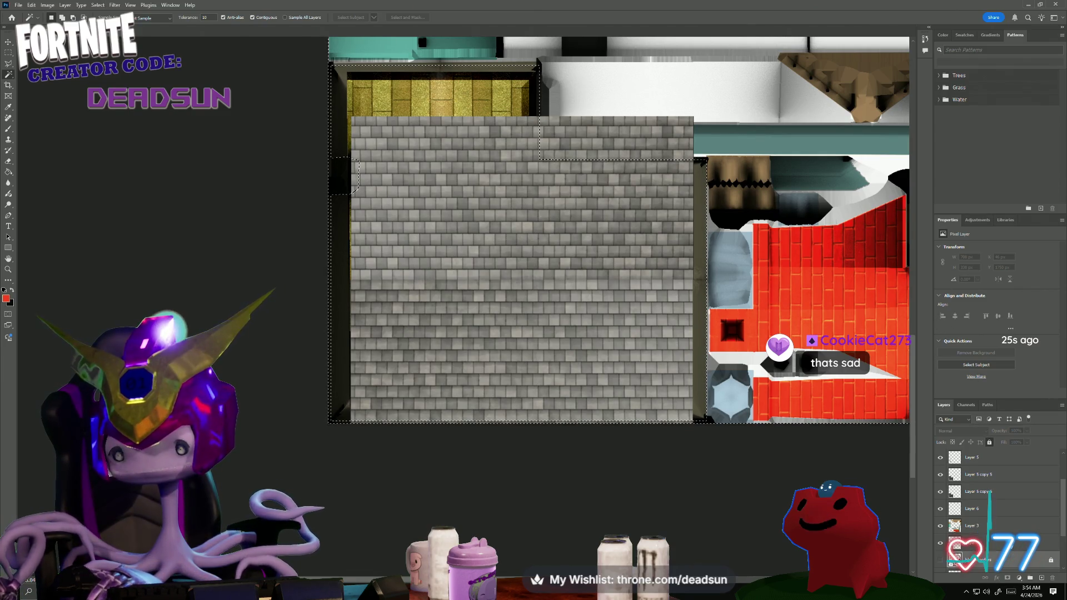
pyautogui.click(983, 472)
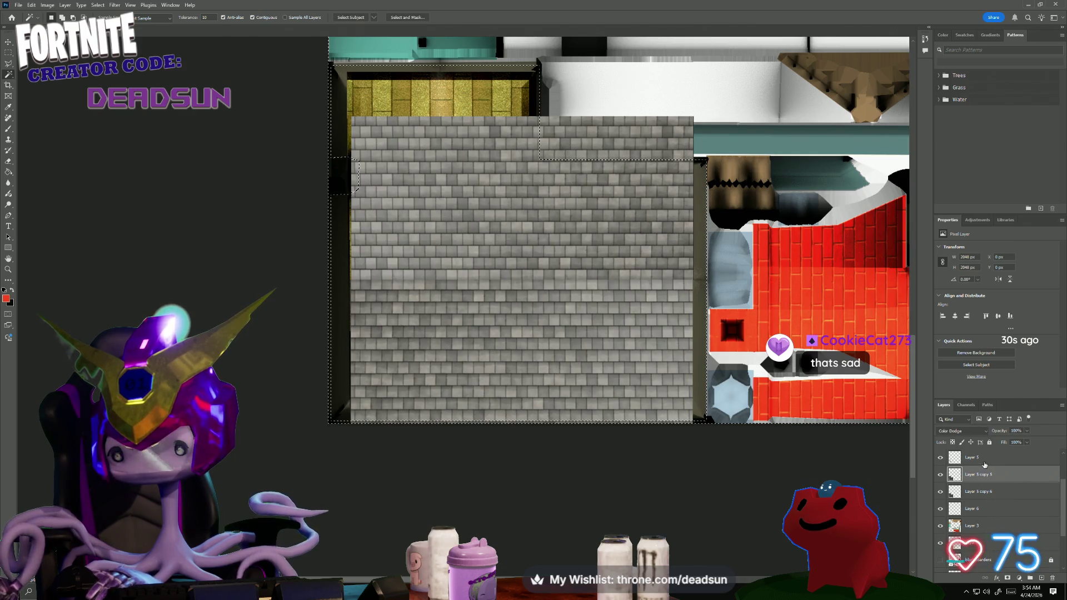
pyautogui.hotkey('ctrl', 'j')
pyautogui.hotkey('ctrl', 'j')
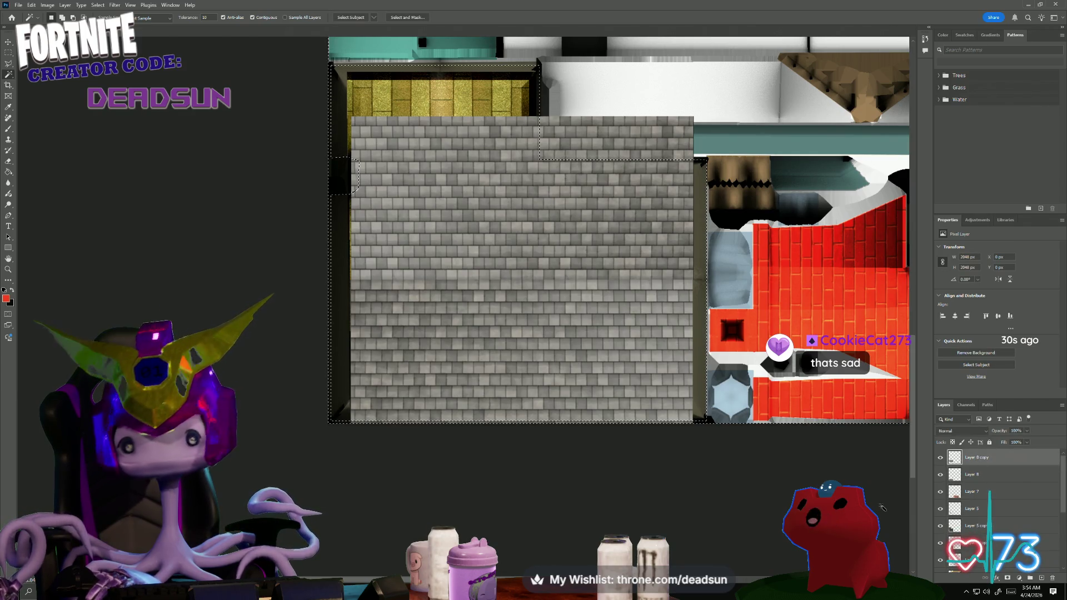
pyautogui.press('Delete')
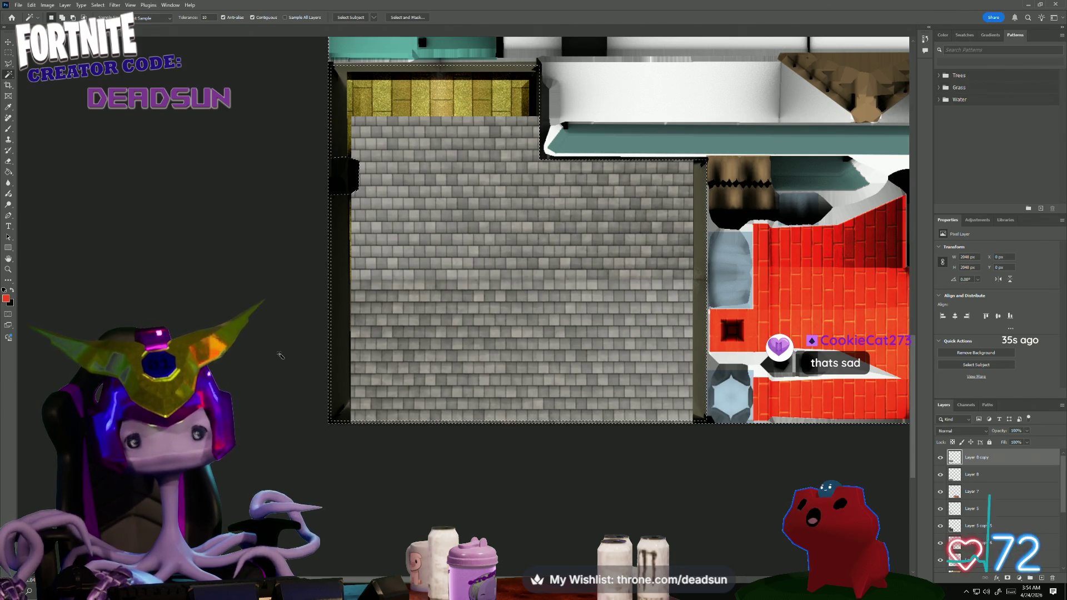
pyautogui.click(940, 525)
pyautogui.click(940, 547)
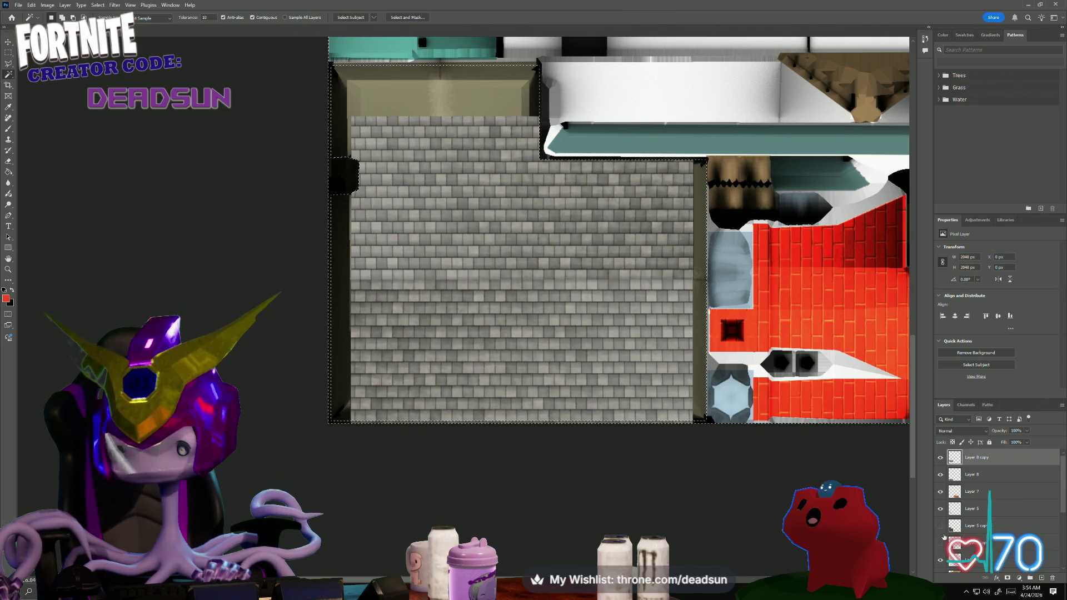
# - Toggle the shingle, red brick and Layer 4 visibility on and off to inspect the stack
pyautogui.click(940, 476)
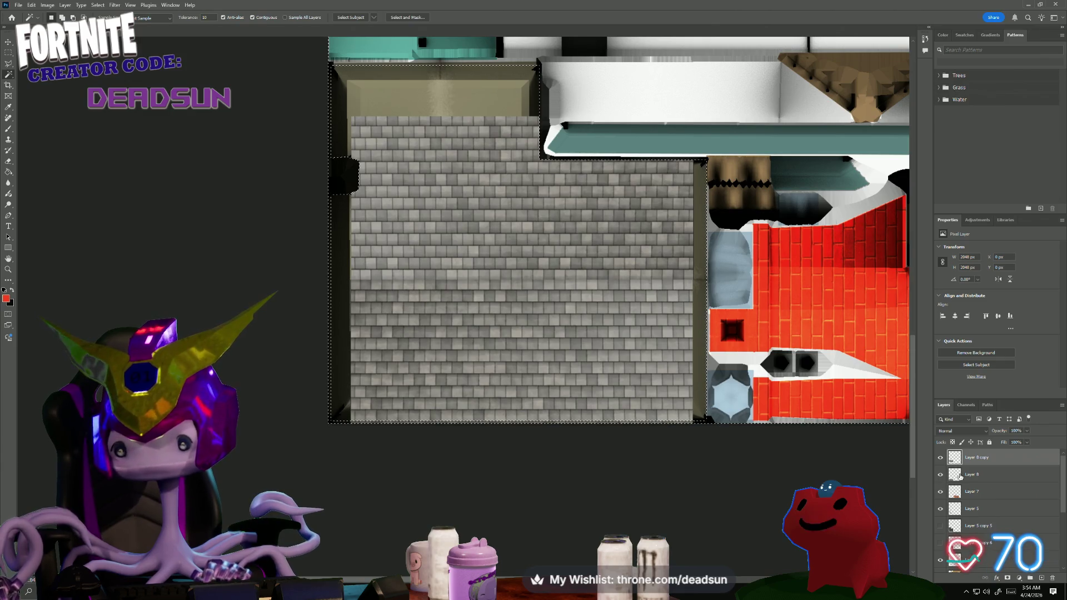
pyautogui.keyDown('shift'); pyautogui.click(971, 475); pyautogui.keyUp('shift')
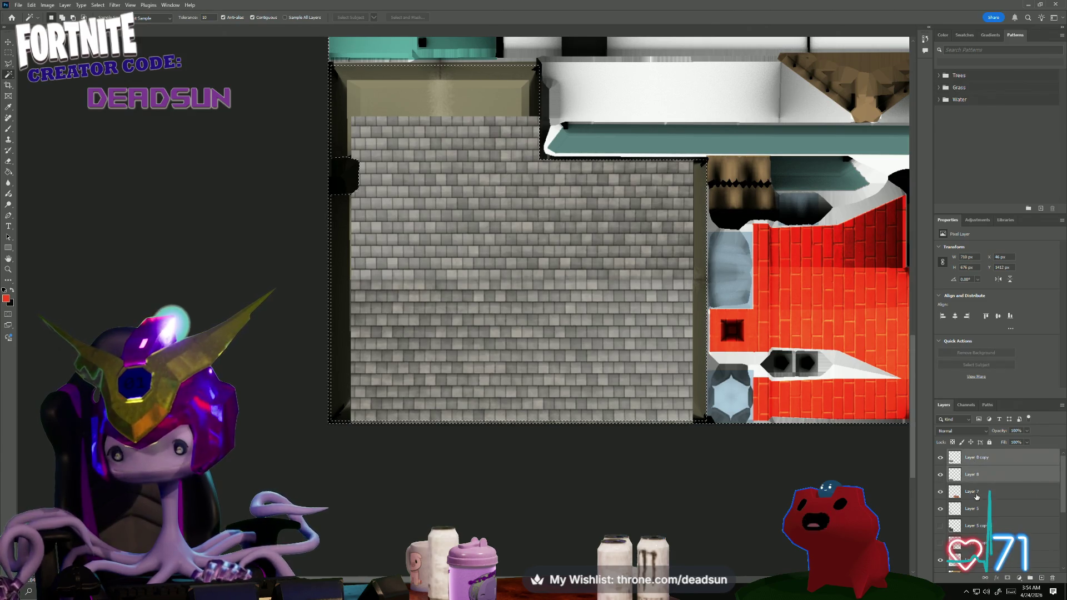
pyautogui.click(940, 492)
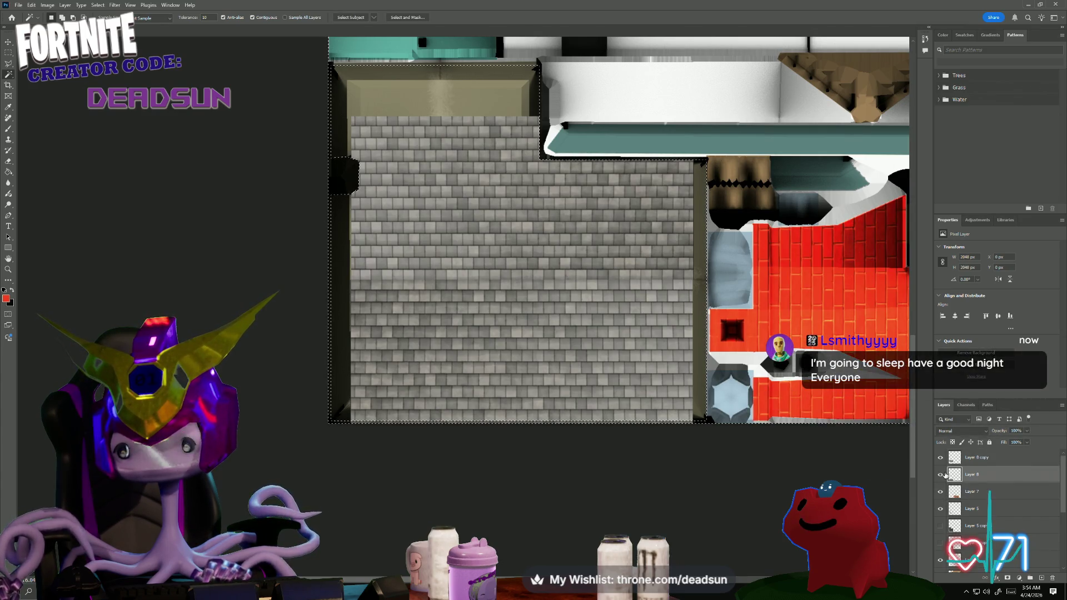
pyautogui.click(940, 474)
pyautogui.click(941, 493)
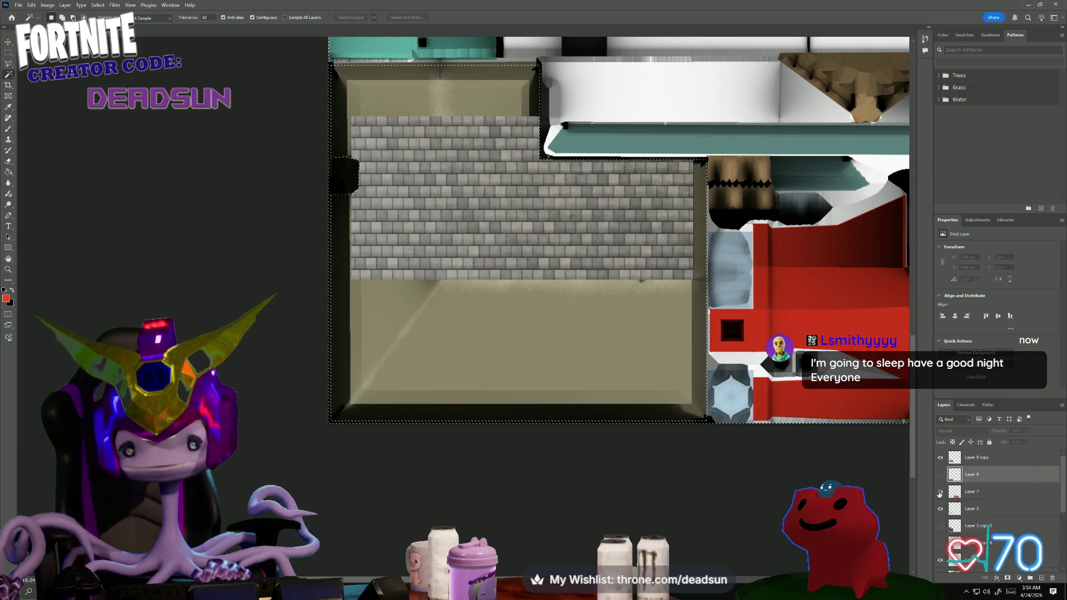
pyautogui.click(940, 475)
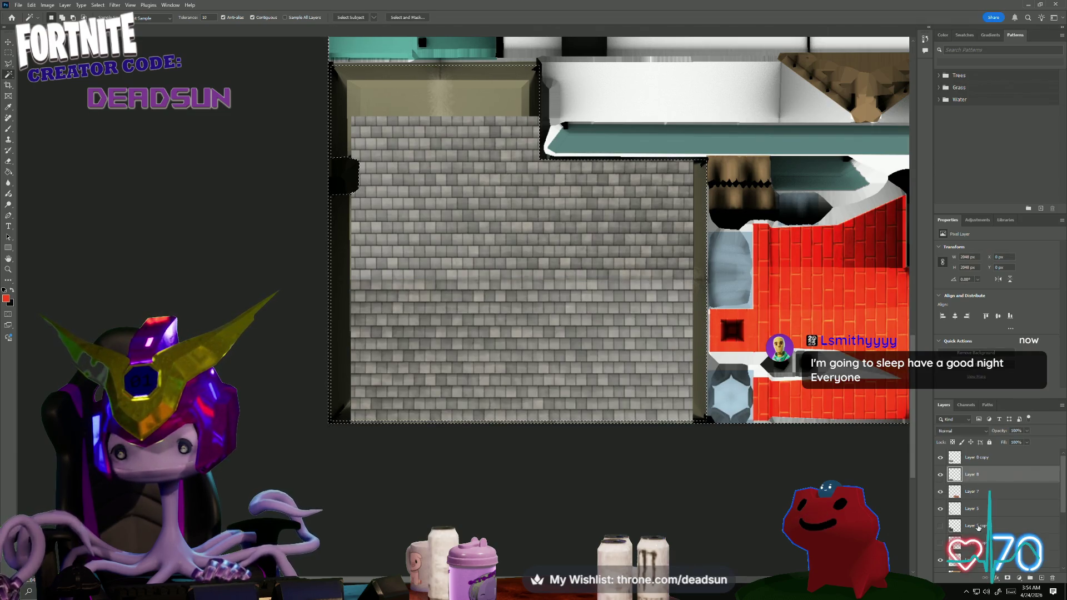
pyautogui.scroll(-1, 984, 517)
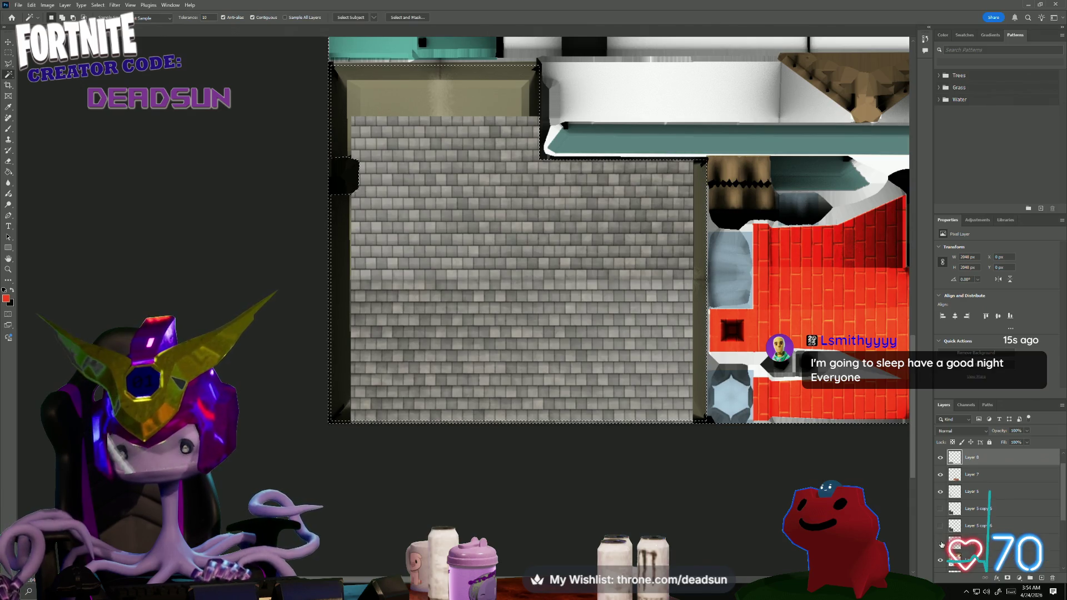
pyautogui.scroll(1, 967, 494)
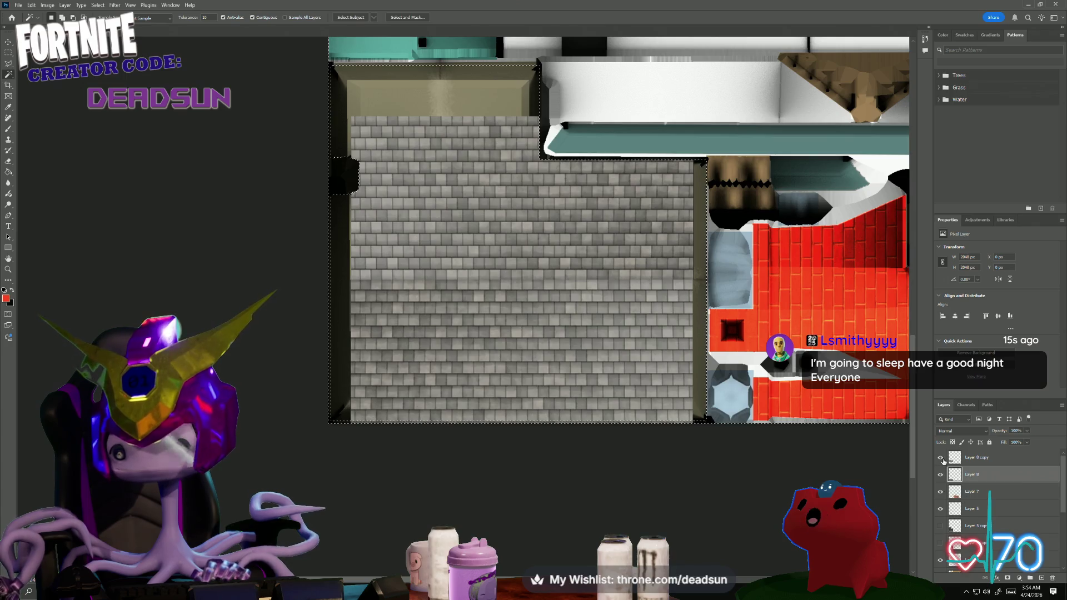
pyautogui.click(941, 457)
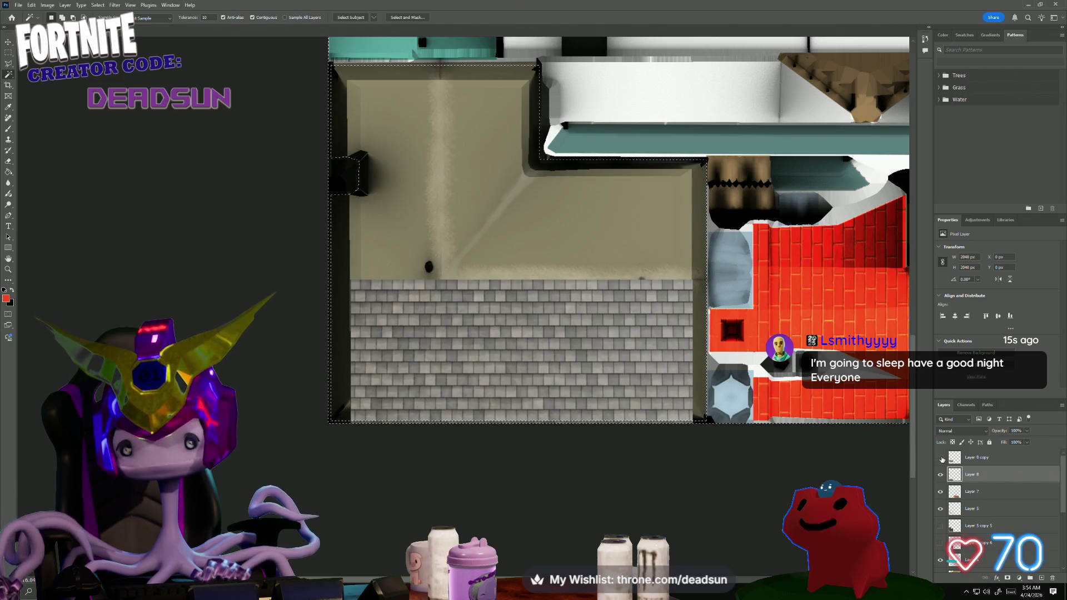
pyautogui.click(941, 459)
pyautogui.click(942, 458)
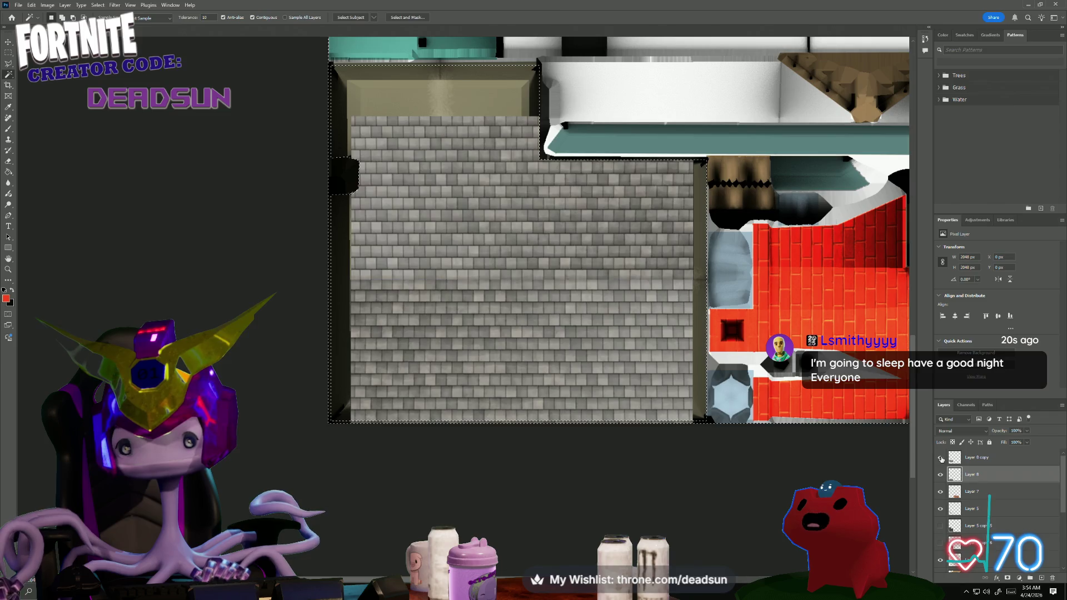
pyautogui.scroll(-3, 986, 508)
pyautogui.click(941, 527)
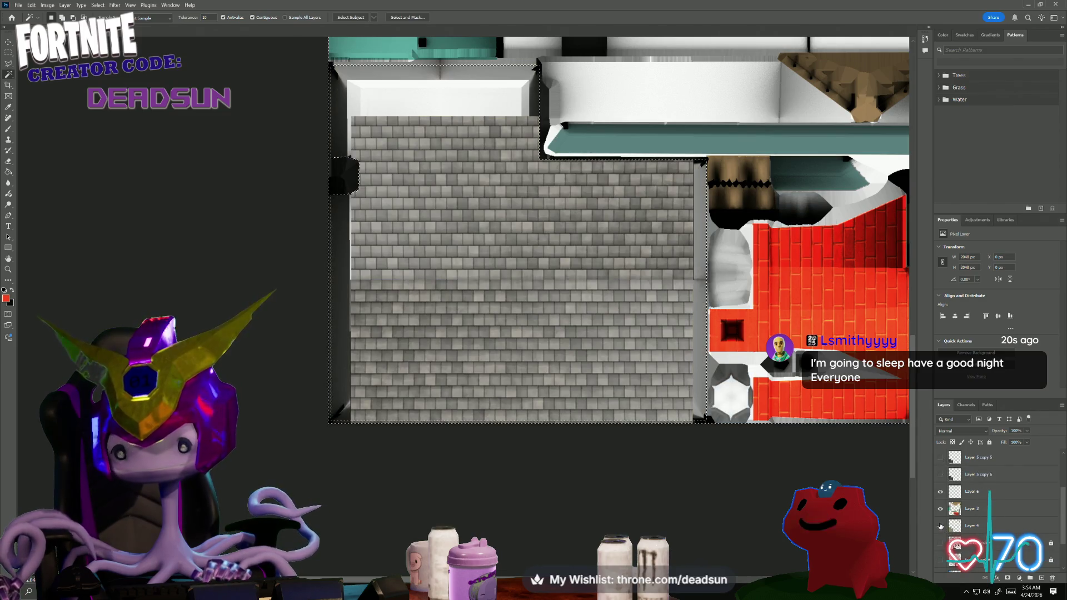
pyautogui.click(941, 527)
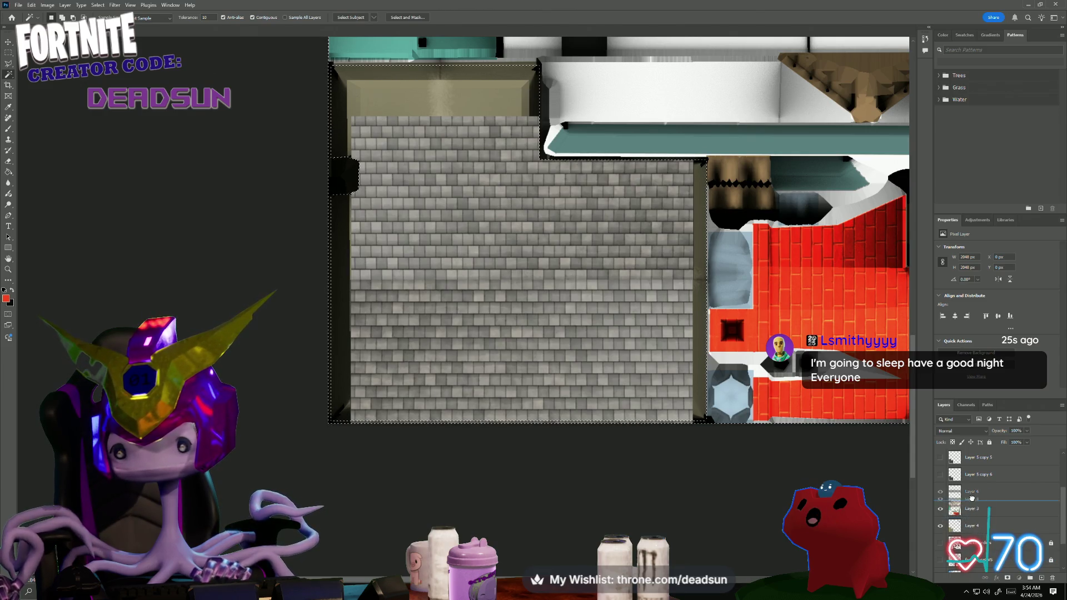
# - Make Layer 8 the active layer and bring up its layer options
pyautogui.click(974, 526)
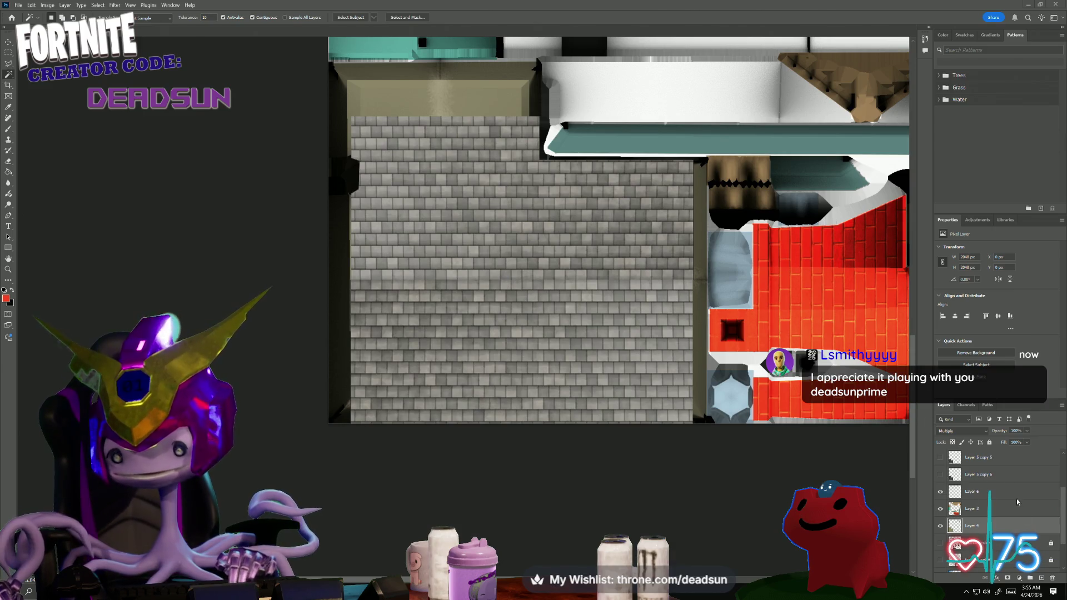
pyautogui.scroll(3, 1018, 501)
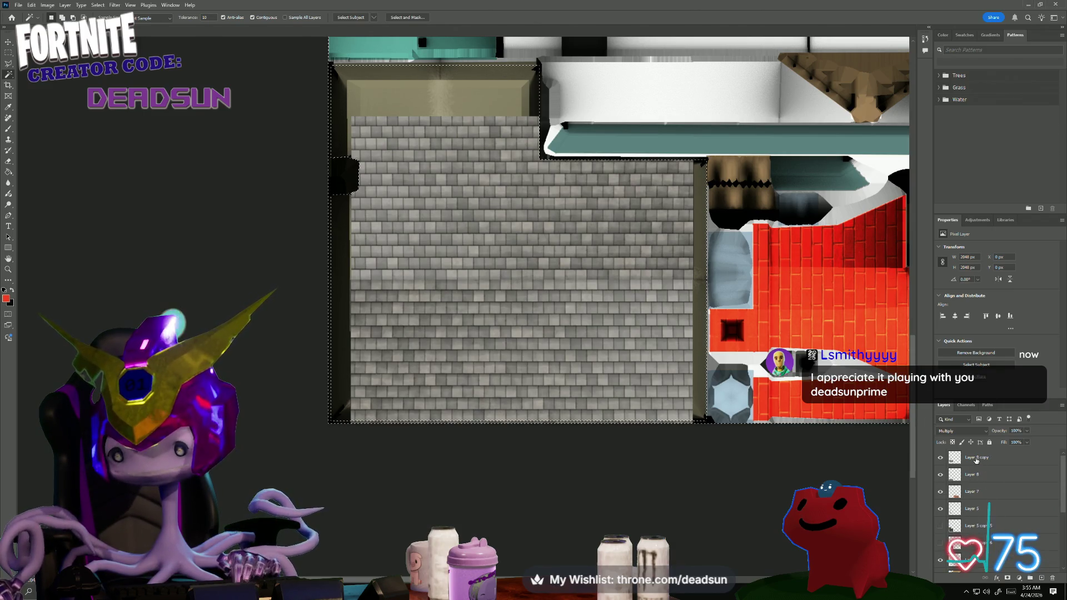
pyautogui.click(977, 458)
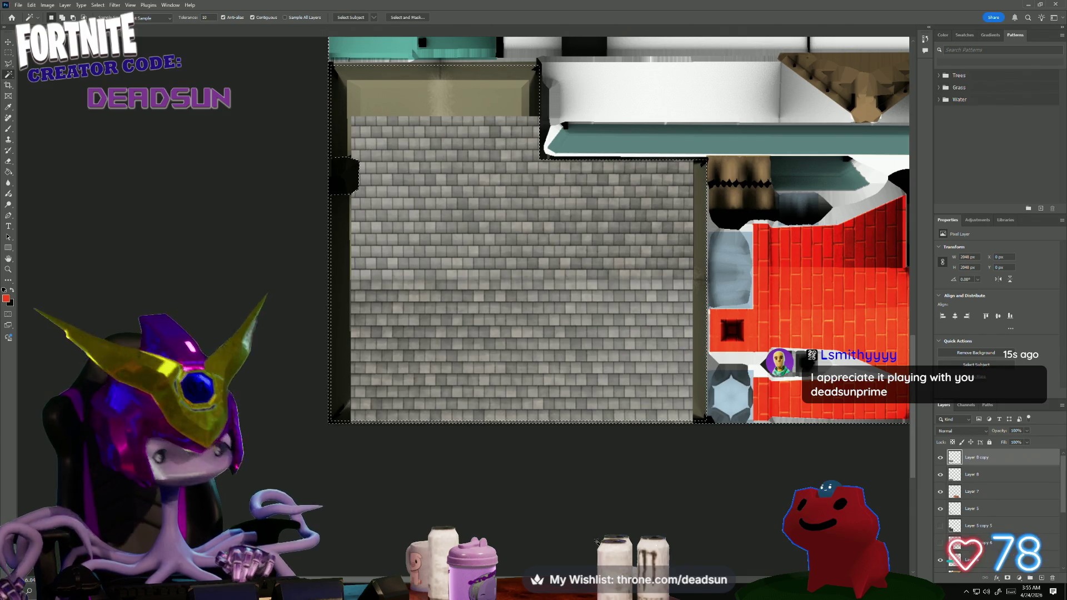
pyautogui.click(969, 475)
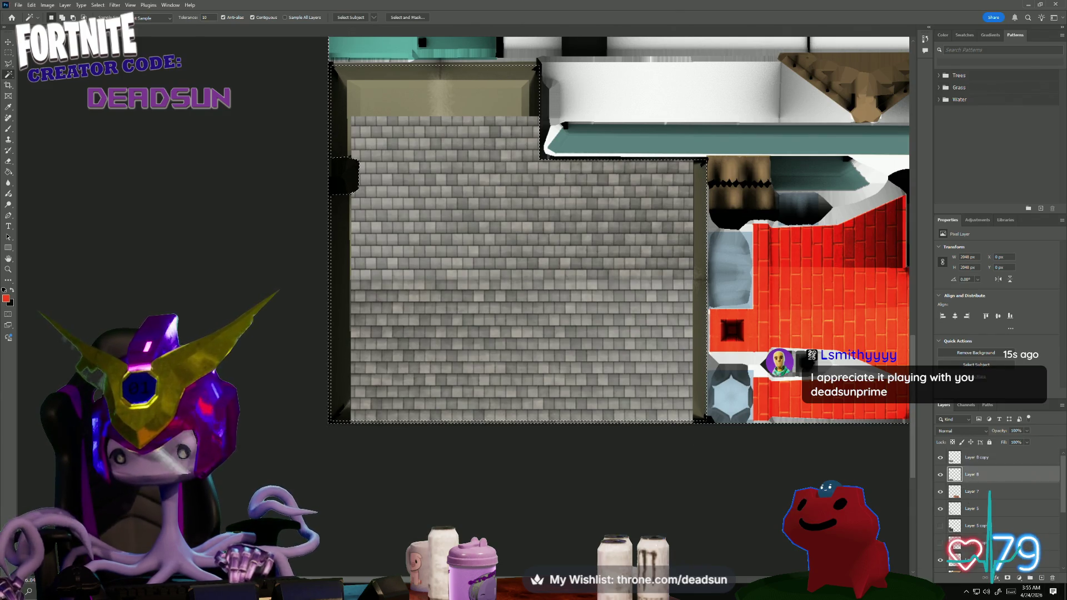
pyautogui.rightClick(1000, 477)
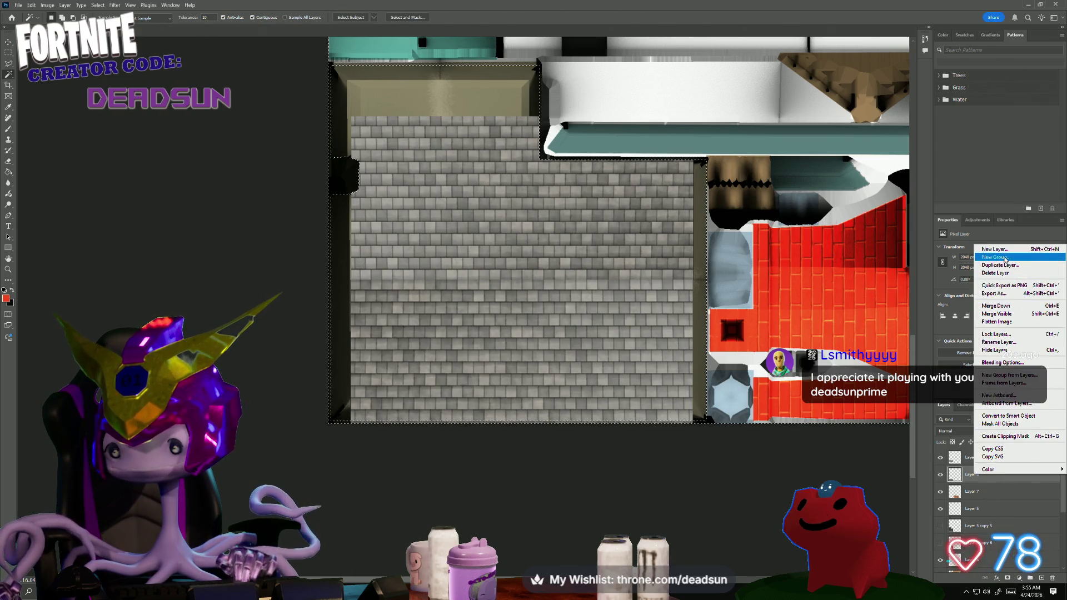
# - Duplicate Layer 8 as Layer 8 copy 2, left in place
pyautogui.click(1005, 264)
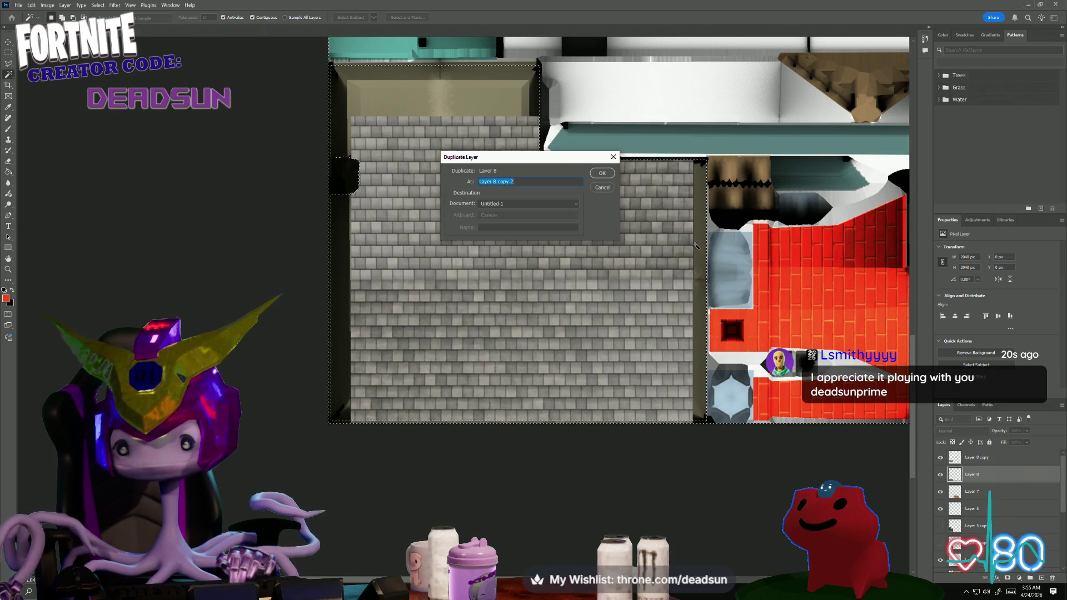
pyautogui.click(608, 176)
pyautogui.hotkey('ctrl', 't')
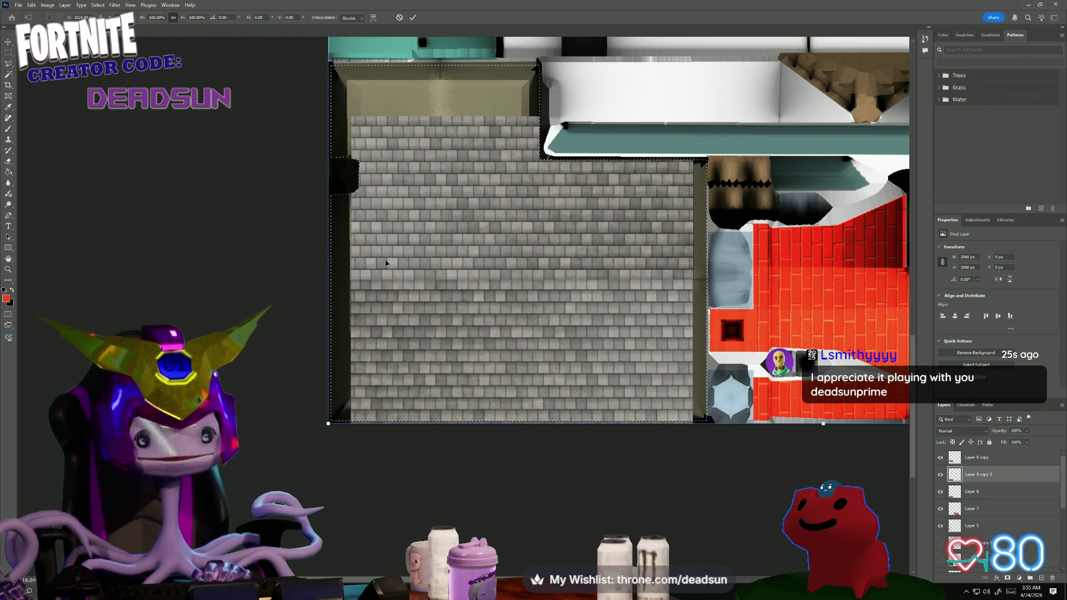
pyautogui.press('Return')
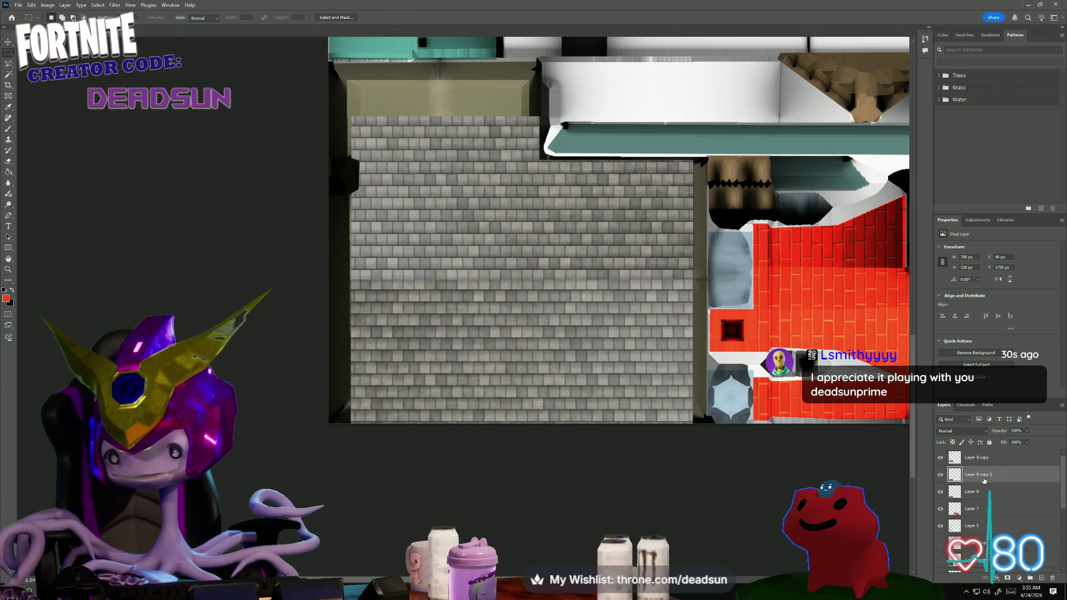
pyautogui.rightClick(985, 480)
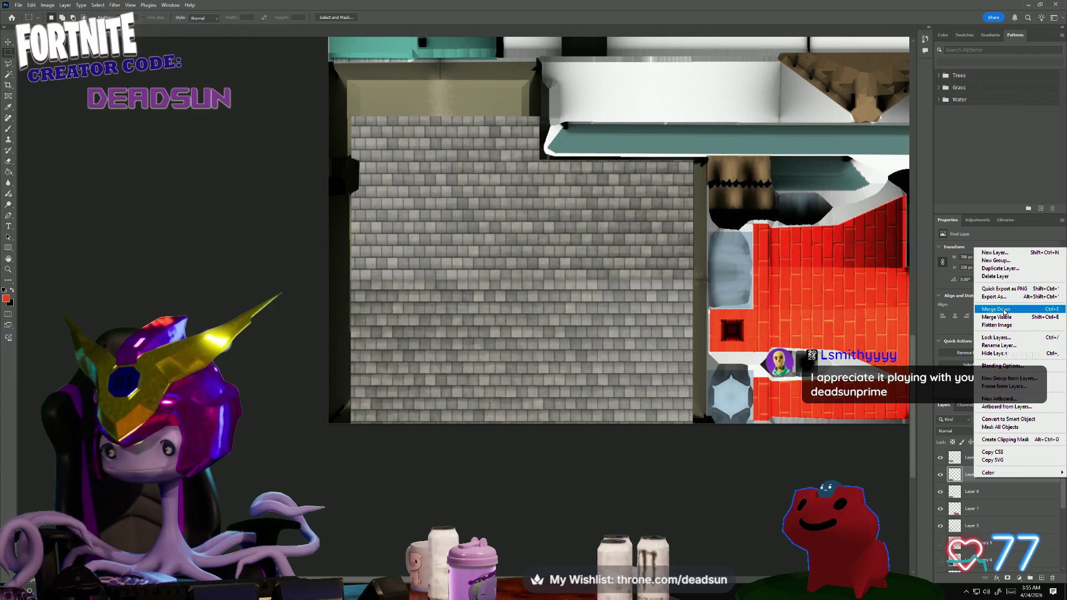
# - Duplicate again as Layer 8 copy 3, rotated 90 degrees into a vertical shingle strip, and bring it forward
pyautogui.click(1010, 272)
pyautogui.click(602, 173)
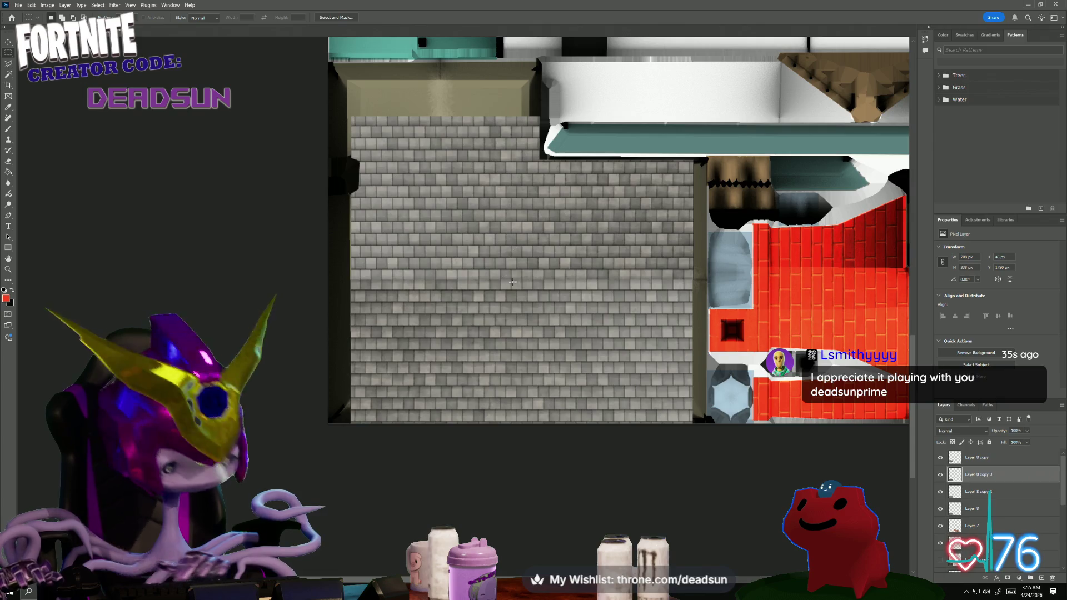
pyautogui.hotkey('ctrl', 't')
pyautogui.moveTo(352, 264); pyautogui.dragTo(586, 257)
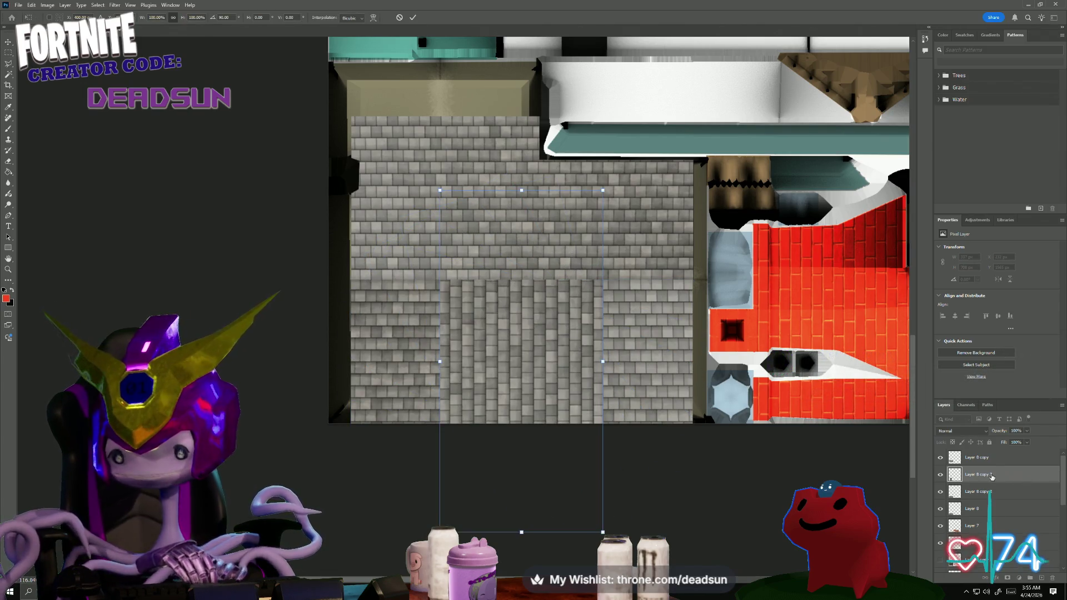
pyautogui.press('Return')
pyautogui.hotkey('ctrl', ']')
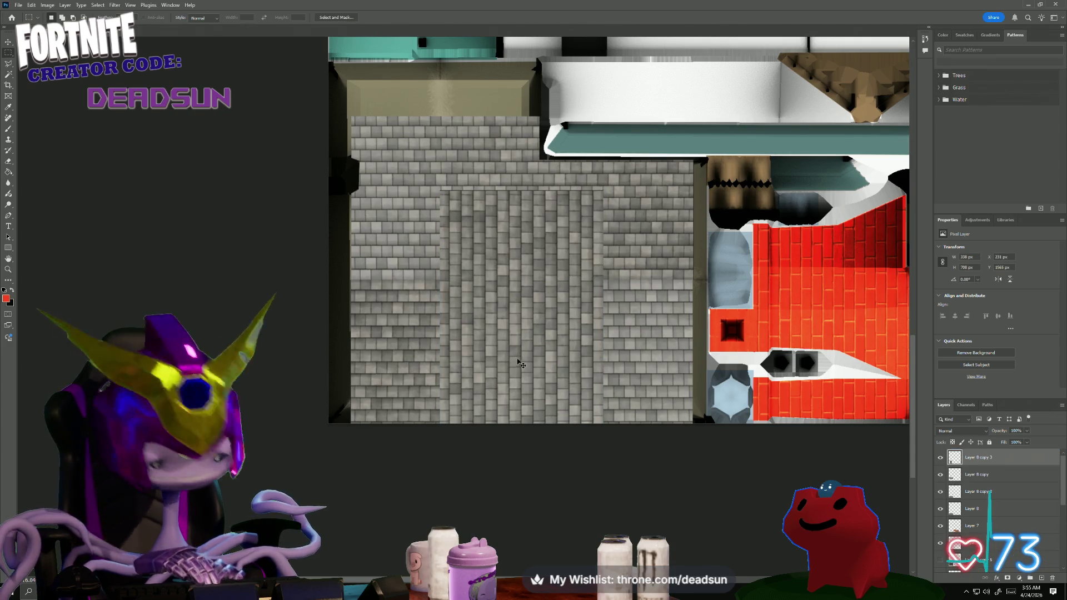
# - Move the vertical shingle strip flush against the canvas's top-left edge
pyautogui.hotkey('ctrl', 't')
pyautogui.moveTo(545, 357)
pyautogui.mouseDown()
pyautogui.moveTo(418, 249)
pyautogui.moveTo(372, 249)
pyautogui.mouseUp()
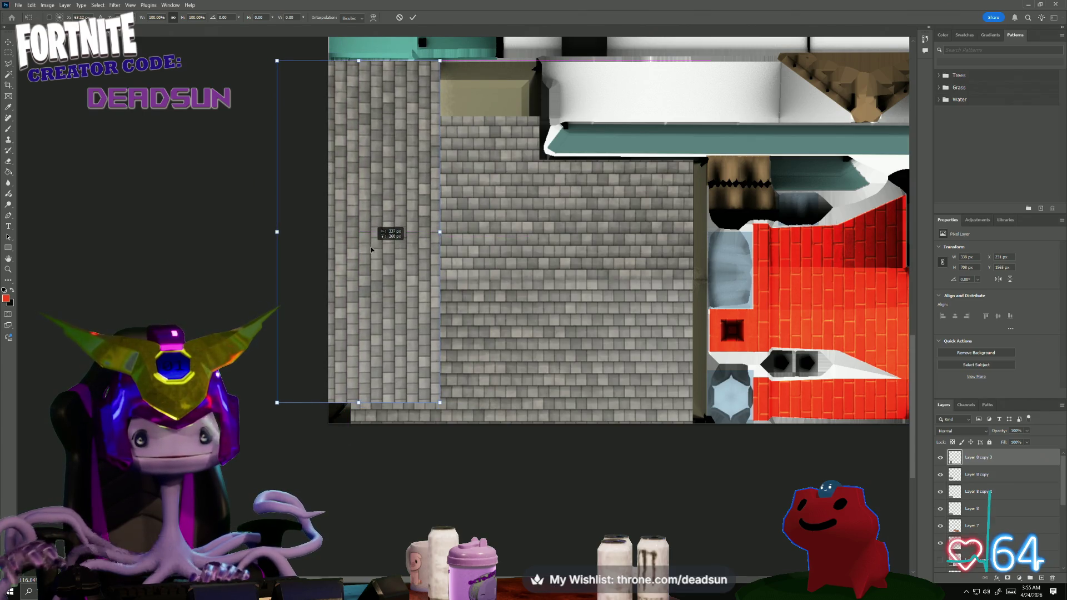
pyautogui.moveTo(371, 251); pyautogui.dragTo(371, 248)
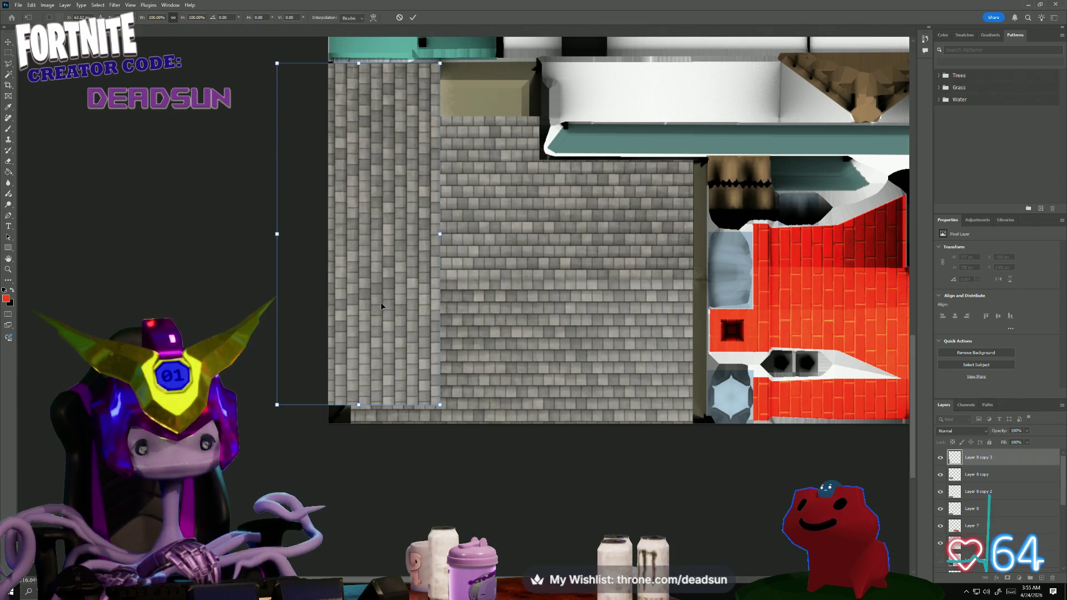
pyautogui.press('Return')
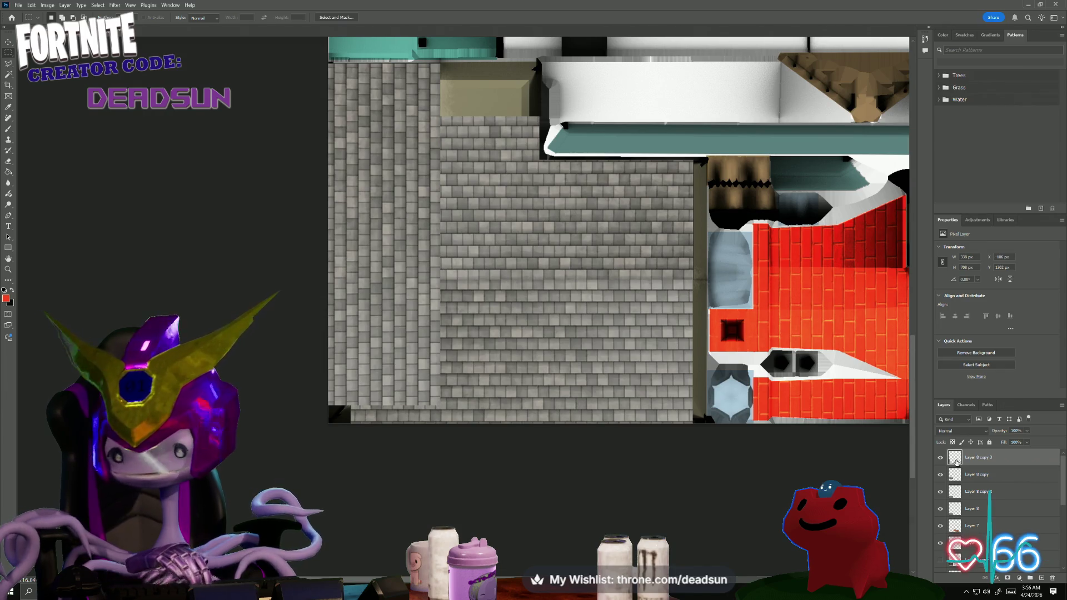
pyautogui.rightClick(976, 459)
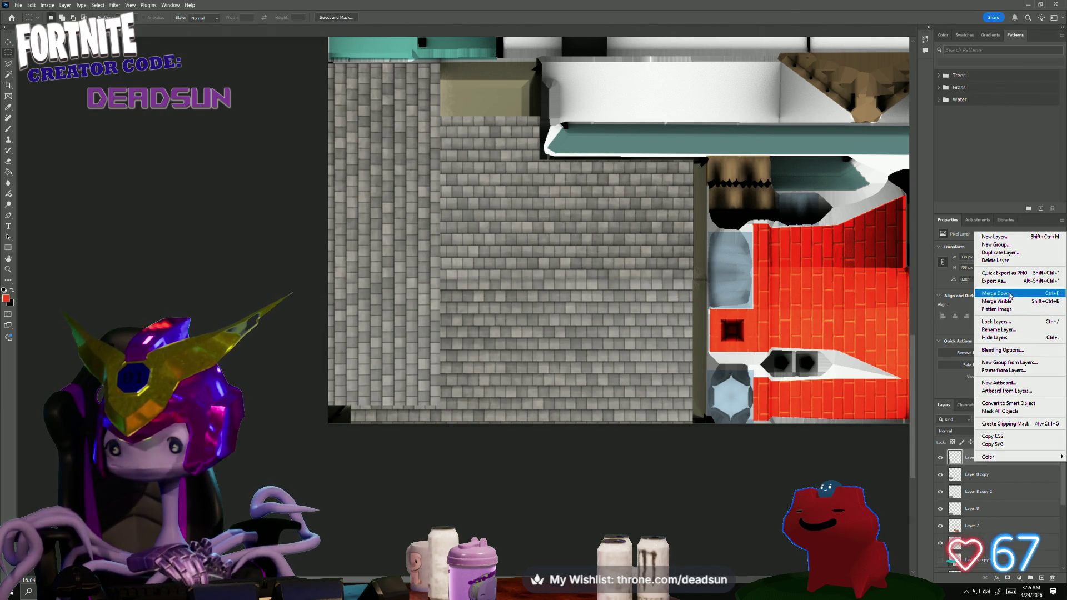
# - Duplicate the vertical strip, rotate it 180 degrees, place it right beside the original, then hide it
pyautogui.click(1001, 253)
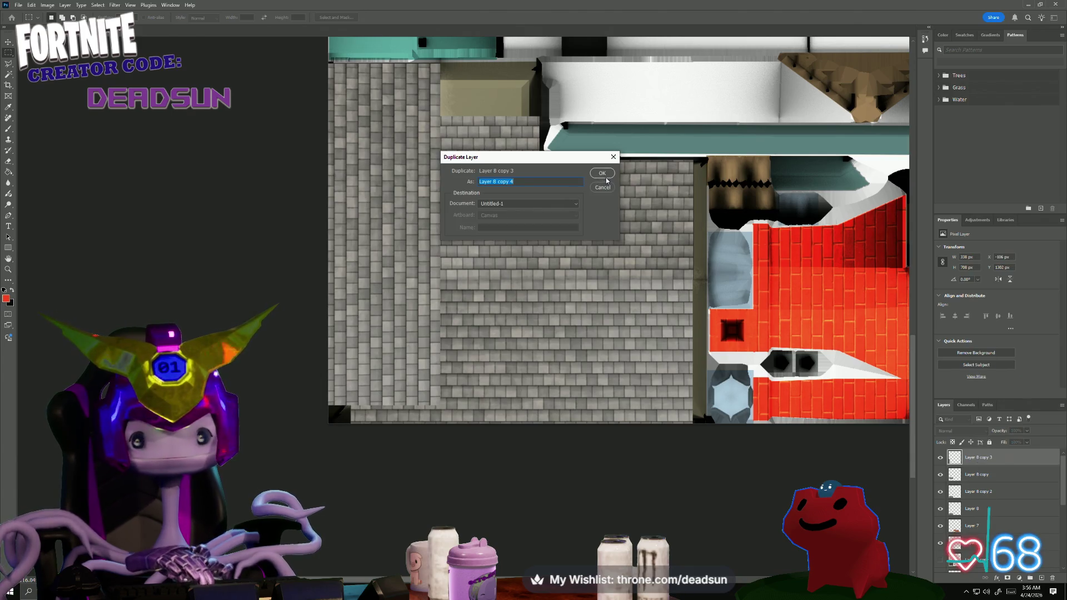
pyautogui.press('Return')
pyautogui.hotkey('ctrl', 't')
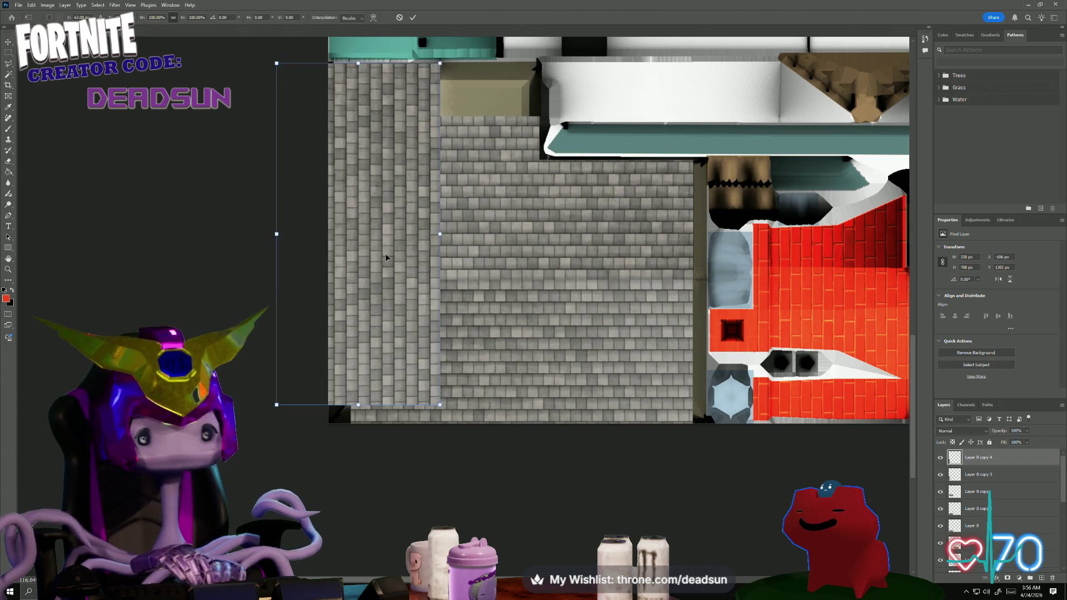
pyautogui.moveTo(251, 62); pyautogui.dragTo(469, 470)
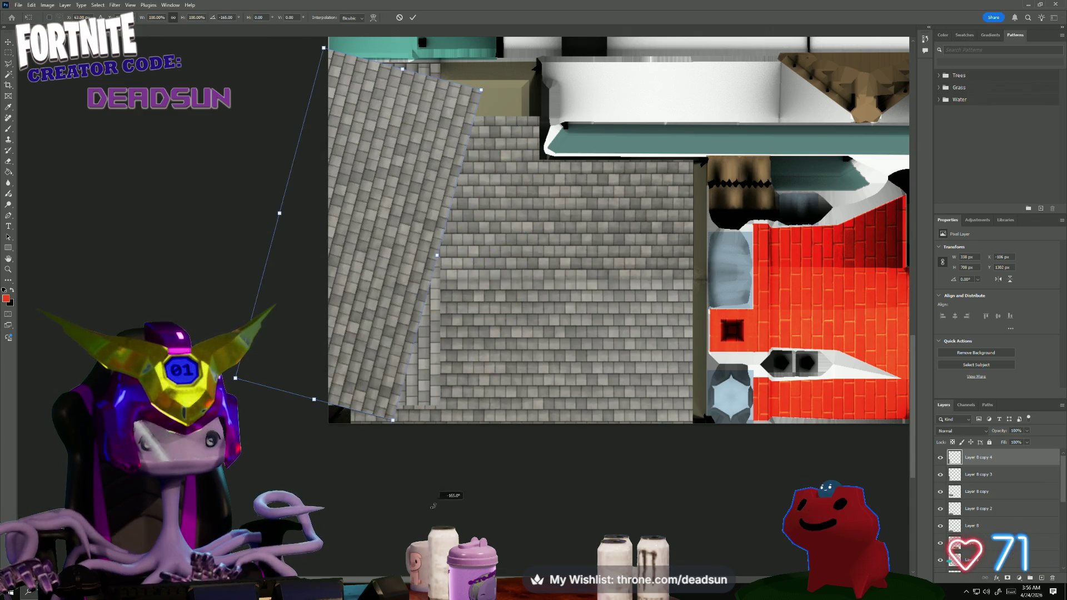
pyautogui.moveTo(350, 290); pyautogui.dragTo(503, 289)
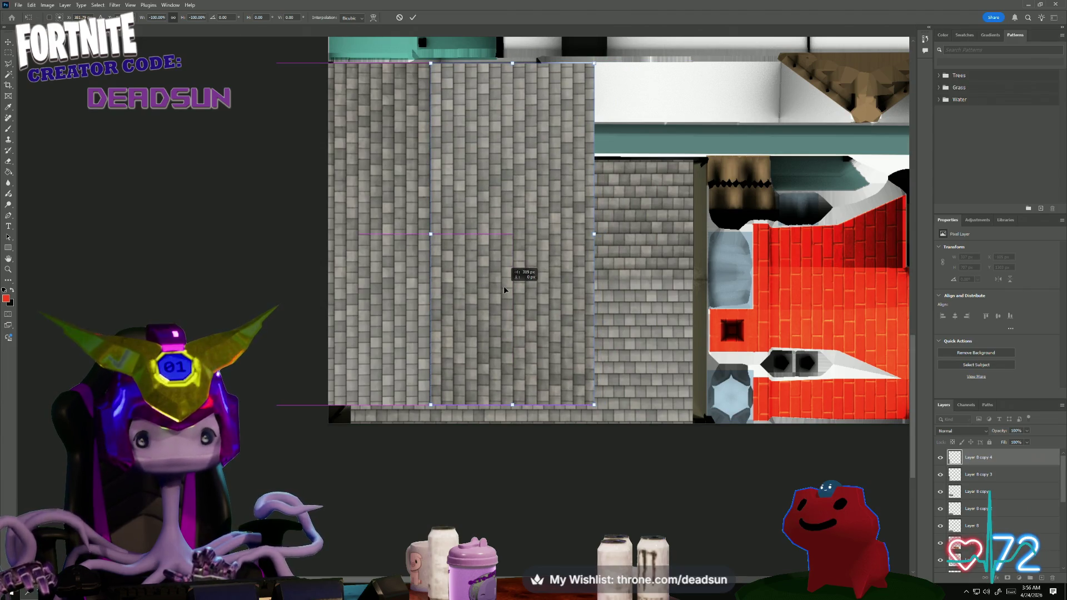
pyautogui.keyDown('alt'); pyautogui.scroll(1, 504, 290); pyautogui.keyUp('alt')
pyautogui.keyDown('alt'); pyautogui.scroll(1, 467, 305); pyautogui.keyUp('alt')
pyautogui.keyDown('alt'); pyautogui.scroll(1, 431, 322); pyautogui.keyUp('alt')
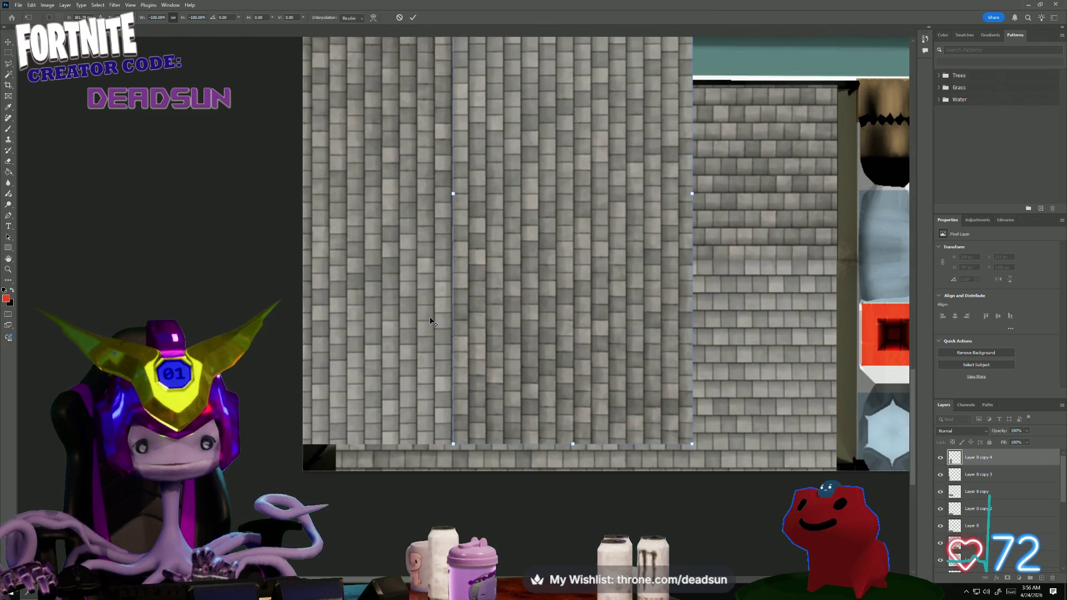
pyautogui.press('Return')
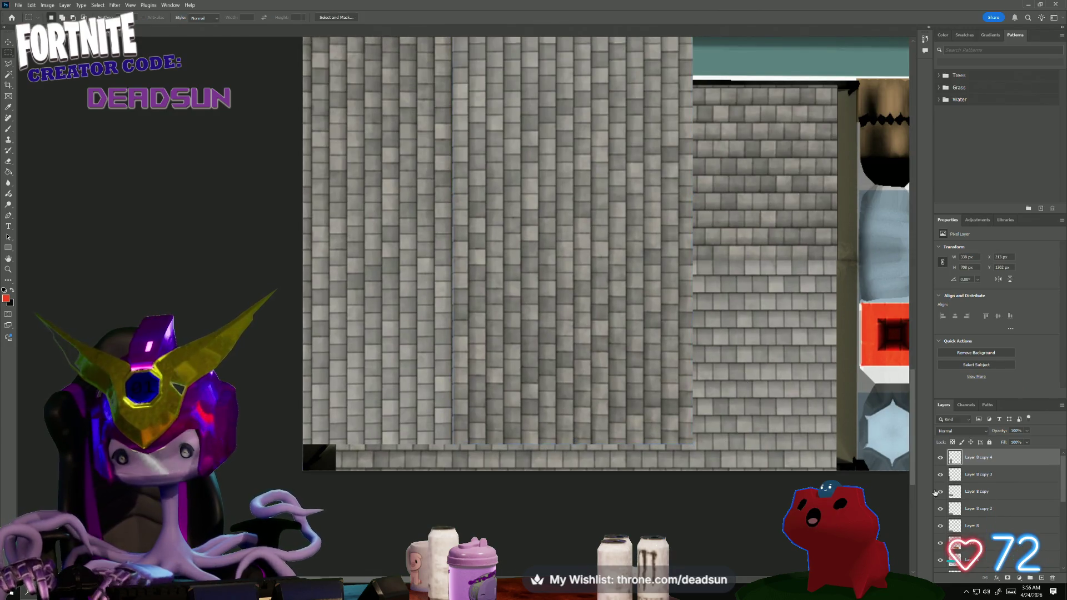
pyautogui.click(940, 458)
# - Hide the remaining upper shingle layers and trace the beige wall's diagonal edge with the Polygonal Lasso
pyautogui.click(941, 474)
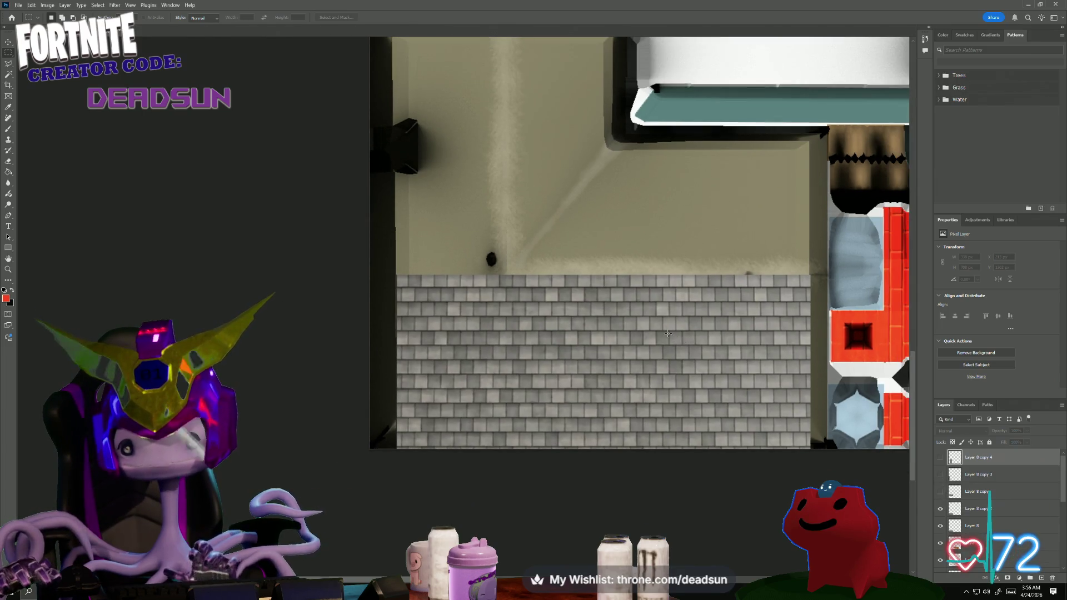
pyautogui.moveTo(668, 335); pyautogui.dragTo(646, 252)
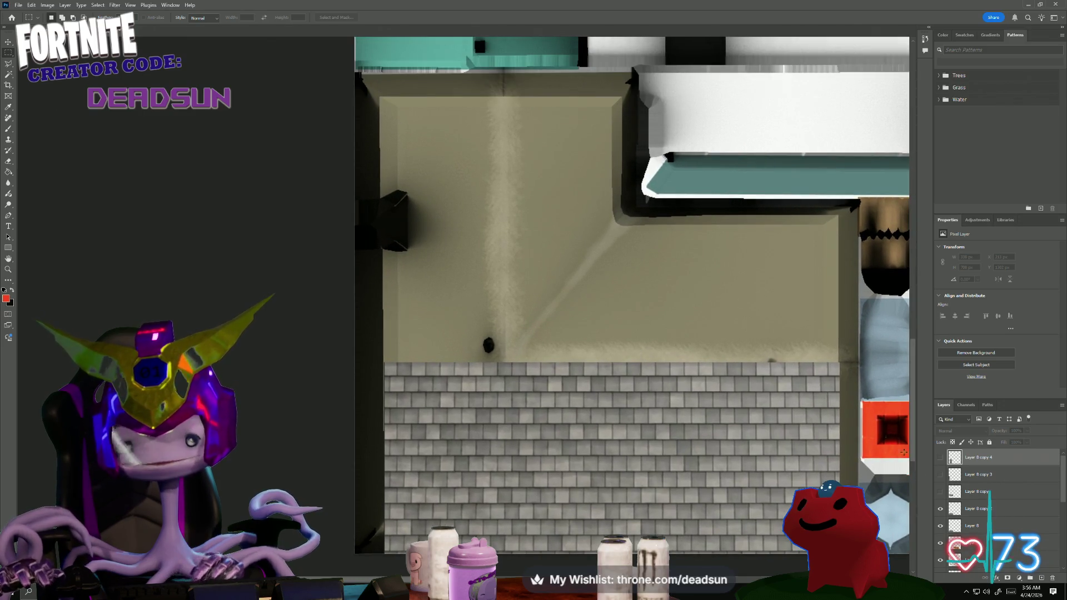
pyautogui.scroll(-3, 985, 518)
pyautogui.scroll(-3, 955, 526)
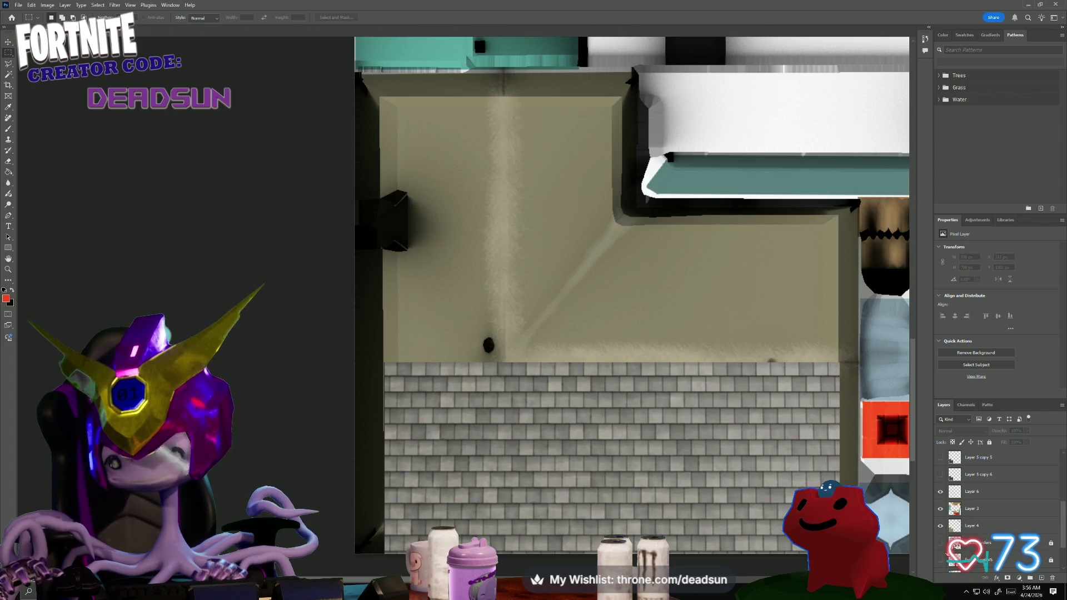
pyautogui.keyDown('alt'); pyautogui.scroll(1, 564, 269); pyautogui.keyUp('alt')
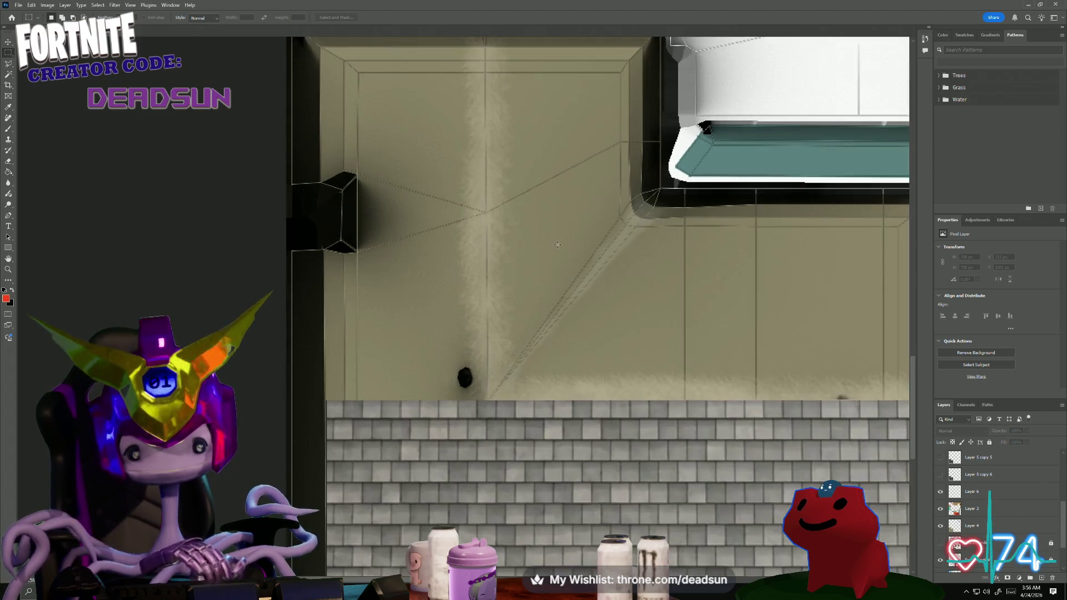
pyautogui.keyDown('alt'); pyautogui.scroll(1, 563, 270); pyautogui.keyUp('alt')
pyautogui.keyDown('alt'); pyautogui.scroll(1, 563, 270); pyautogui.keyUp('alt')
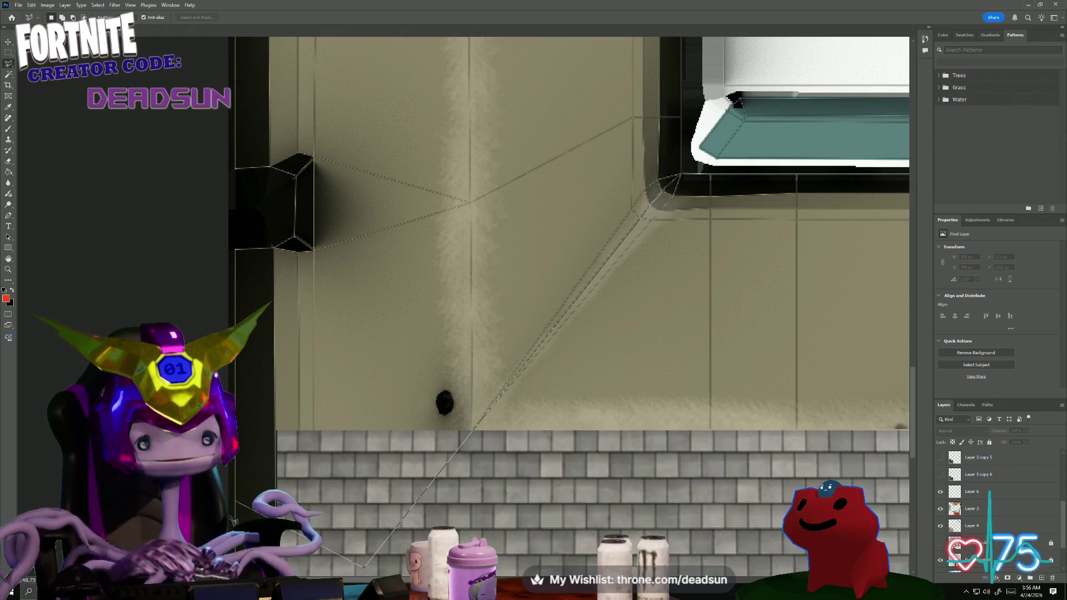
pyautogui.scroll(3, 223, 50)
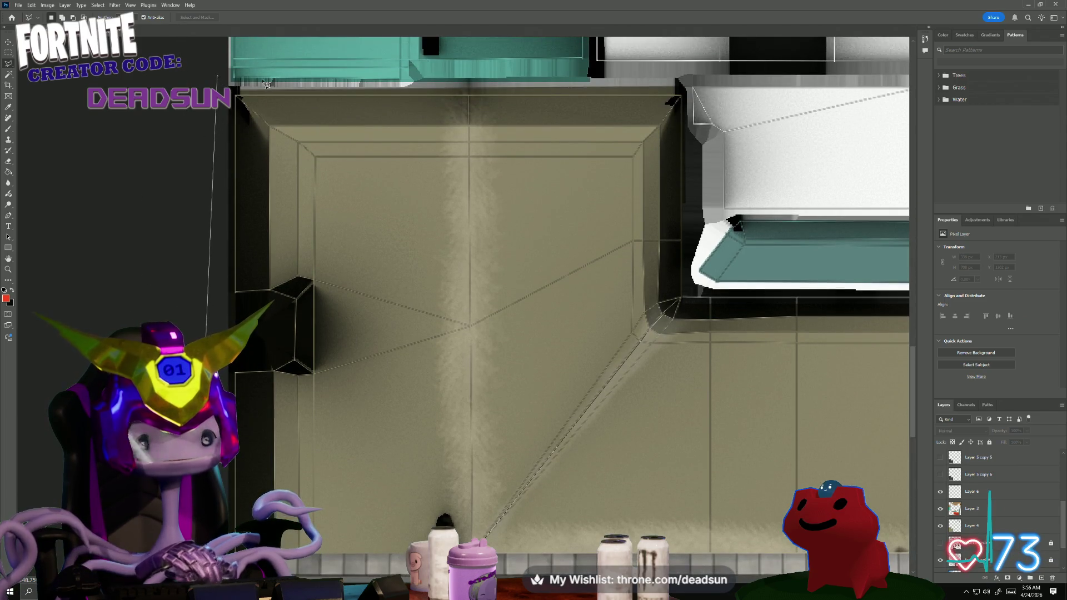
pyautogui.click(705, 77)
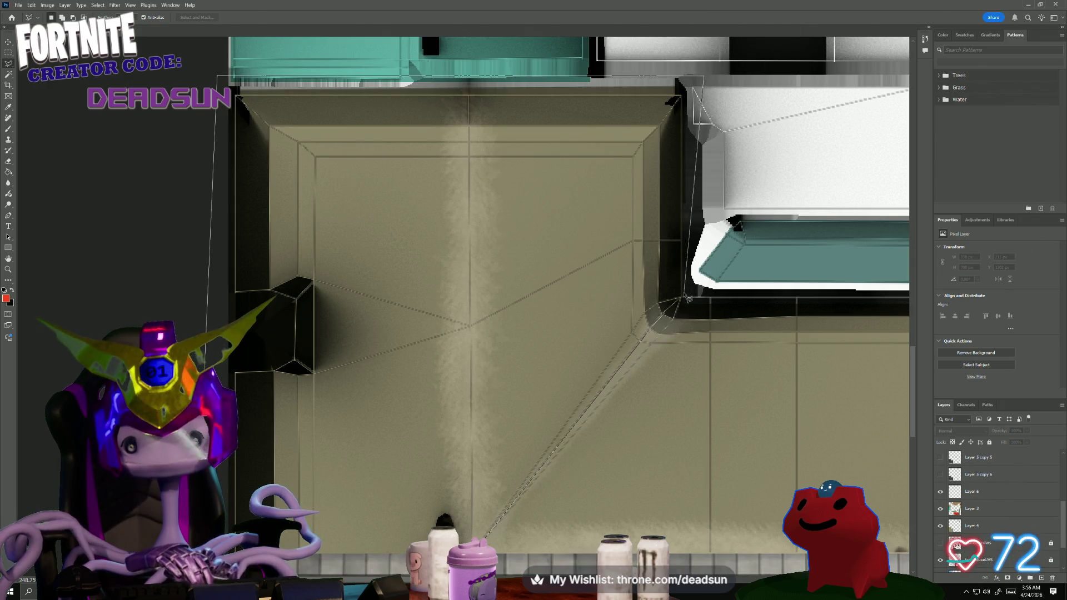
pyautogui.scroll(2, 984, 505)
pyautogui.hotkey('ctrl', 'j')
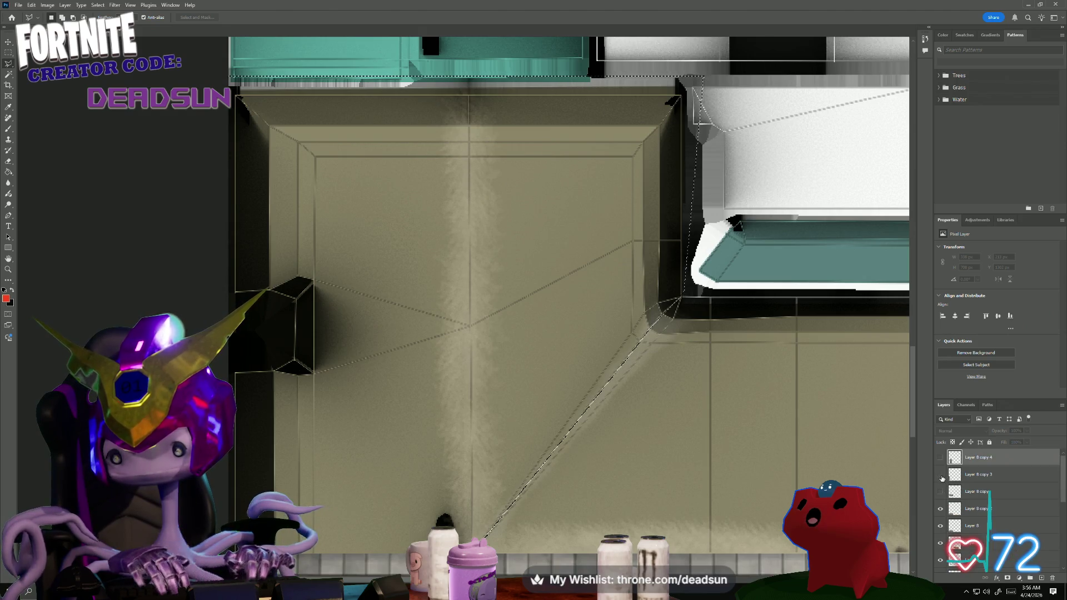
# - Delete the Layer 8 copy shingles inside the diagonal selection and show the vertical strips again
pyautogui.click(943, 510)
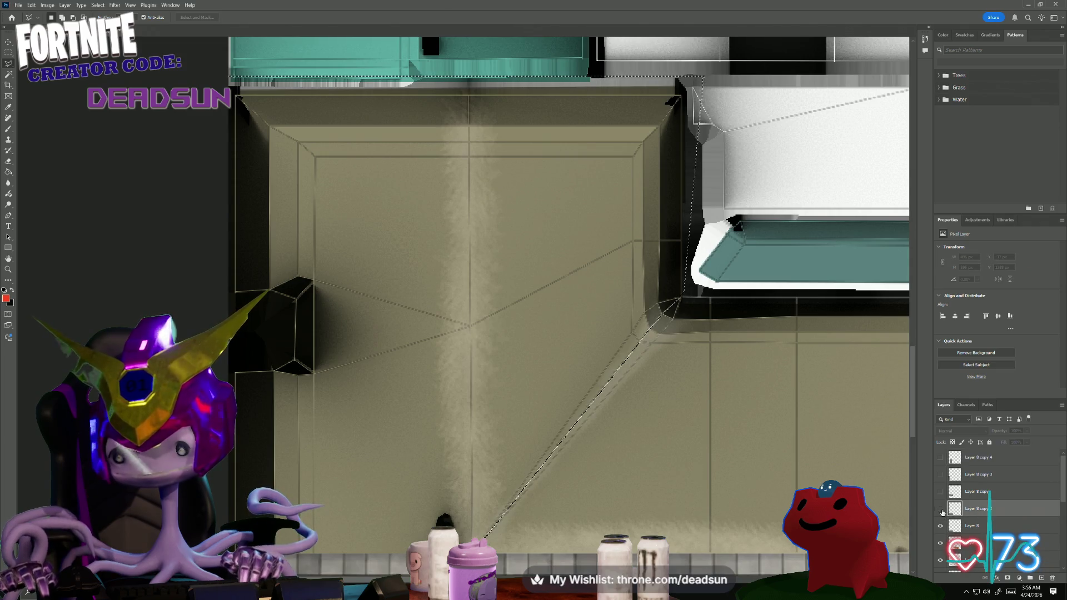
pyautogui.click(942, 492)
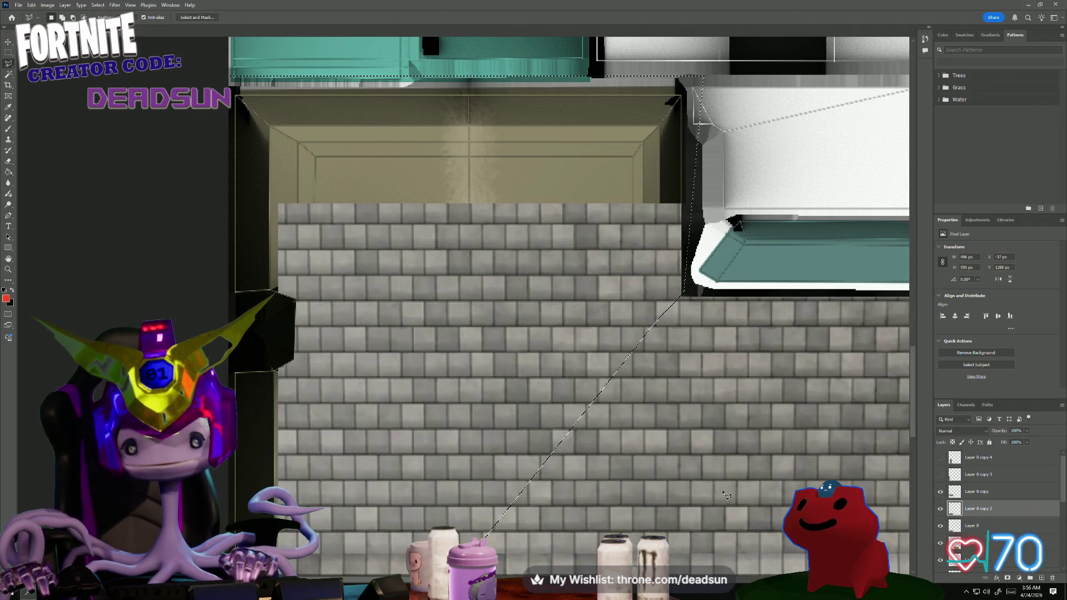
pyautogui.scroll(-3, 567, 483)
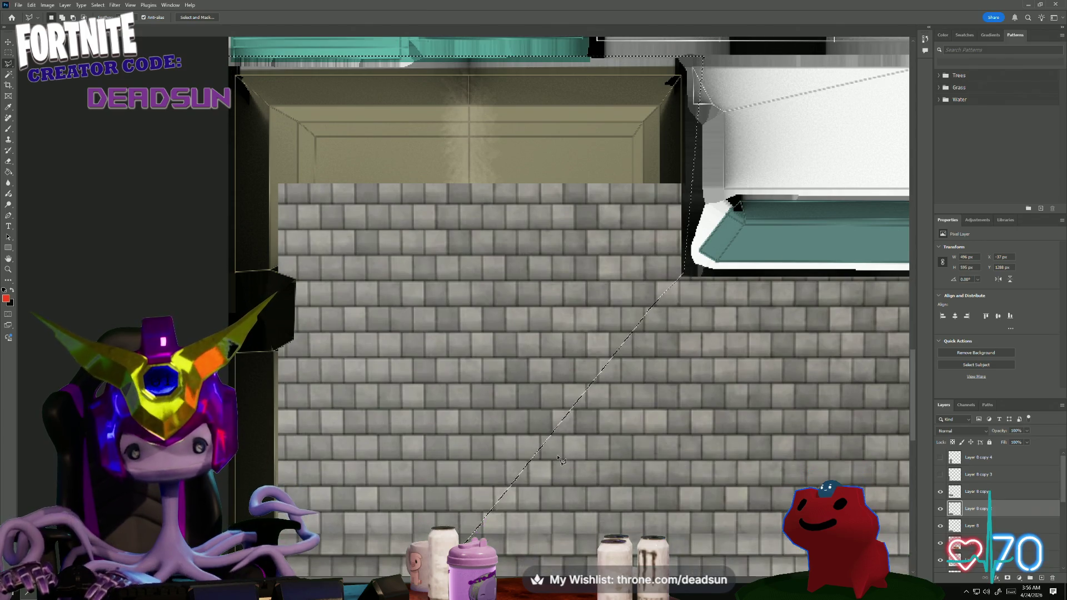
pyautogui.scroll(-2, 571, 465)
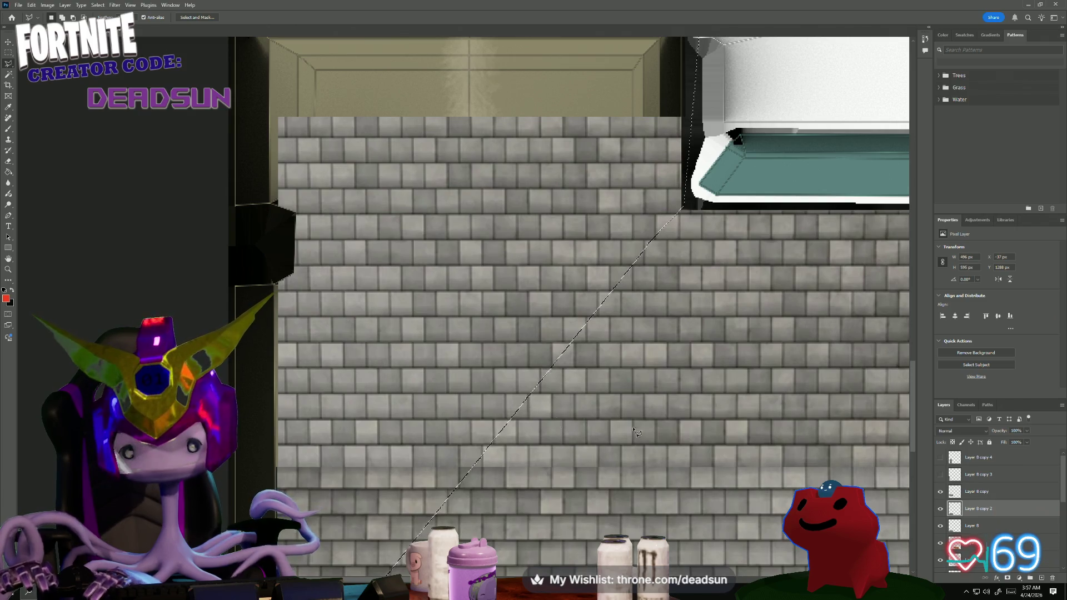
pyautogui.scroll(-1, 526, 407)
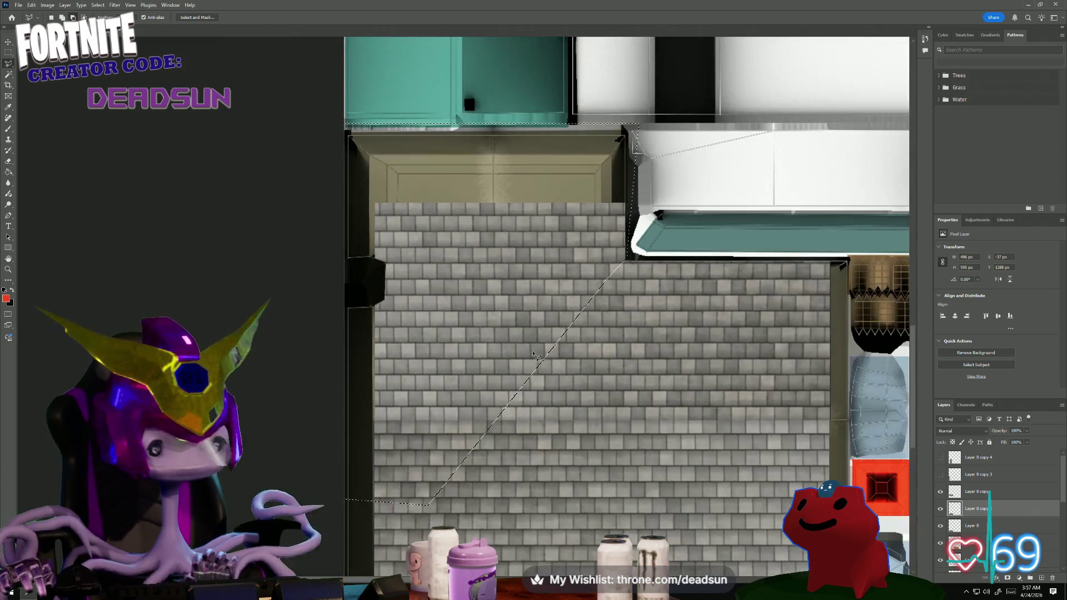
pyautogui.keyDown('alt'); pyautogui.scroll(-1, 537, 364); pyautogui.keyUp('alt')
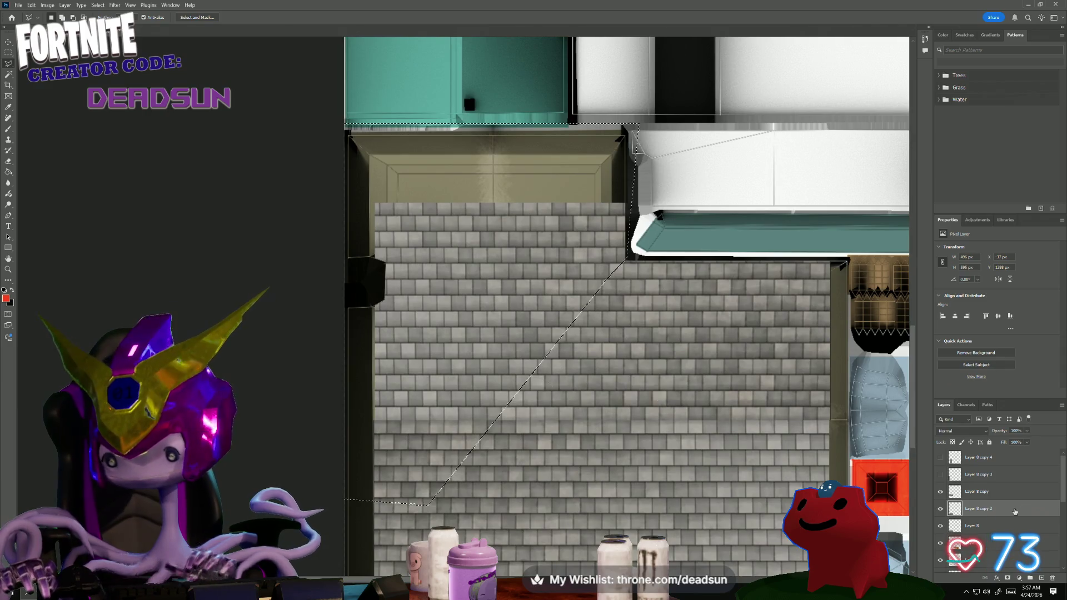
pyautogui.hotkey('alt', ']')
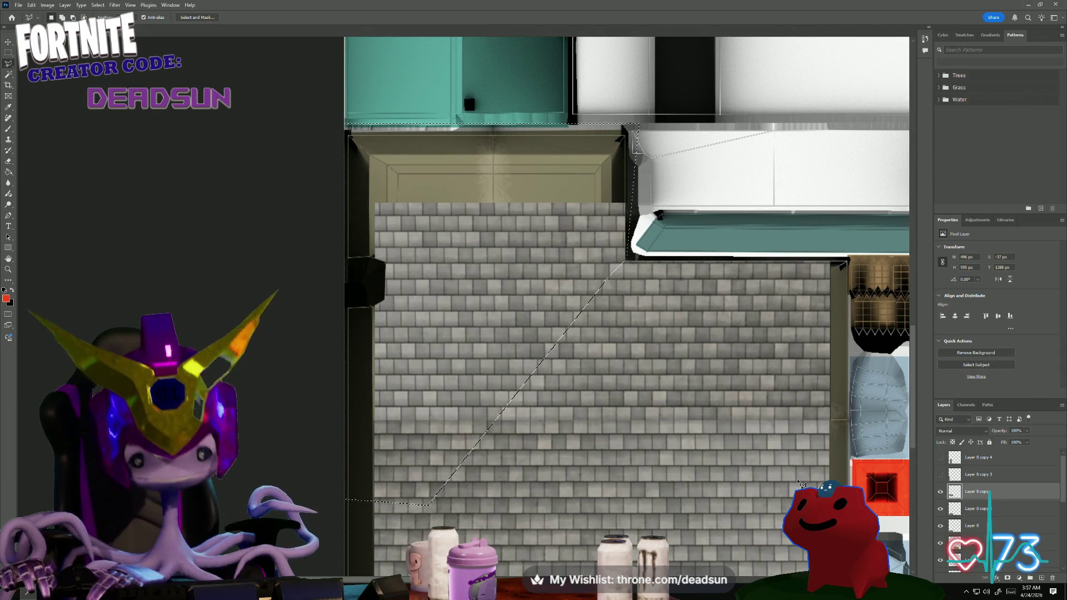
pyautogui.press('Delete')
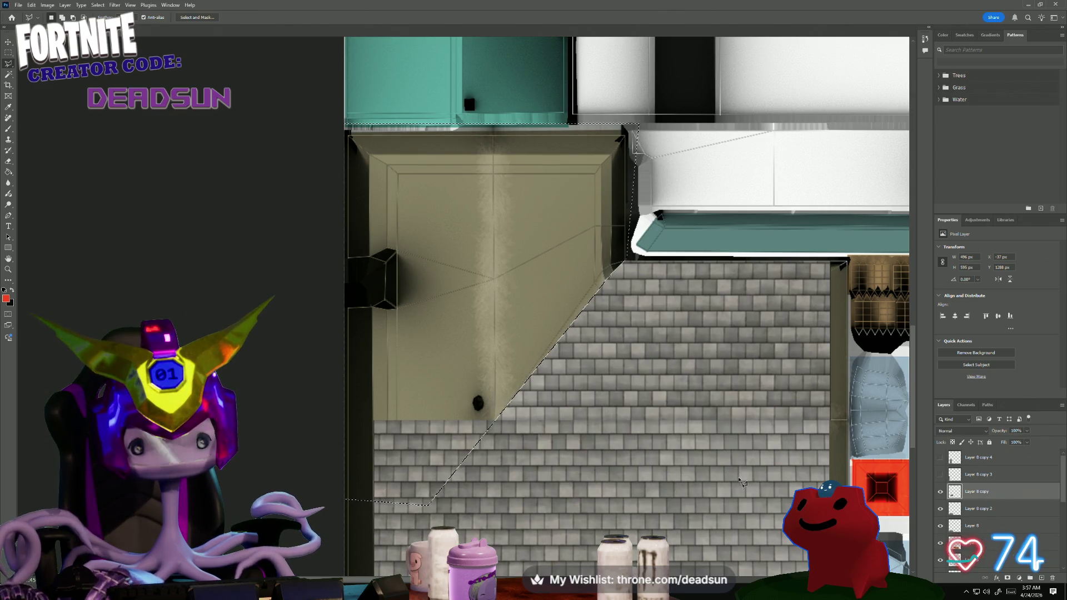
pyautogui.click(942, 476)
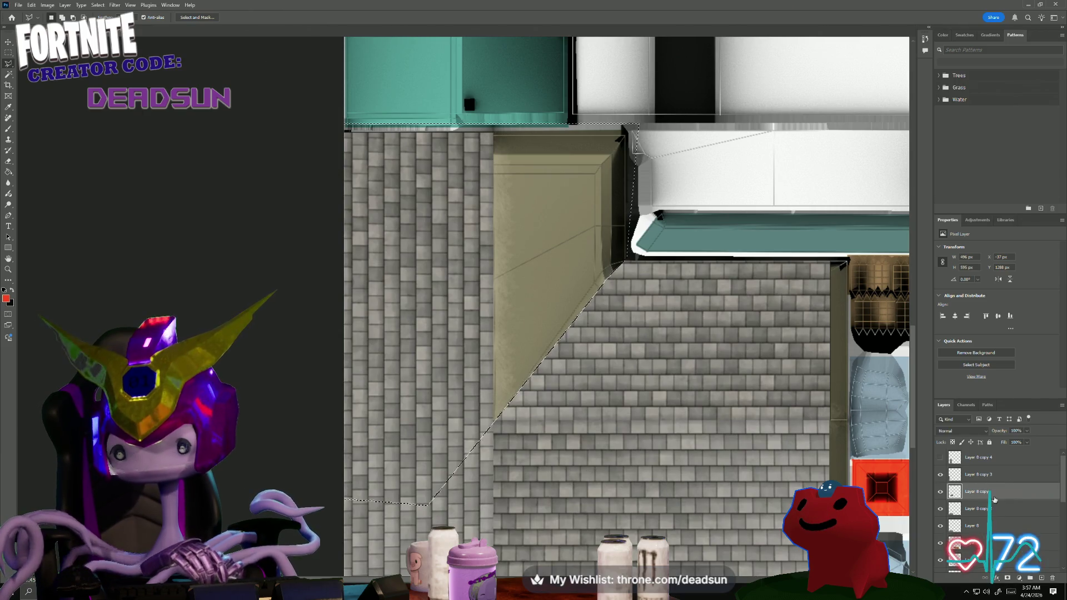
pyautogui.click(959, 508)
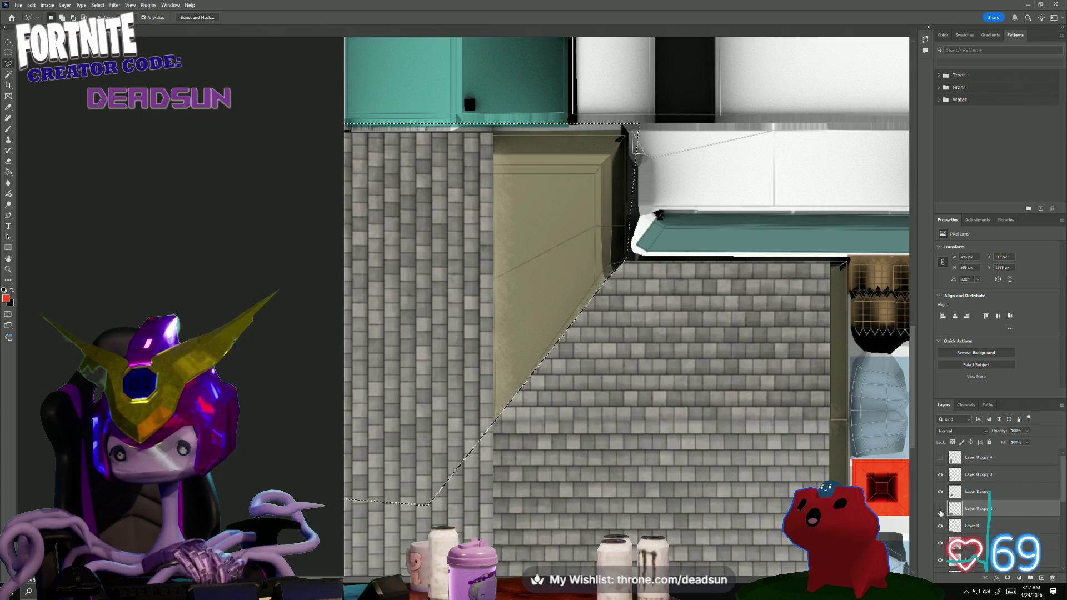
pyautogui.click(941, 458)
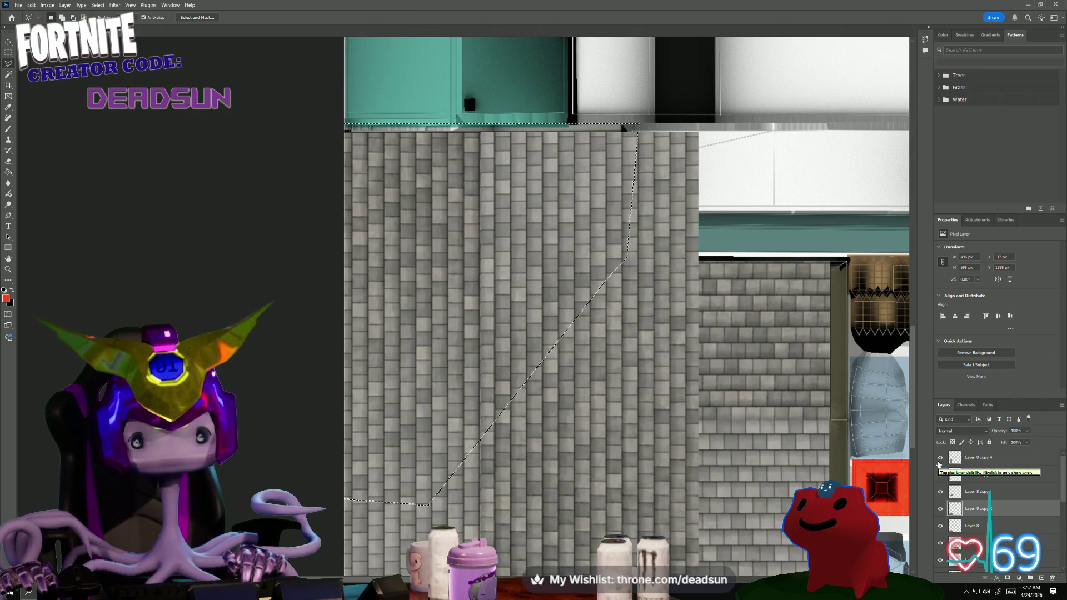
# - Invert the selection, trim the top vertical shingle layer past the diagonal seam, and lower its Fill
pyautogui.click(84, 7)
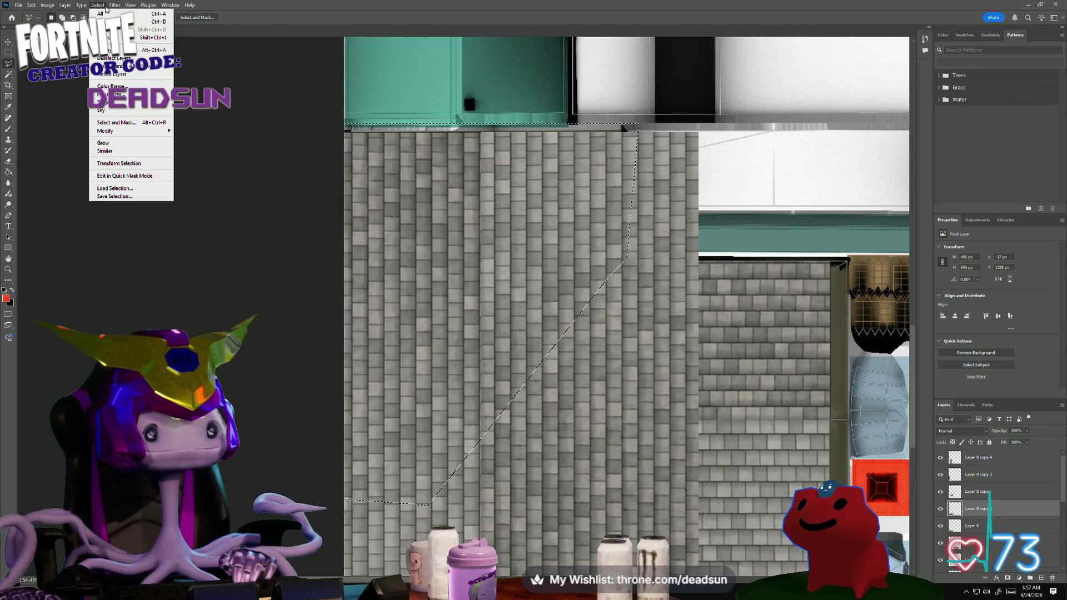
pyautogui.click(108, 38)
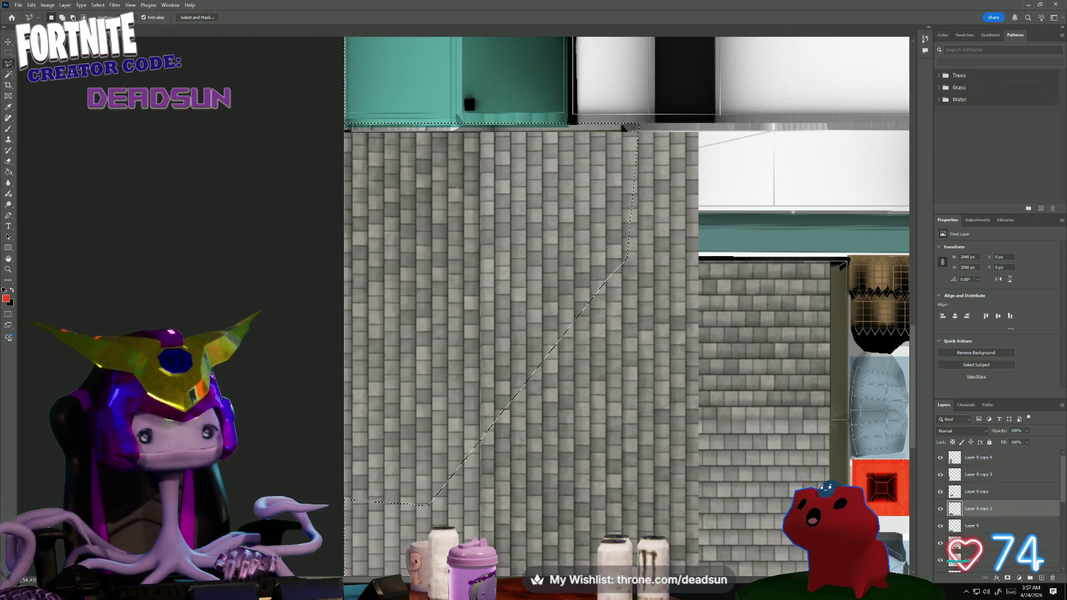
pyautogui.click(986, 461)
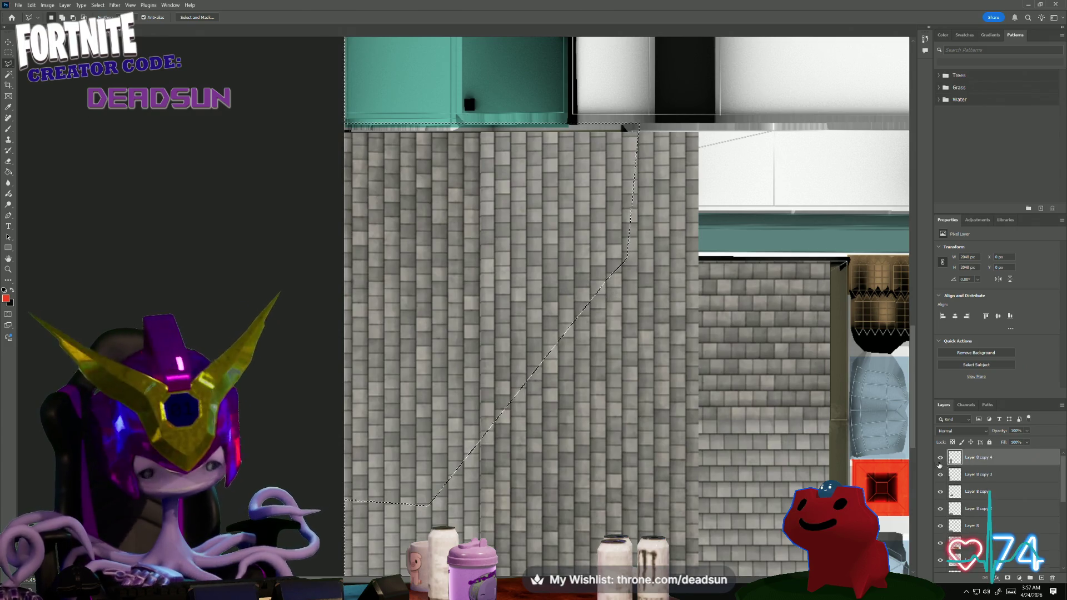
pyautogui.press('Delete')
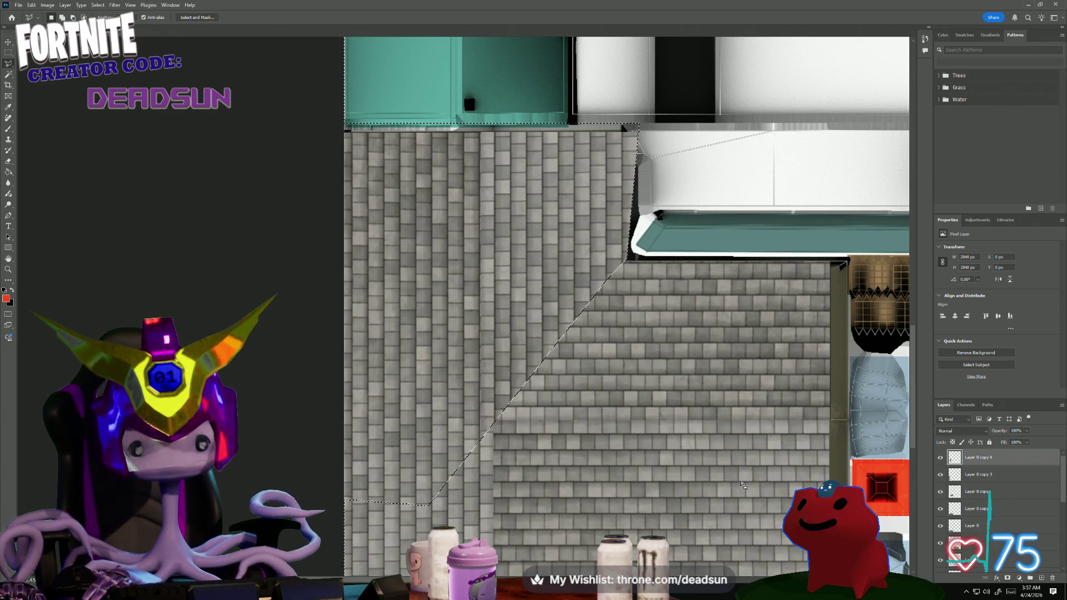
pyautogui.keyDown('alt'); pyautogui.scroll(1, 617, 431); pyautogui.keyUp('alt')
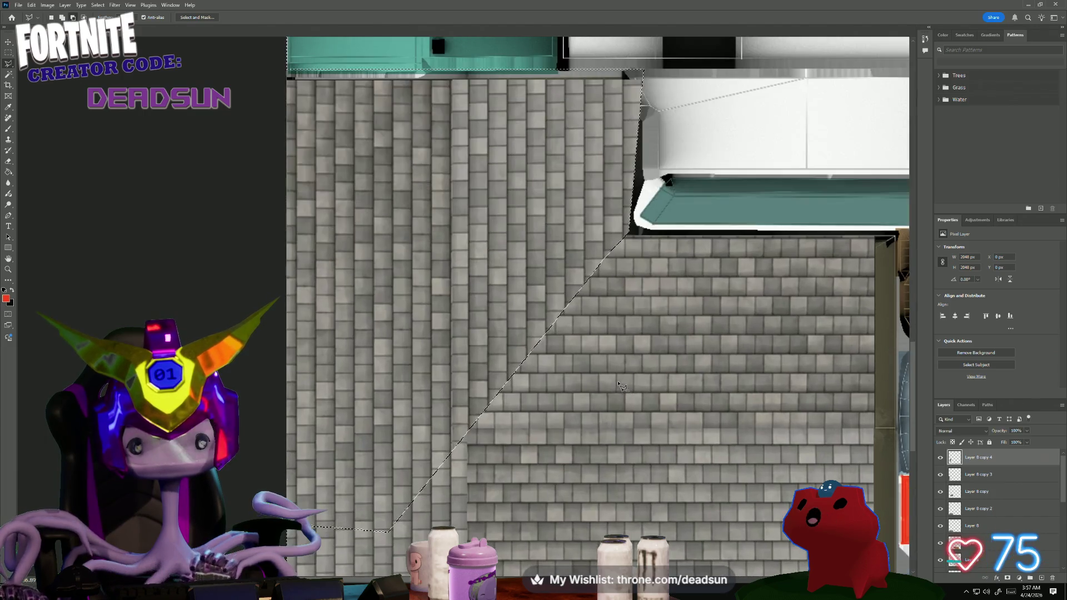
pyautogui.keyDown('alt'); pyautogui.scroll(1, 610, 394); pyautogui.keyUp('alt')
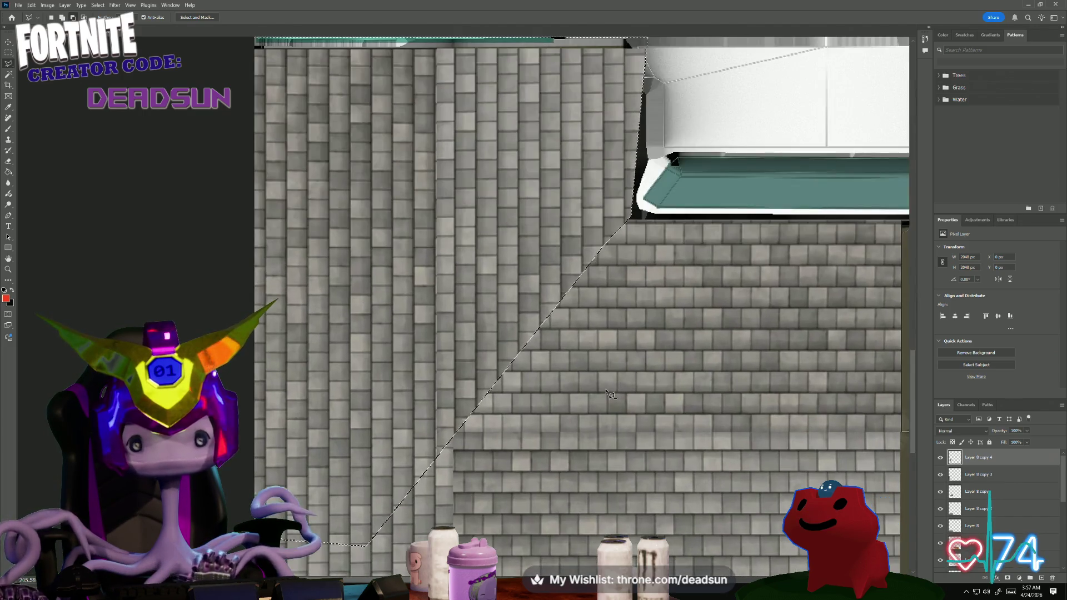
pyautogui.keyDown('alt'); pyautogui.scroll(1, 606, 396); pyautogui.keyUp('alt')
pyautogui.keyDown('alt'); pyautogui.scroll(1, 606, 396); pyautogui.keyUp('alt')
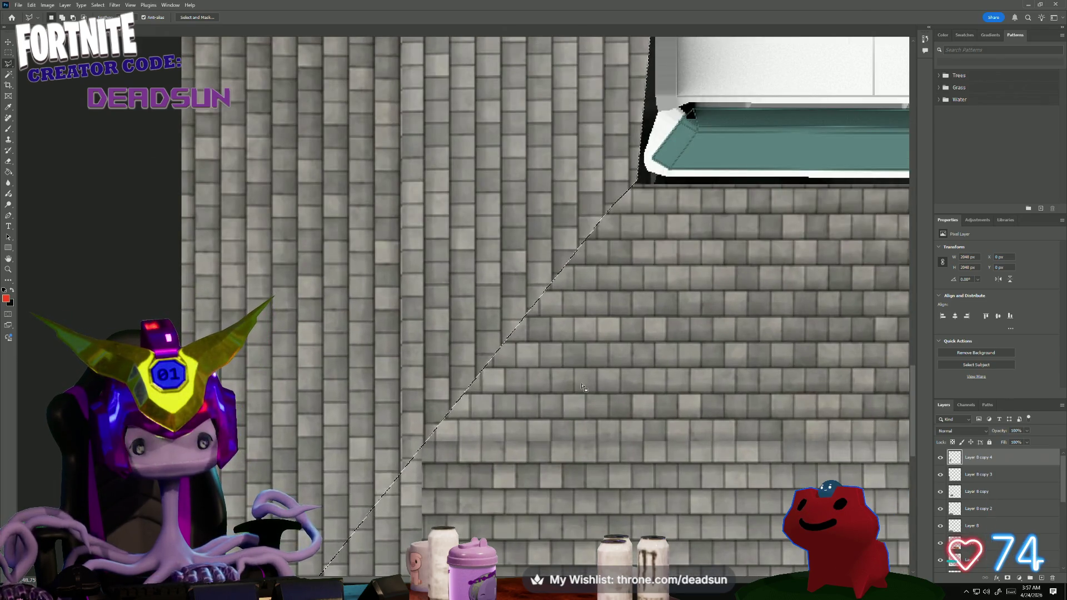
pyautogui.press('Delete')
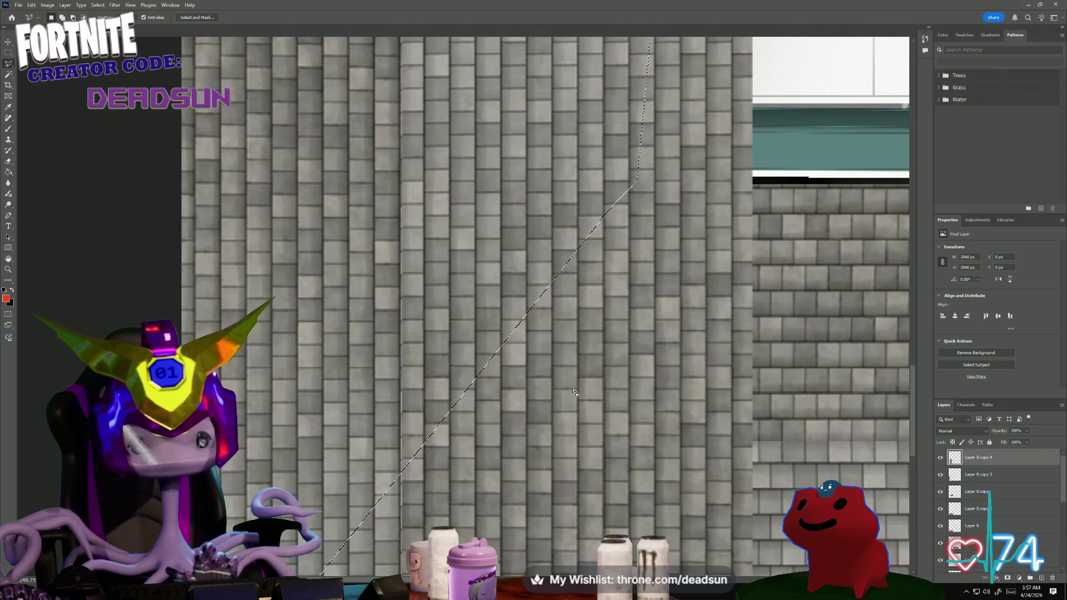
pyautogui.moveTo(1001, 453); pyautogui.dragTo(999, 451)
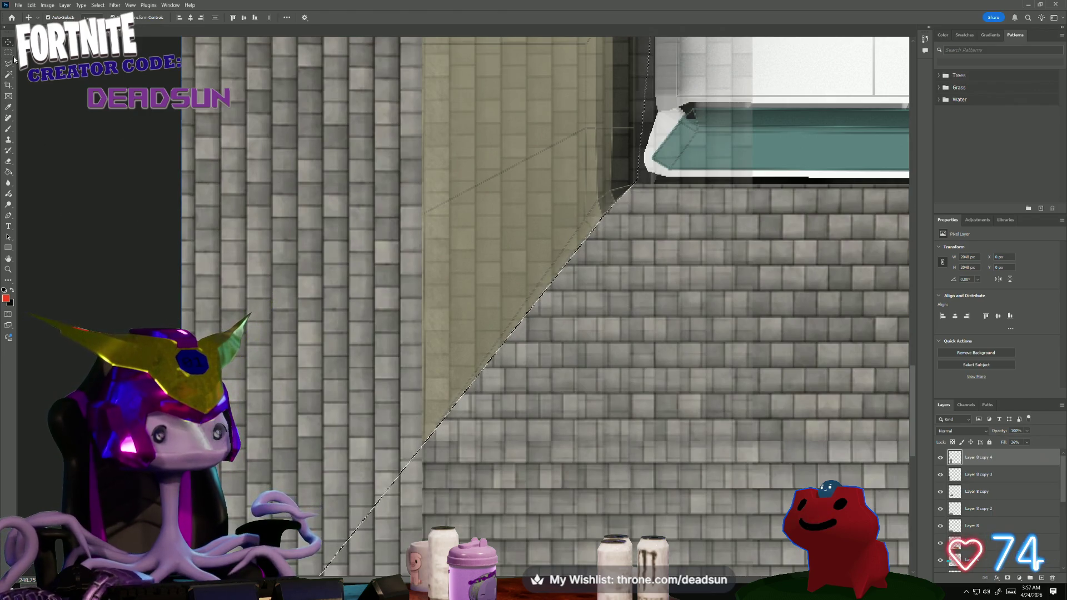
# - Deselect, nudge Layer 8 copy 4 a few pixels into alignment, and restore its Fill to 100%
pyautogui.press('v')
pyautogui.hotkey('alt', '[')
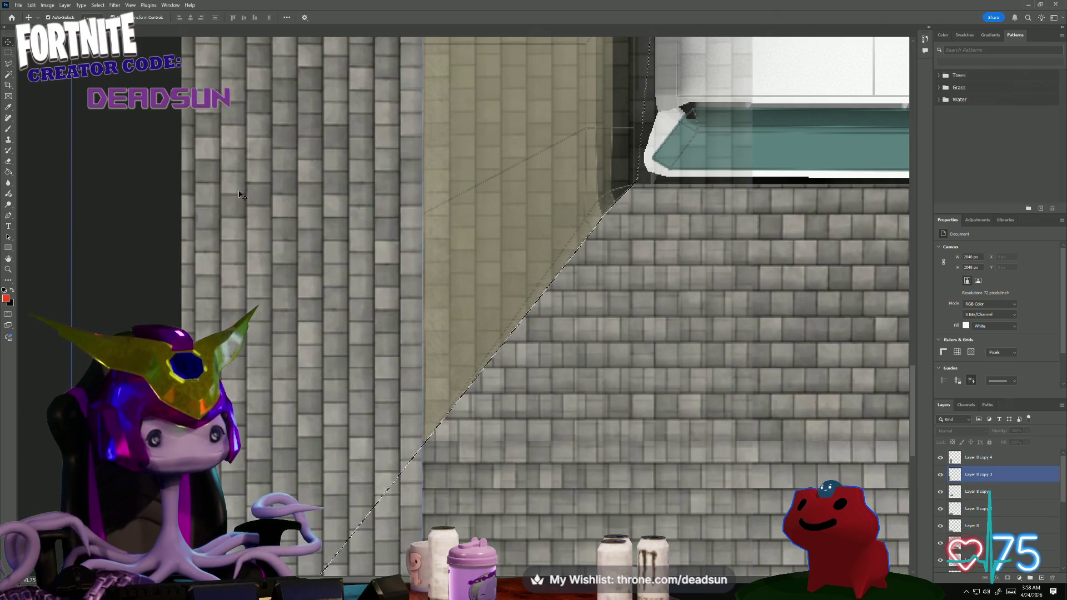
pyautogui.press('m')
pyautogui.hotkey('ctrl', 'd')
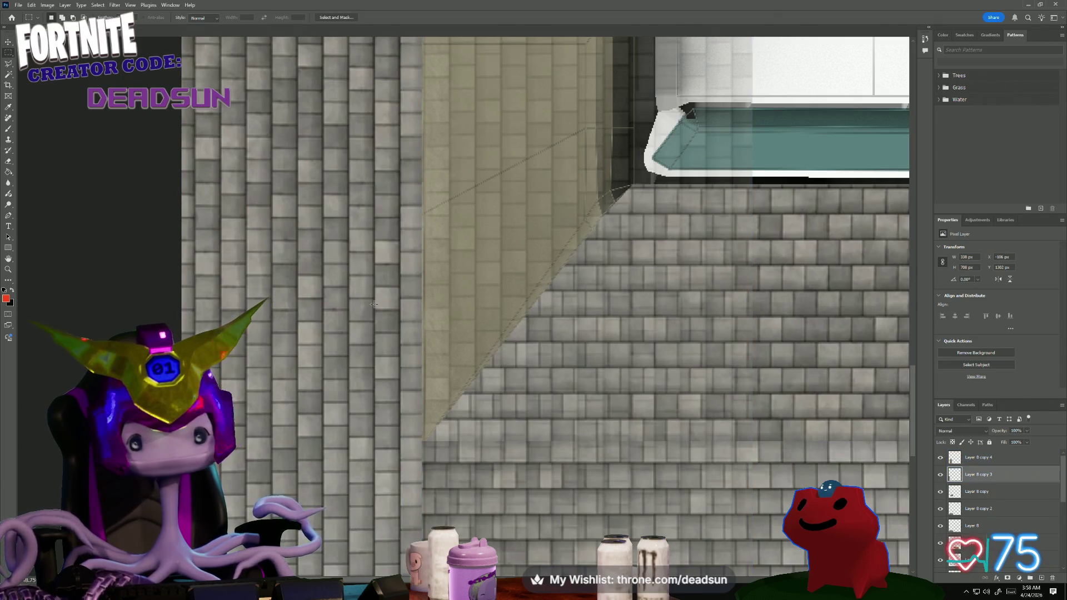
pyautogui.click(979, 462)
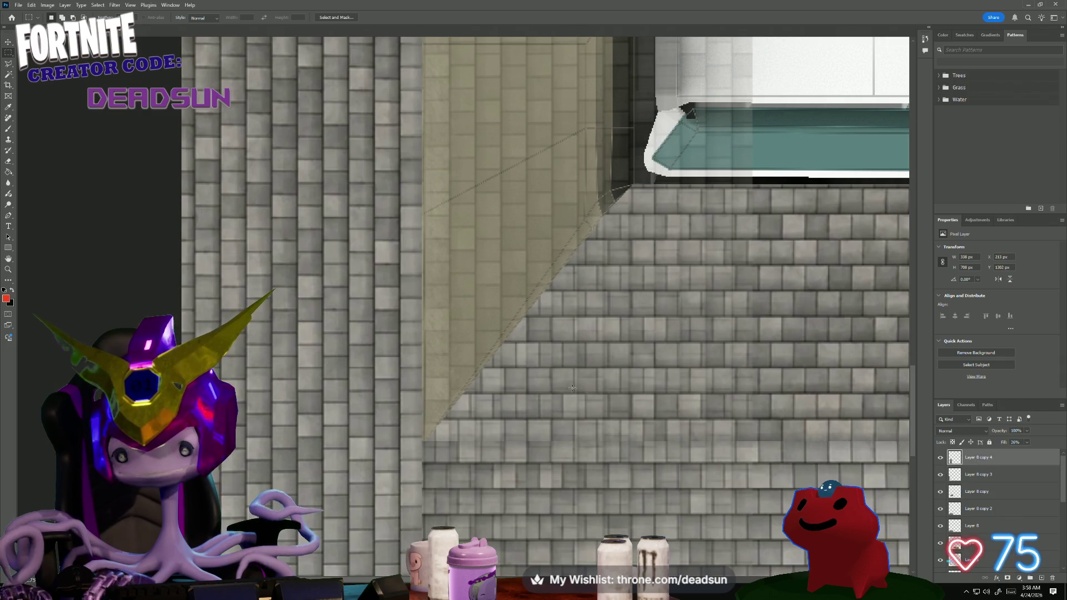
pyautogui.hotkey('ctrl', 't')
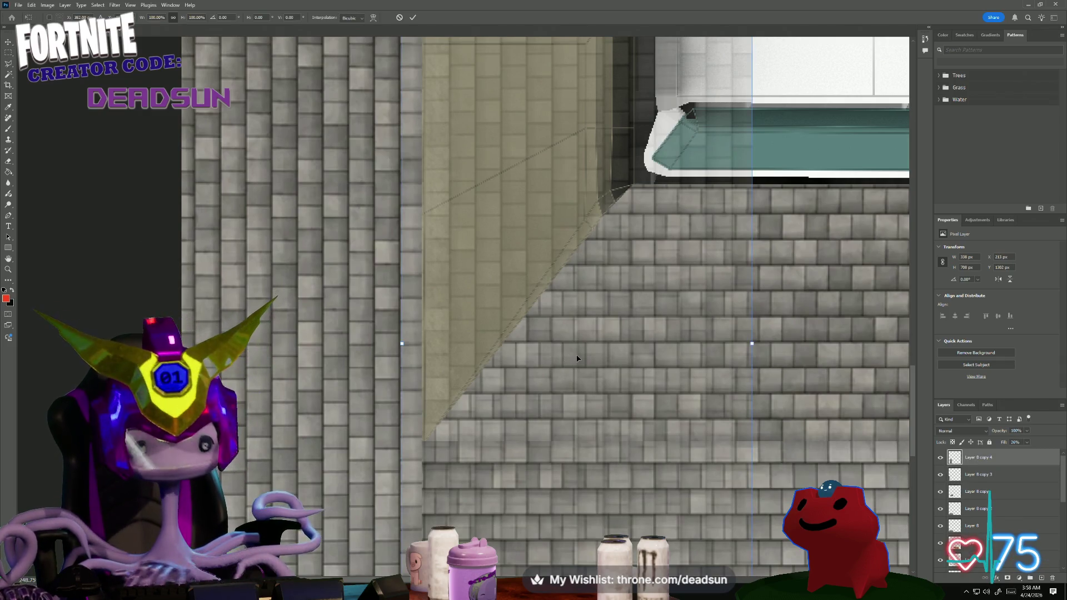
pyautogui.press('Left')
pyautogui.press('Left')
pyautogui.press('Left')
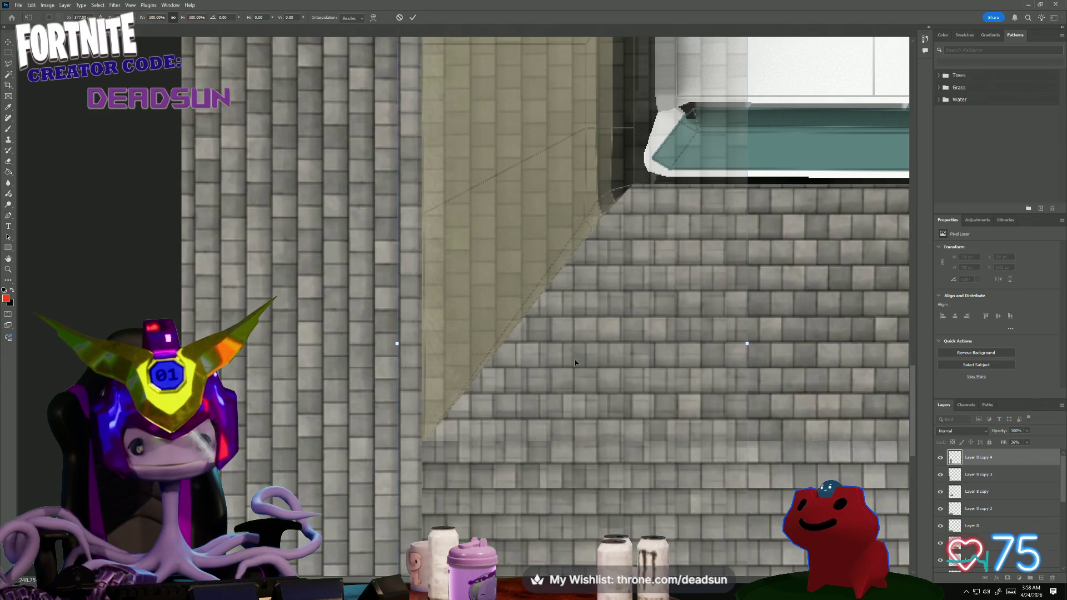
pyautogui.press('Right')
pyautogui.press('Right')
pyautogui.press('Right')
pyautogui.press('Right')
pyautogui.press('Right')
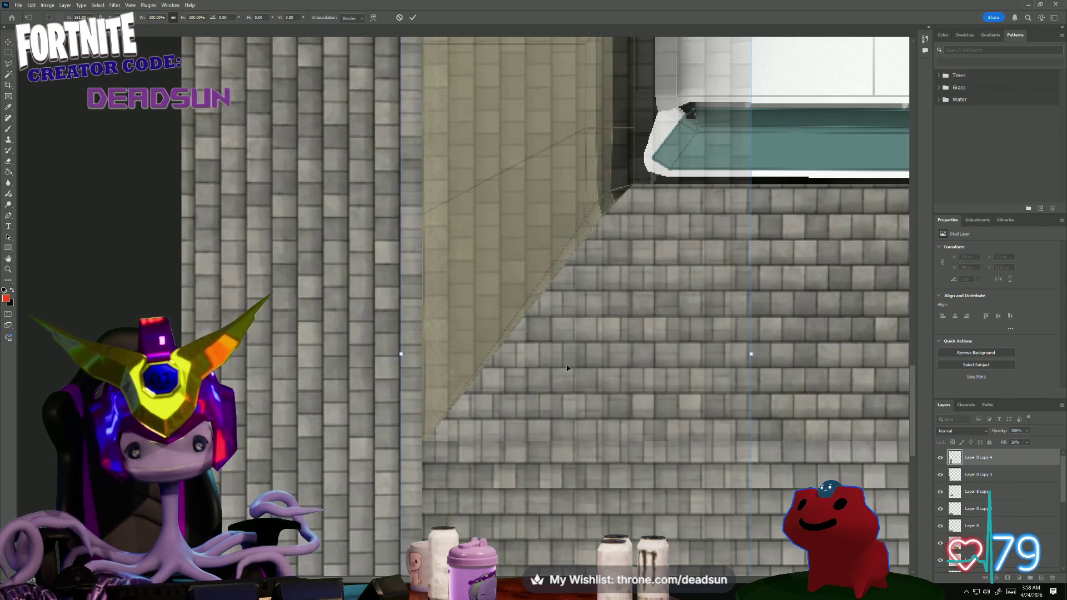
pyautogui.press('Up')
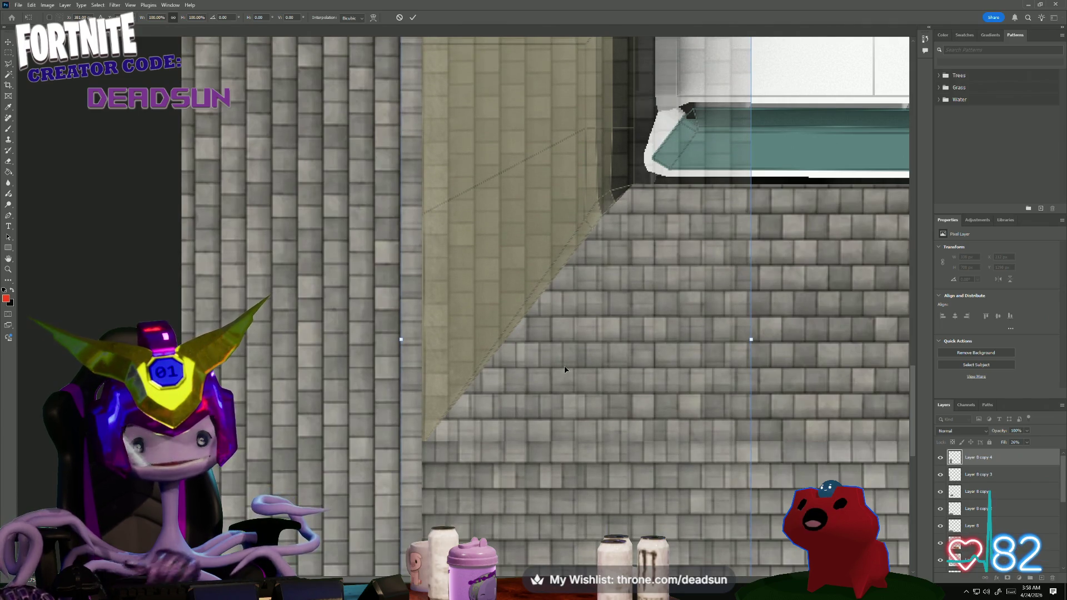
pyautogui.keyDown('alt'); pyautogui.scroll(-1, 581, 359); pyautogui.keyUp('alt')
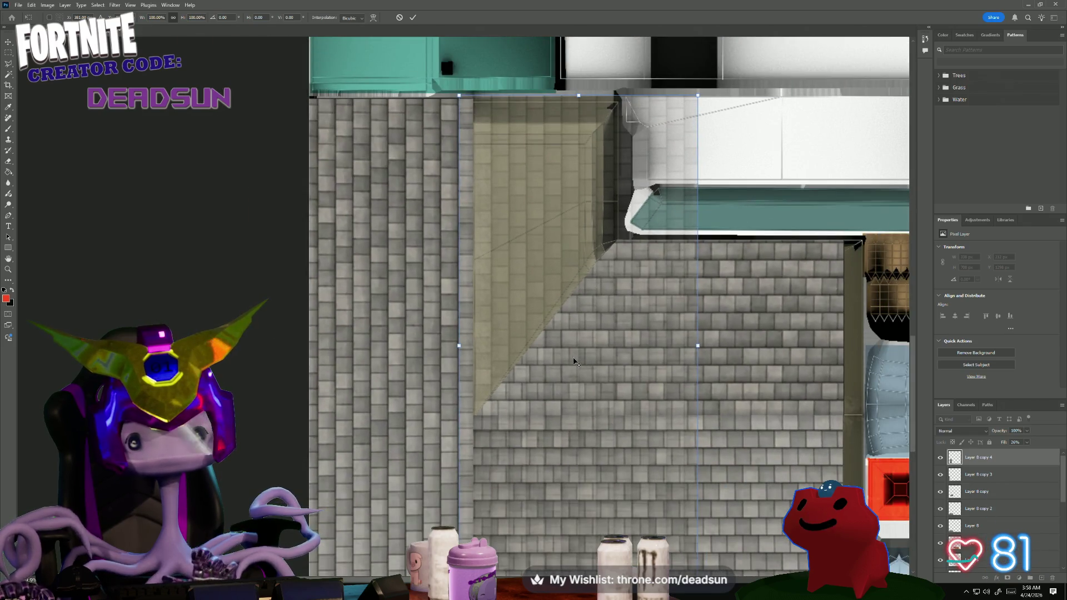
pyautogui.keyDown('alt'); pyautogui.scroll(1, 585, 363); pyautogui.keyUp('alt')
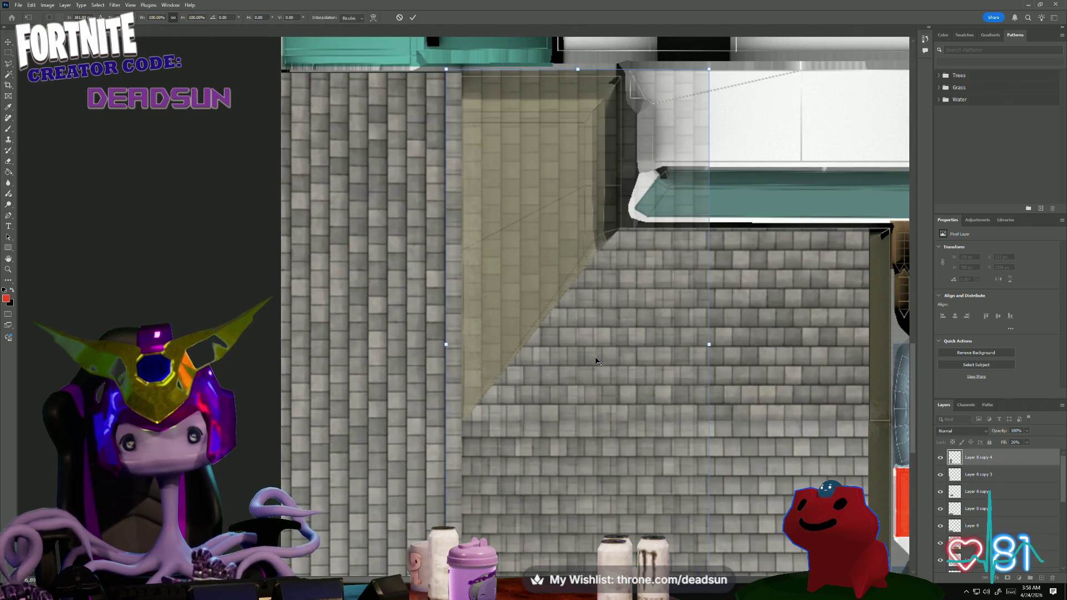
pyautogui.keyDown('alt'); pyautogui.scroll(1, 596, 361); pyautogui.keyUp('alt')
pyautogui.keyDown('alt'); pyautogui.scroll(2, 594, 361); pyautogui.keyUp('alt')
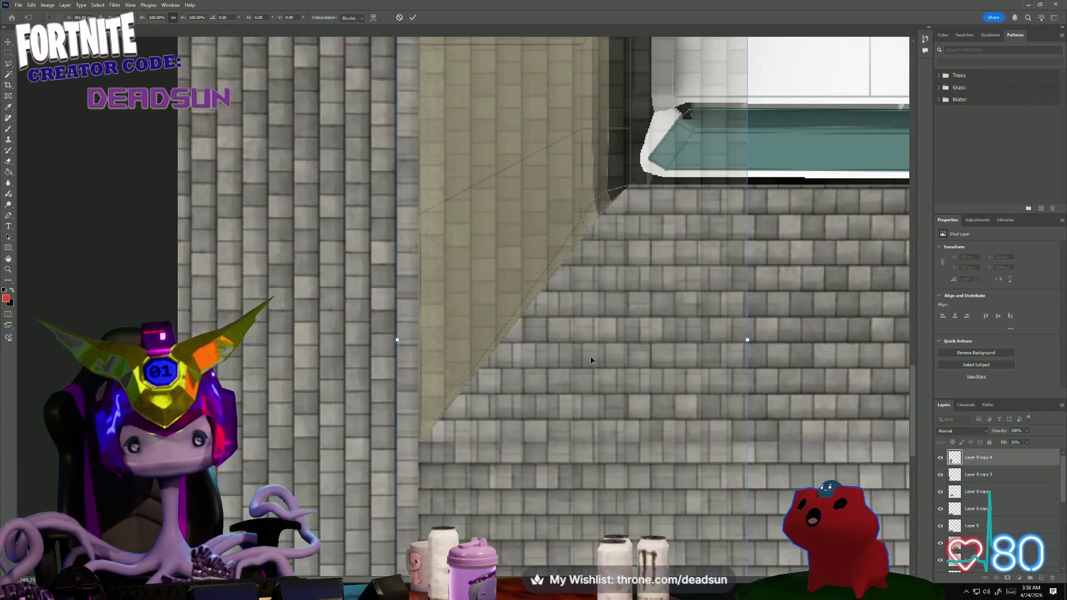
pyautogui.keyDown('alt'); pyautogui.scroll(-1, 591, 360); pyautogui.keyUp('alt')
pyautogui.keyDown('alt'); pyautogui.scroll(-1, 589, 361); pyautogui.keyUp('alt')
pyautogui.keyDown('alt'); pyautogui.scroll(2, 587, 362); pyautogui.keyUp('alt')
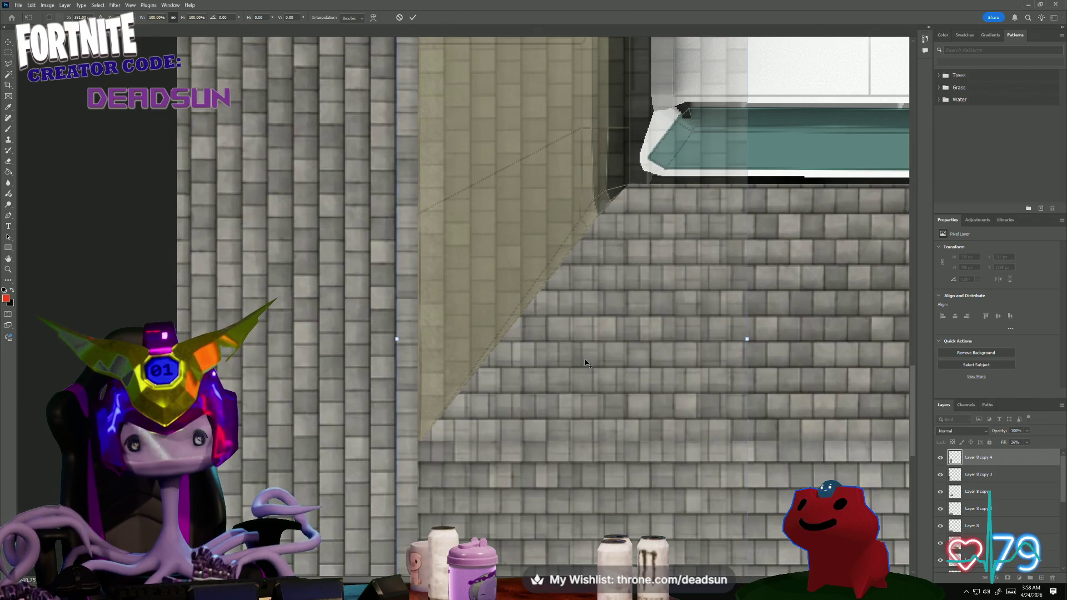
pyautogui.keyDown('alt'); pyautogui.scroll(1, 582, 362); pyautogui.keyUp('alt')
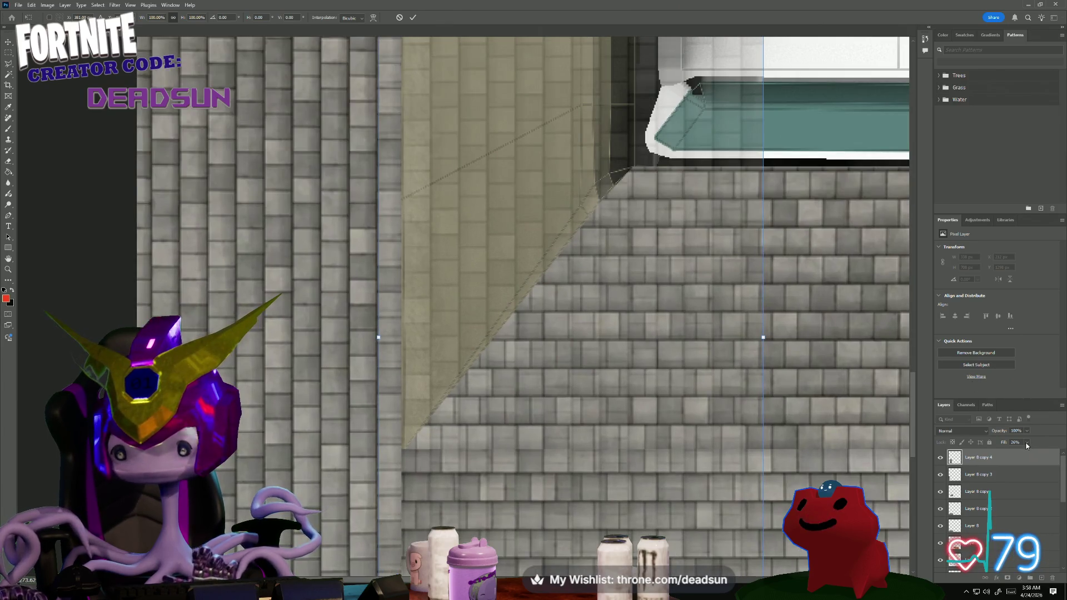
pyautogui.moveTo(1058, 456); pyautogui.dragTo(1062, 455)
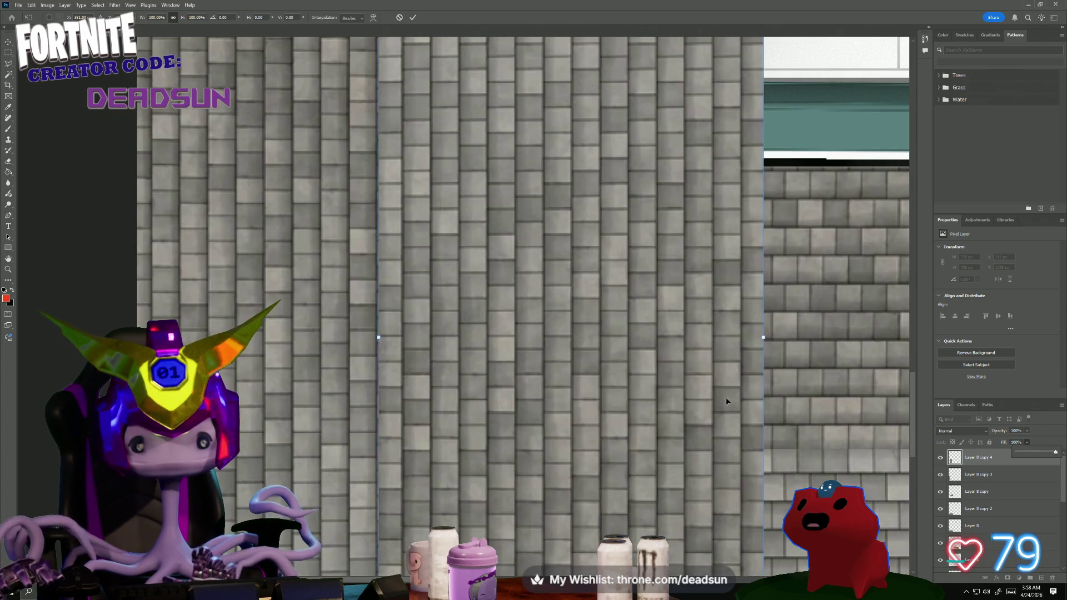
# - Commit the nudge and hide the shingle layers to expose the beige wall
pyautogui.press('Return')
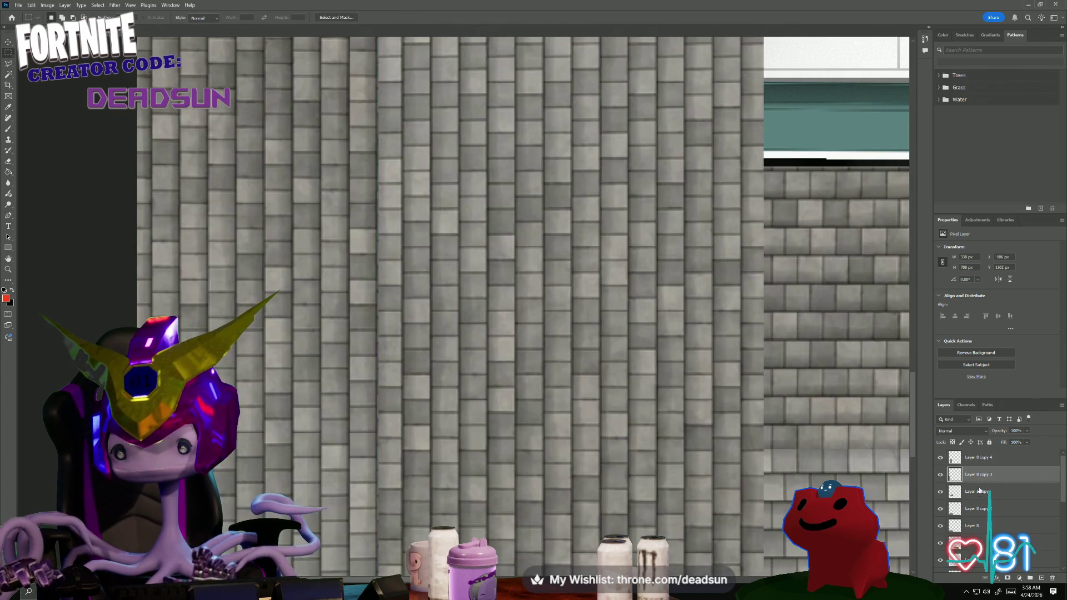
pyautogui.click(972, 492)
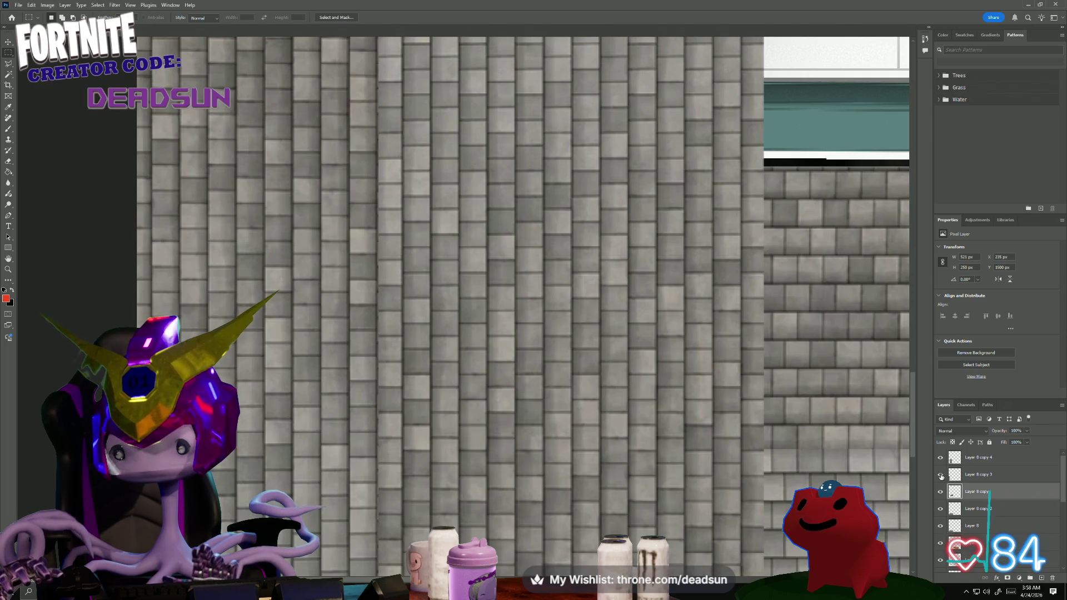
pyautogui.click(940, 474)
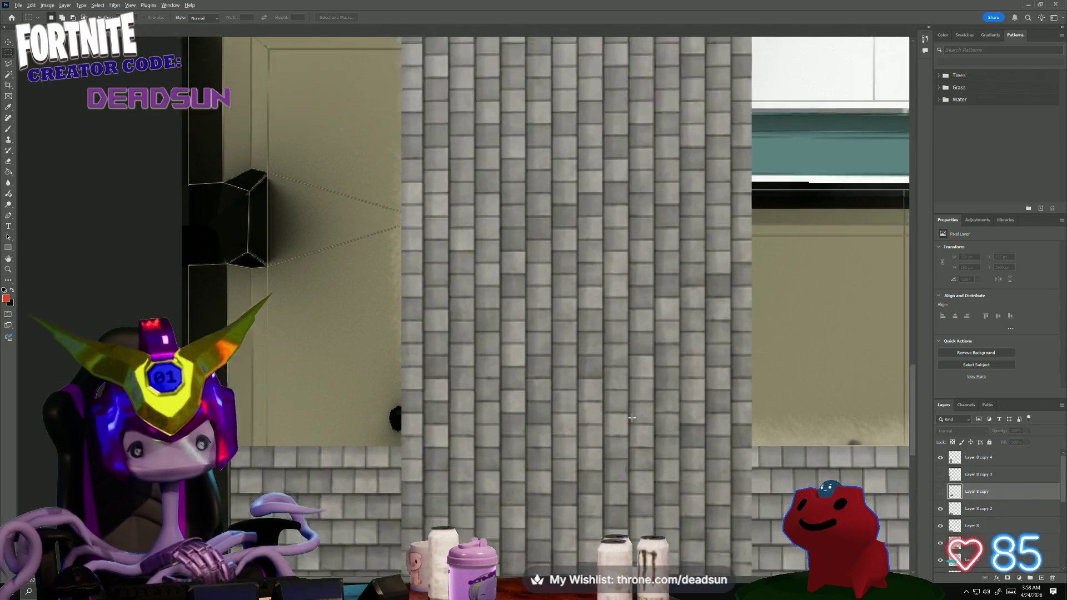
pyautogui.keyDown('alt'); pyautogui.scroll(-1, 631, 417); pyautogui.keyUp('alt')
pyautogui.keyDown('alt'); pyautogui.scroll(-2, 630, 418); pyautogui.keyUp('alt')
pyautogui.keyDown('alt'); pyautogui.scroll(-1, 631, 417); pyautogui.keyUp('alt')
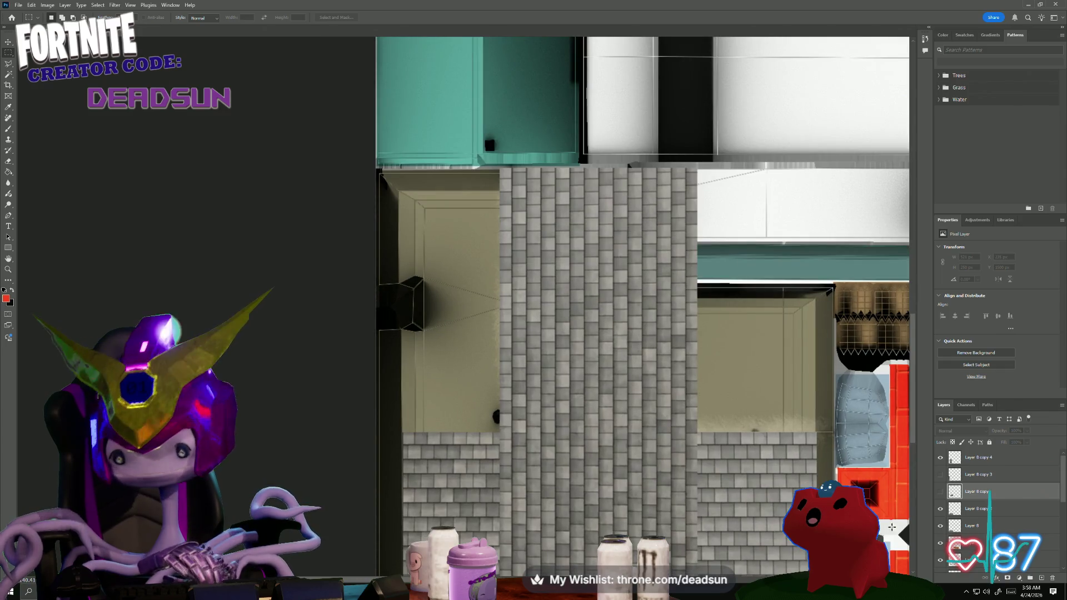
pyautogui.click(941, 457)
pyautogui.keyDown('alt'); pyautogui.scroll(2, 539, 382); pyautogui.keyUp('alt')
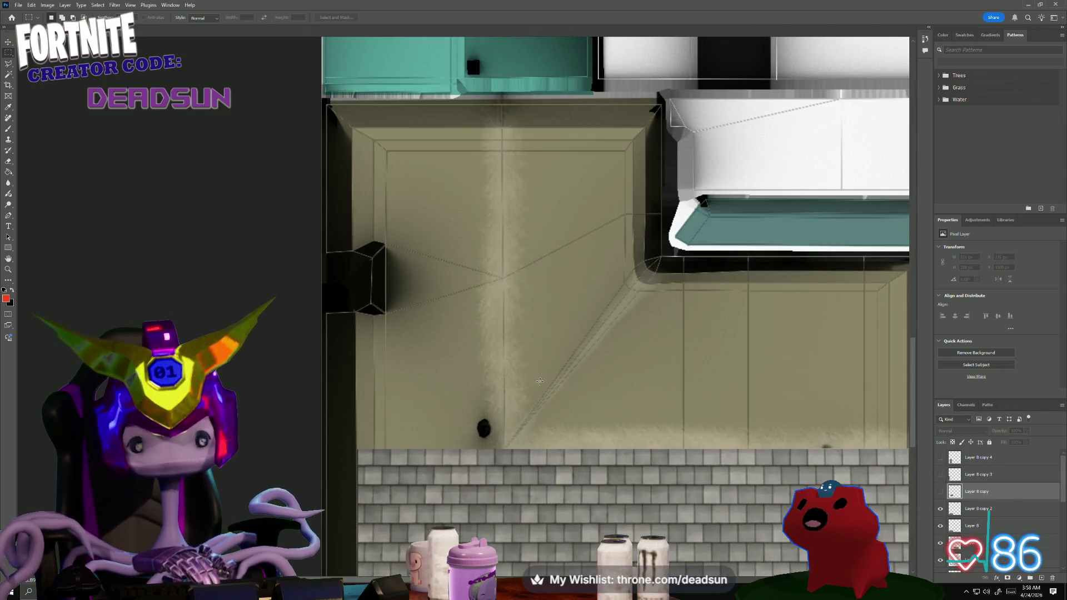
# - Outline the wall's borders and diagonal seam with the Polygonal Lasso, then show the shingle column again
pyautogui.press('l')
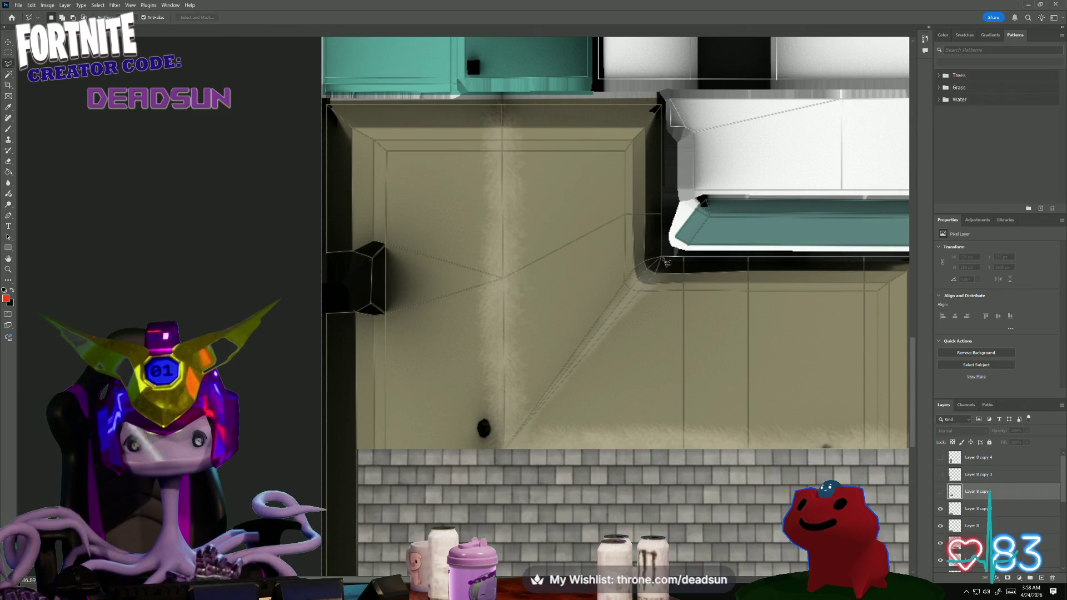
pyautogui.keyDown('alt'); pyautogui.scroll(1, 664, 264); pyautogui.keyUp('alt')
pyautogui.keyDown('alt'); pyautogui.scroll(1, 753, 273); pyautogui.keyUp('alt')
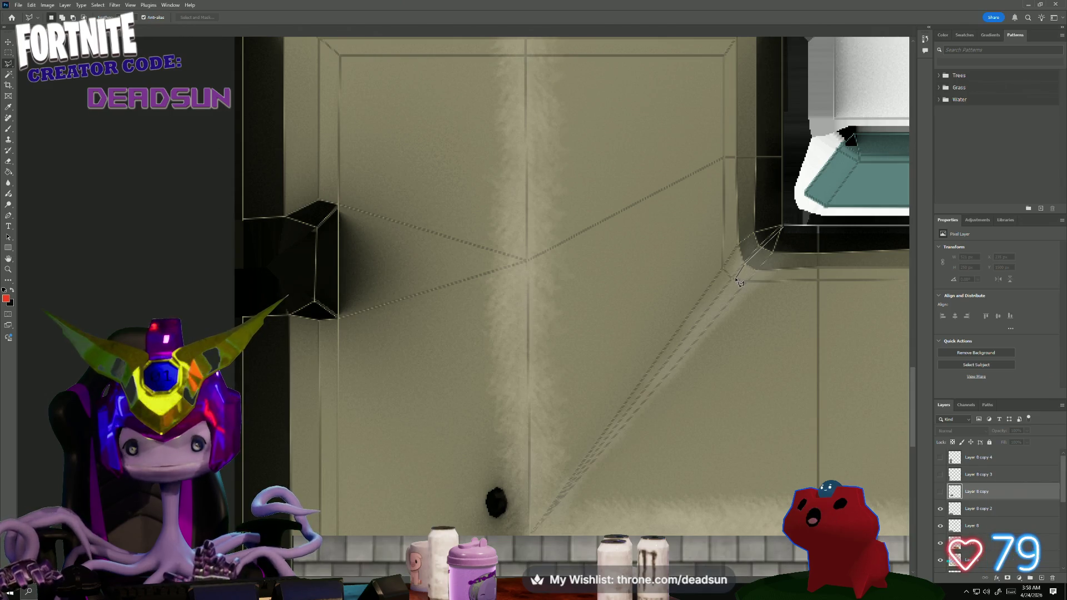
pyautogui.click(516, 561)
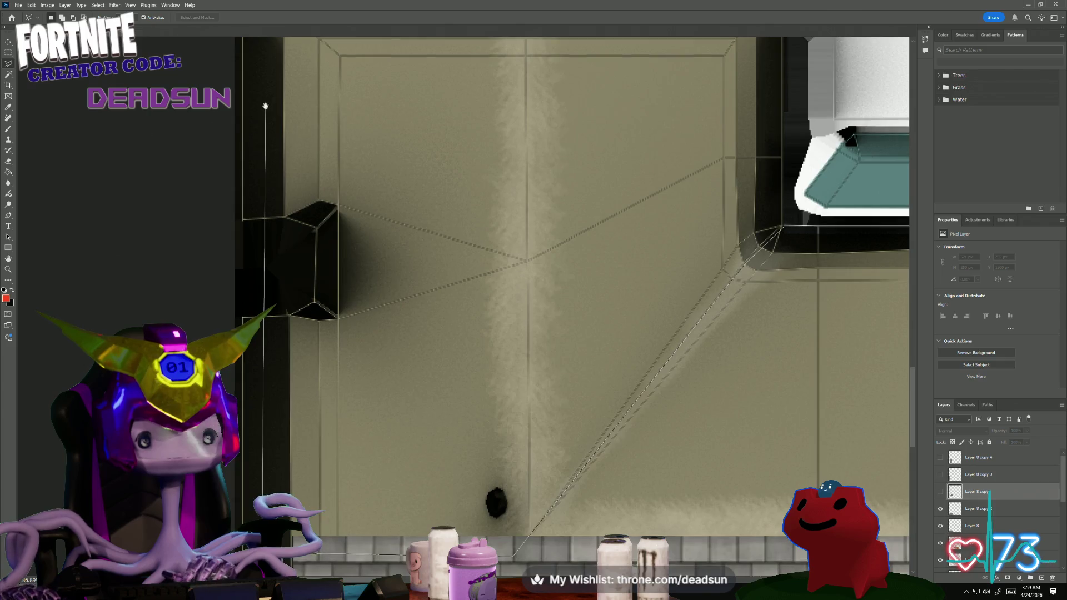
pyautogui.scroll(3, 254, 100)
pyautogui.click(254, 86)
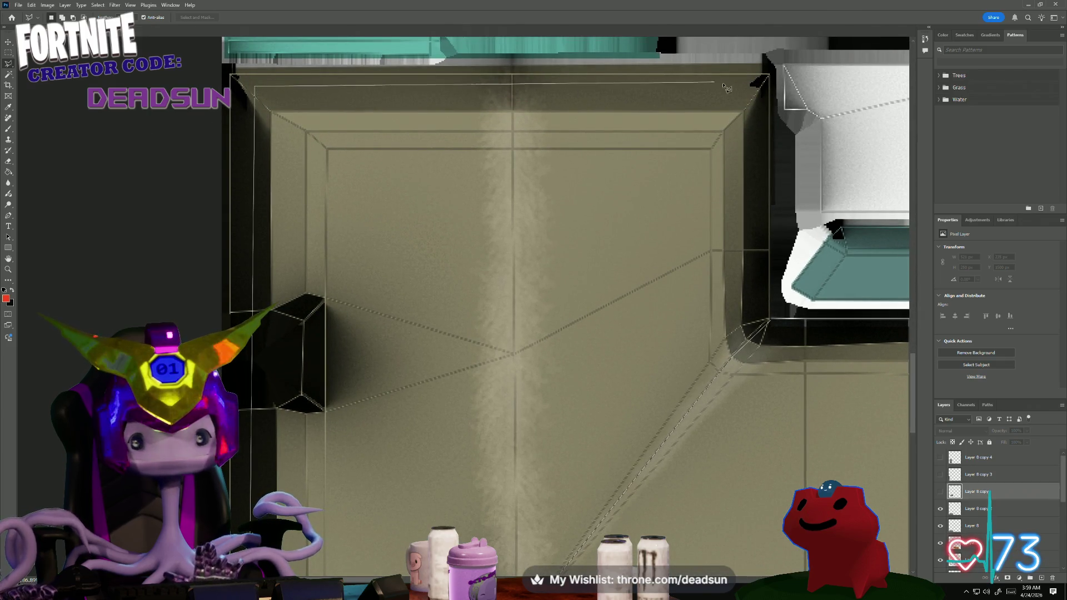
pyautogui.click(770, 86)
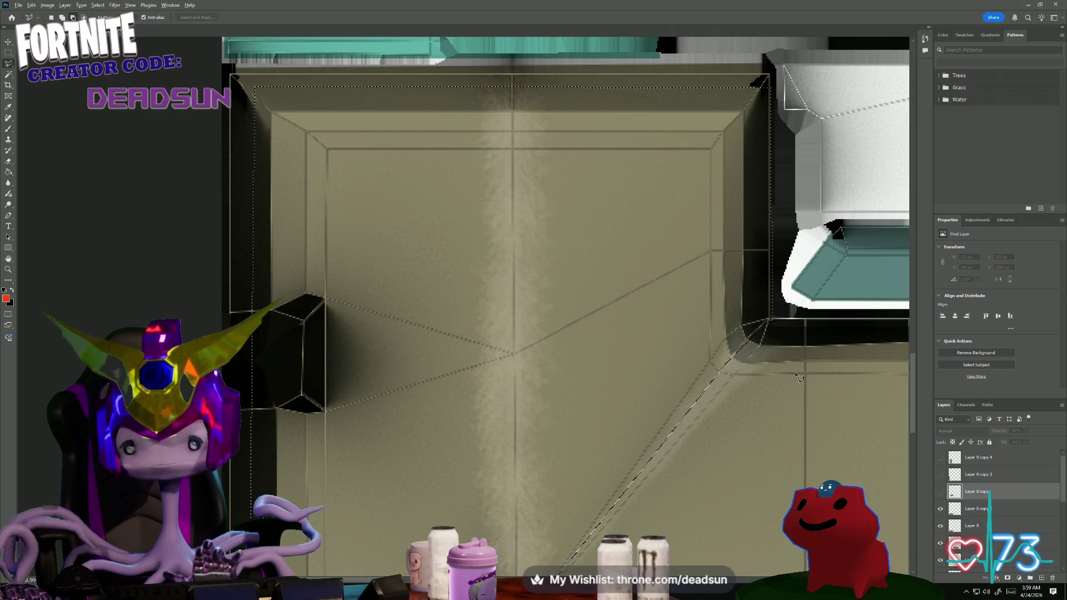
pyautogui.keyDown('alt'); pyautogui.scroll(-2, 776, 327); pyautogui.keyUp('alt')
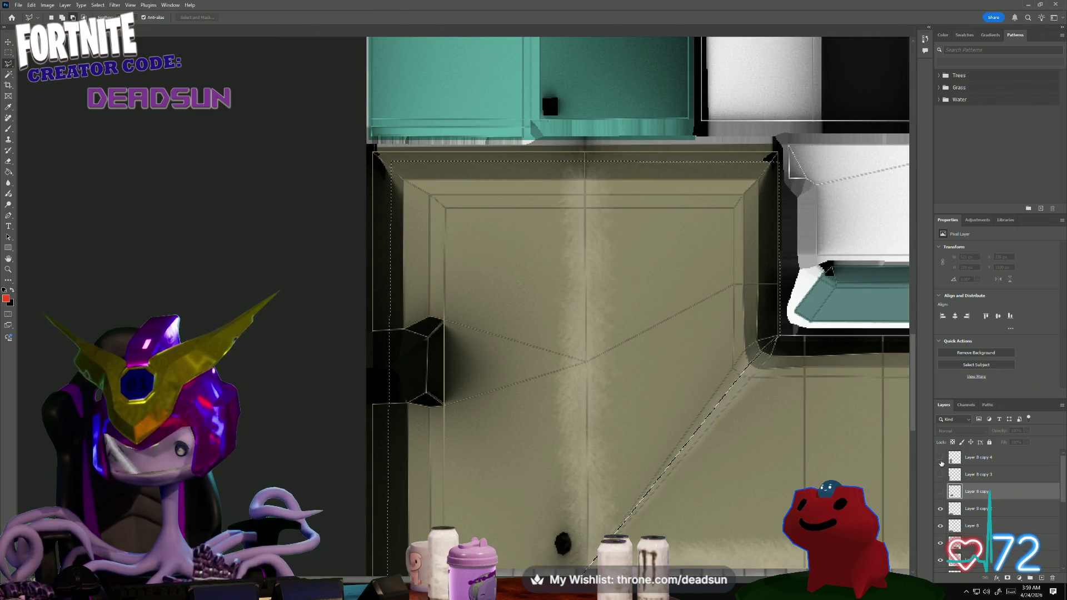
pyautogui.click(941, 457)
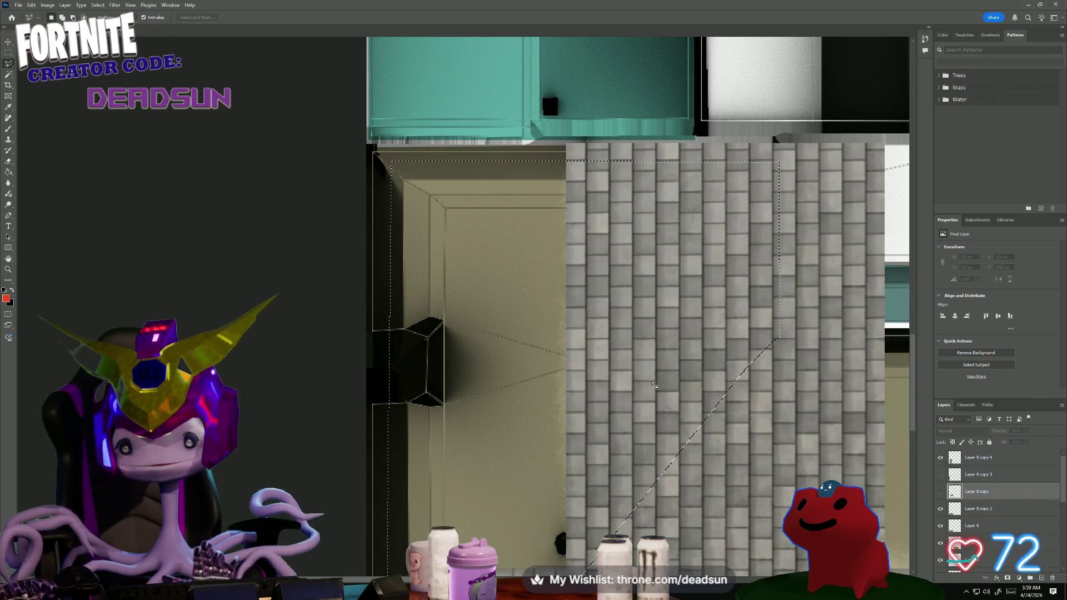
# - Deselect, outline the roof section to keep with the Polygonal Lasso and invert the selection
pyautogui.click(97, 5)
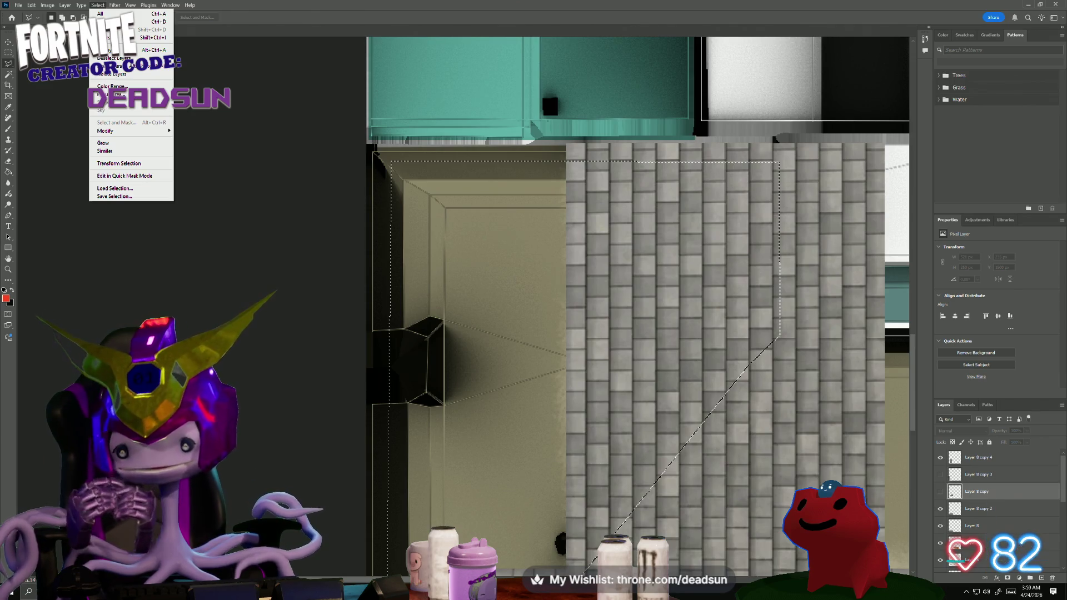
pyautogui.press('Left')
pyautogui.press('Left')
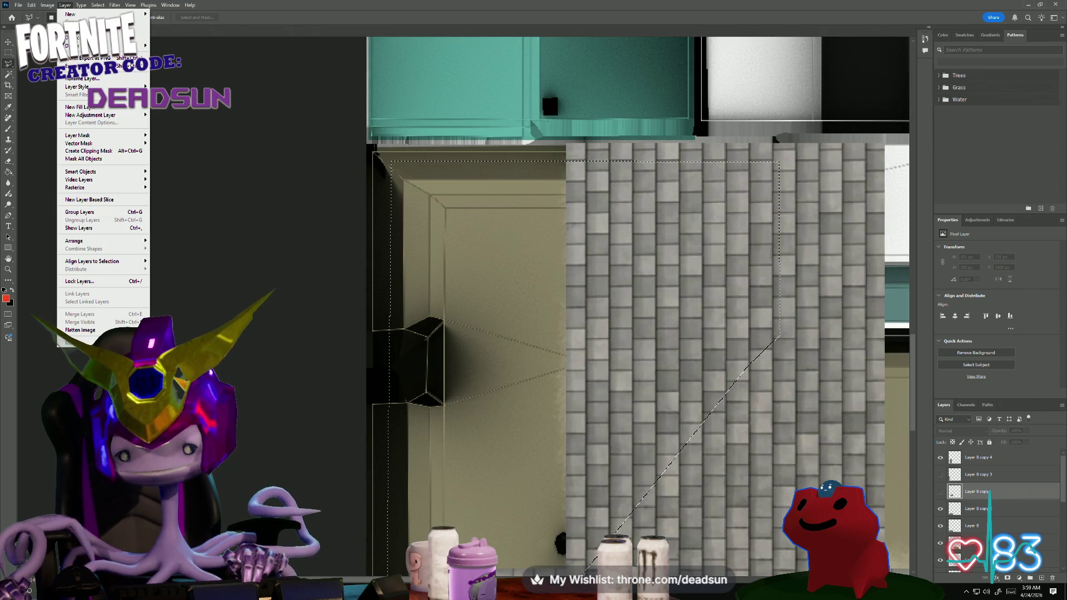
pyautogui.press('Escape')
pyautogui.hotkey('ctrl', 'd')
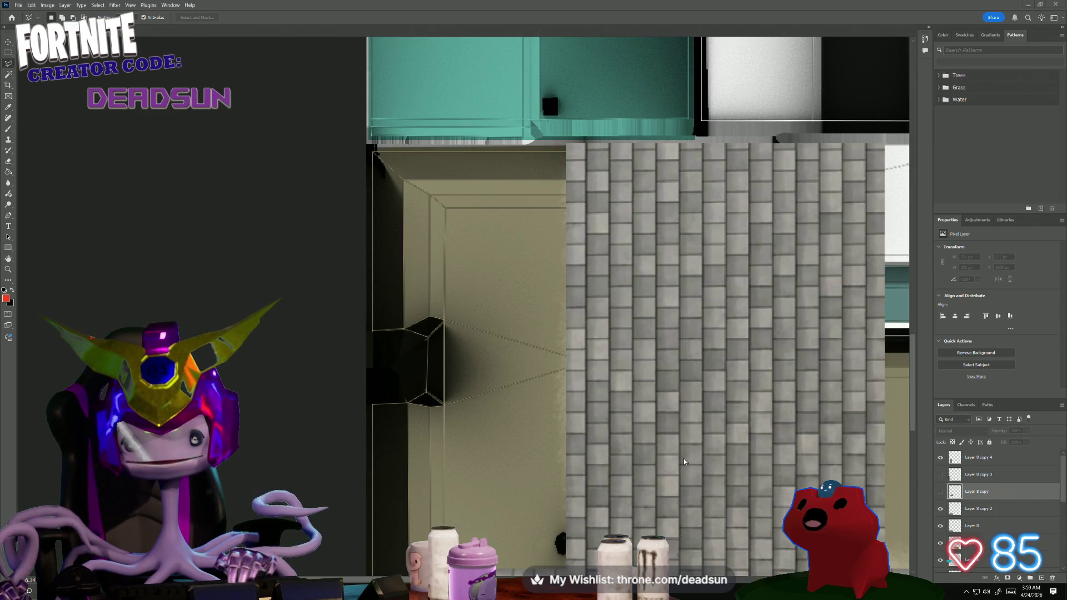
pyautogui.keyDown('alt'); pyautogui.scroll(-1, 684, 459); pyautogui.keyUp('alt')
pyautogui.keyDown('alt'); pyautogui.scroll(-1, 690, 462); pyautogui.keyUp('alt')
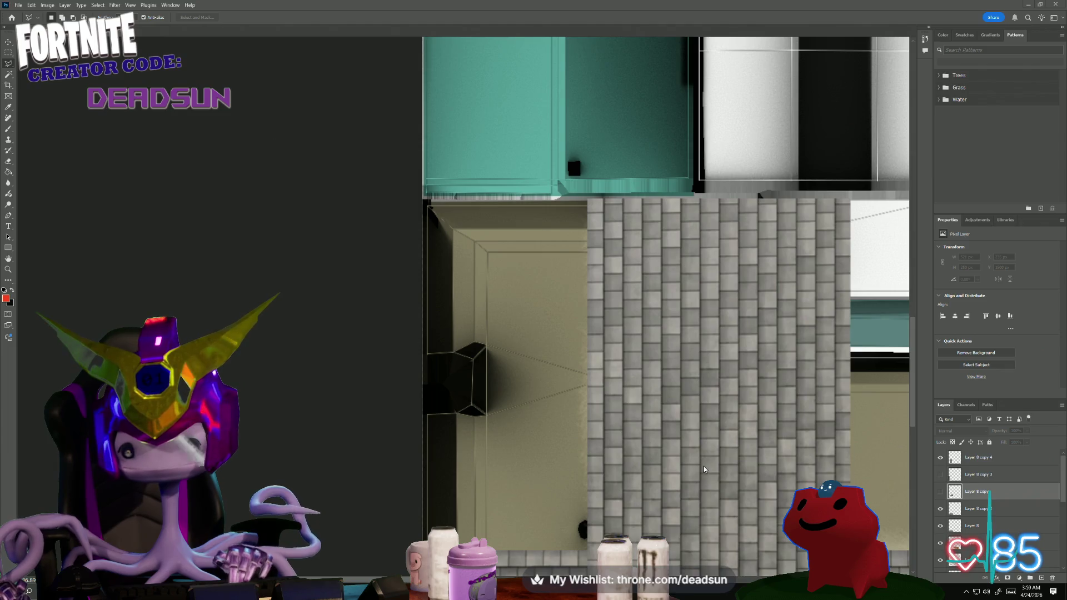
pyautogui.click(762, 363)
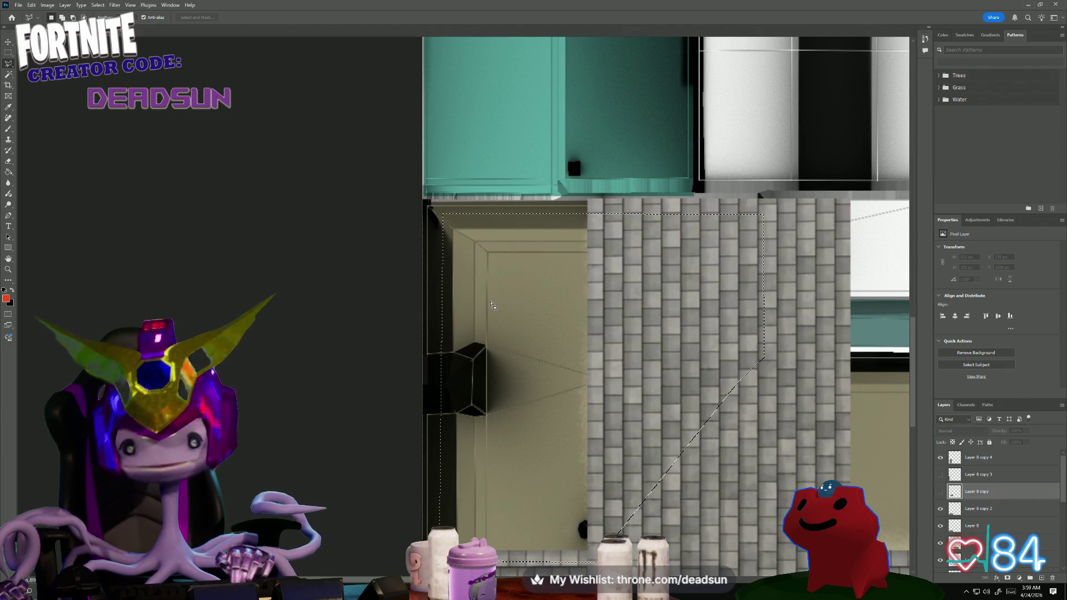
pyautogui.click(97, 5)
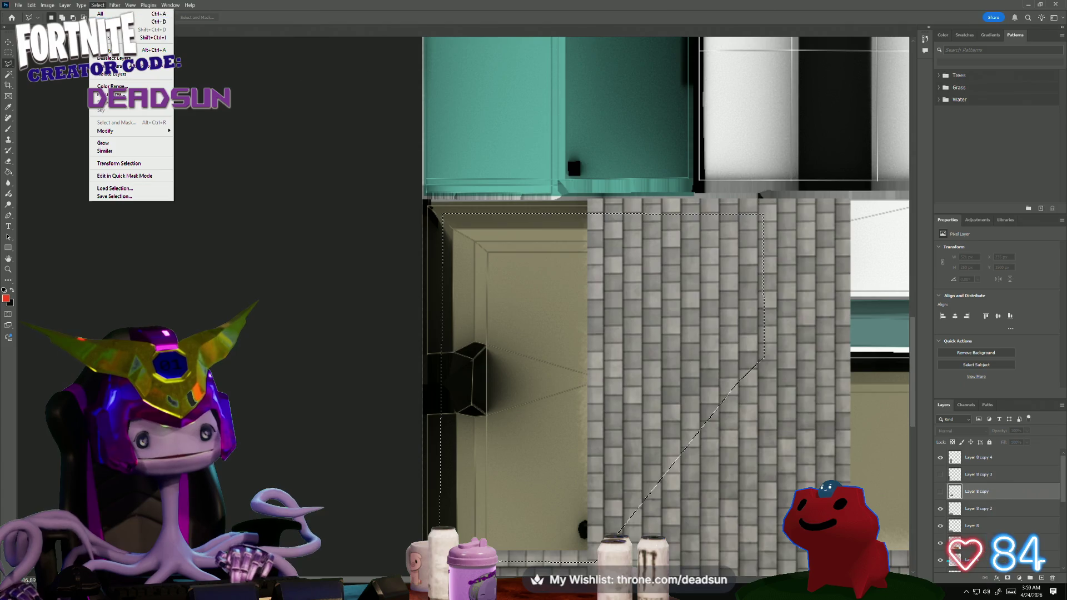
pyautogui.click(154, 38)
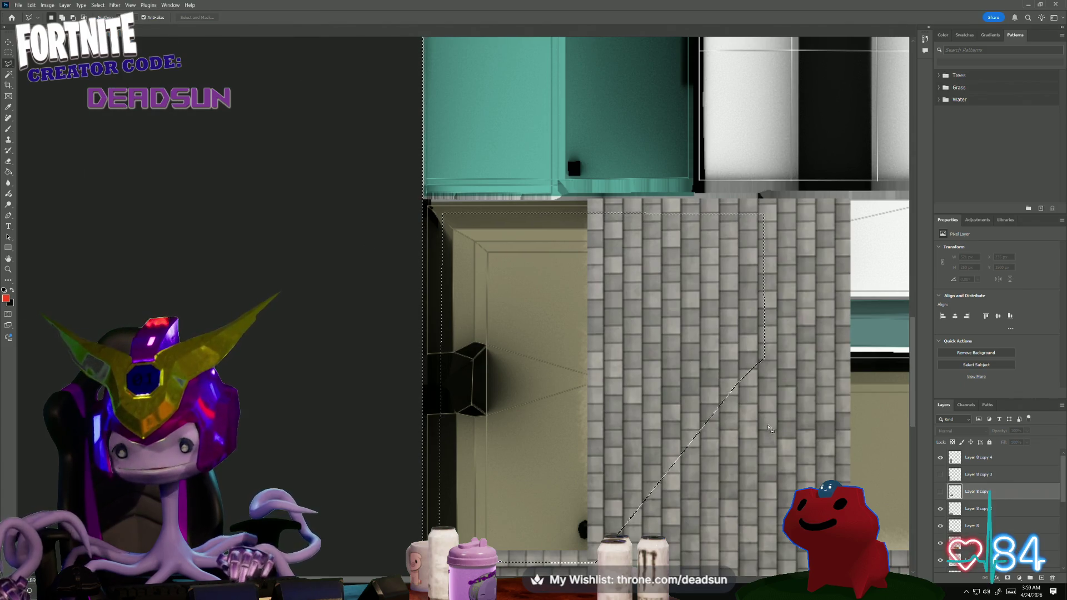
# - Delete the inverted area from Layer 8 copy 4 and show the horizontal shingles Layer 8 copy
pyautogui.click(984, 458)
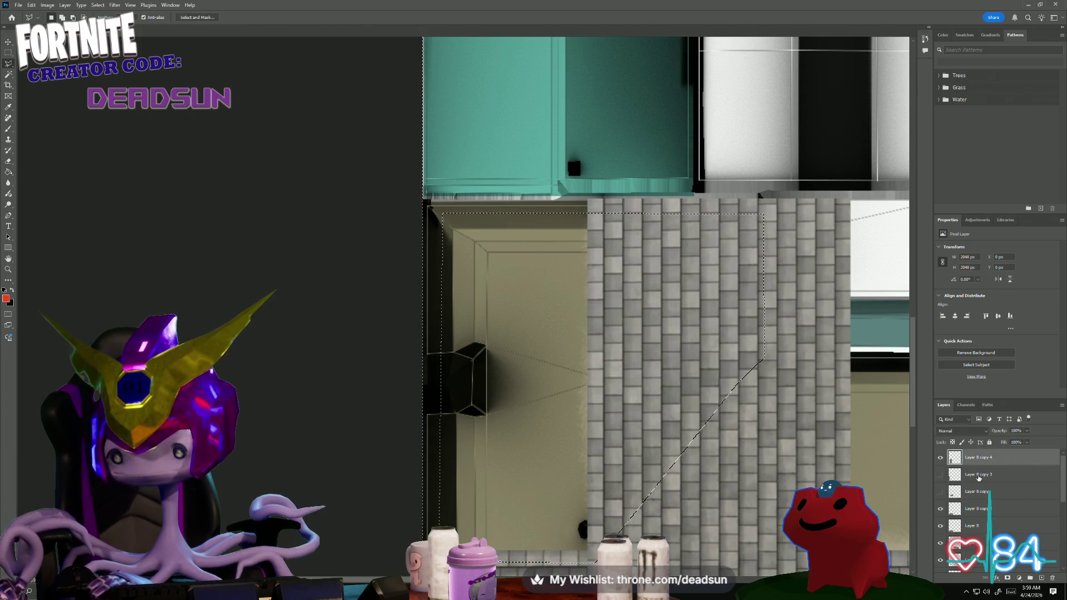
pyautogui.press('Delete')
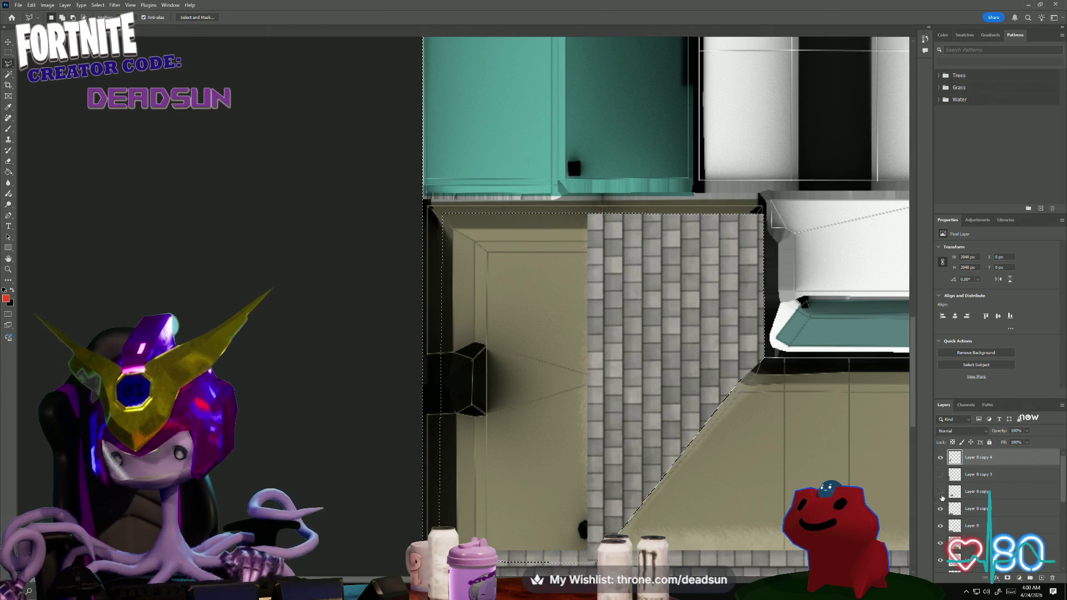
pyautogui.click(941, 490)
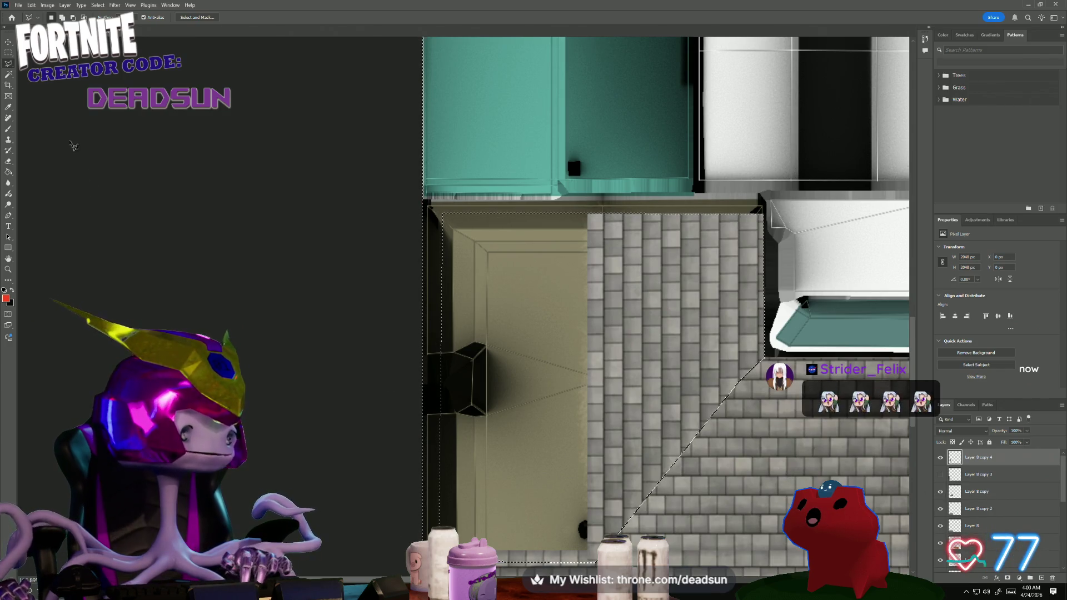
pyautogui.click(9, 53)
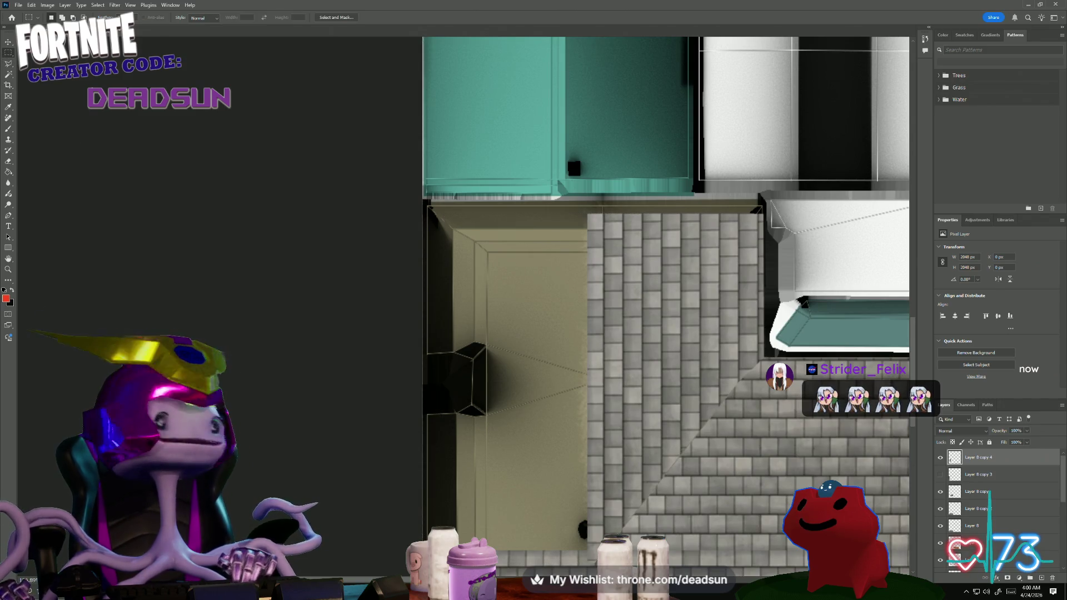
pyautogui.click(252, 265)
pyautogui.keyDown('alt'); pyautogui.scroll(1, 509, 375); pyautogui.keyUp('alt')
pyautogui.keyDown('alt'); pyautogui.scroll(2, 509, 375); pyautogui.keyUp('alt')
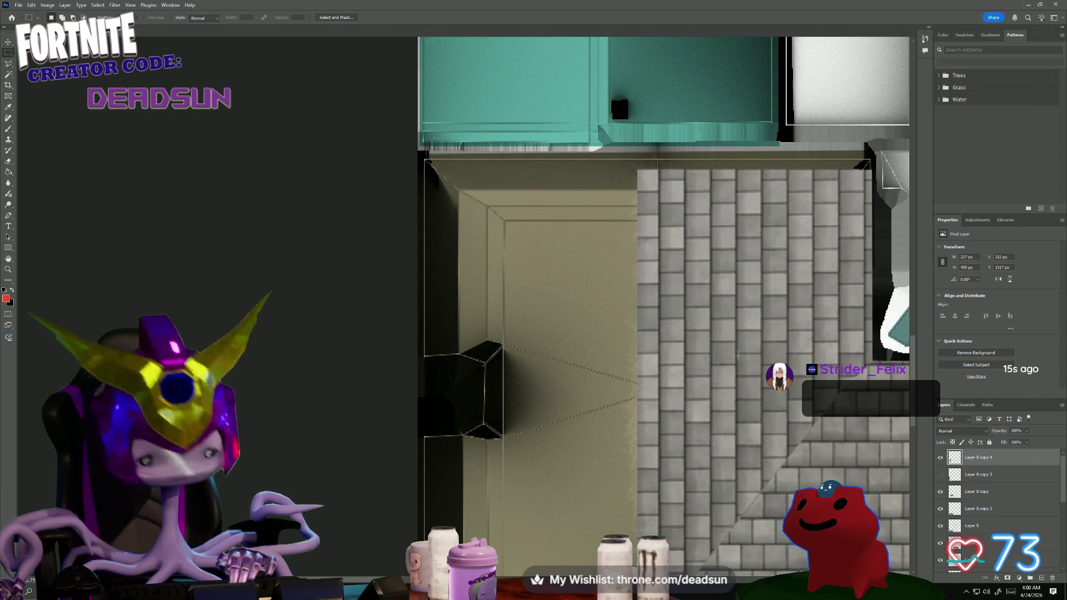
# - Compare the patch against the roof, then Free Transform and nudge it into place with arrow keys
pyautogui.hotkey('ctrl', 'z')
pyautogui.hotkey('ctrl', 'shift', 'z')
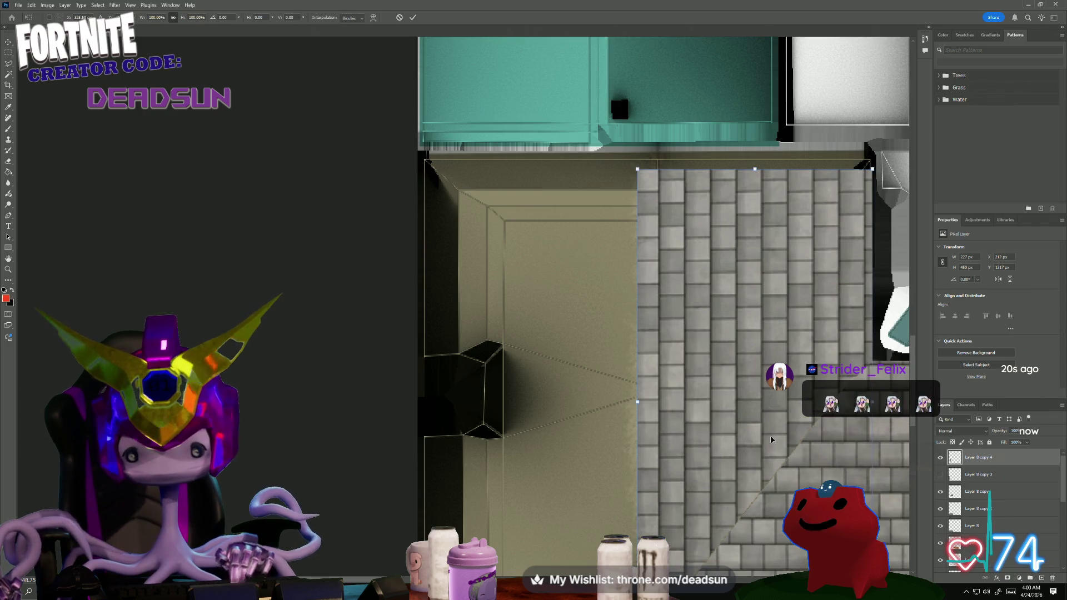
pyautogui.hotkey('ctrl', 't')
pyautogui.press('Down')
pyautogui.press('Right')
pyautogui.press('Up')
pyautogui.press('Up')
pyautogui.press('Up')
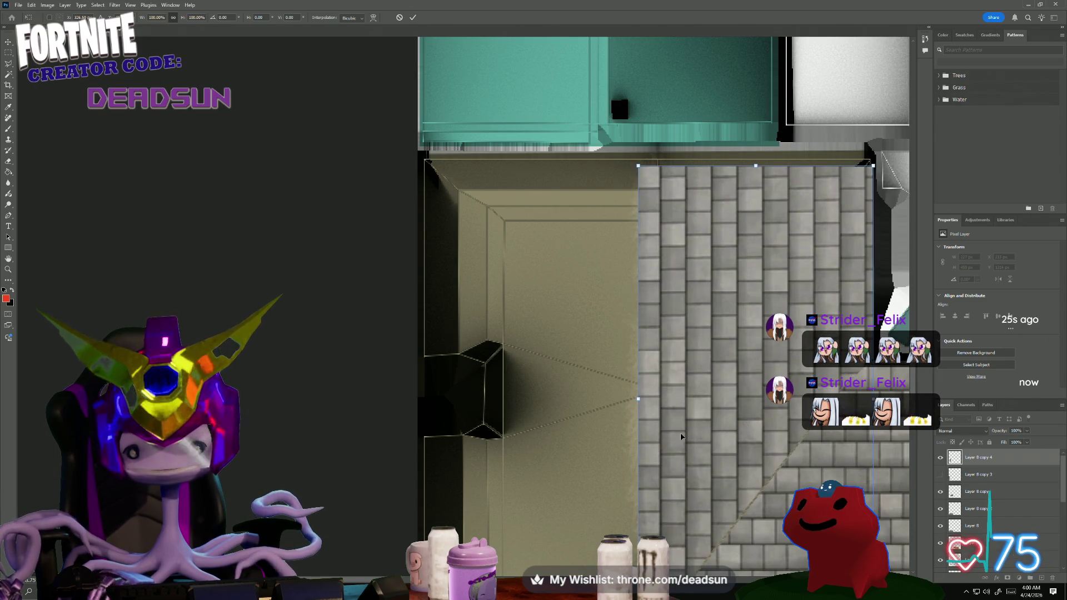
pyautogui.keyDown('alt'); pyautogui.scroll(-1, 635, 399); pyautogui.keyUp('alt')
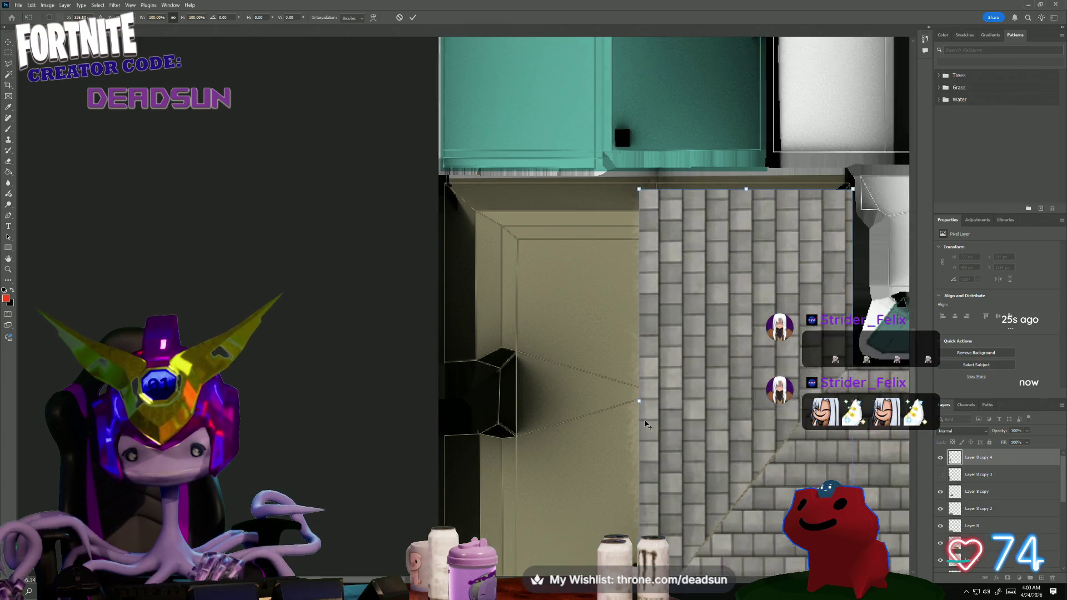
pyautogui.keyDown('alt'); pyautogui.scroll(-1, 639, 417); pyautogui.keyUp('alt')
pyautogui.press('Down')
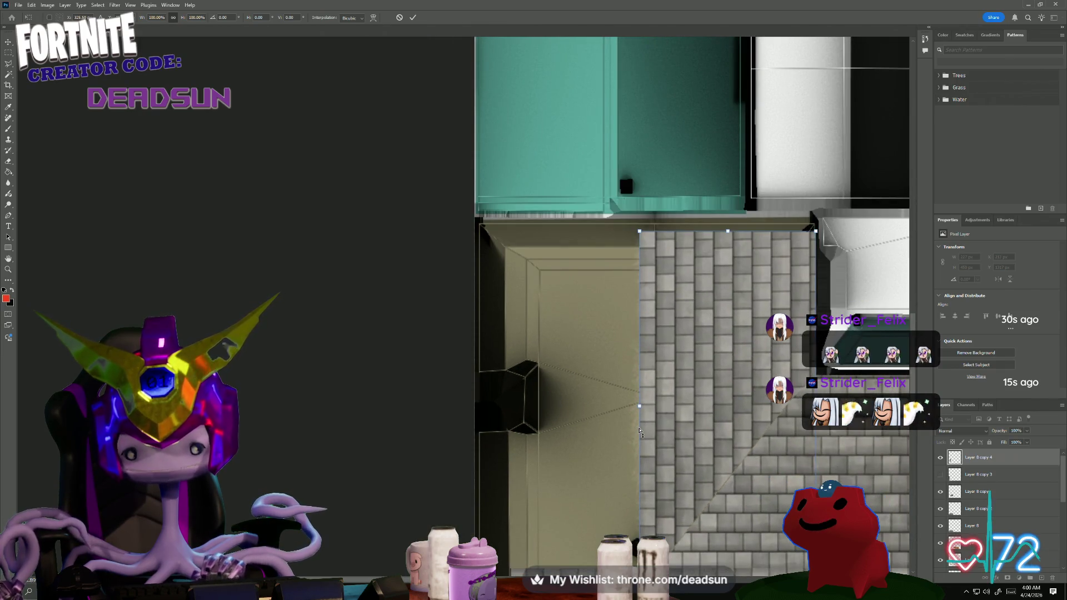
# - Narrow the patch slightly from the right, undo a top-edge stretch and commit the transform
pyautogui.moveTo(816, 406); pyautogui.dragTo(811, 406)
pyautogui.press('Down')
pyautogui.press('Down')
pyautogui.press('Down')
pyautogui.press('Down')
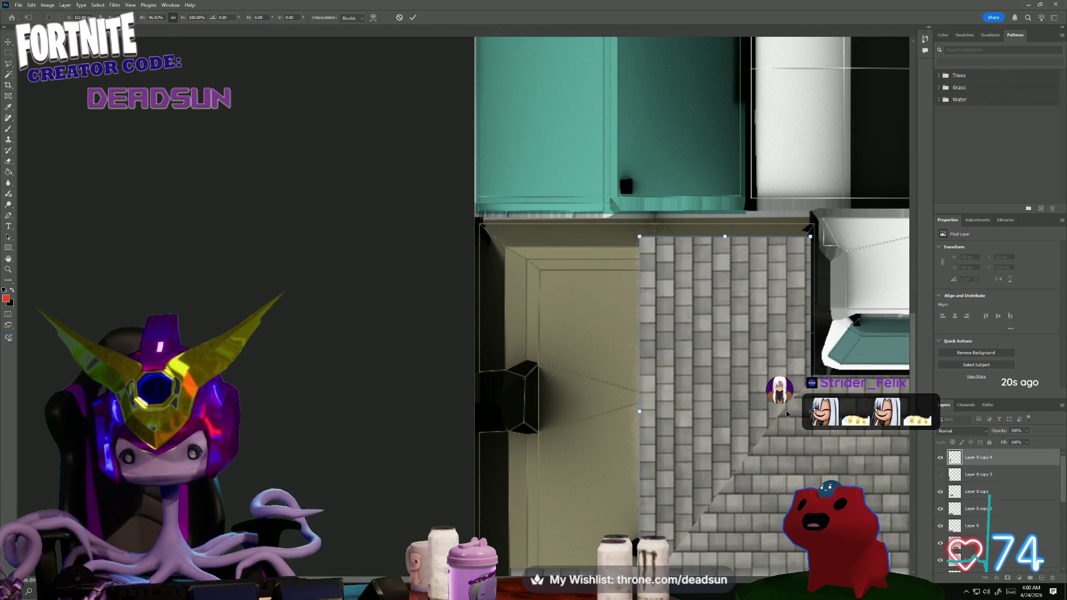
pyautogui.moveTo(725, 238); pyautogui.dragTo(726, 224)
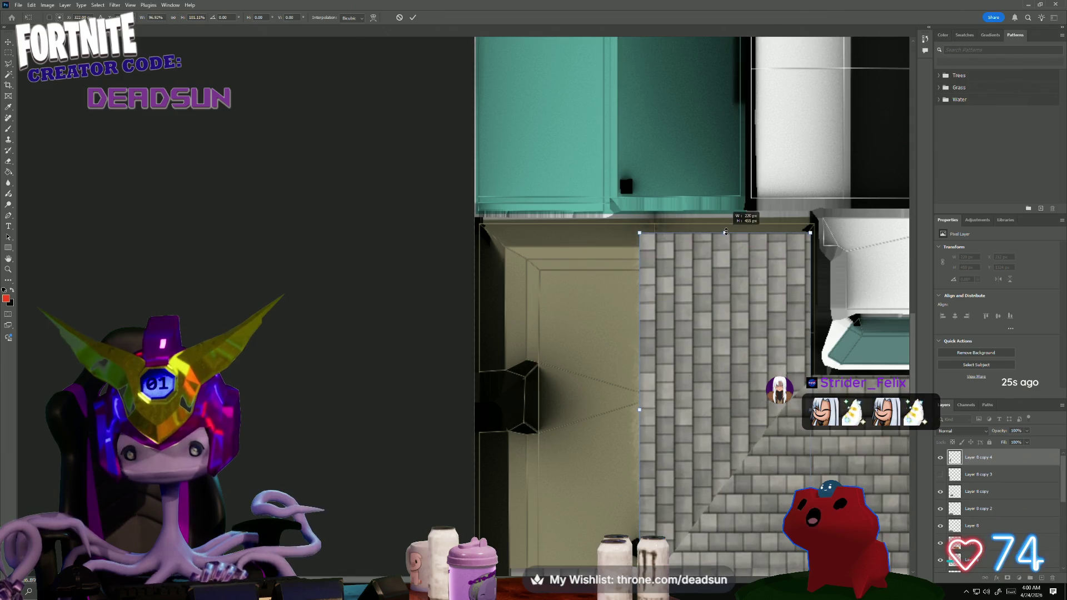
pyautogui.hotkey('ctrl', 'z')
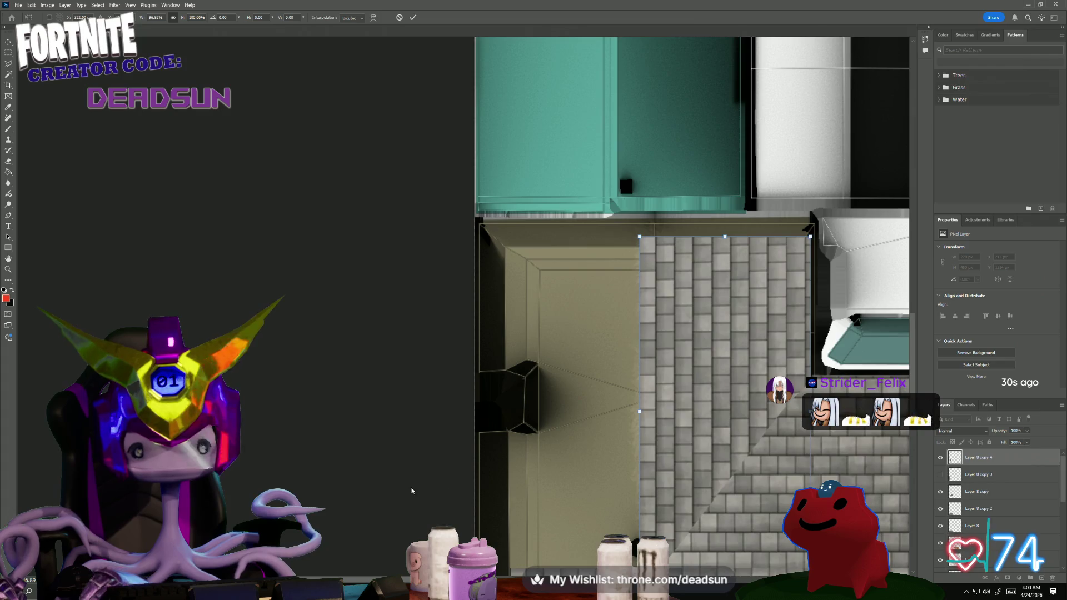
pyautogui.press('Return')
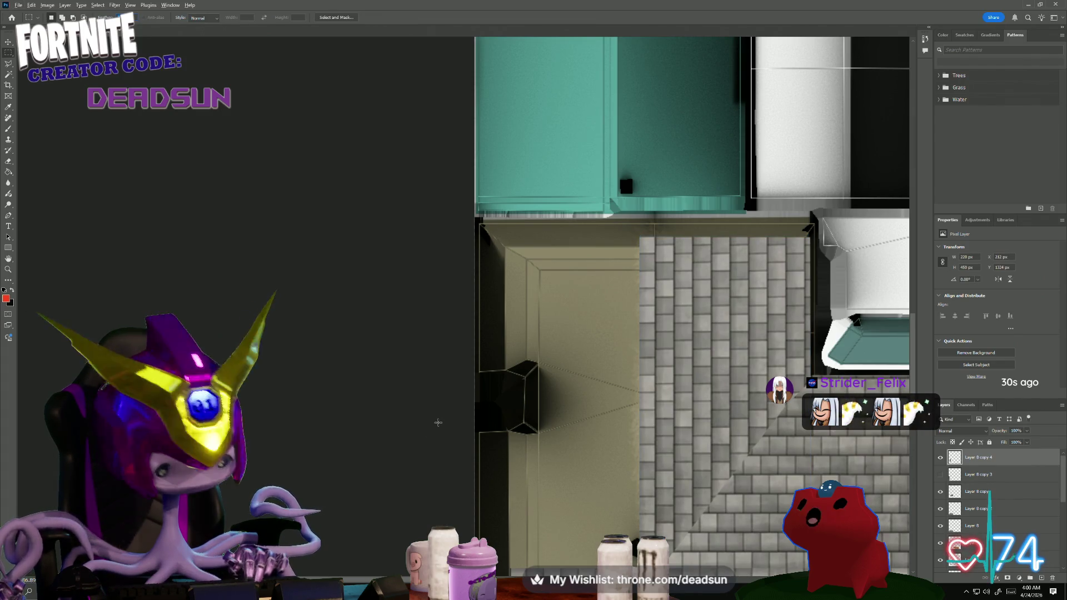
pyautogui.hotkey('ctrl', 'v')
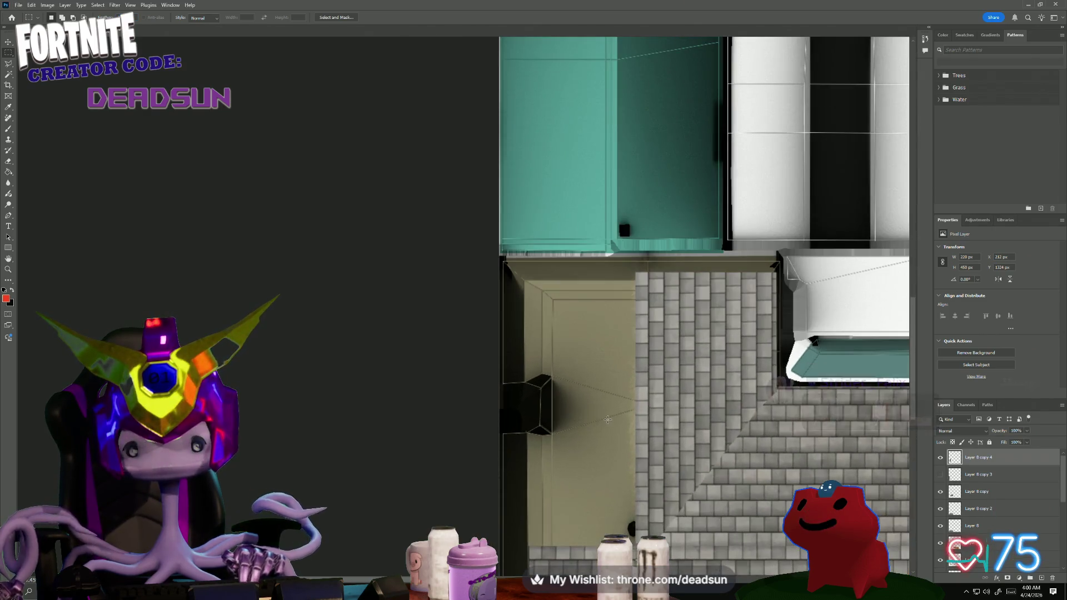
# - Reveal shingles over the left beige section and pan up to the lower roof
pyautogui.moveTo(609, 428); pyautogui.dragTo(602, 395)
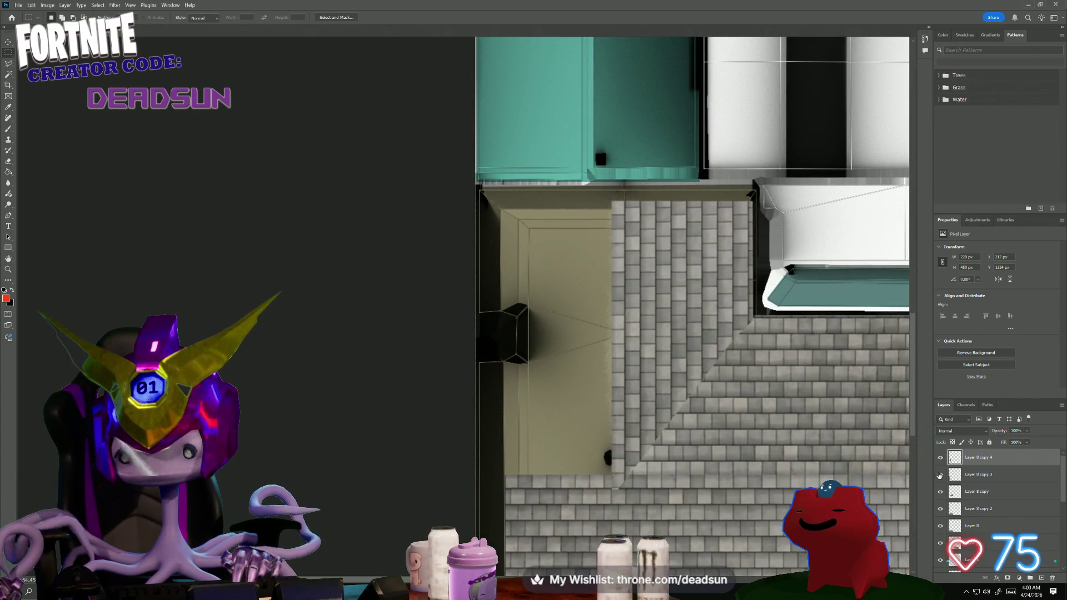
pyautogui.click(940, 475)
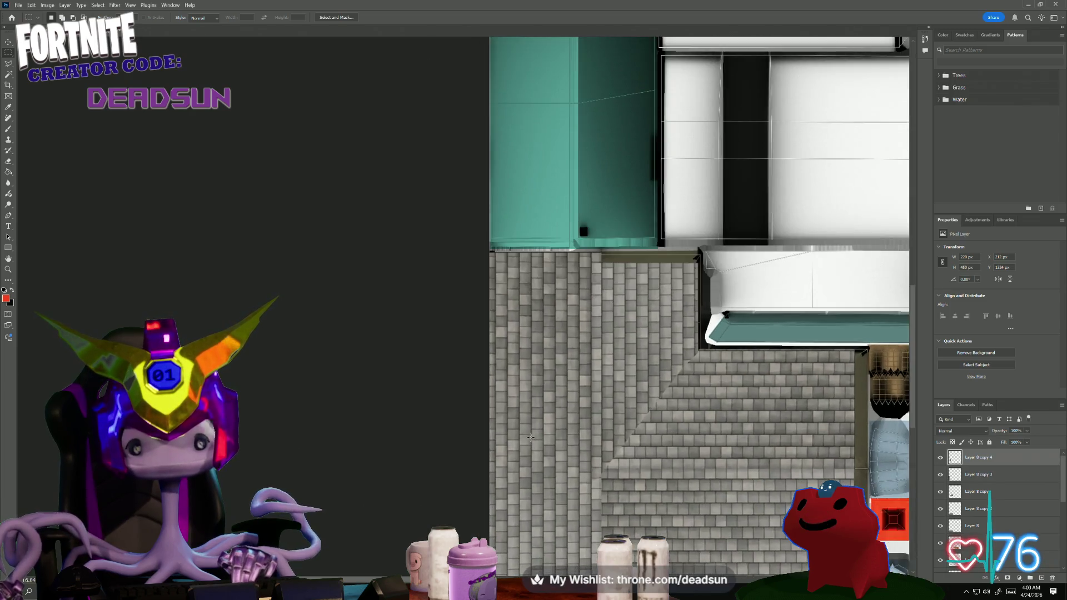
pyautogui.keyDown('alt'); pyautogui.scroll(1, 532, 436); pyautogui.keyUp('alt')
pyautogui.moveTo(450, 475); pyautogui.dragTo(443, 306)
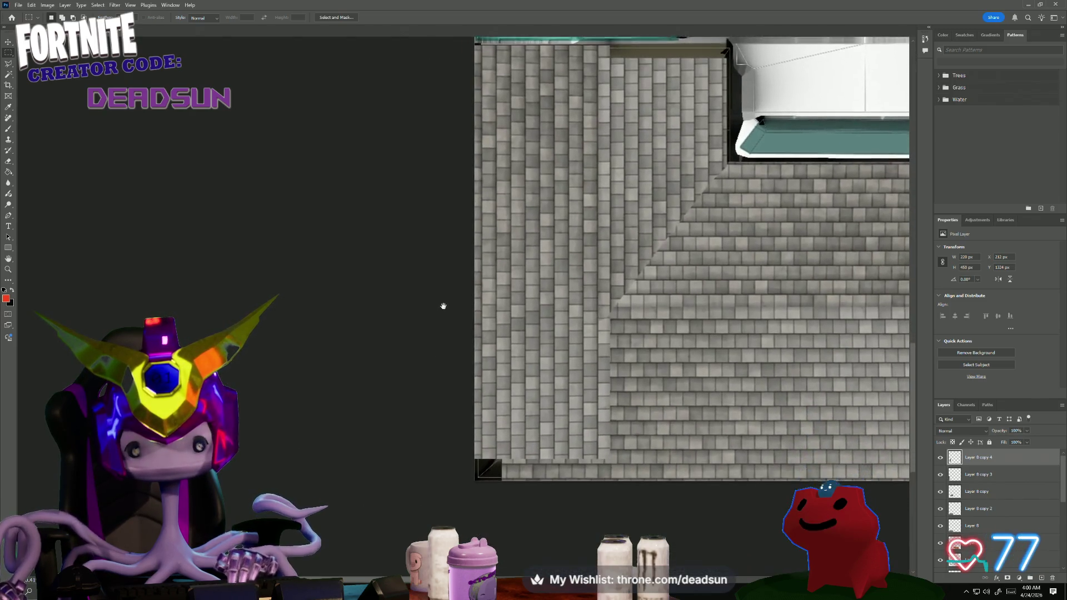
pyautogui.keyDown('alt'); pyautogui.scroll(1, 604, 332); pyautogui.keyUp('alt')
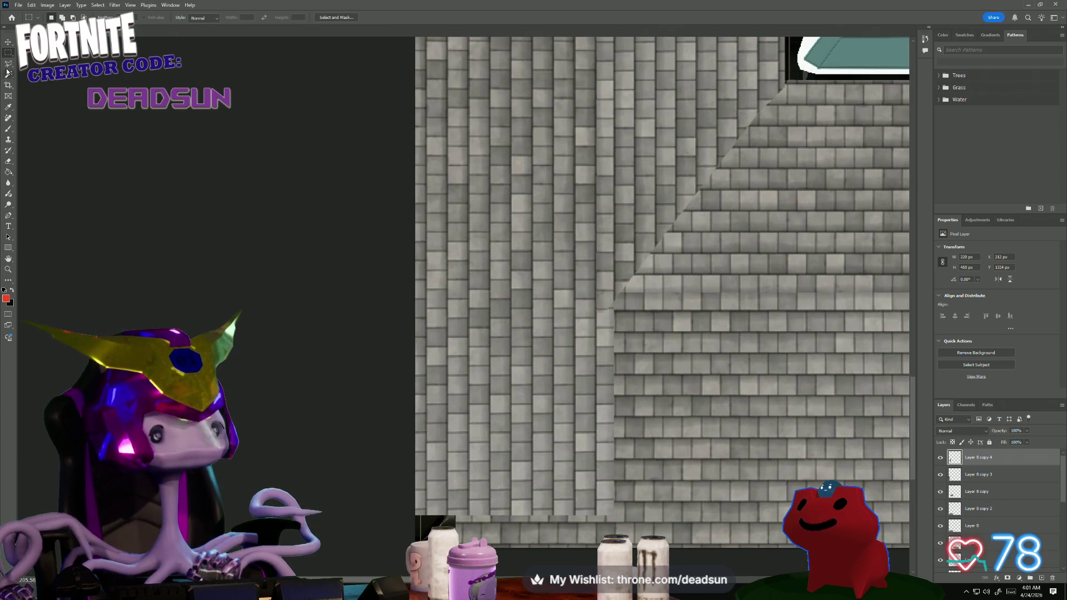
pyautogui.press('l')
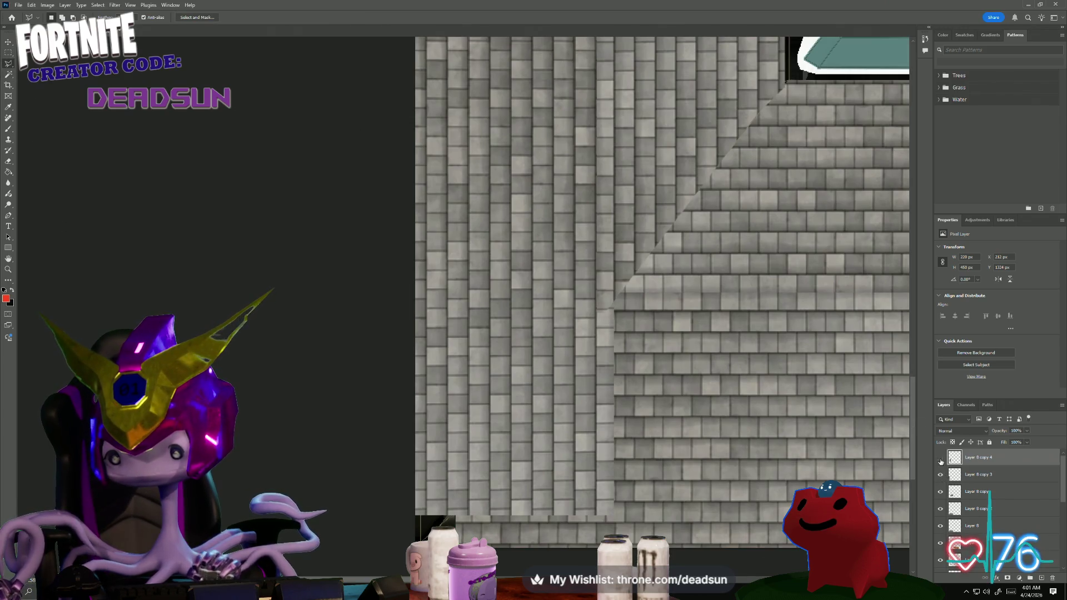
# - Hide the left shingle strip, Layer 4 copy and Layer 4 shingle tiles
pyautogui.click(942, 458)
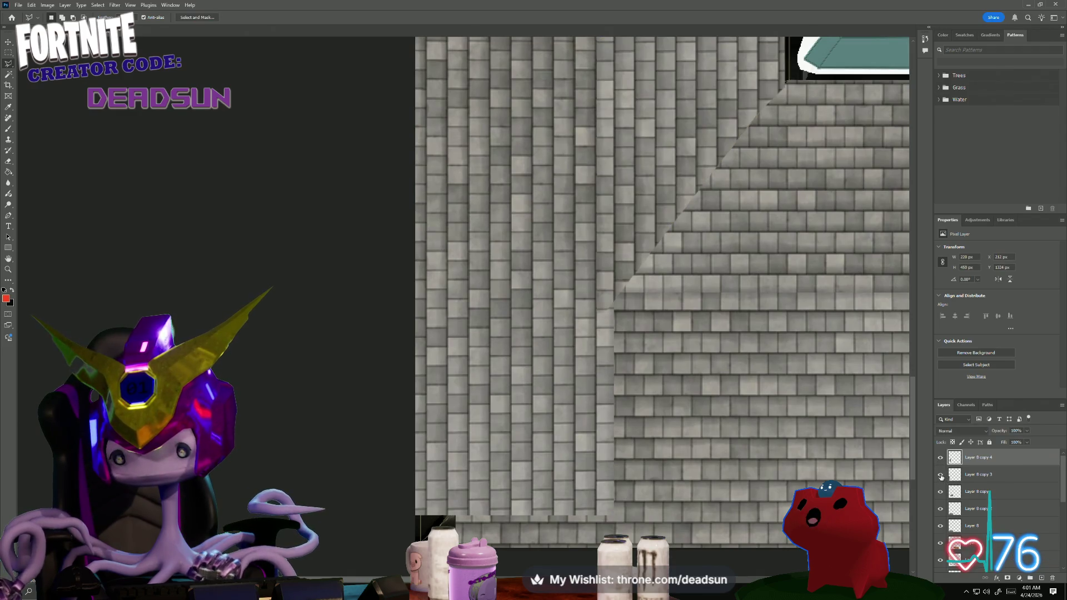
pyautogui.click(941, 477)
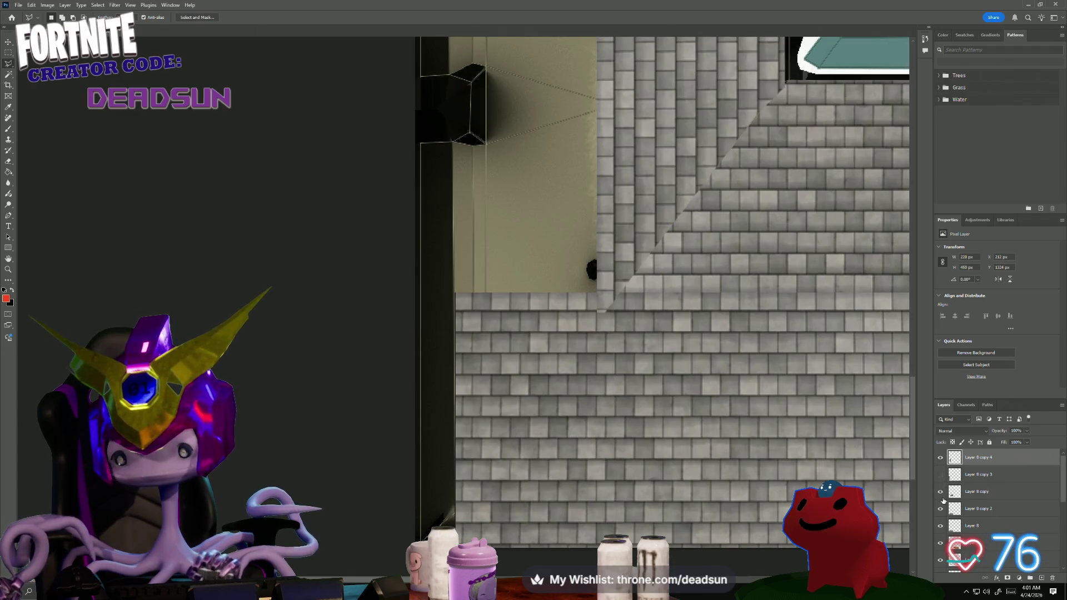
pyautogui.click(941, 493)
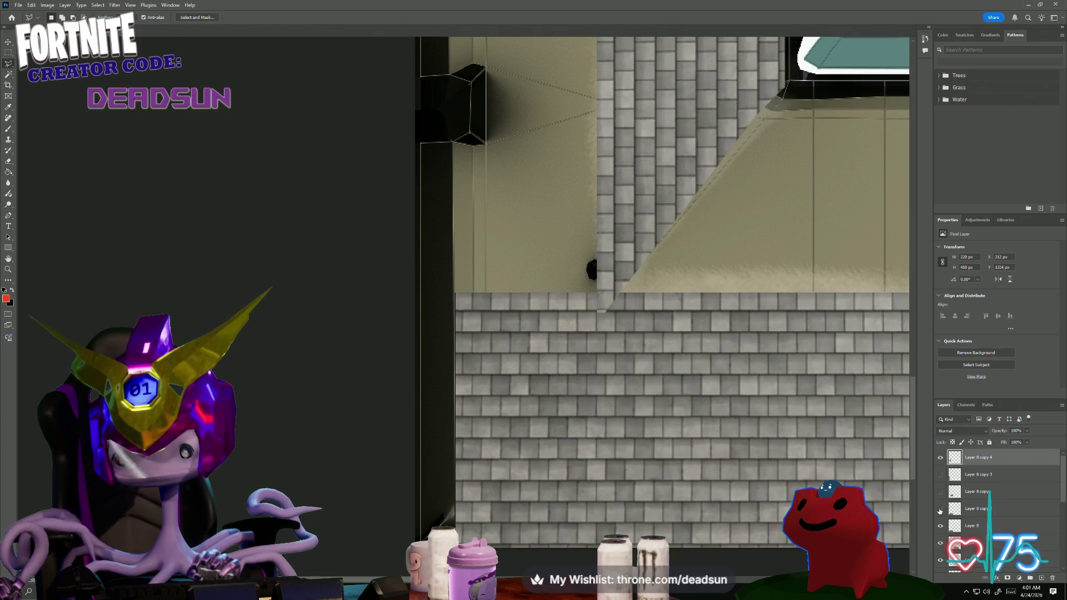
pyautogui.click(941, 525)
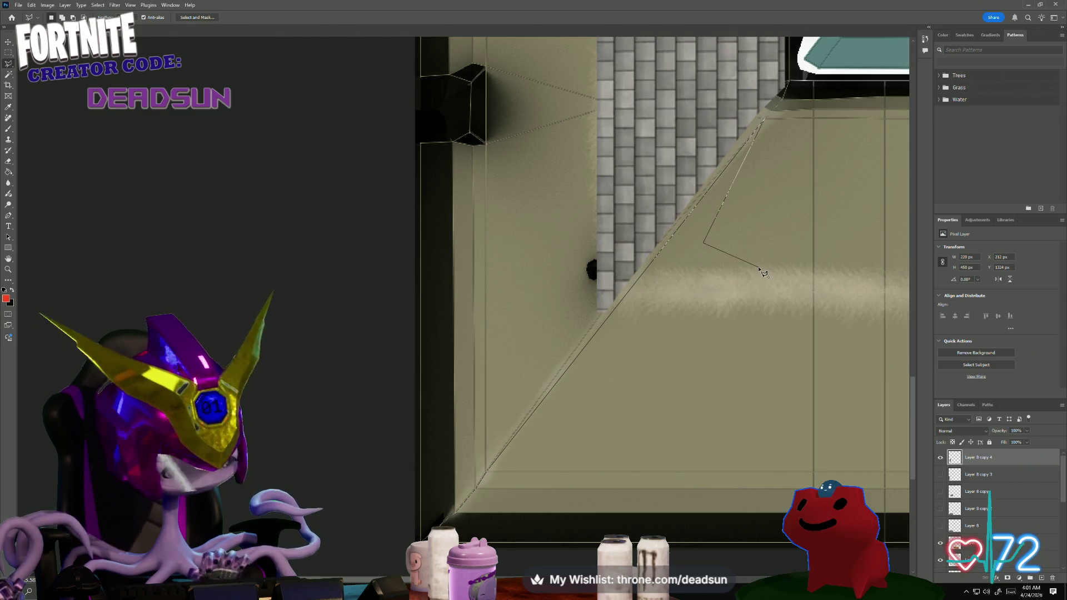
# - Close a lasso selection along the diagonal wall and toggle the vertical strip layer to compare, leaving it hidden
pyautogui.press('BackSpace')
pyautogui.press('BackSpace')
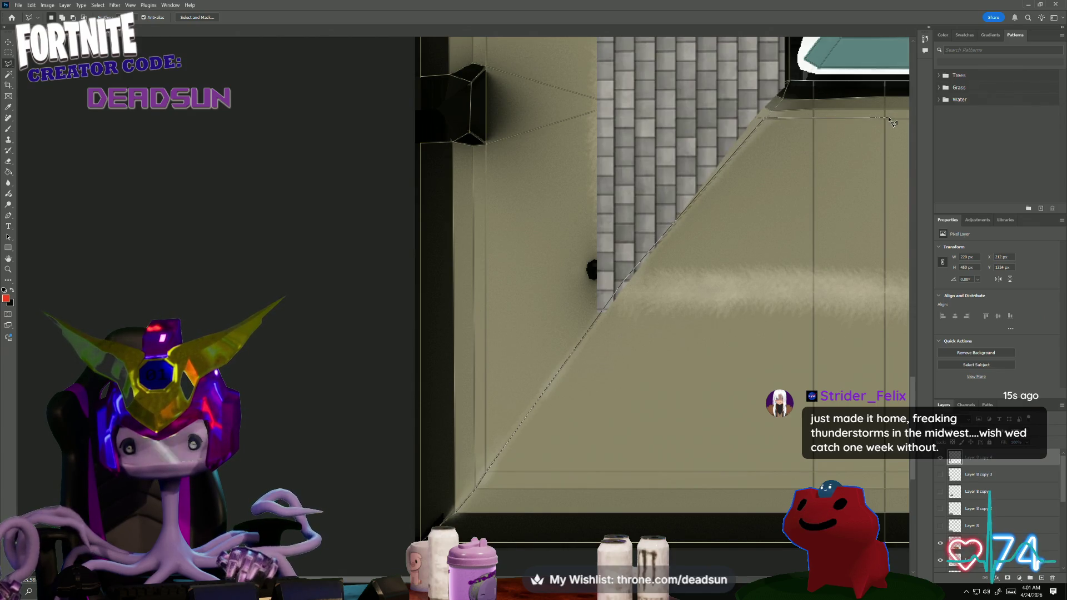
pyautogui.doubleClick(377, 565)
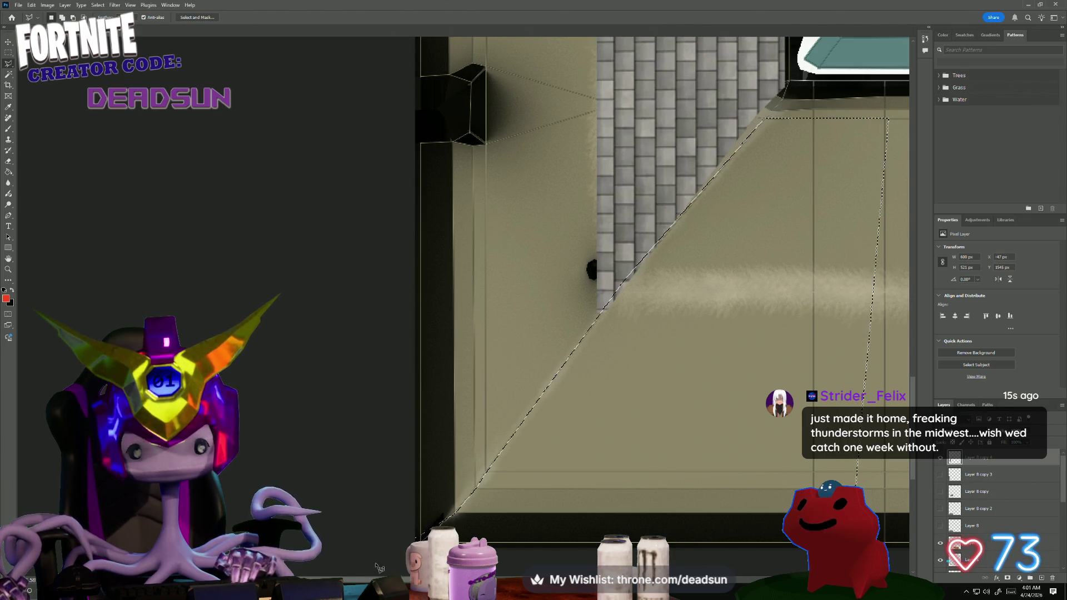
pyautogui.click(941, 474)
pyautogui.click(940, 474)
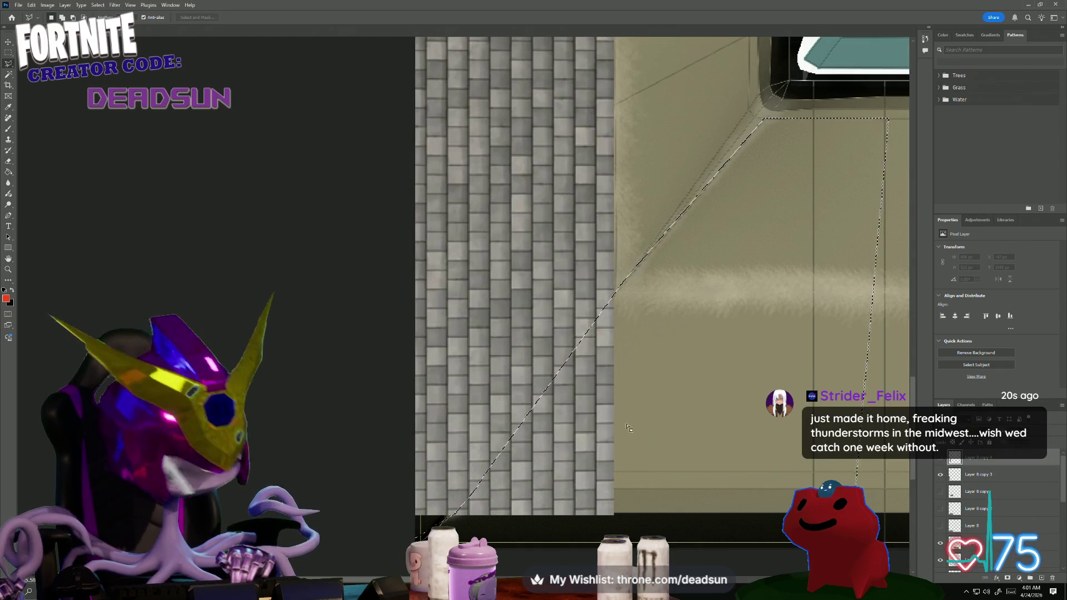
pyautogui.keyDown('alt'); pyautogui.scroll(-1, 626, 403); pyautogui.keyUp('alt')
pyautogui.keyDown('alt'); pyautogui.scroll(-1, 625, 402); pyautogui.keyUp('alt')
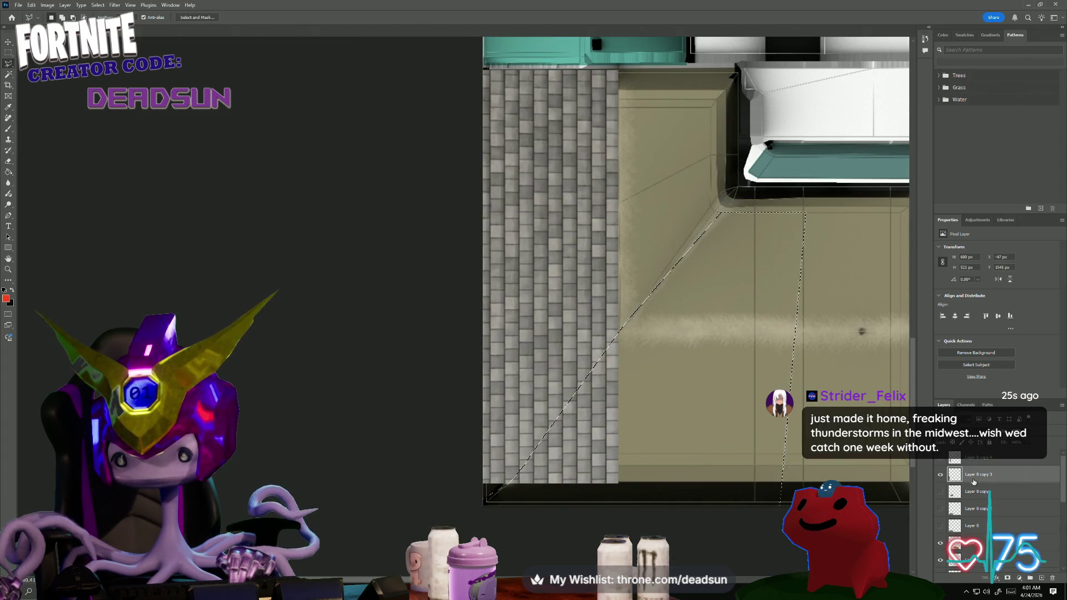
pyautogui.click(940, 474)
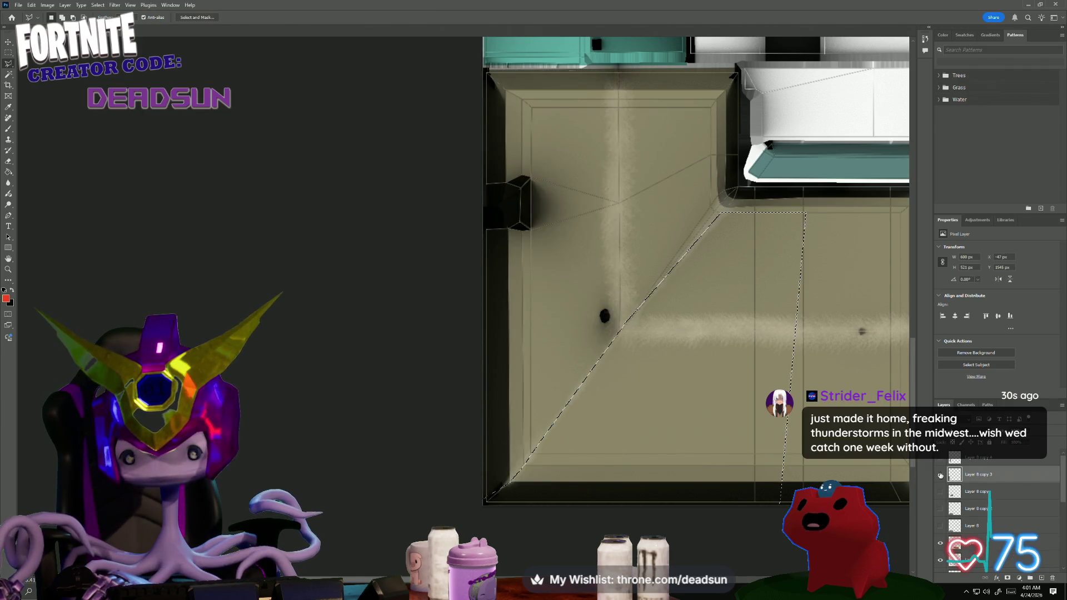
pyautogui.click(941, 475)
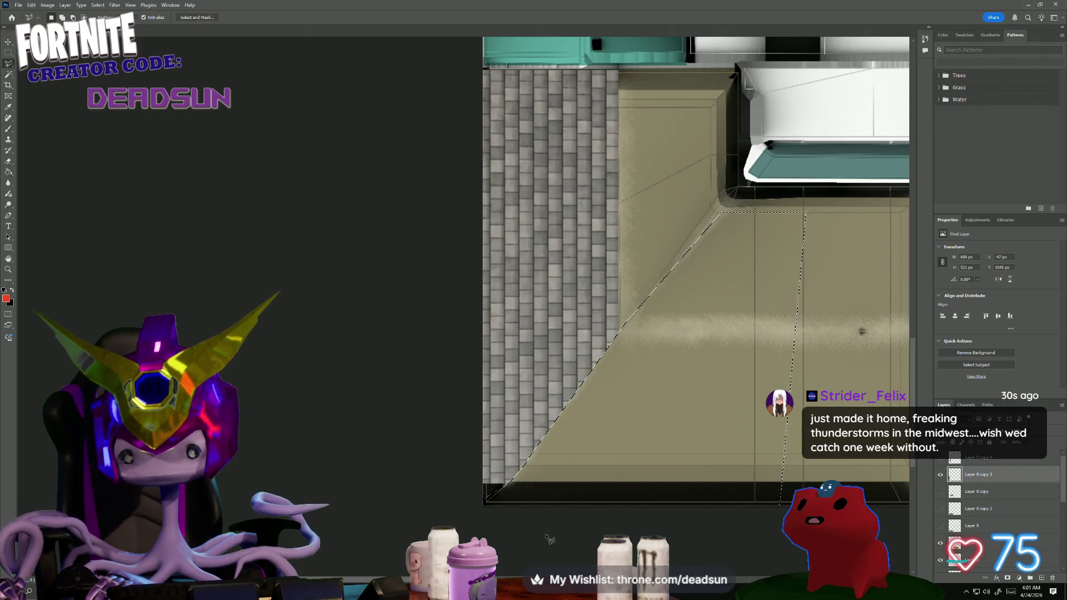
pyautogui.click(941, 475)
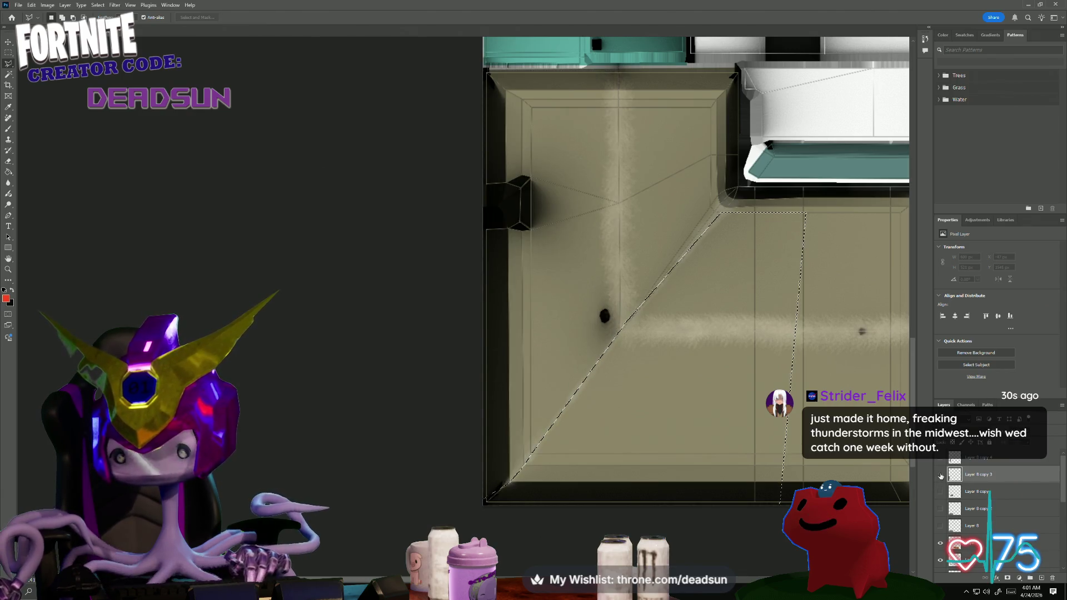
# - Switch to Rectangular Marquee, dropping the wall selection, and attempt Delete with no pixels selected
pyautogui.press('m')
pyautogui.click(262, 277)
pyautogui.press('Delete')
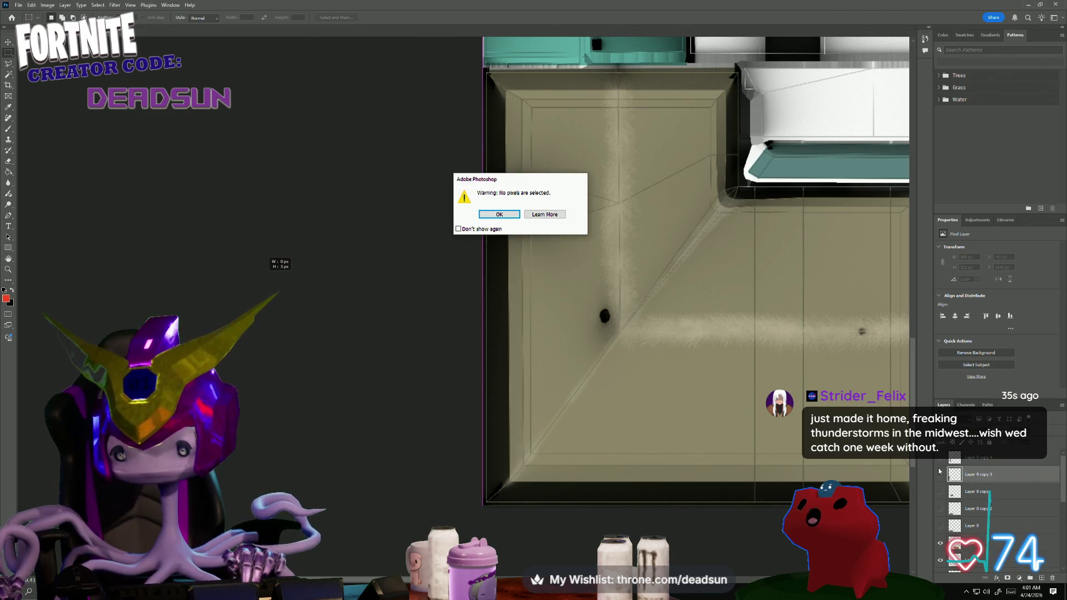
# - Dismiss the warning, hide the Layer 5 light streak and wireframe overlay, and show the Layer 8 shingles
pyautogui.click(505, 211)
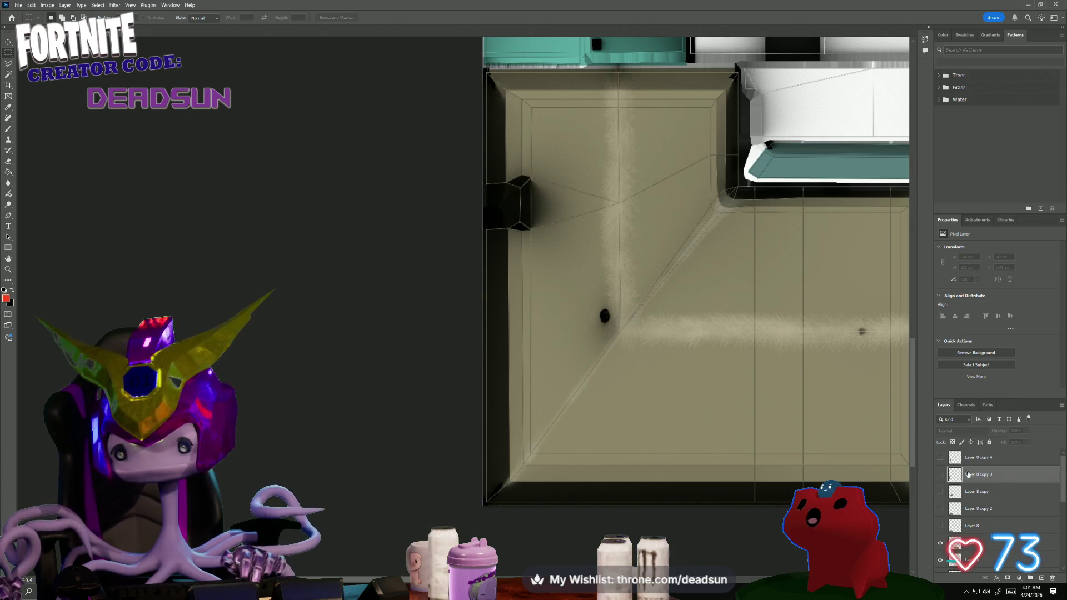
pyautogui.scroll(-2, 940, 525)
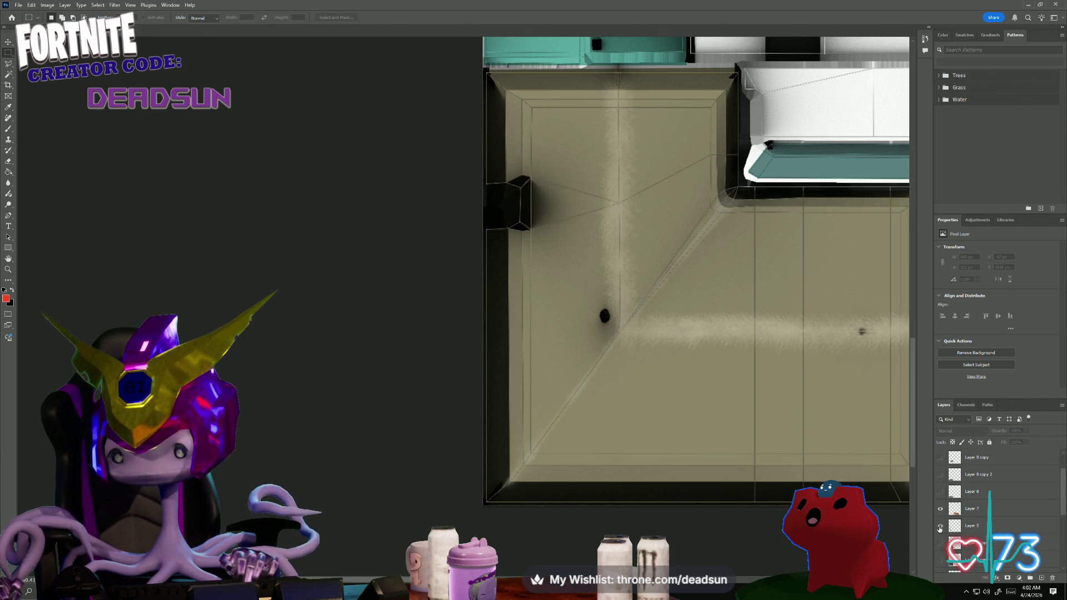
pyautogui.click(940, 527)
pyautogui.hotkey('ctrl', 'j')
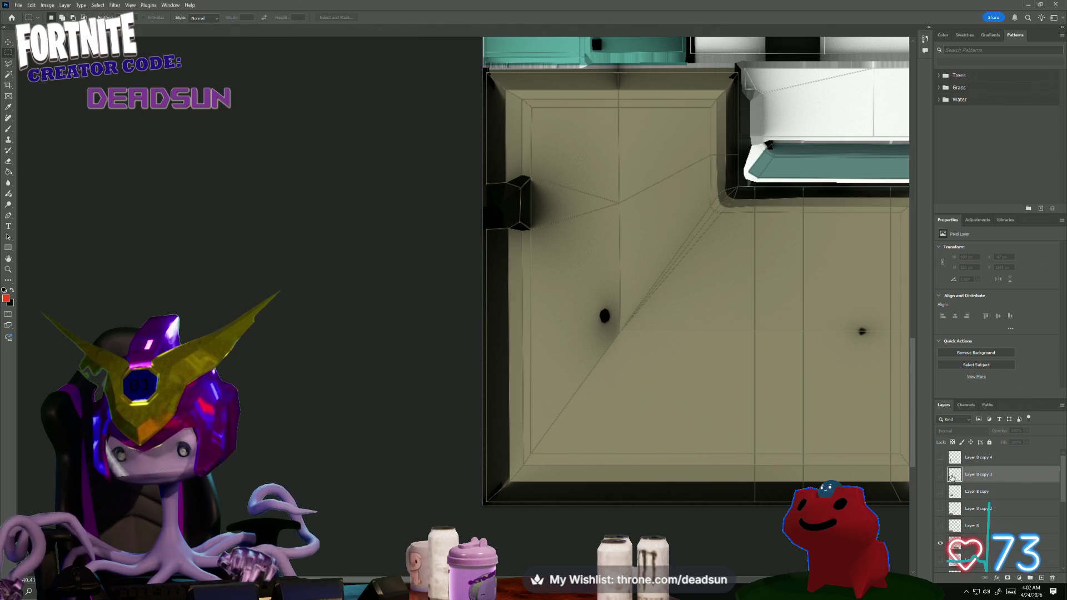
pyautogui.click(940, 527)
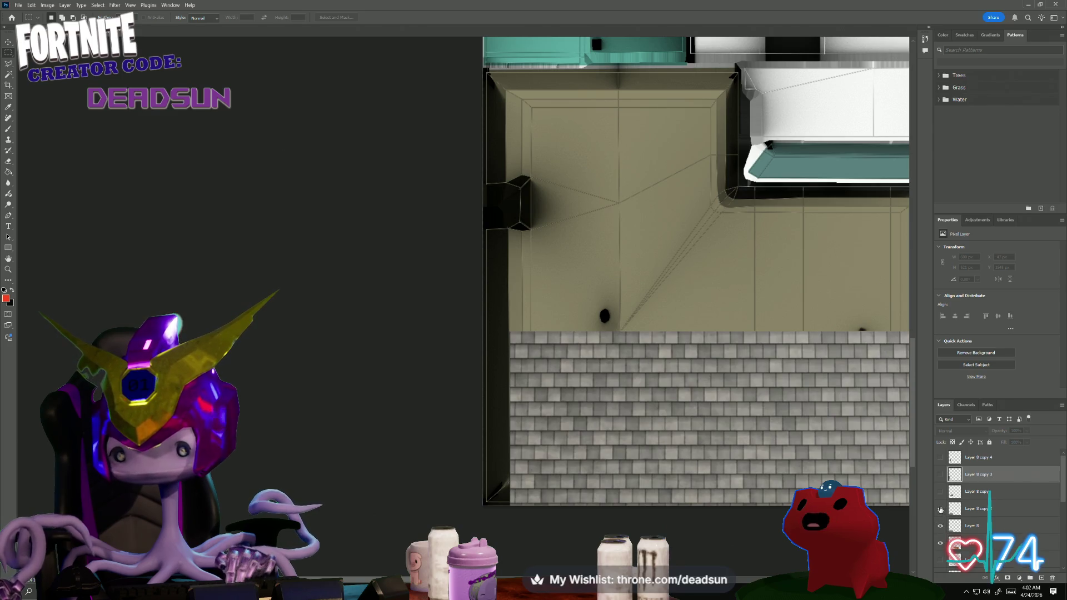
pyautogui.scroll(-1, 943, 525)
pyautogui.scroll(-2, 938, 520)
pyautogui.scroll(-1, 938, 543)
pyautogui.click(940, 545)
pyautogui.scroll(3, 942, 500)
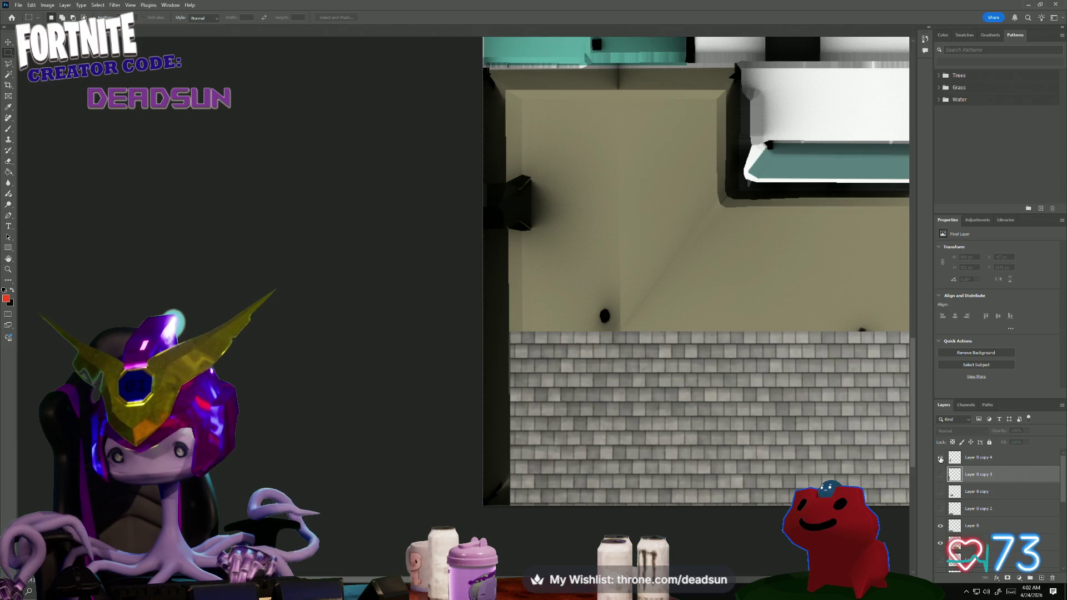
# - Show Layer 8 copy 4, copy 3 and copy shingle layers plus another base texture layer
pyautogui.click(941, 458)
pyautogui.click(941, 475)
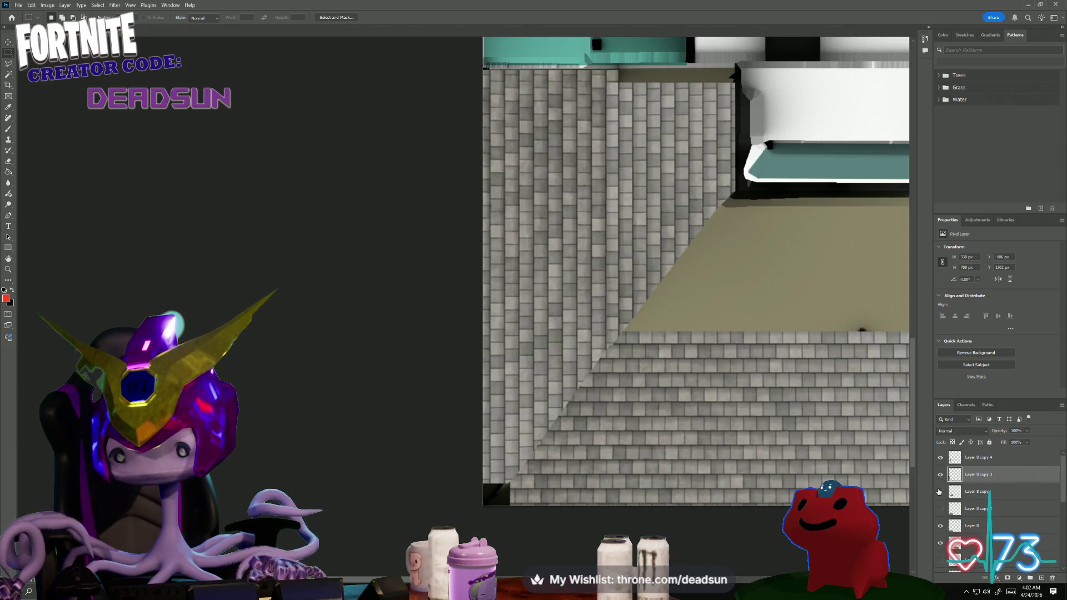
pyautogui.click(941, 492)
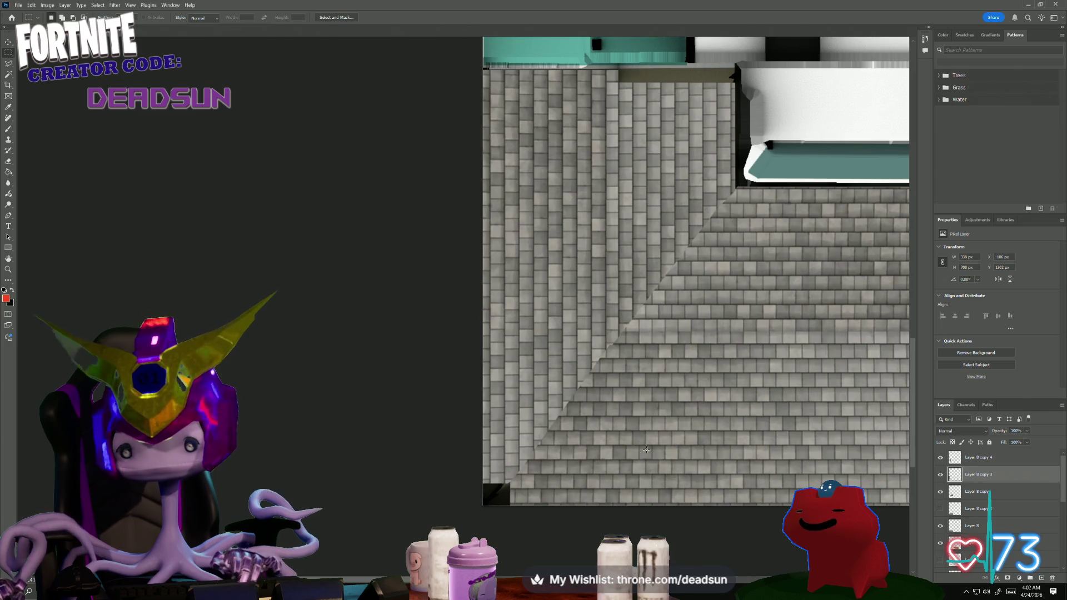
pyautogui.scroll(-2, 591, 442)
pyautogui.scroll(-1, 603, 407)
pyautogui.keyDown('alt'); pyautogui.scroll(-3, 601, 407); pyautogui.keyUp('alt')
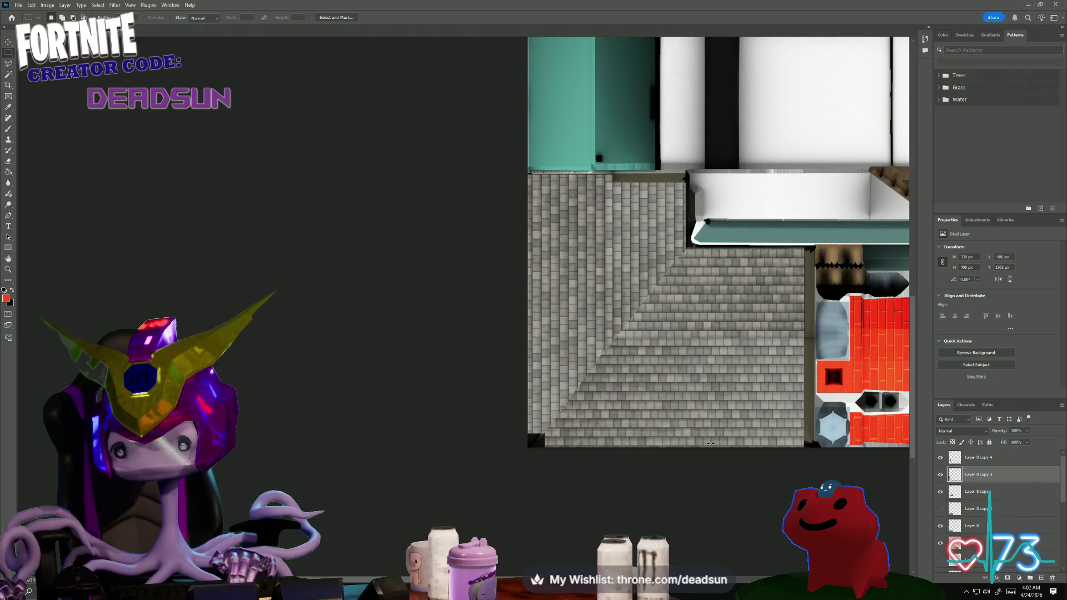
pyautogui.scroll(-2, 989, 510)
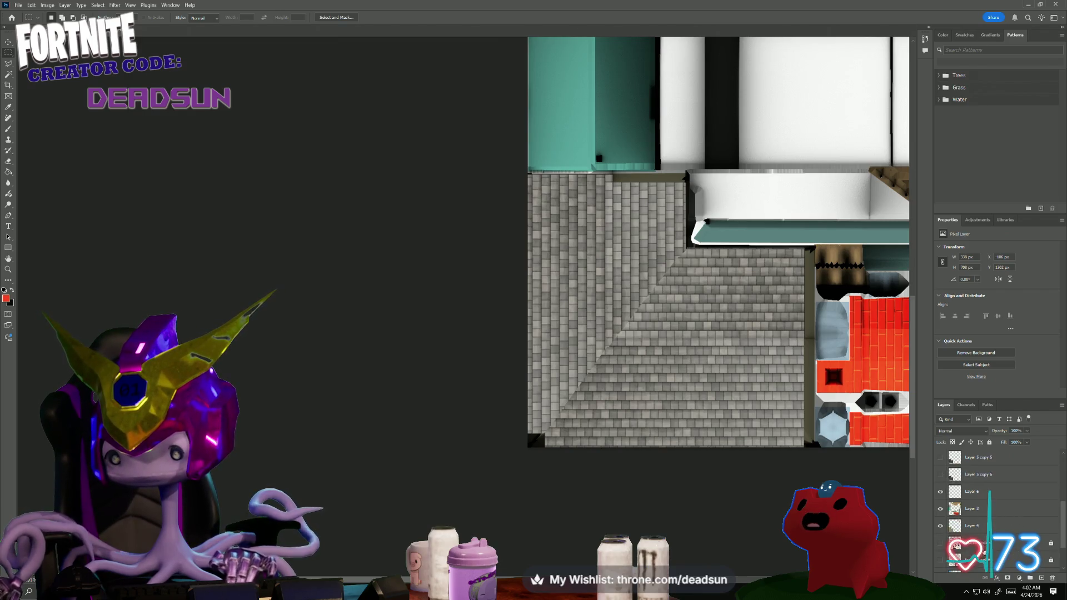
pyautogui.click(960, 543)
pyautogui.click(941, 545)
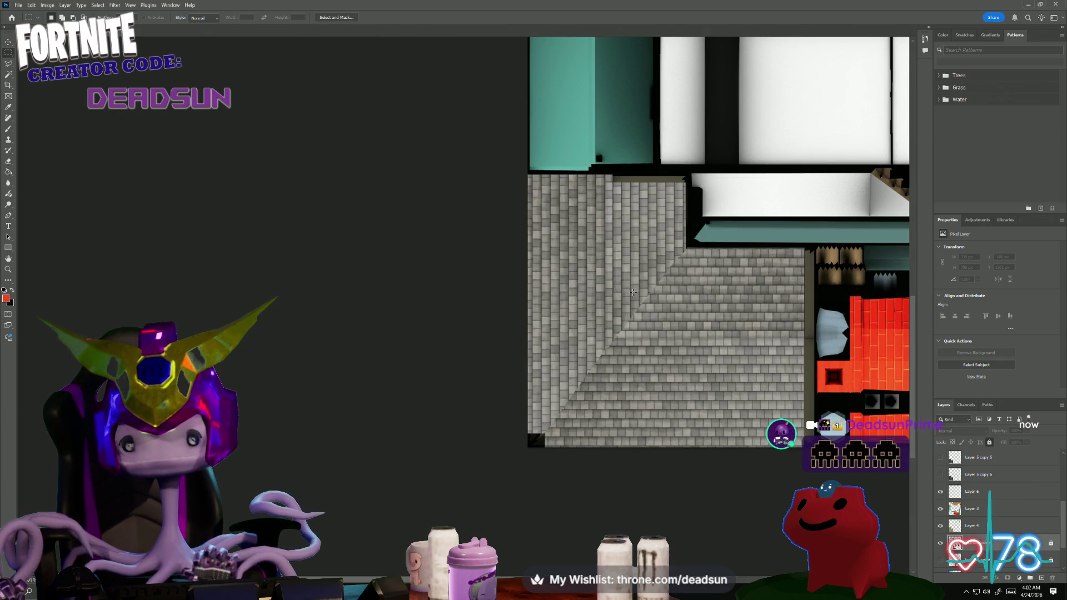
pyautogui.press('w')
pyautogui.click(781, 324)
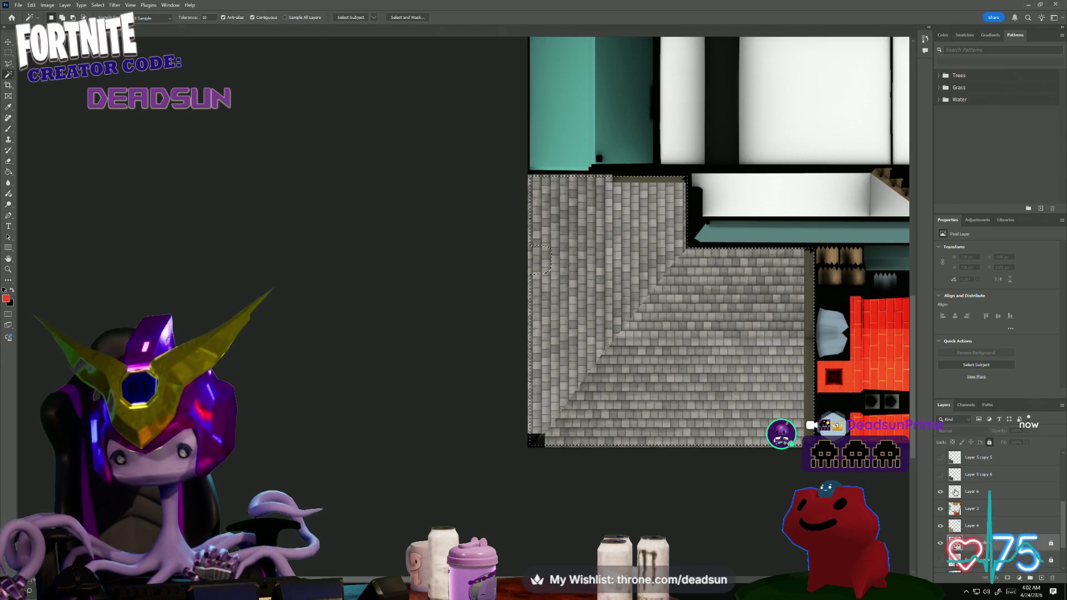
pyautogui.scroll(2, 1000, 488)
pyautogui.scroll(3, 1000, 487)
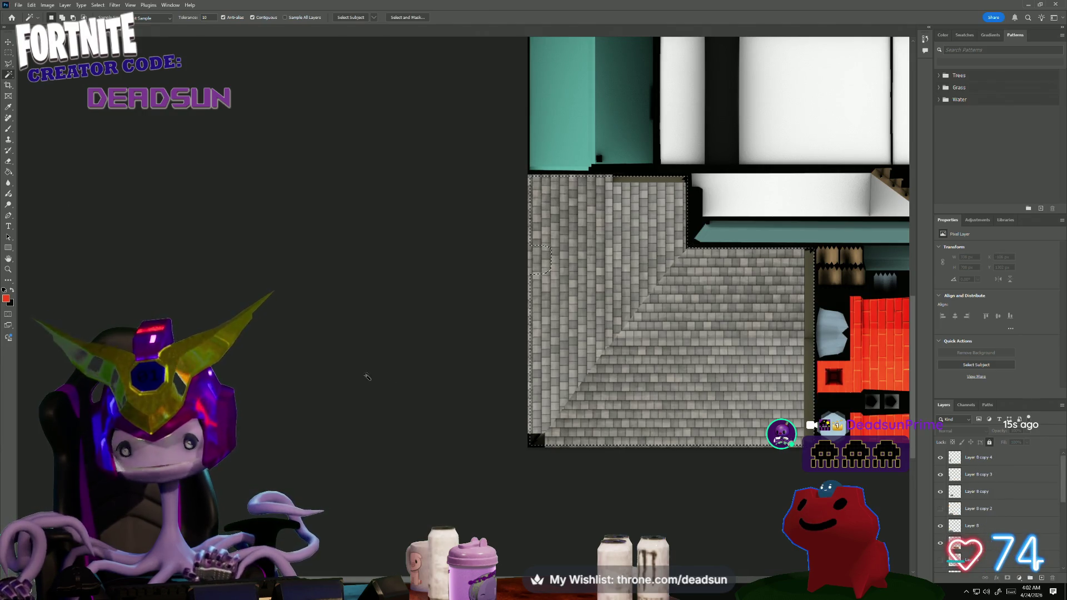
pyautogui.click(8, 52)
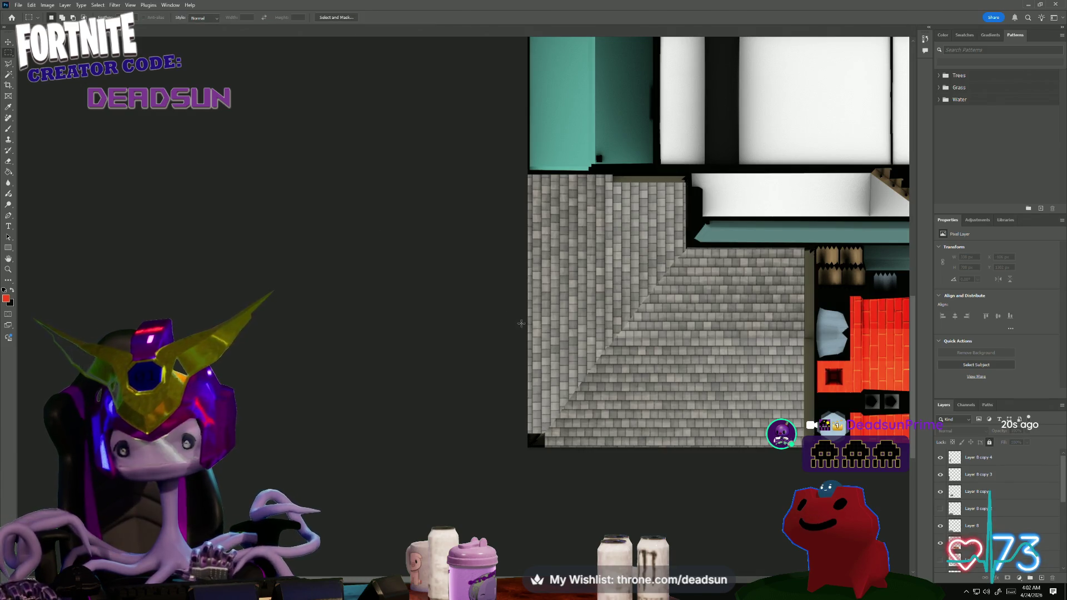
pyautogui.hotkey('ctrl', 'z')
pyautogui.hotkey('ctrl', 'z')
pyautogui.hotkey('ctrl', 'z')
pyautogui.keyDown('alt'); pyautogui.scroll(1, 474, 298); pyautogui.keyUp('alt')
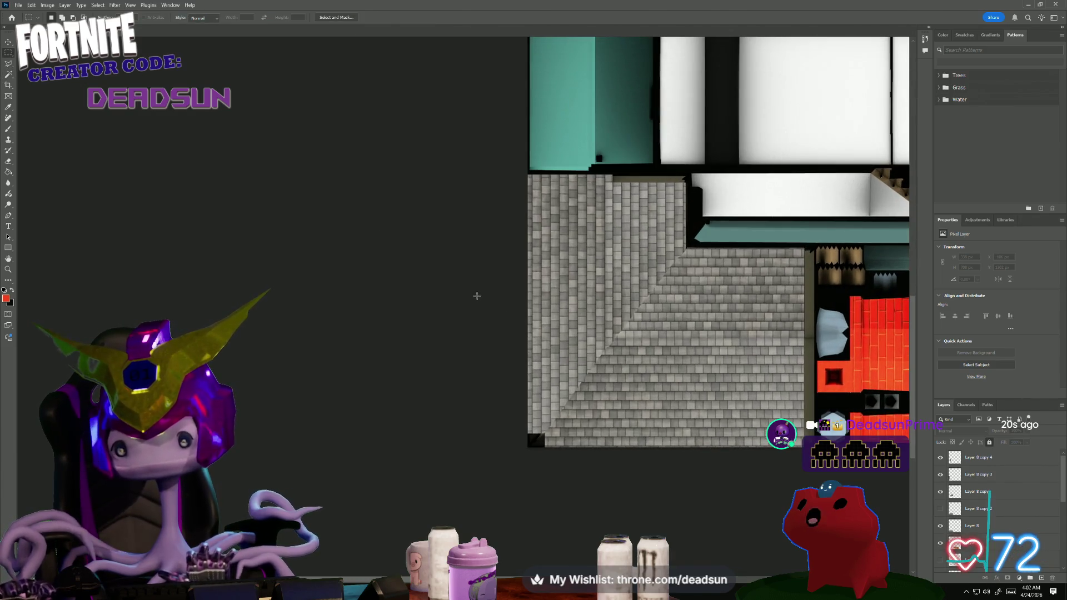
pyautogui.keyDown('alt'); pyautogui.scroll(1, 493, 310); pyautogui.keyUp('alt')
pyautogui.keyDown('alt'); pyautogui.scroll(1, 493, 310); pyautogui.keyUp('alt')
pyautogui.keyDown('alt'); pyautogui.scroll(1, 460, 365); pyautogui.keyUp('alt')
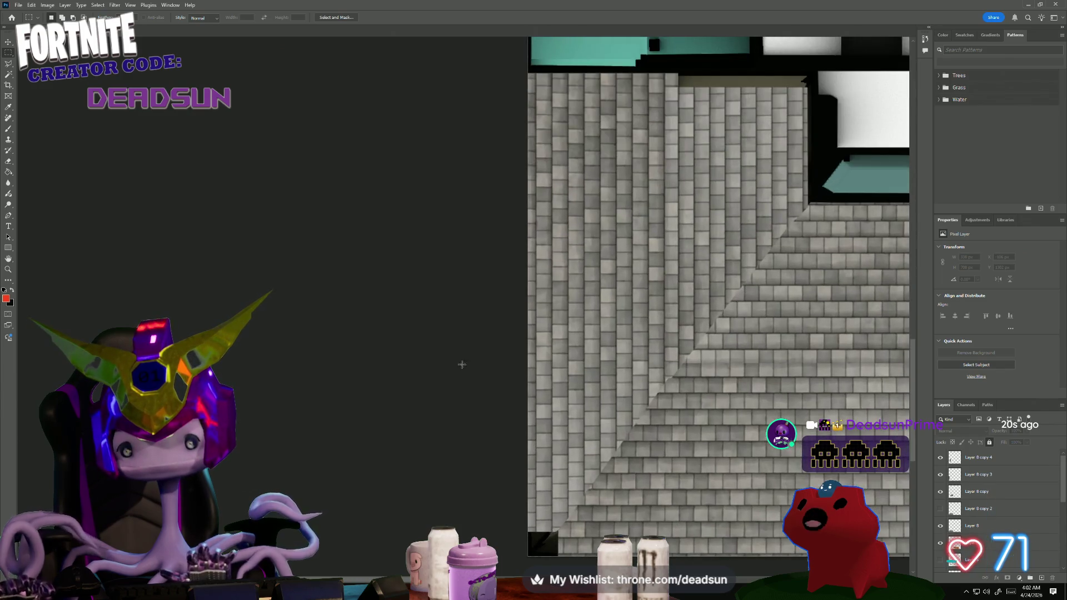
pyautogui.keyDown('alt'); pyautogui.scroll(1, 415, 384); pyautogui.keyUp('alt')
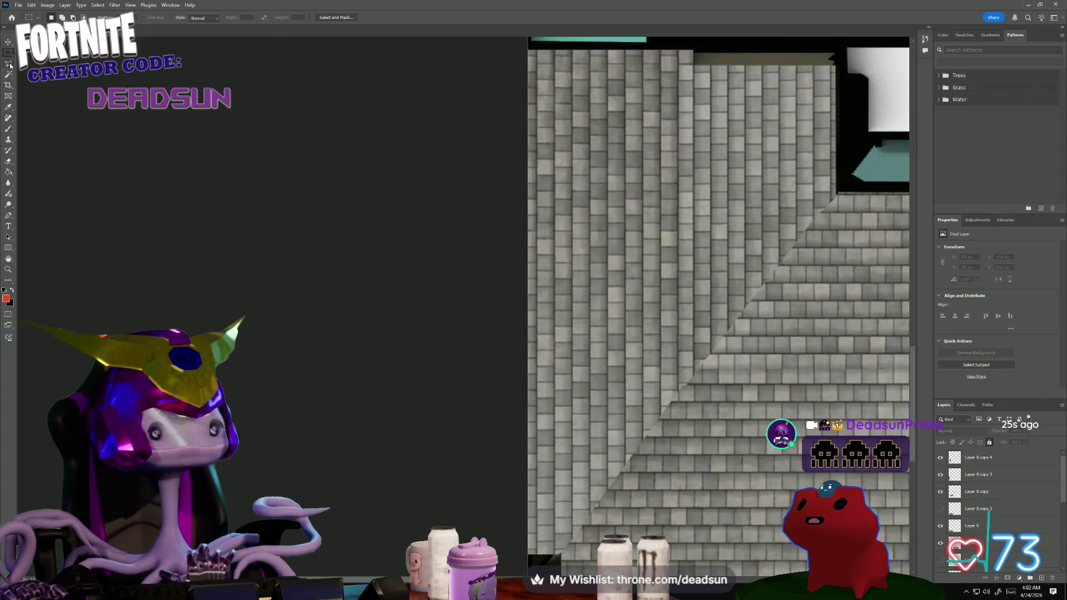
pyautogui.keyDown('alt'); pyautogui.scroll(1, 658, 288); pyautogui.keyUp('alt')
pyautogui.keyDown('alt'); pyautogui.scroll(1, 584, 250); pyautogui.keyUp('alt')
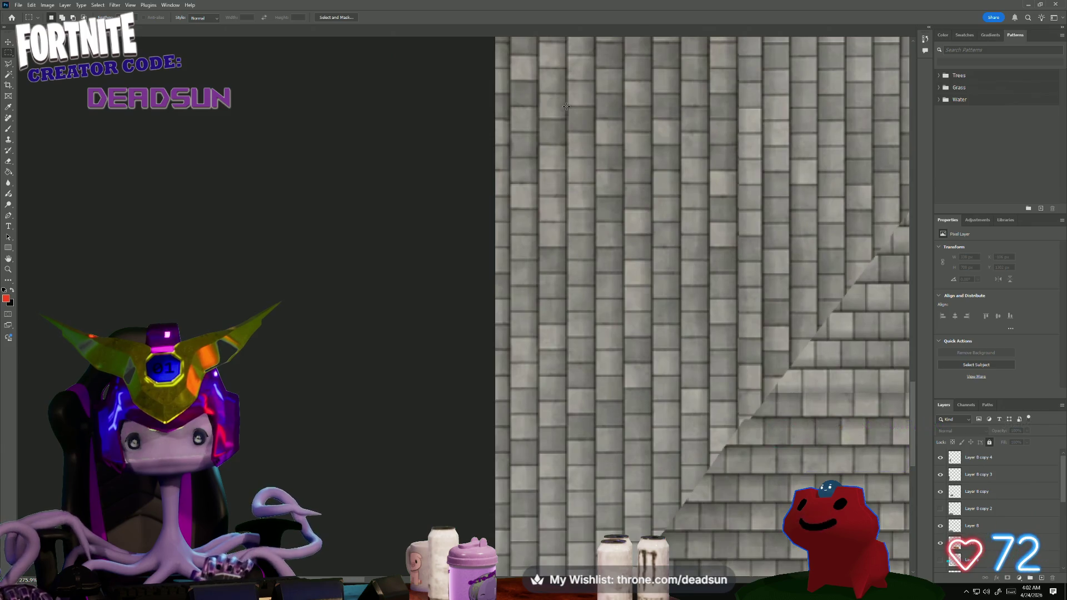
# - Marquee a tall narrow column of shingles and make Layer 8 copy 4 active
pyautogui.moveTo(595, 231); pyautogui.dragTo(594, 546)
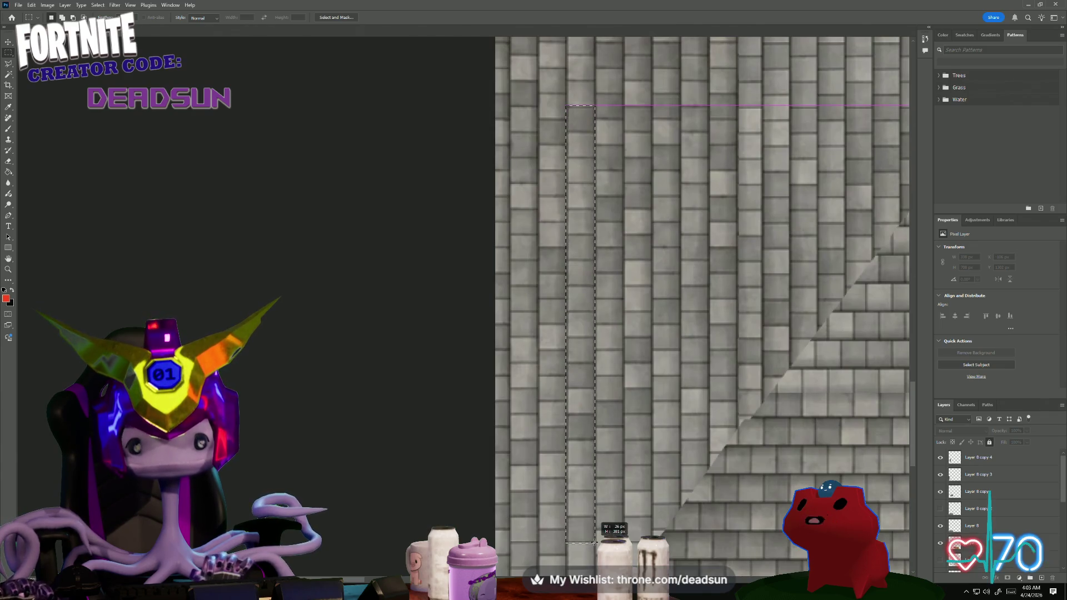
pyautogui.moveTo(594, 547); pyautogui.dragTo(595, 547)
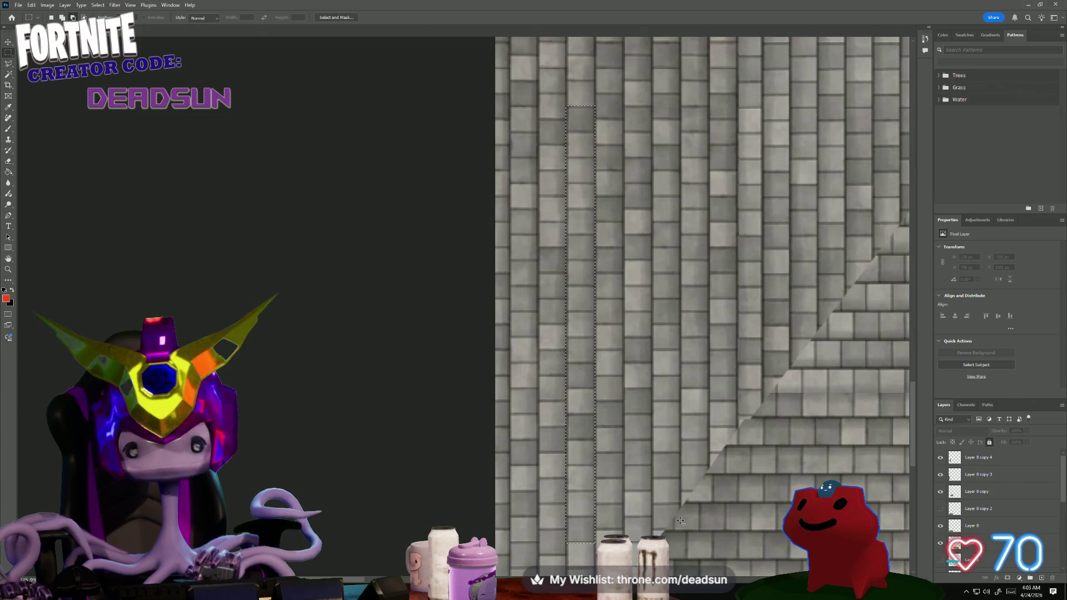
pyautogui.keyDown('alt'); pyautogui.scroll(-2, 578, 512); pyautogui.keyUp('alt')
pyautogui.keyDown('alt'); pyautogui.scroll(-2, 578, 512); pyautogui.keyUp('alt')
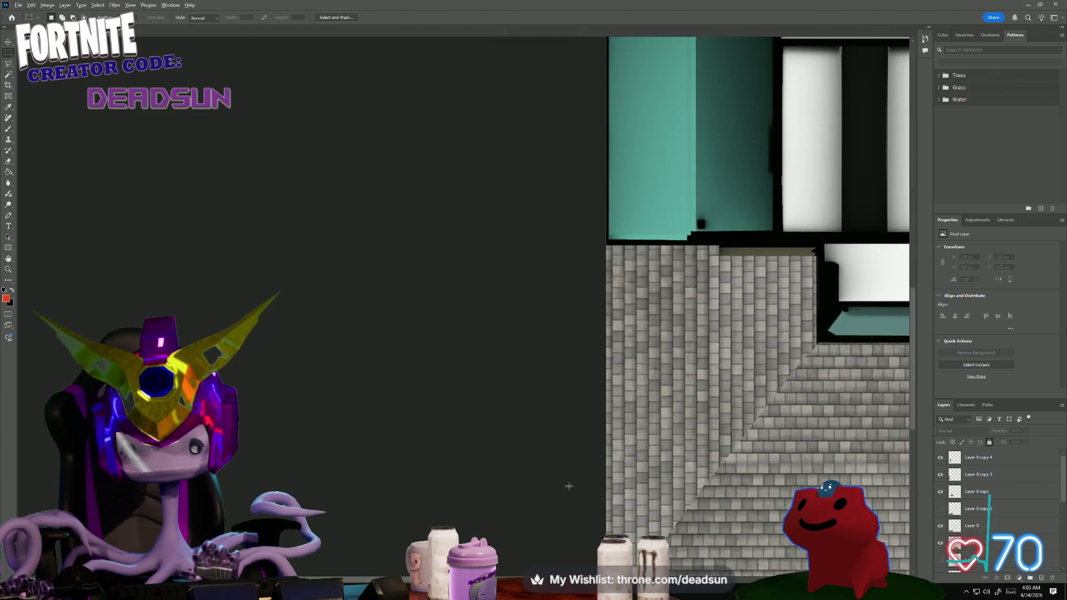
pyautogui.moveTo(560, 493); pyautogui.dragTo(424, 350)
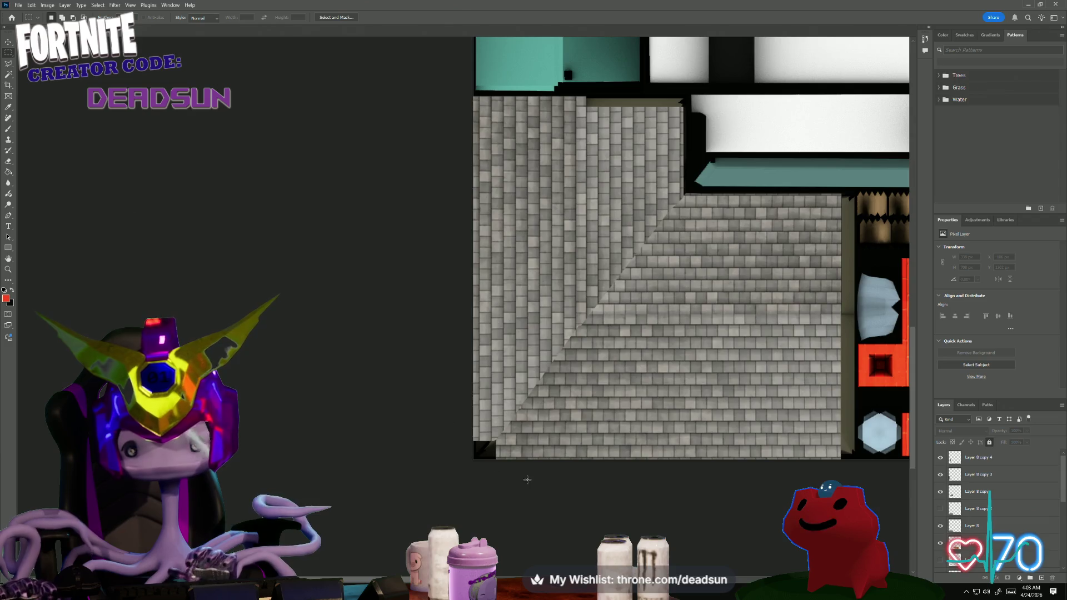
pyautogui.click(973, 462)
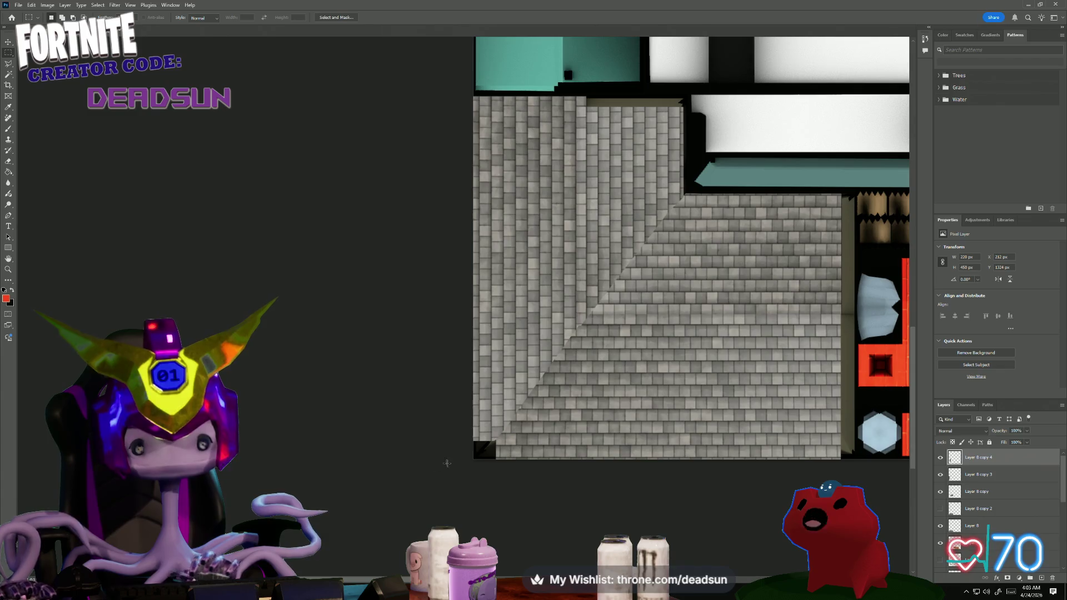
# - Remove the stray black line via undo and transform, then reselect a tall strip of vertical shingles
pyautogui.hotkey('ctrl', 'z')
pyautogui.hotkey('ctrl', 't')
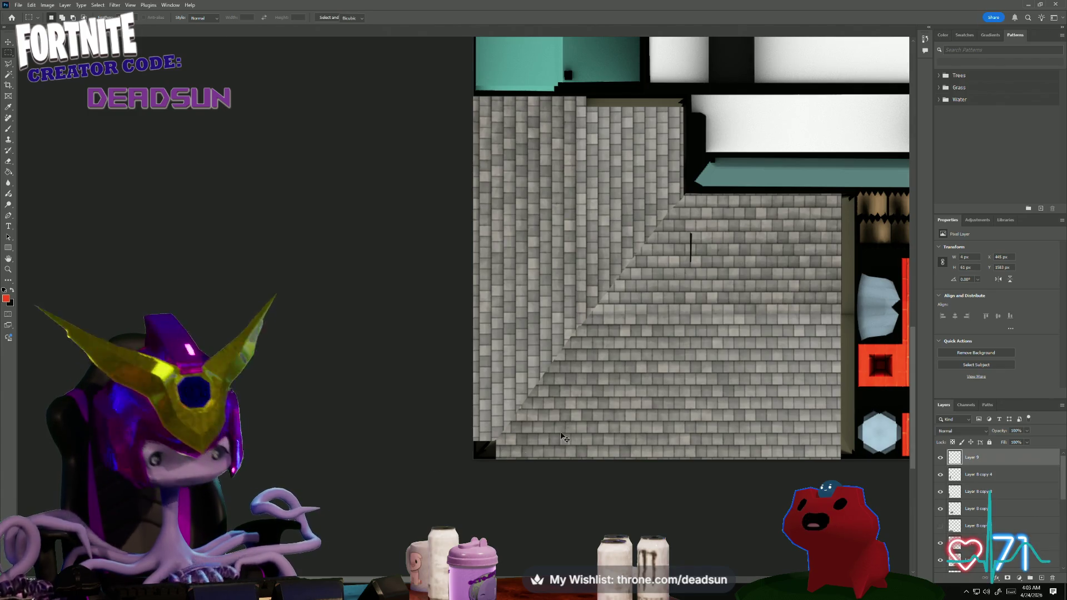
pyautogui.keyDown('alt'); pyautogui.scroll(1, 688, 274); pyautogui.keyUp('alt')
pyautogui.keyDown('alt'); pyautogui.scroll(1, 701, 291); pyautogui.keyUp('alt')
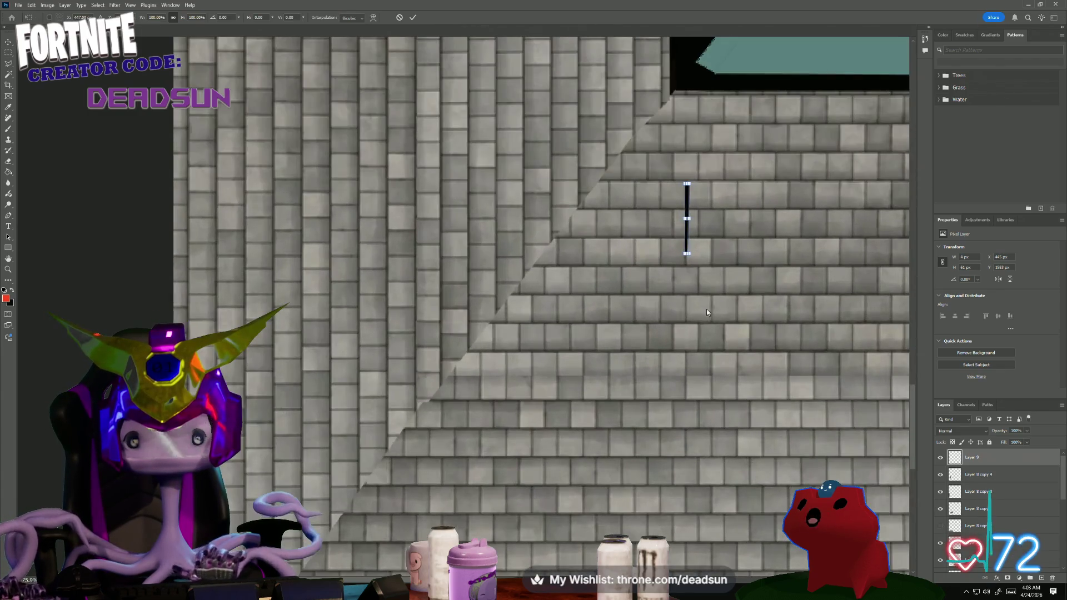
pyautogui.press('Return')
pyautogui.press('m')
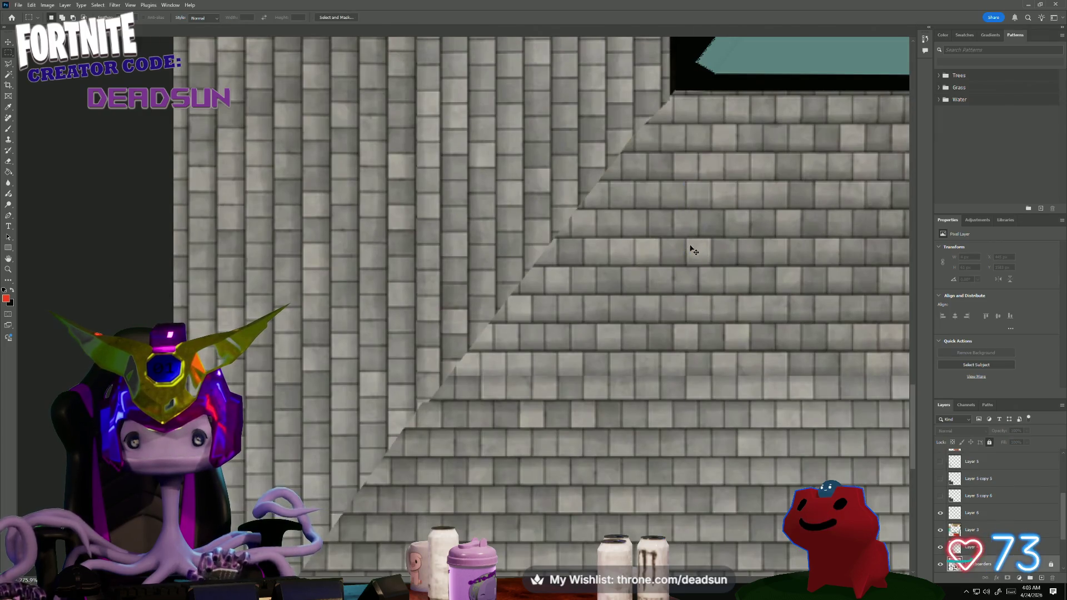
pyautogui.keyDown('alt'); pyautogui.scroll(-1, 692, 248); pyautogui.keyUp('alt')
pyautogui.keyDown('alt'); pyautogui.scroll(-1, 418, 192); pyautogui.keyUp('alt')
pyautogui.keyDown('alt'); pyautogui.scroll(-1, 195, 149); pyautogui.keyUp('alt')
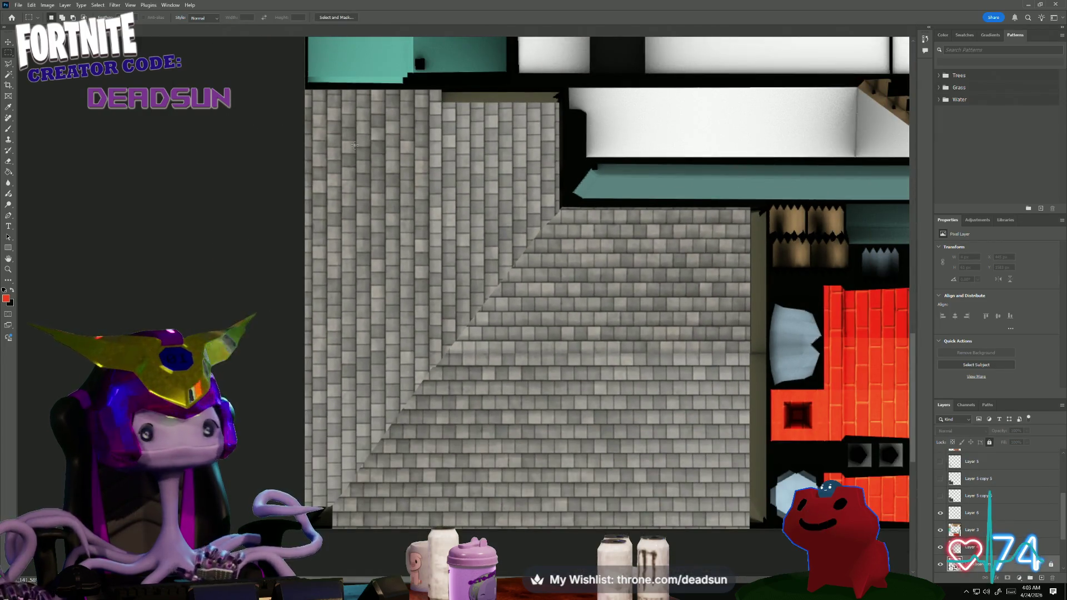
pyautogui.keyDown('alt'); pyautogui.scroll(1, 338, 155); pyautogui.keyUp('alt')
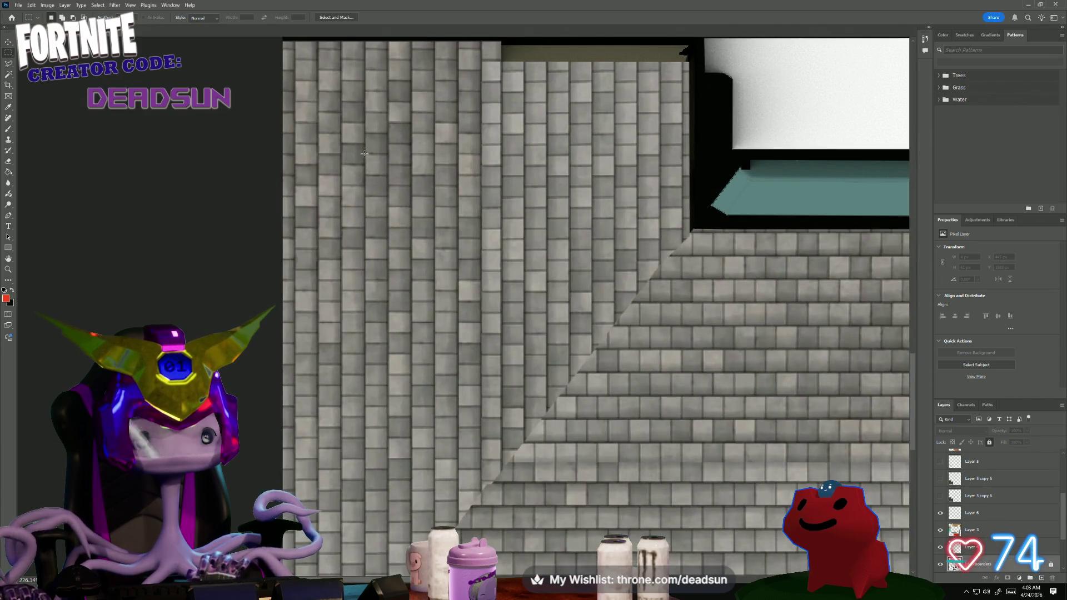
pyautogui.moveTo(354, 200); pyautogui.dragTo(388, 533)
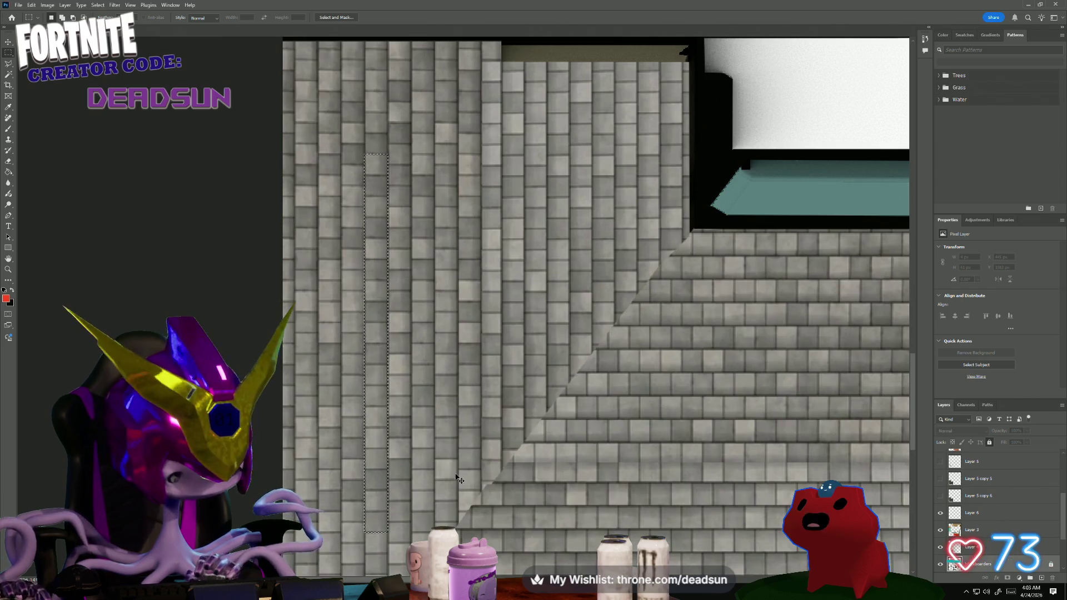
# - Copy the selected strip, dismiss the empty-selection error and bring the roof seam into view
pyautogui.hotkey('ctrl', 'c')
pyautogui.click(526, 215)
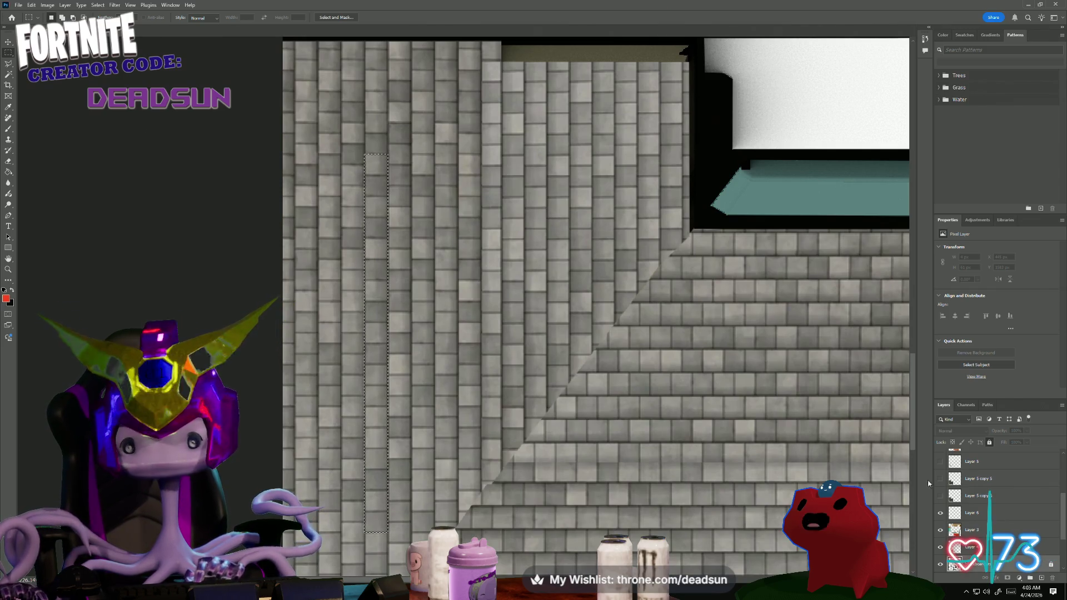
pyautogui.scroll(3, 969, 506)
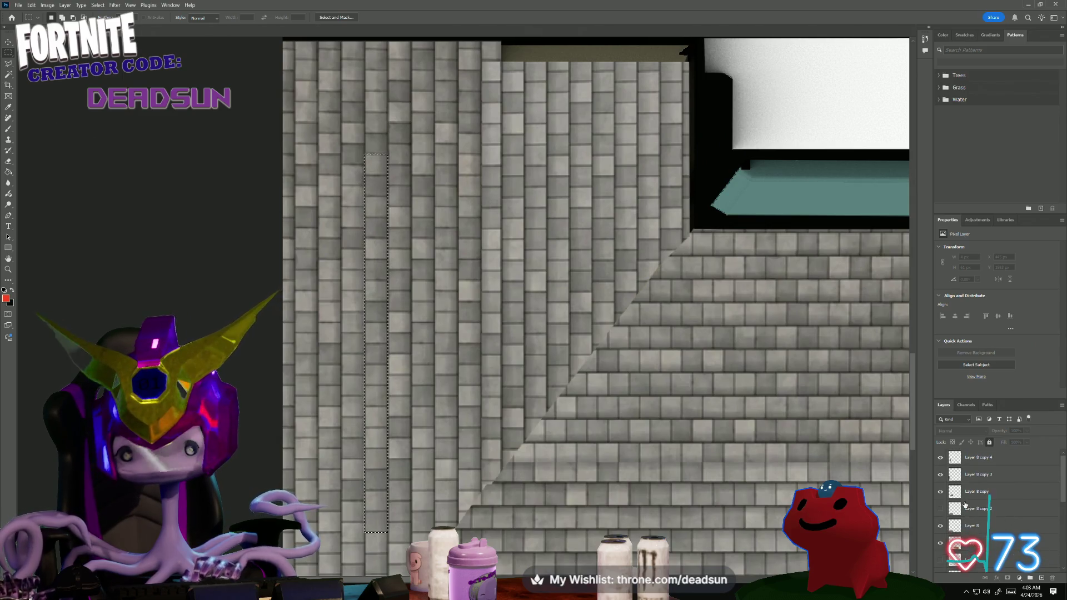
pyautogui.click(941, 475)
pyautogui.click(941, 475)
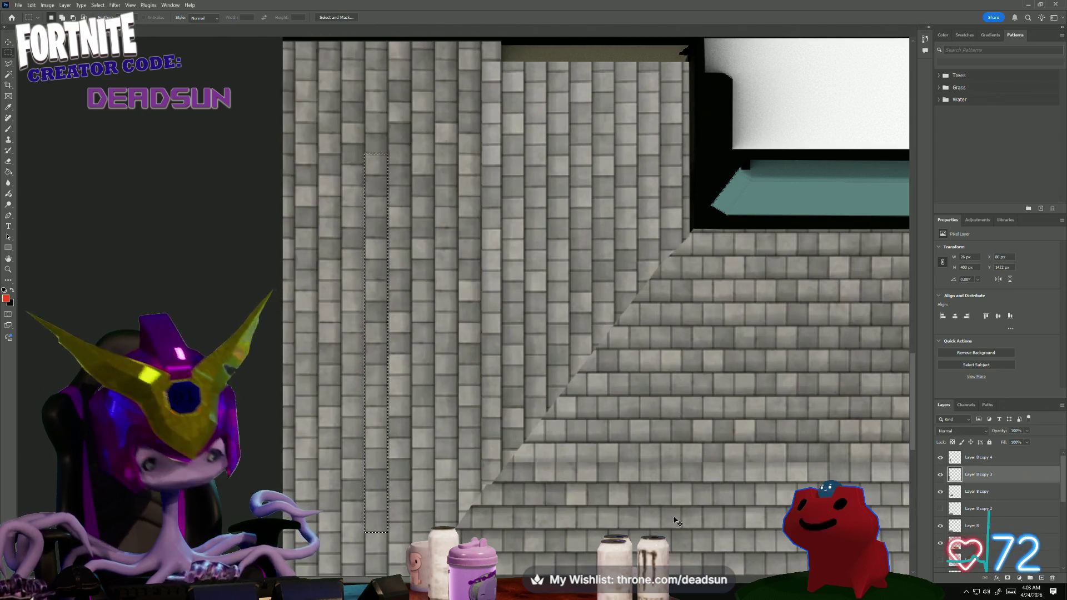
pyautogui.keyDown('alt'); pyautogui.scroll(-1, 587, 488); pyautogui.keyUp('alt')
pyautogui.keyDown('alt'); pyautogui.scroll(-1, 586, 488); pyautogui.keyUp('alt')
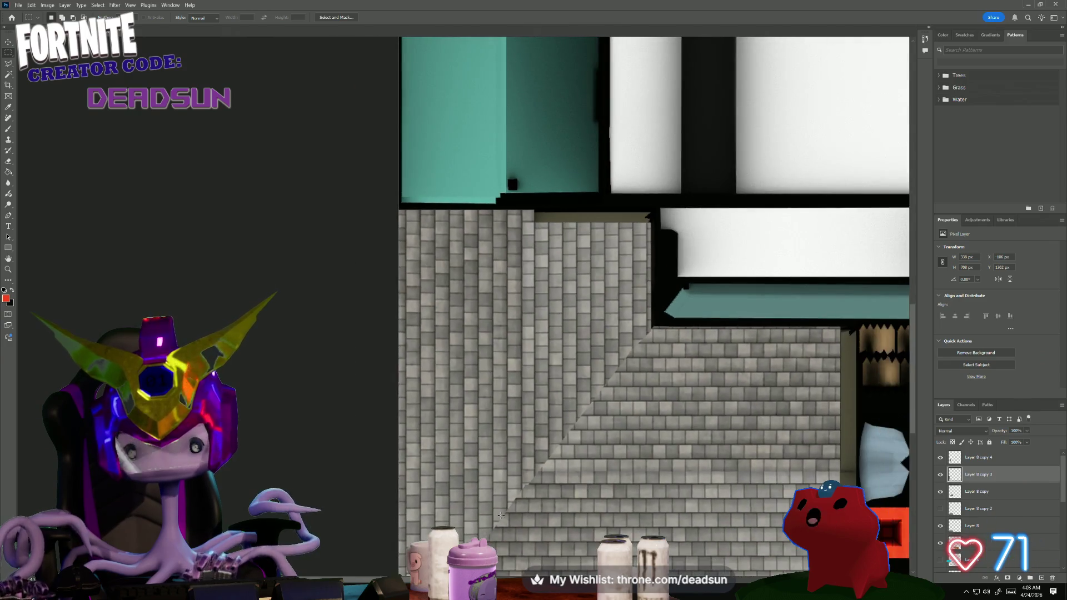
pyautogui.moveTo(471, 495); pyautogui.dragTo(447, 402)
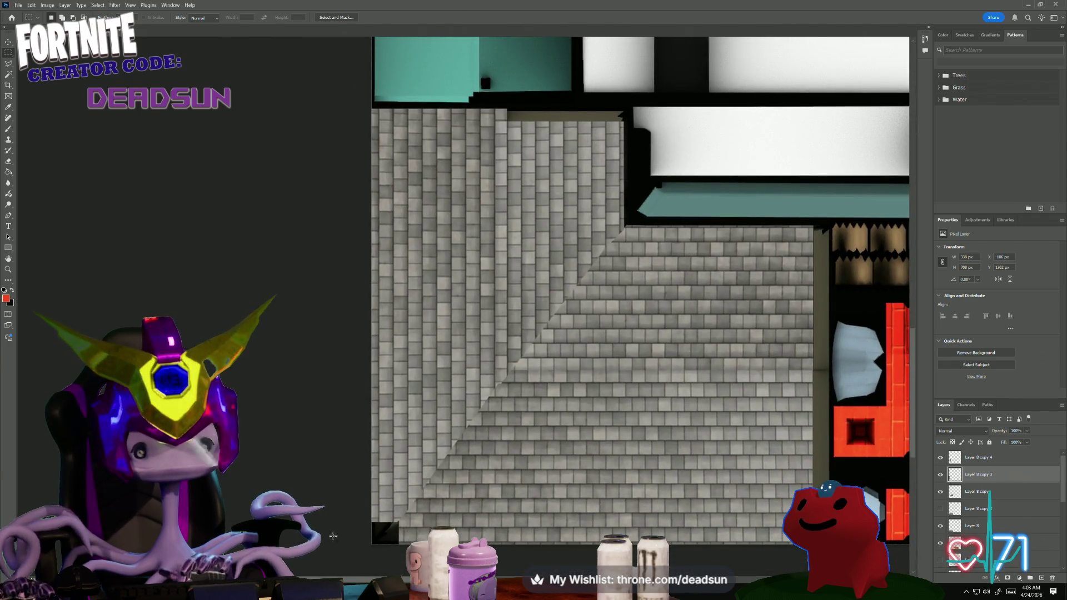
# - Paste the strip as Layer 9, rotate it about 30 degrees toward the diagonal seam and move it above Layer 8 copy 4
pyautogui.hotkey('ctrl', 'v')
pyautogui.hotkey('ctrl', 't')
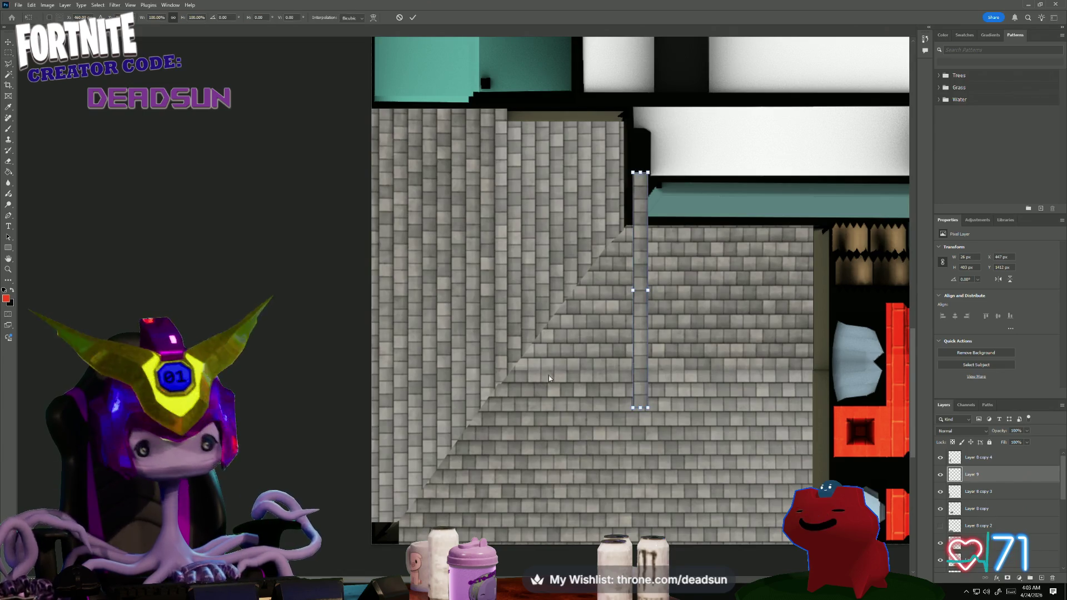
pyautogui.moveTo(616, 166); pyautogui.dragTo(682, 170)
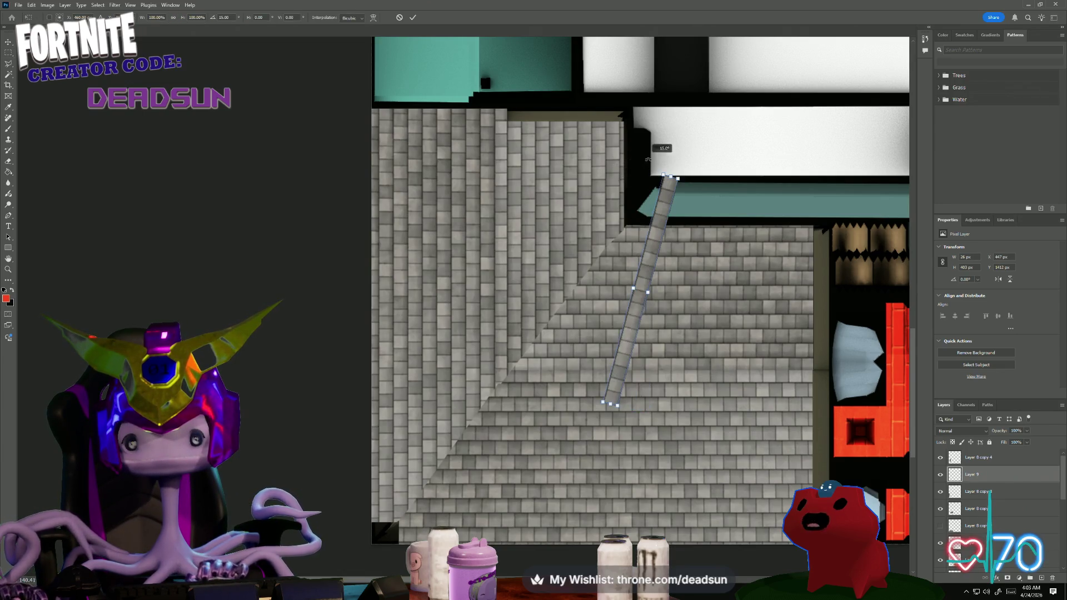
pyautogui.moveTo(671, 236); pyautogui.dragTo(581, 246)
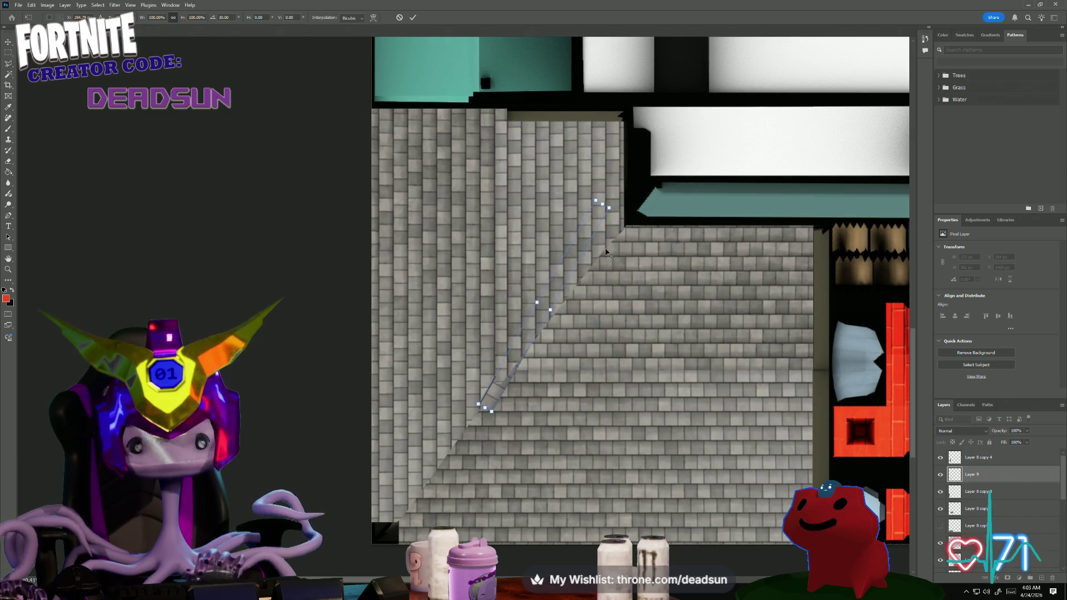
pyautogui.keyDown('alt'); pyautogui.scroll(2, 609, 189); pyautogui.keyUp('alt')
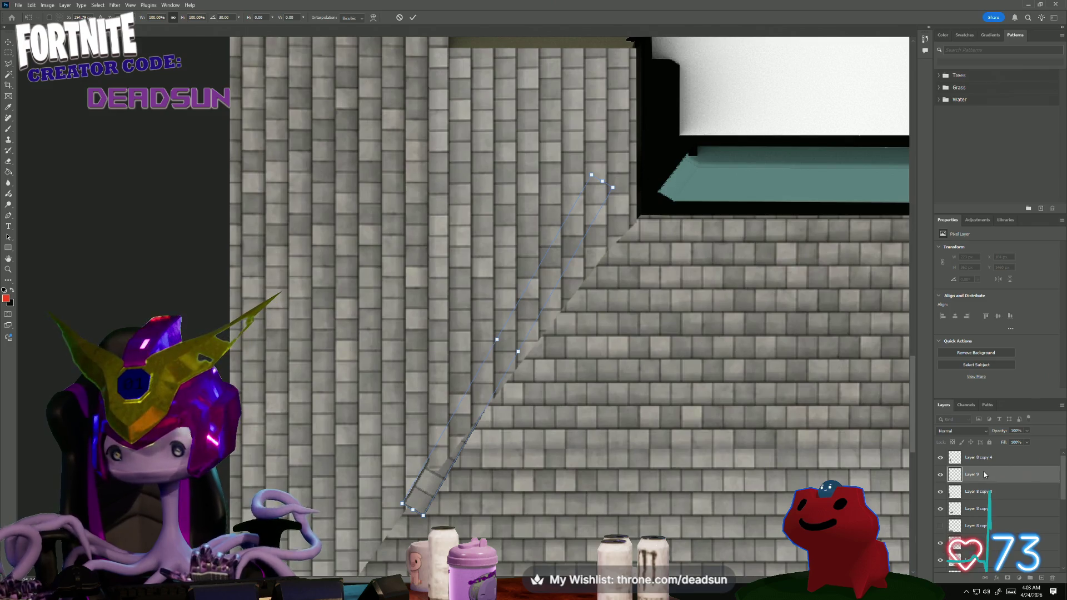
pyautogui.moveTo(985, 476); pyautogui.dragTo(985, 457)
pyautogui.press('m')
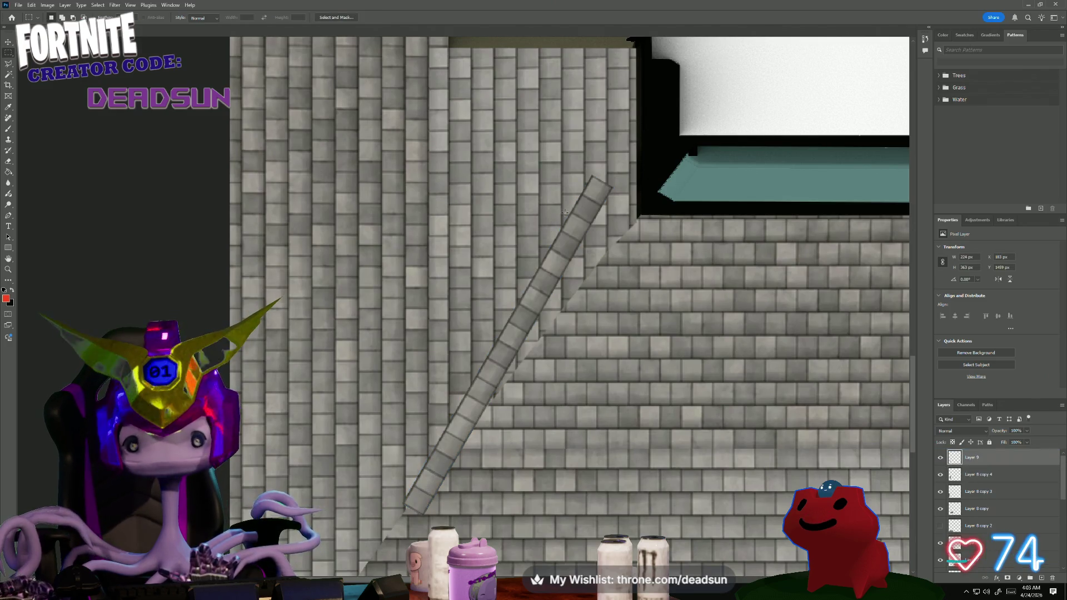
# - Re-transform the strip to match the seam angle and slide it onto the diagonal seam
pyautogui.hotkey('ctrl', 't')
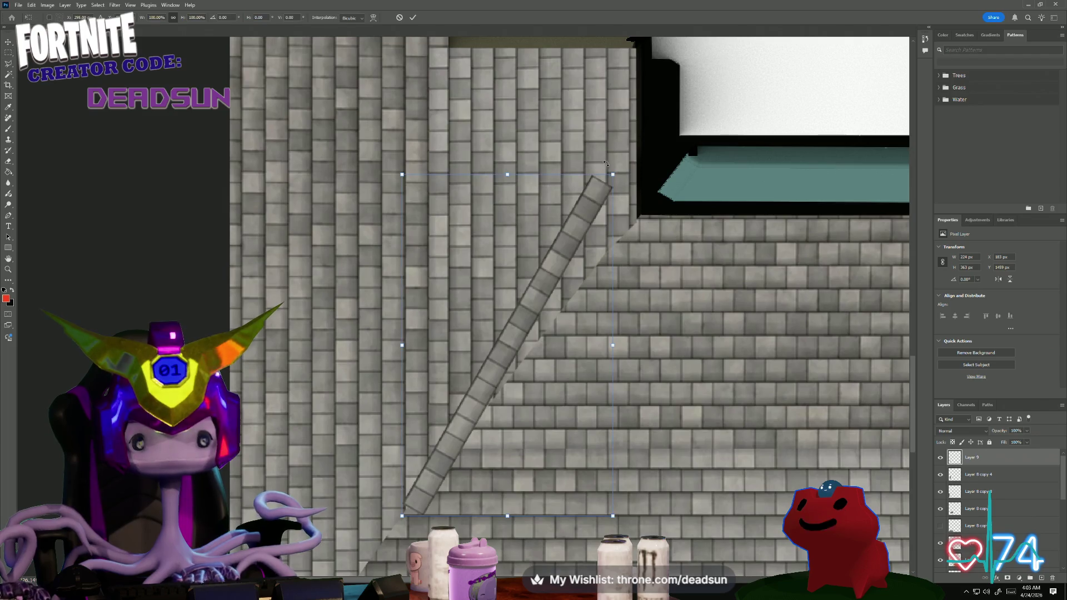
pyautogui.moveTo(619, 164); pyautogui.dragTo(645, 183)
pyautogui.moveTo(477, 377)
pyautogui.mouseDown()
pyautogui.moveTo(498, 364)
pyautogui.moveTo(495, 375)
pyautogui.mouseUp()
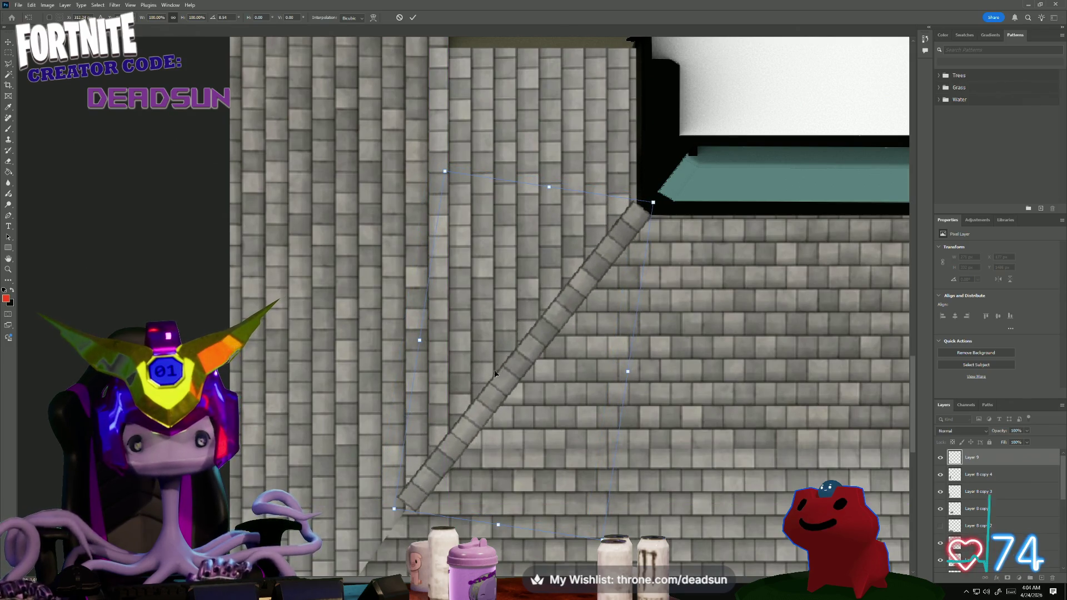
pyautogui.press('Return')
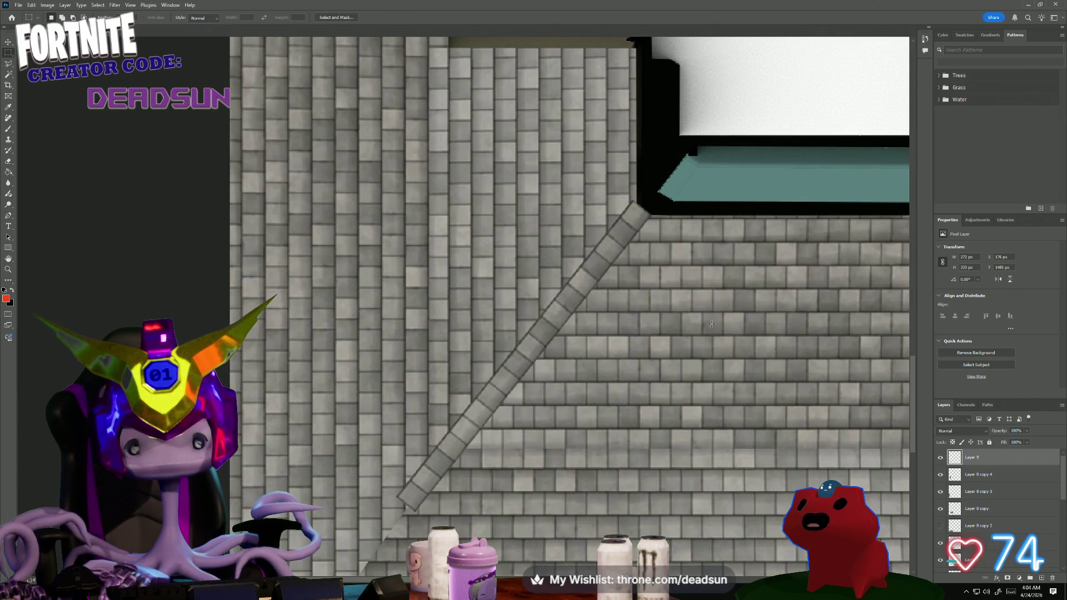
pyautogui.keyDown('alt'); pyautogui.scroll(-2, 590, 349); pyautogui.keyUp('alt')
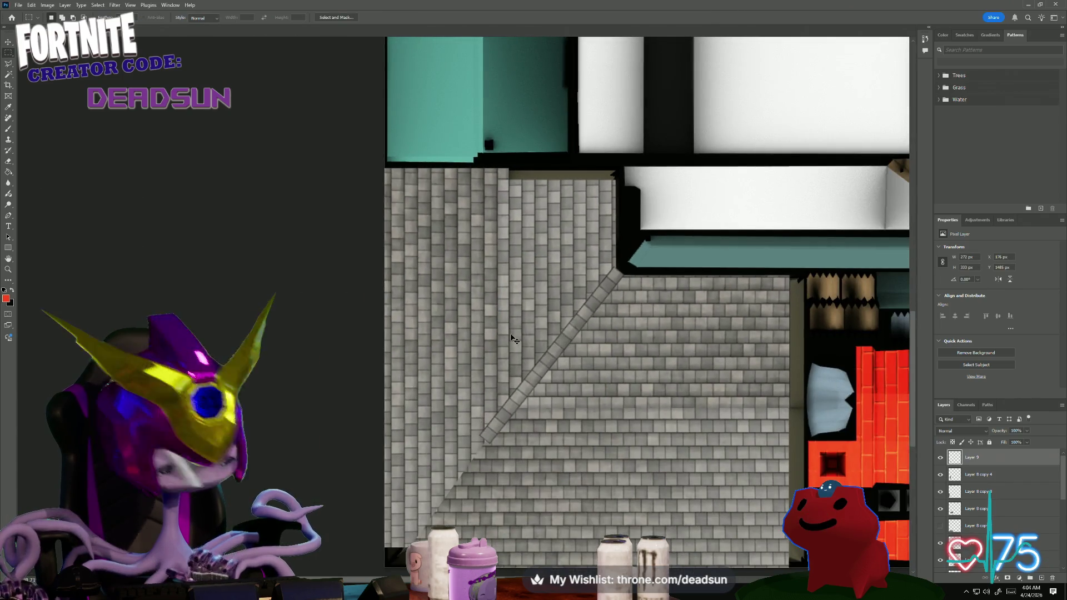
# - Paste Layer 10, move it onto the vertical seam, stretch its top to the roof edge and commit, then paste Layer 11
pyautogui.hotkey('ctrl', 'v')
pyautogui.hotkey('ctrl', 't')
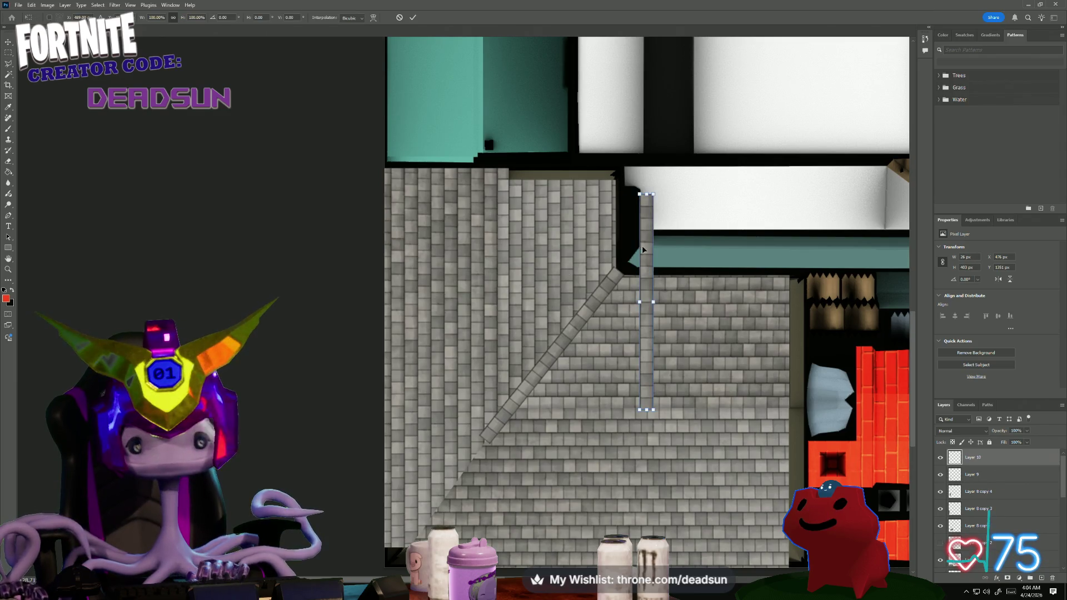
pyautogui.moveTo(649, 256)
pyautogui.mouseDown()
pyautogui.moveTo(486, 257)
pyautogui.moveTo(494, 224)
pyautogui.moveTo(494, 256)
pyautogui.mouseUp()
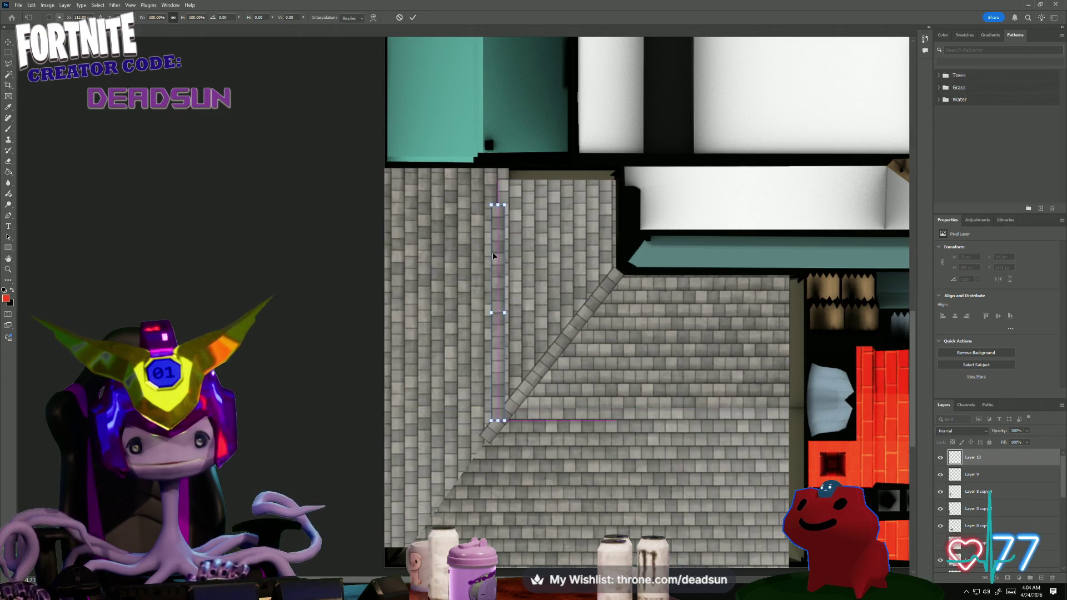
pyautogui.keyDown('alt'); pyautogui.scroll(2, 497, 203); pyautogui.keyUp('alt')
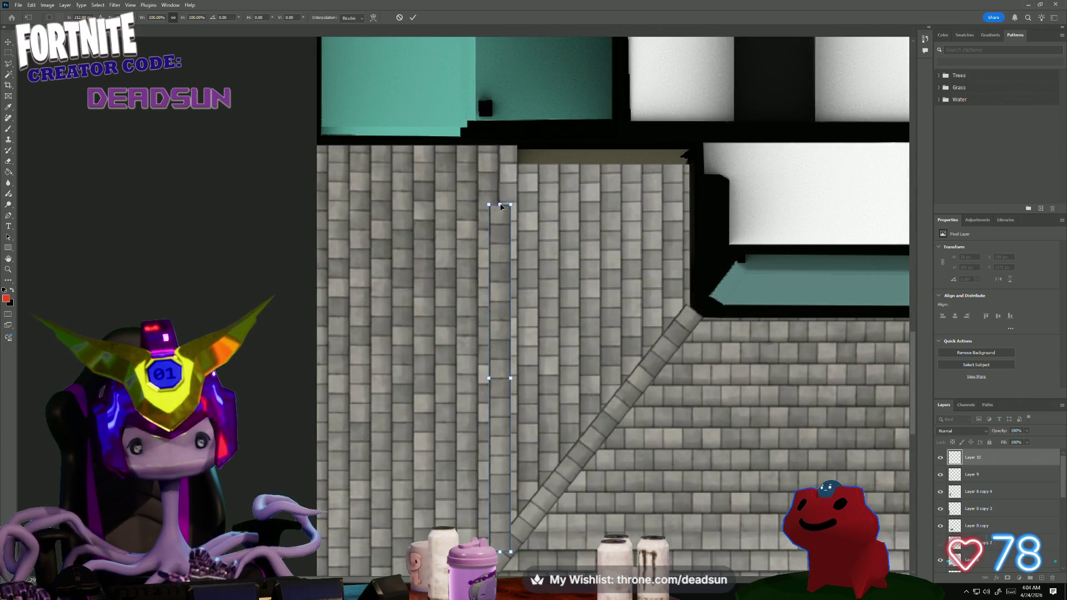
pyautogui.moveTo(500, 204); pyautogui.dragTo(501, 151)
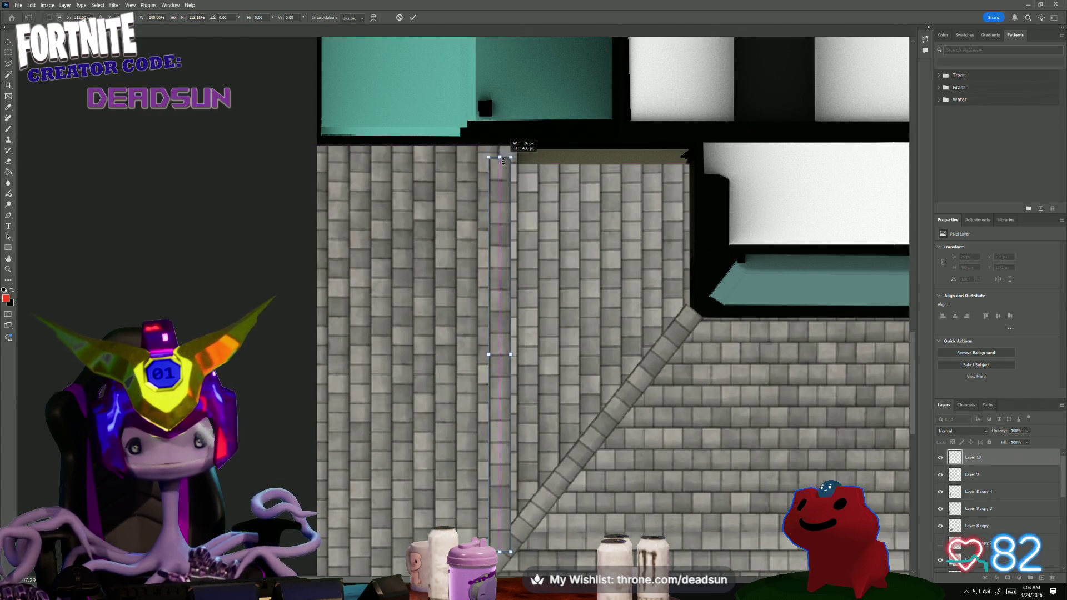
pyautogui.moveTo(501, 151); pyautogui.dragTo(500, 164)
pyautogui.press('Return')
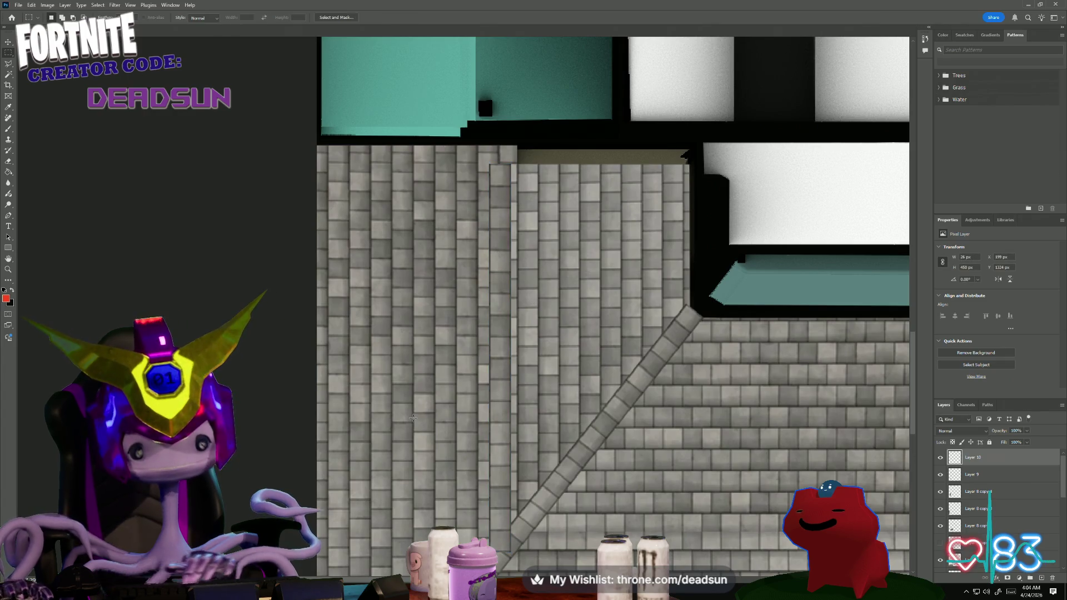
pyautogui.keyDown('alt'); pyautogui.scroll(-2, 406, 370); pyautogui.keyUp('alt')
pyautogui.keyDown('alt'); pyautogui.scroll(-1, 406, 370); pyautogui.keyUp('alt')
pyautogui.moveTo(406, 370); pyautogui.dragTo(371, 306)
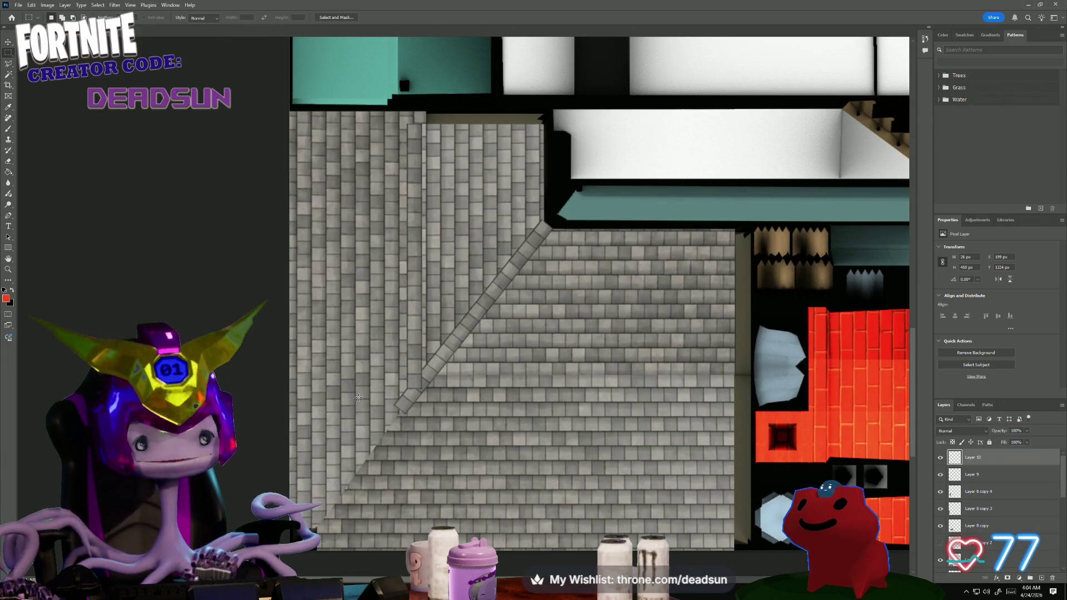
pyautogui.hotkey('ctrl', 'v')
# - Transform the third strip horizontal and position it along the lower seam
pyautogui.hotkey('ctrl', 't')
pyautogui.moveTo(601, 279); pyautogui.dragTo(494, 324)
pyautogui.moveTo(481, 208); pyautogui.dragTo(305, 367)
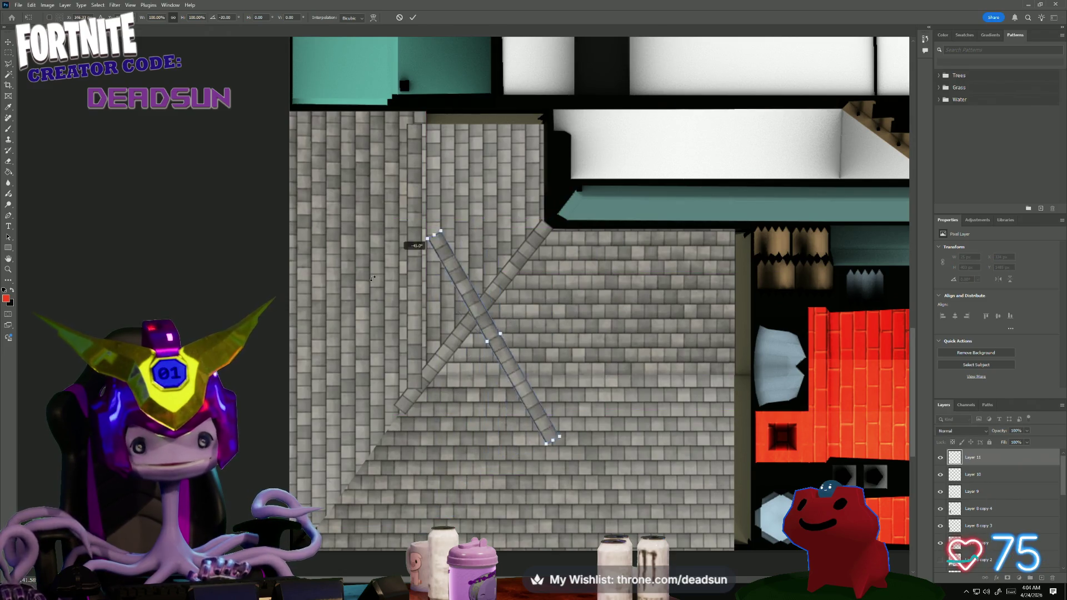
pyautogui.moveTo(430, 340); pyautogui.dragTo(467, 392)
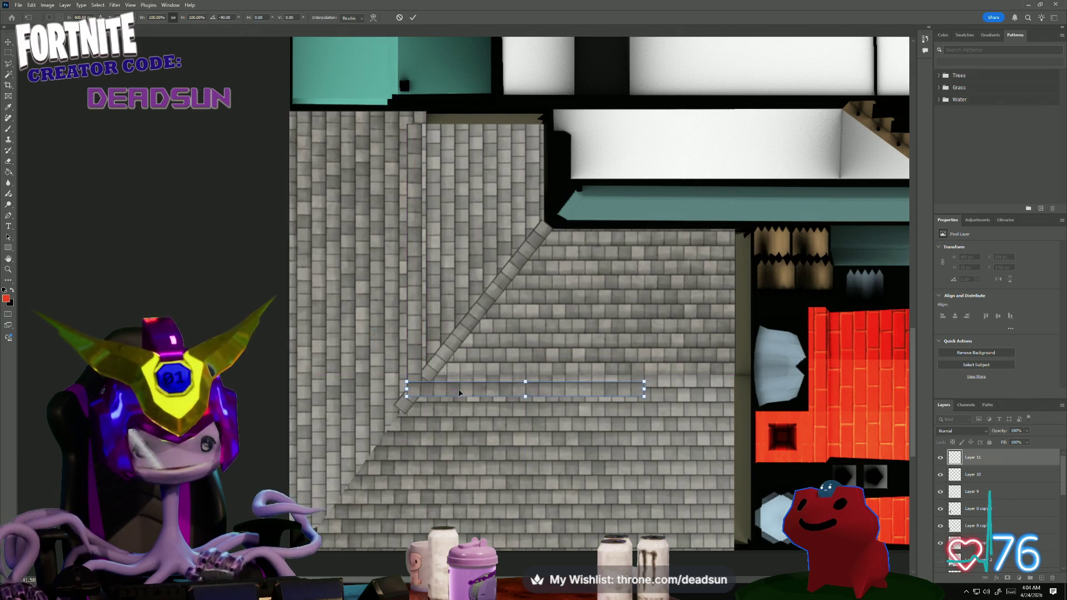
pyautogui.keyDown('alt'); pyautogui.scroll(2, 467, 396); pyautogui.keyUp('alt')
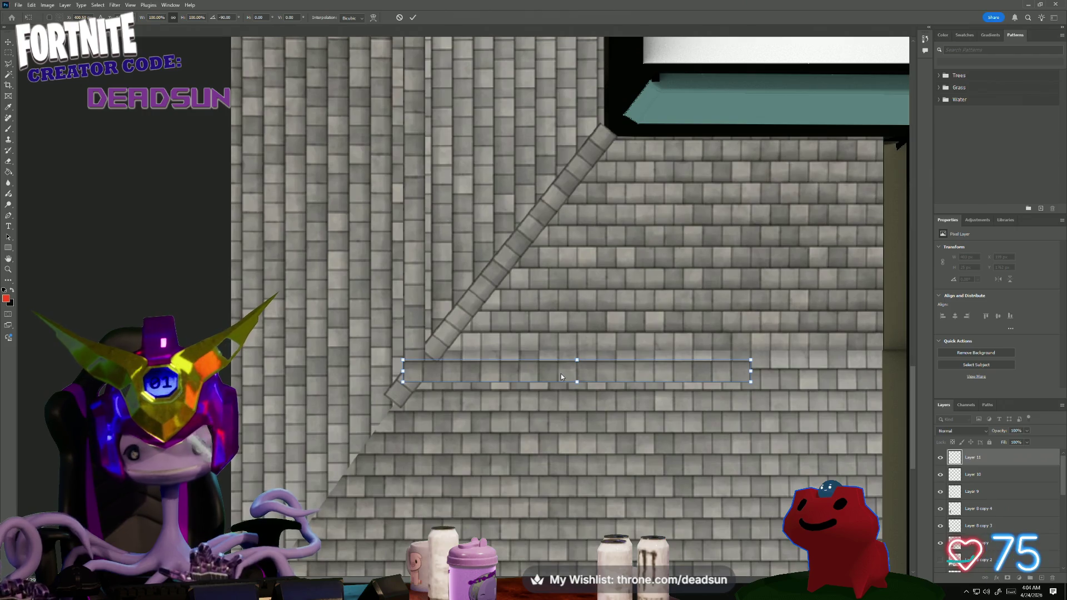
pyautogui.moveTo(519, 375)
pyautogui.mouseDown()
pyautogui.moveTo(542, 357)
pyautogui.moveTo(522, 359)
pyautogui.mouseUp()
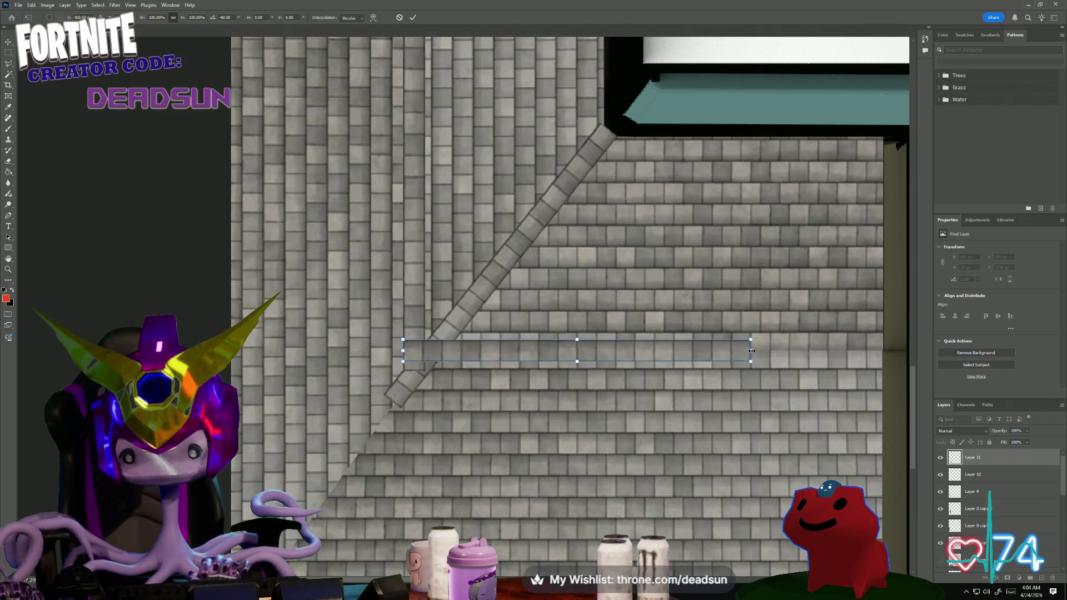
# - Stretch the horizontal strip to the roof's right edge, commit, and pick Layer 10
pyautogui.moveTo(751, 351); pyautogui.dragTo(821, 351)
pyautogui.hotkey('ctrl', 'z')
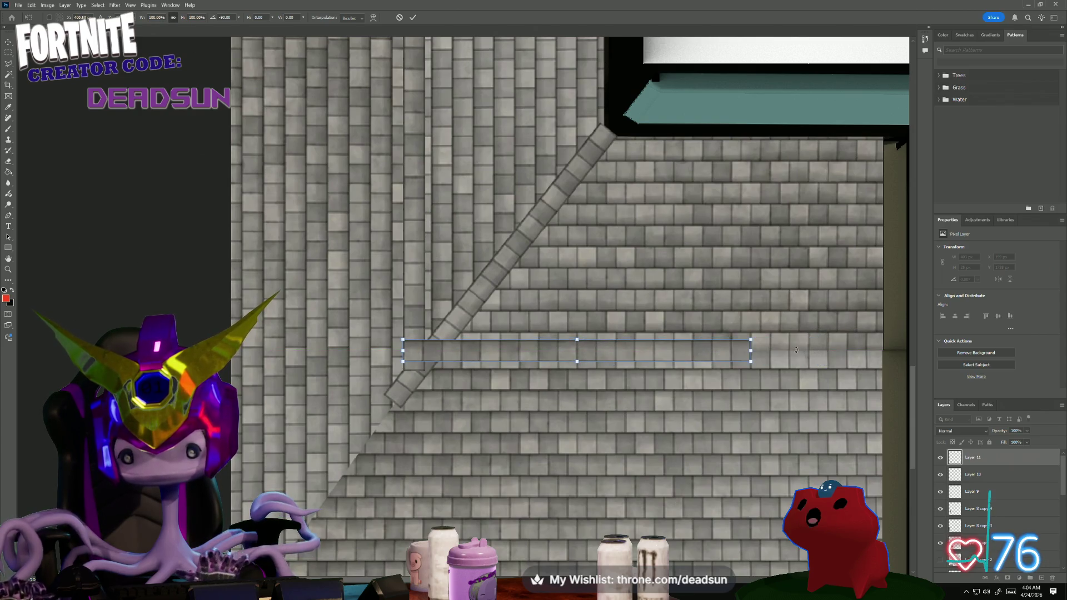
pyautogui.moveTo(752, 351); pyautogui.dragTo(884, 351)
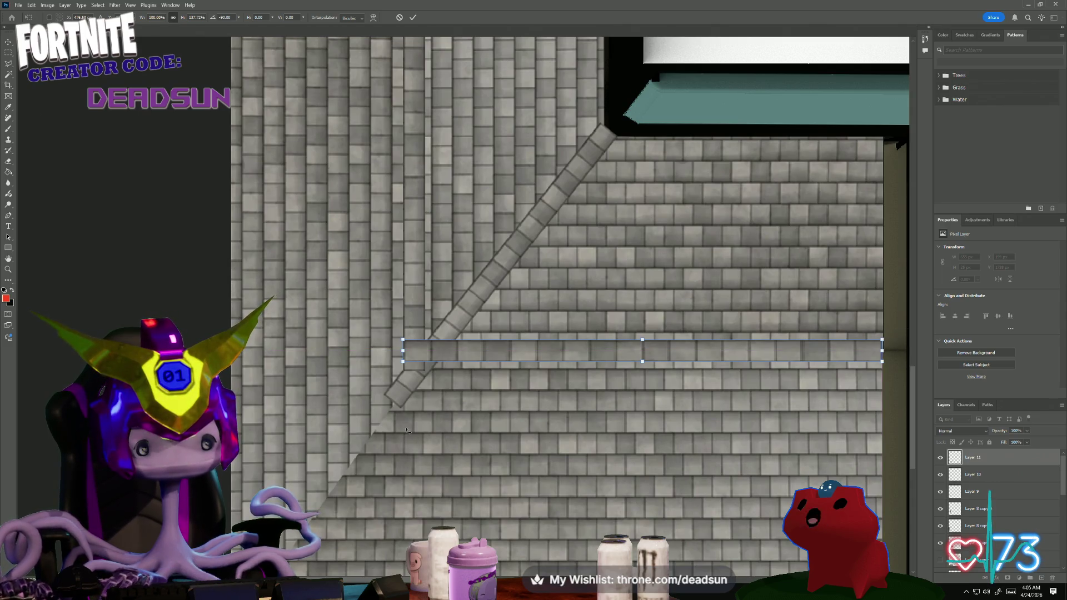
pyautogui.press('Return')
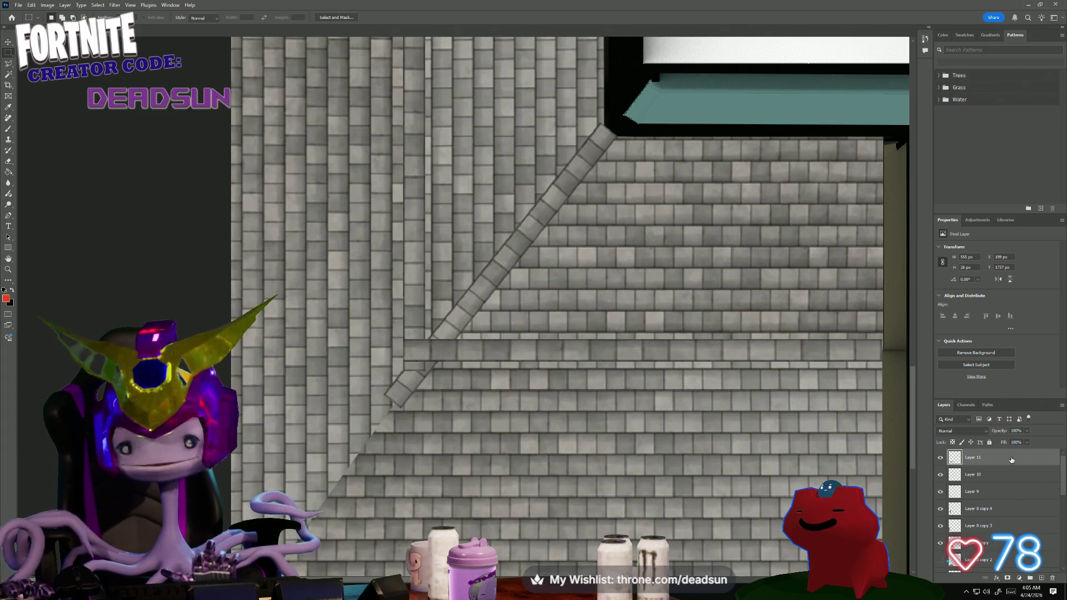
pyautogui.click(1005, 475)
# - Shorten the vertical strip so its bottom end meets the horizontal strip
pyautogui.hotkey('ctrl', 't')
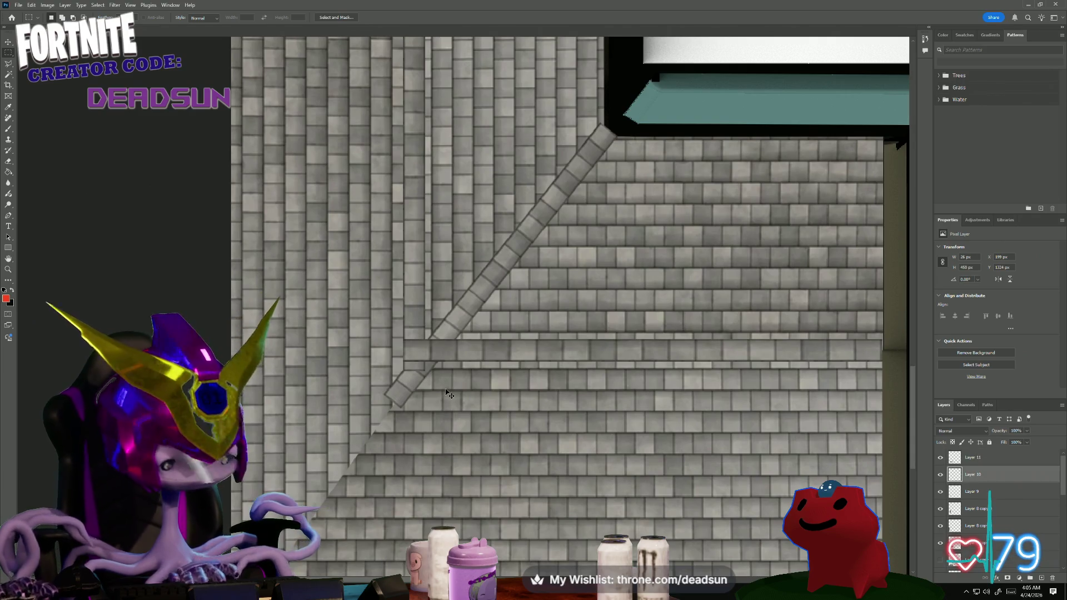
pyautogui.moveTo(416, 372); pyautogui.dragTo(417, 361)
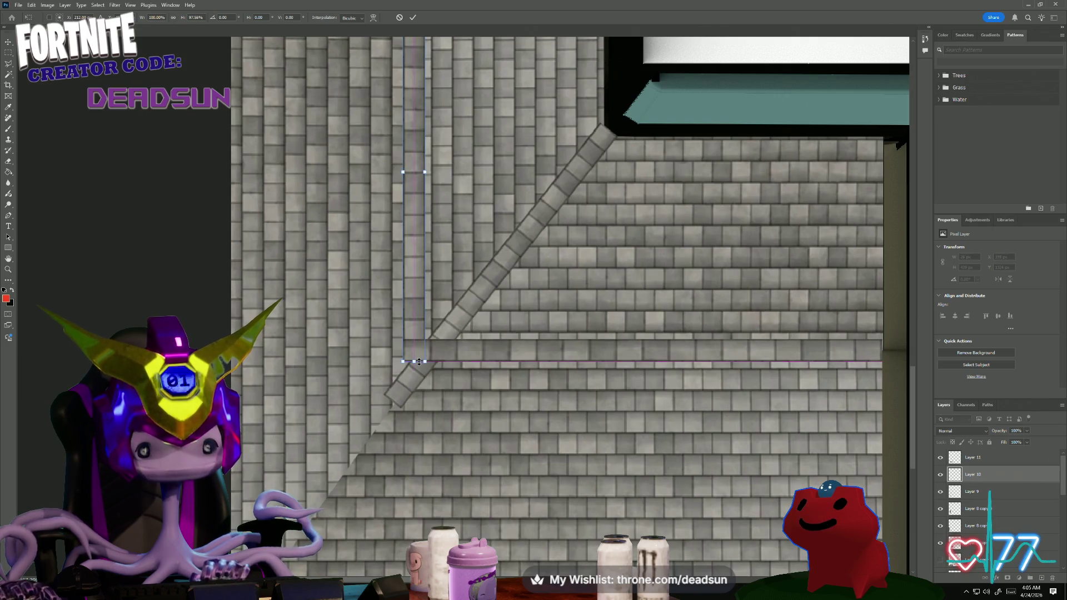
pyautogui.keyDown('alt'); pyautogui.scroll(-2, 418, 361); pyautogui.keyUp('alt')
pyautogui.press('Return')
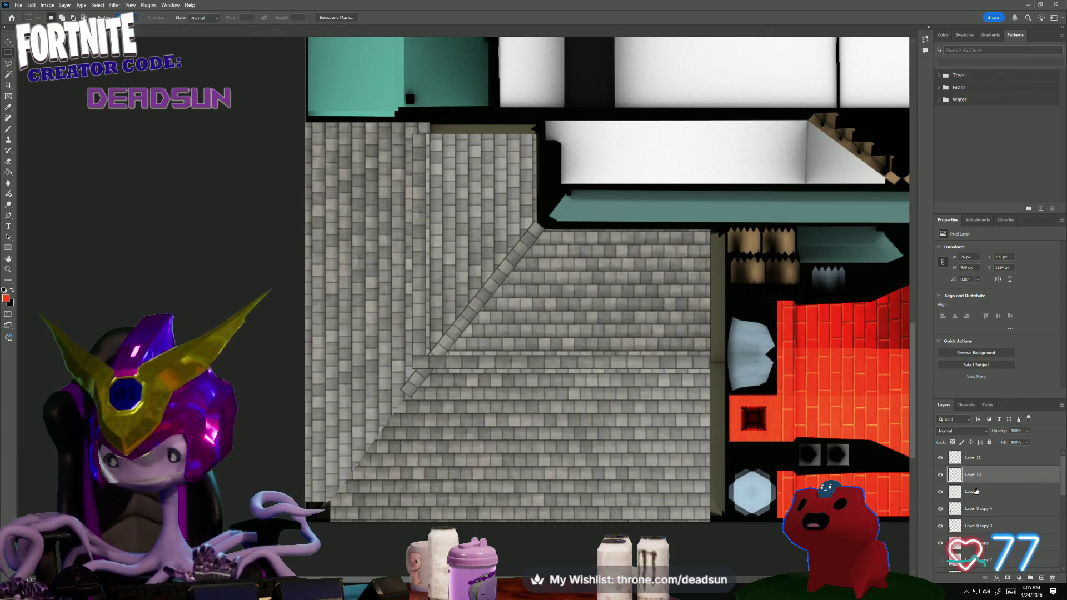
# - Load the diagonal strip Layer 9's outline as a selection and target Layer 8 copy 4
pyautogui.click(951, 492)
pyautogui.keyDown('ctrl'); pyautogui.click(955, 492); pyautogui.keyUp('ctrl')
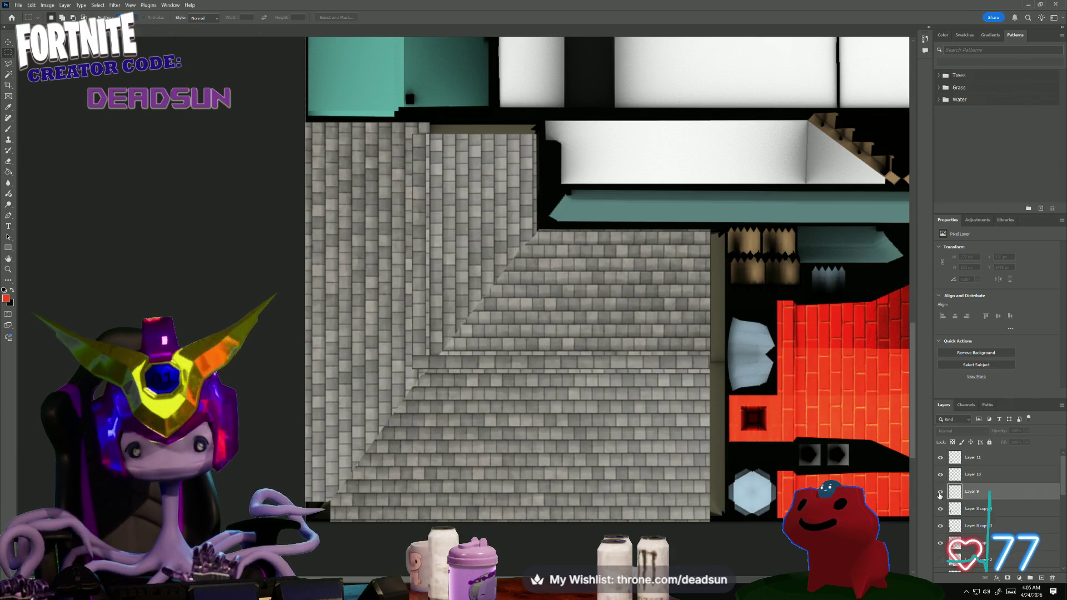
pyautogui.click(983, 510)
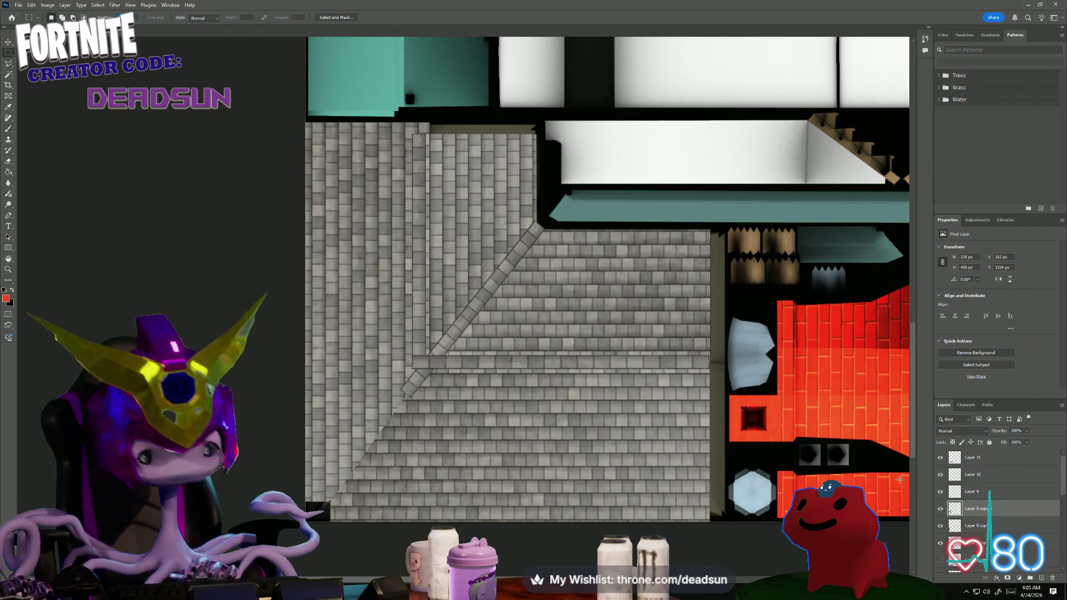
# - Duplicate Layer 8 copy 4 into Layer 8 copy 5 covering the diagonal seam, then hide Layer 9
pyautogui.rightClick(1002, 512)
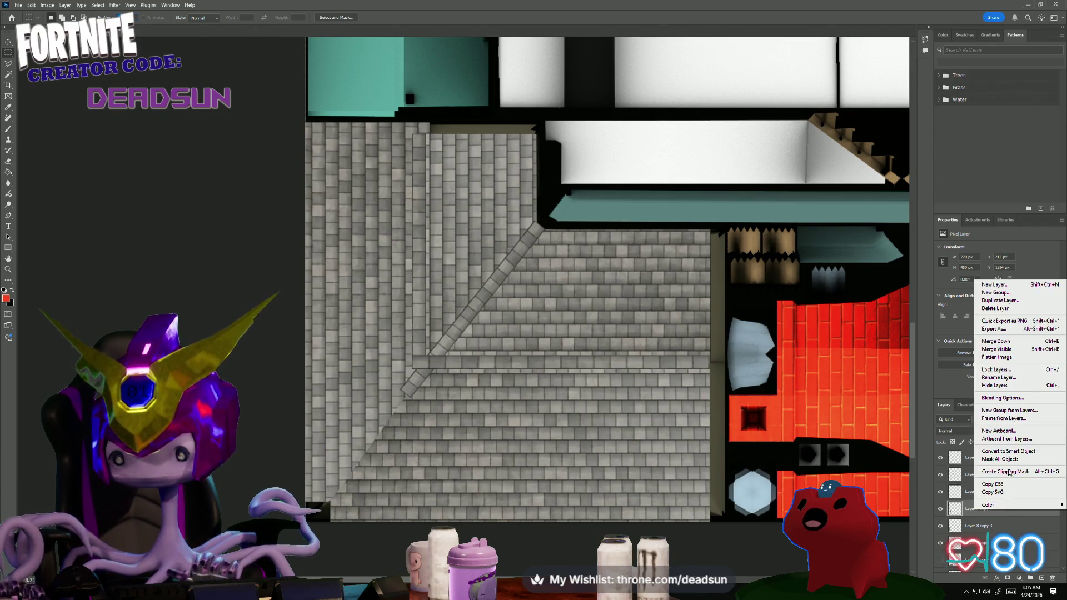
pyautogui.click(1022, 302)
pyautogui.click(609, 174)
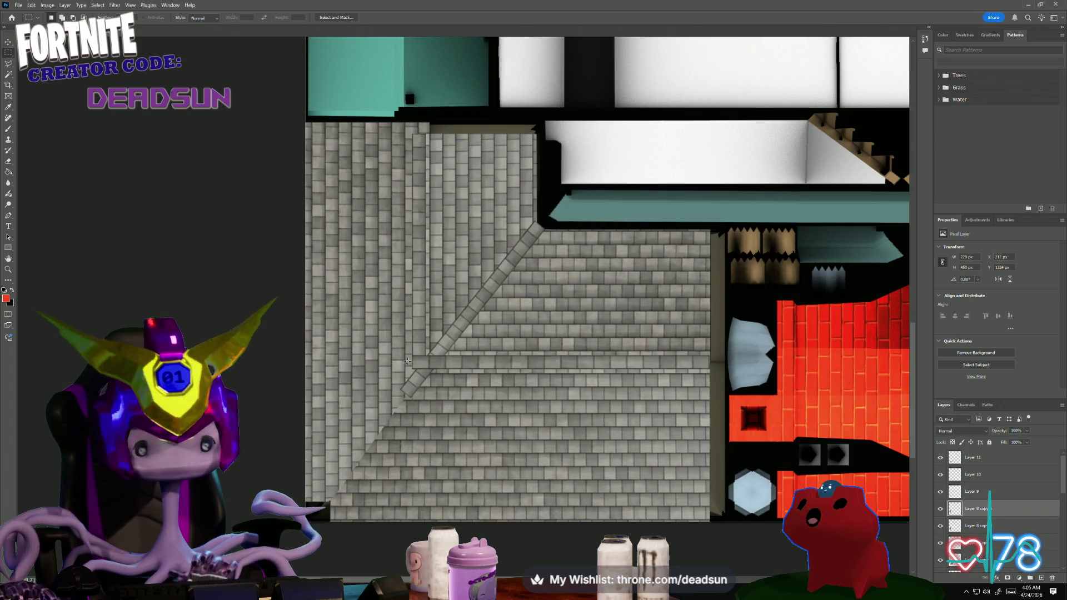
pyautogui.hotkey('ctrl', 't')
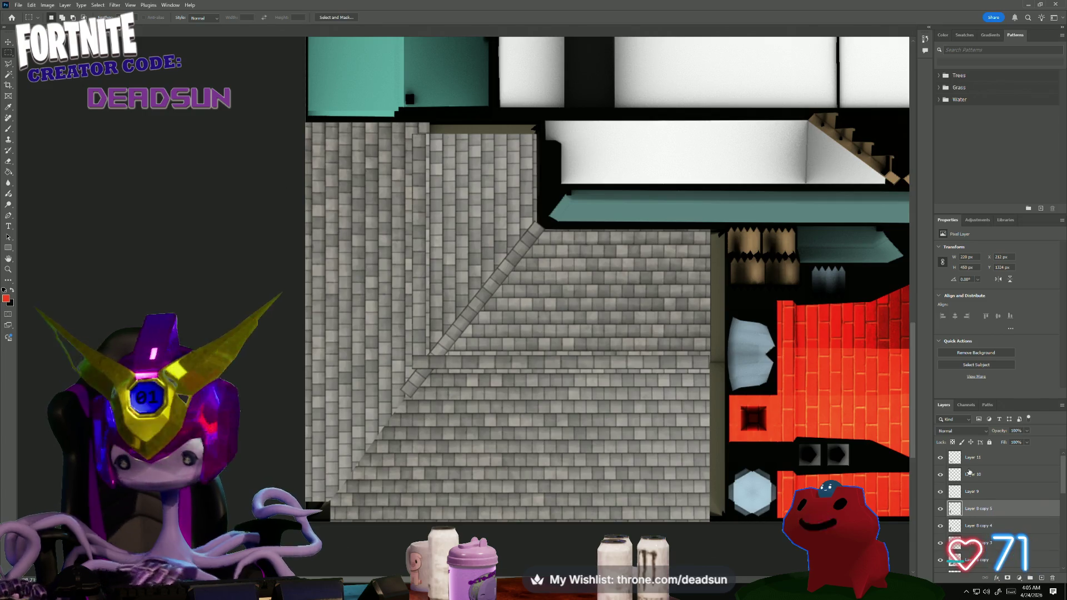
pyautogui.press('Return')
pyautogui.click(941, 492)
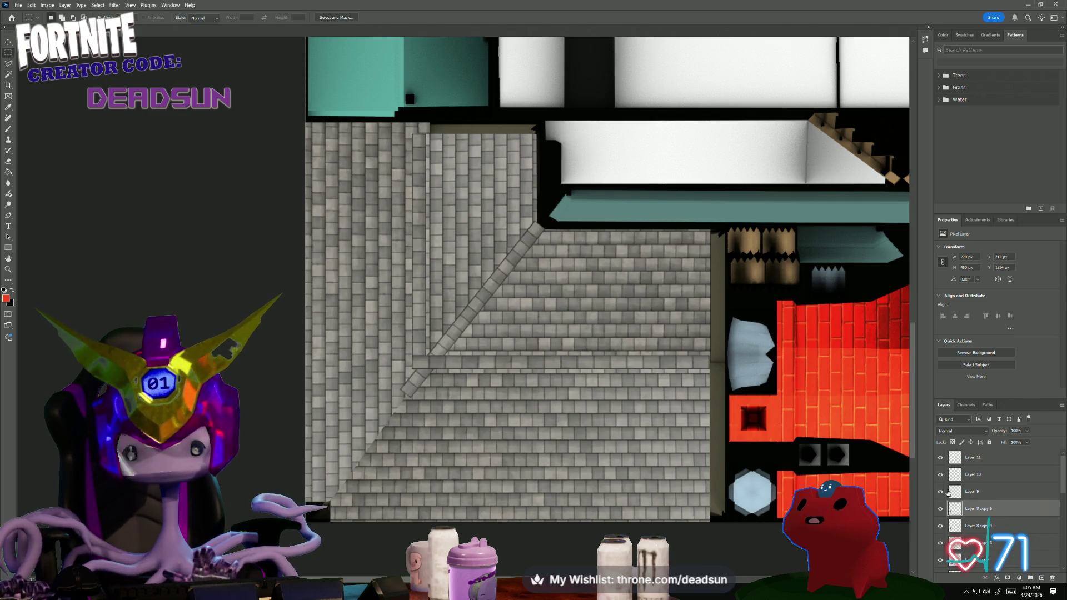
# - Duplicate Layer 9 and slide the copy down-left to extend the diagonal strip to the corner
pyautogui.rightClick(977, 490)
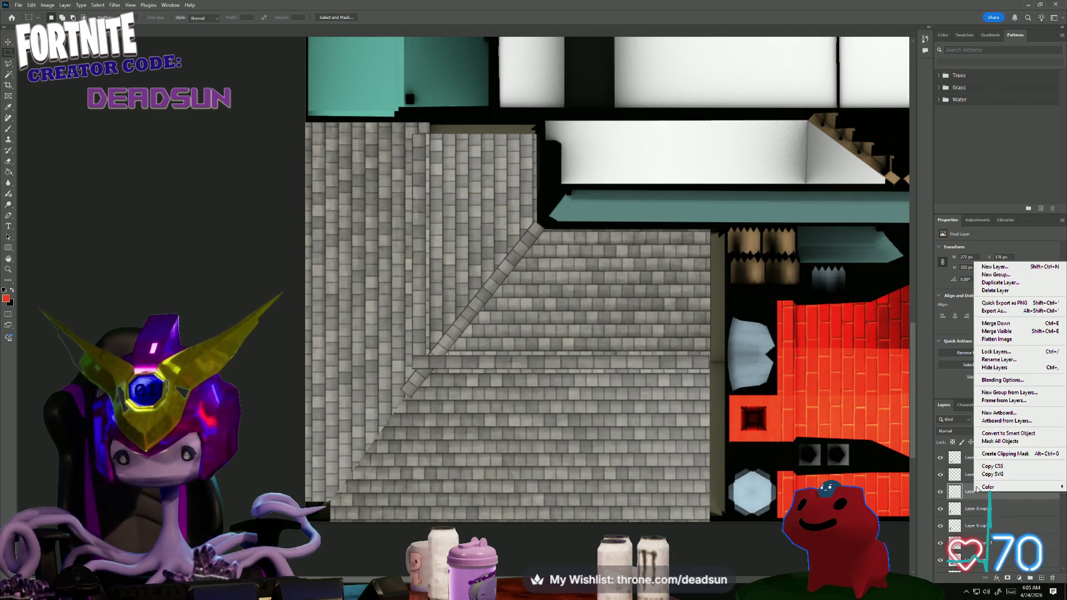
pyautogui.click(1019, 283)
pyautogui.press('Return')
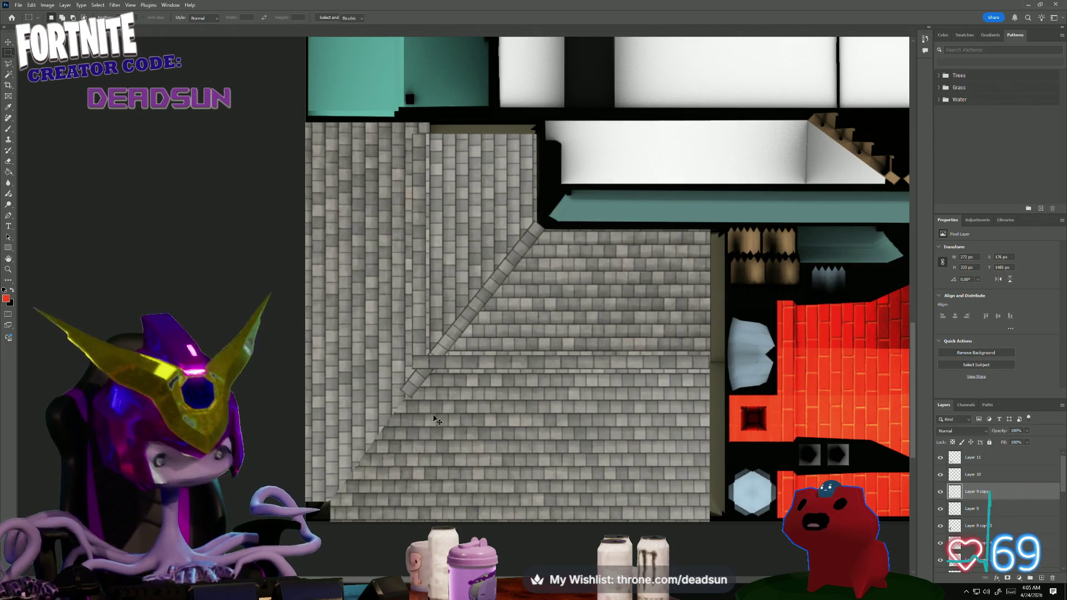
pyautogui.hotkey('ctrl', 't')
pyautogui.moveTo(434, 420)
pyautogui.mouseDown()
pyautogui.moveTo(381, 426)
pyautogui.moveTo(387, 418)
pyautogui.mouseUp()
pyautogui.keyDown('alt'); pyautogui.scroll(3, 388, 418); pyautogui.keyUp('alt')
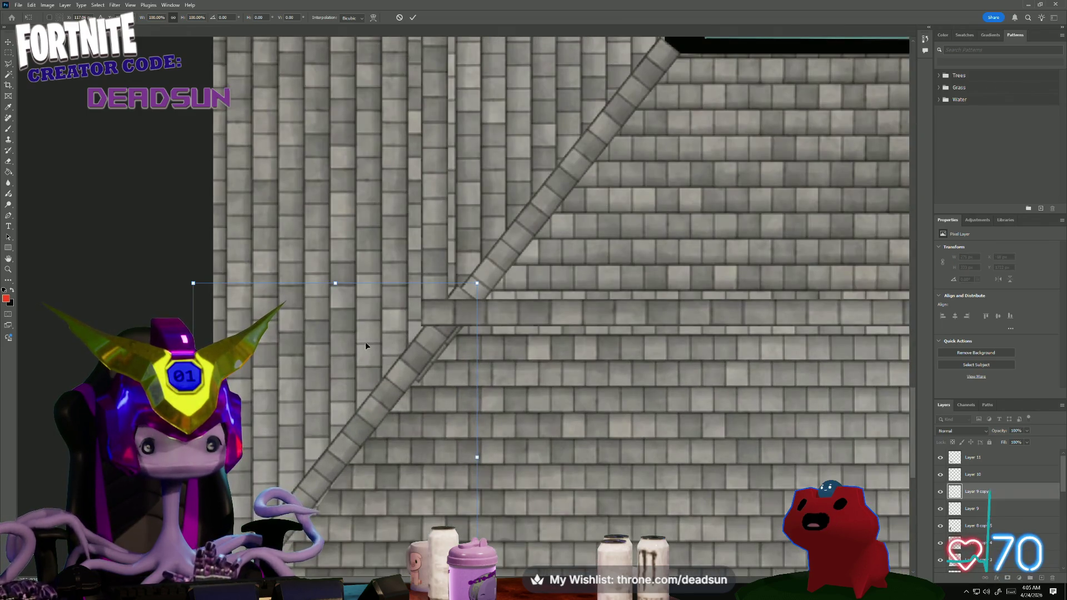
pyautogui.moveTo(367, 343); pyautogui.dragTo(386, 330)
pyautogui.press('Left')
pyautogui.press('Left')
pyautogui.press('Left')
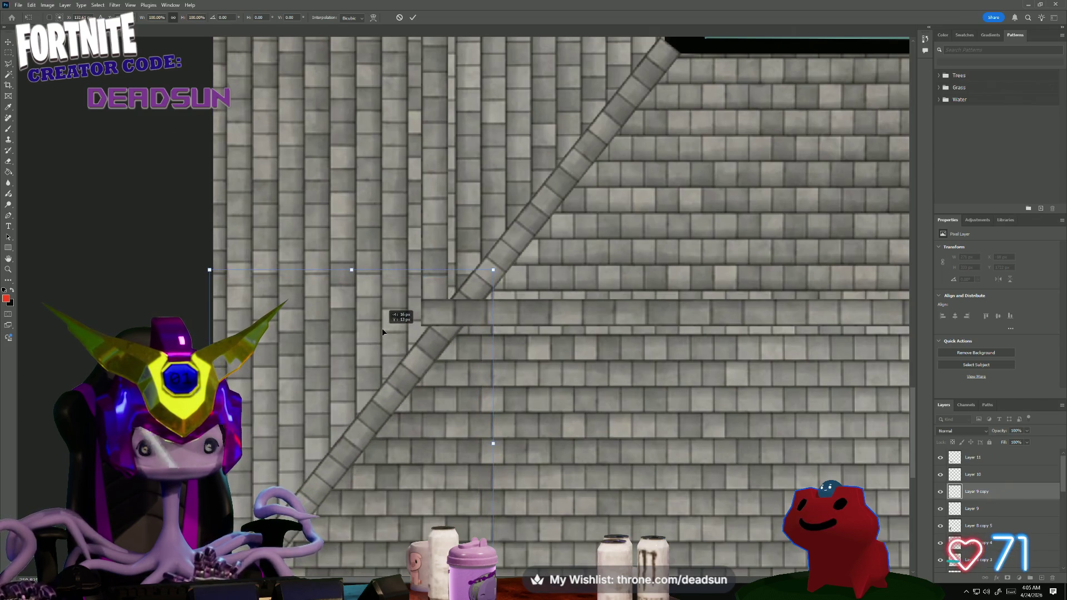
pyautogui.keyDown('alt'); pyautogui.scroll(-2, 383, 338); pyautogui.keyUp('alt')
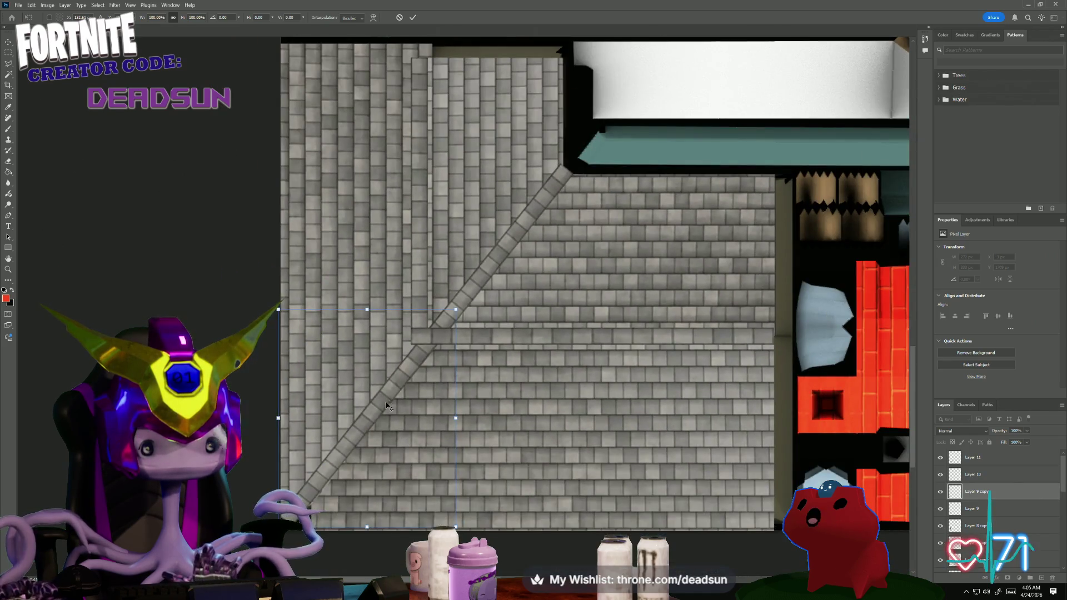
pyautogui.press('Return')
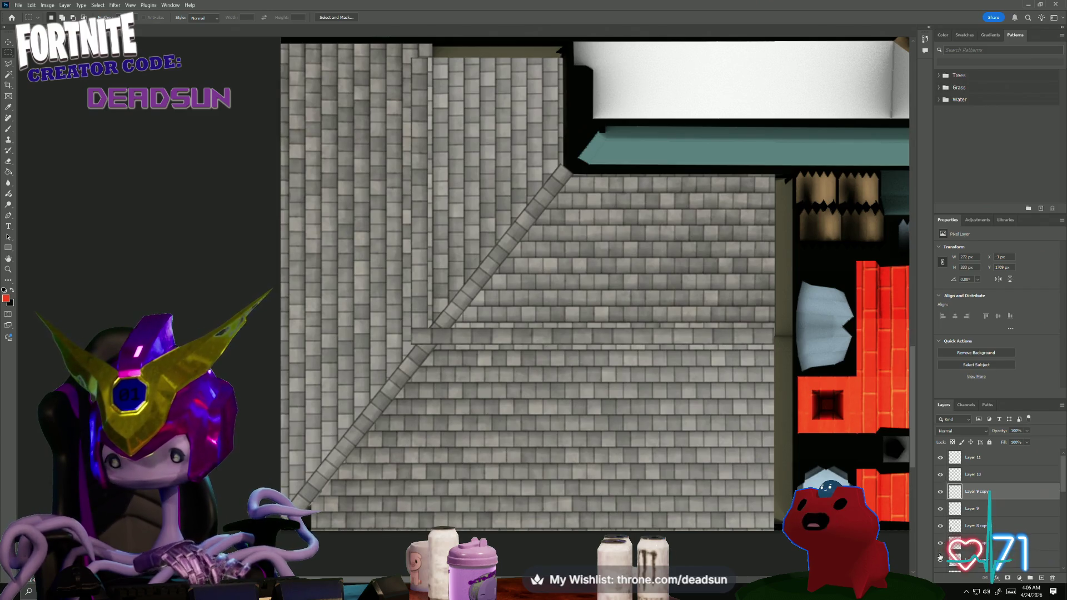
pyautogui.scroll(-3, 942, 517)
pyautogui.scroll(1, 938, 542)
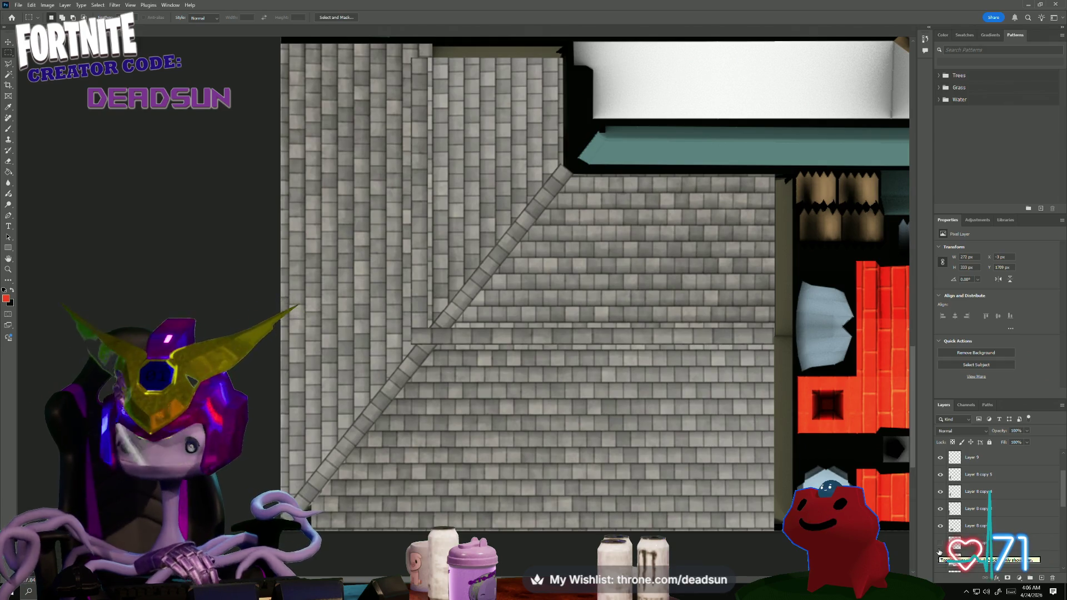
# - Check the roof layers, then merge the selected run of Layer 8 copies into one layer
pyautogui.click(941, 525)
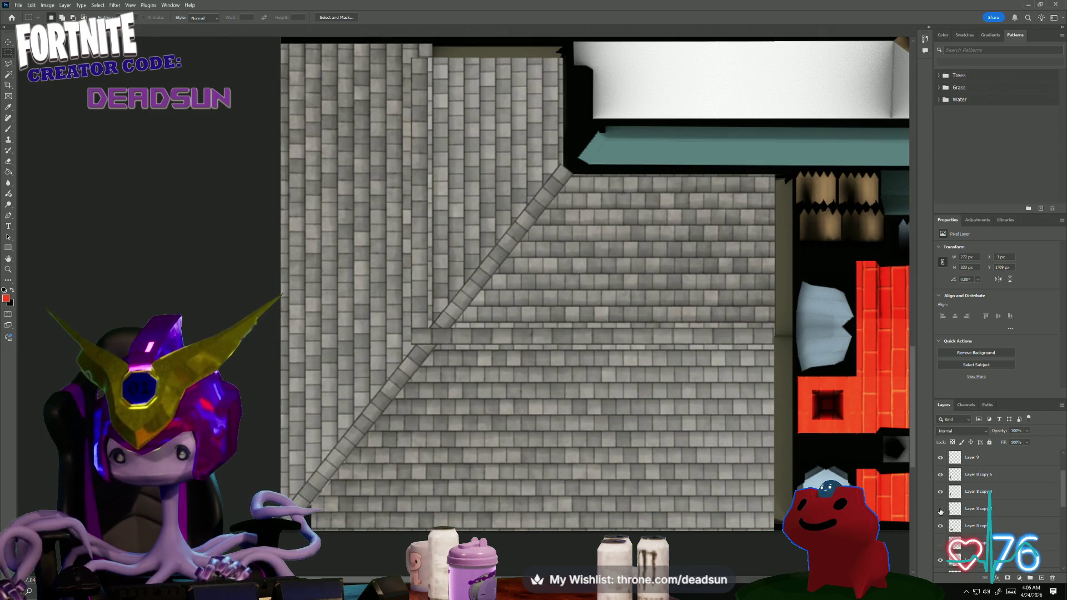
pyautogui.click(941, 509)
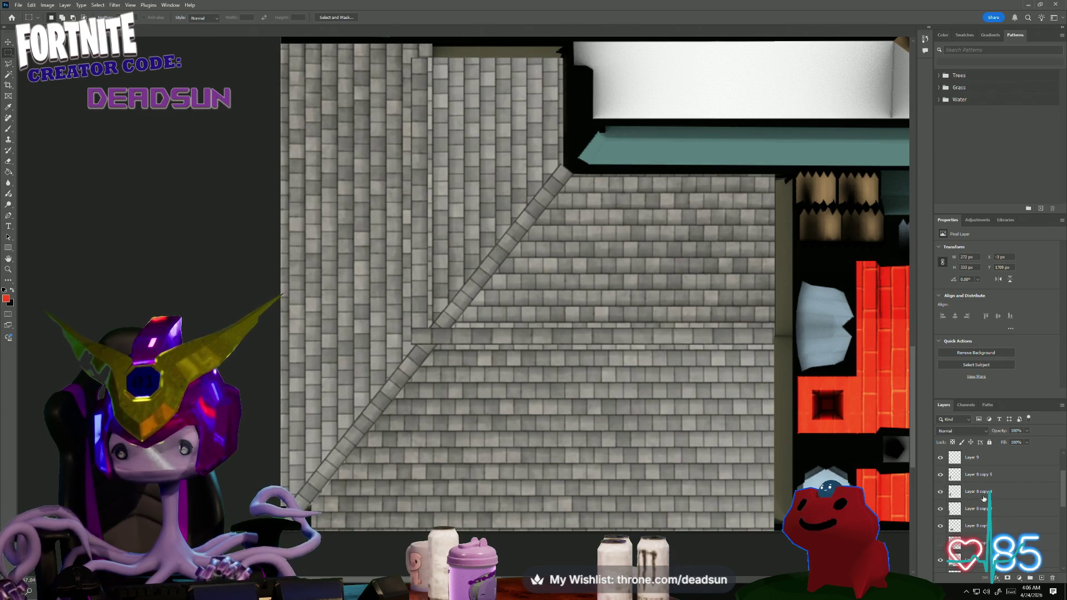
pyautogui.click(977, 526)
pyautogui.keyDown('shift'); pyautogui.click(980, 475); pyautogui.keyUp('shift')
pyautogui.rightClick(981, 476)
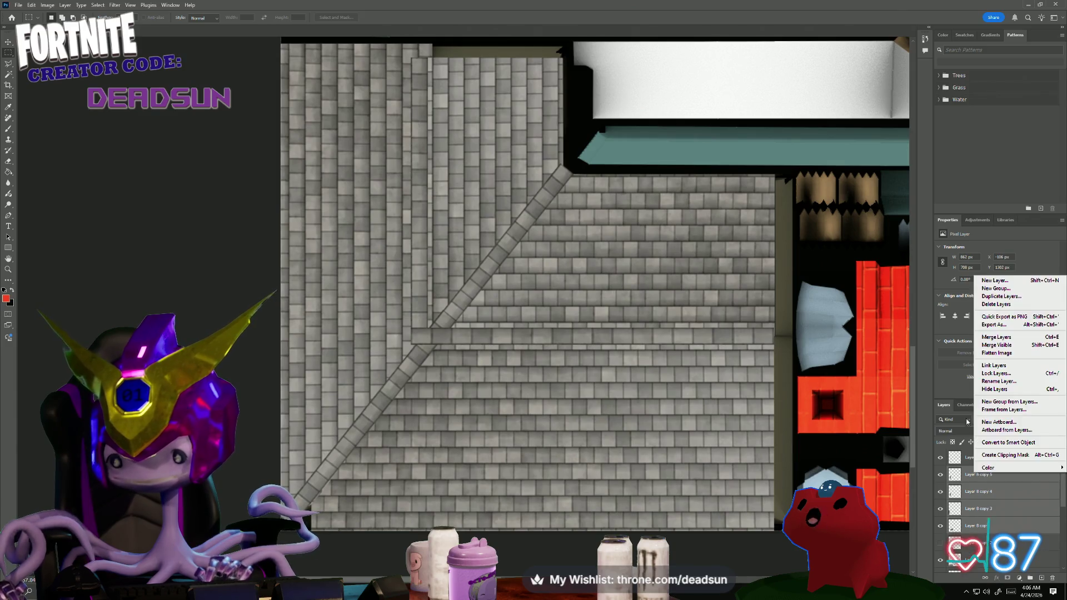
pyautogui.click(1011, 338)
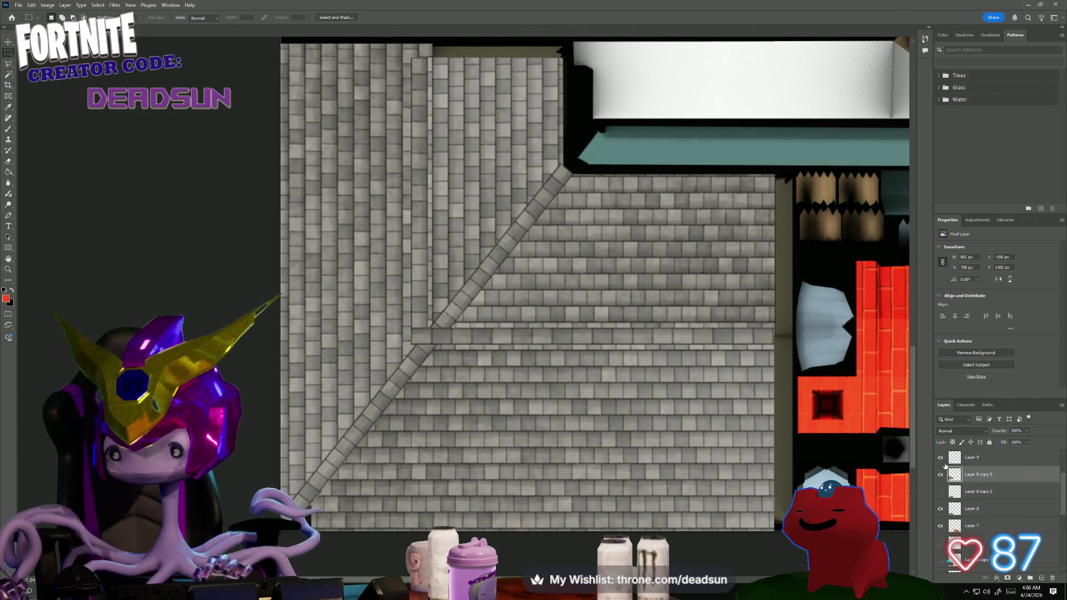
pyautogui.scroll(2, 944, 467)
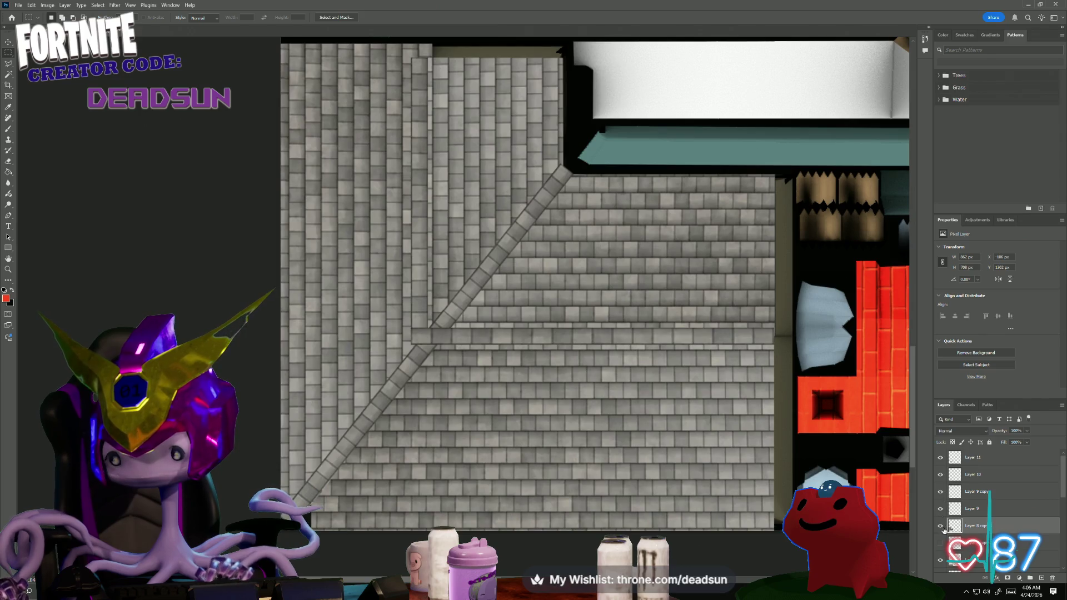
# - Merge the remaining copies into Layer 8 copy and hide the shingle fill, leaving the strips alone
pyautogui.click(942, 508)
pyautogui.click(941, 493)
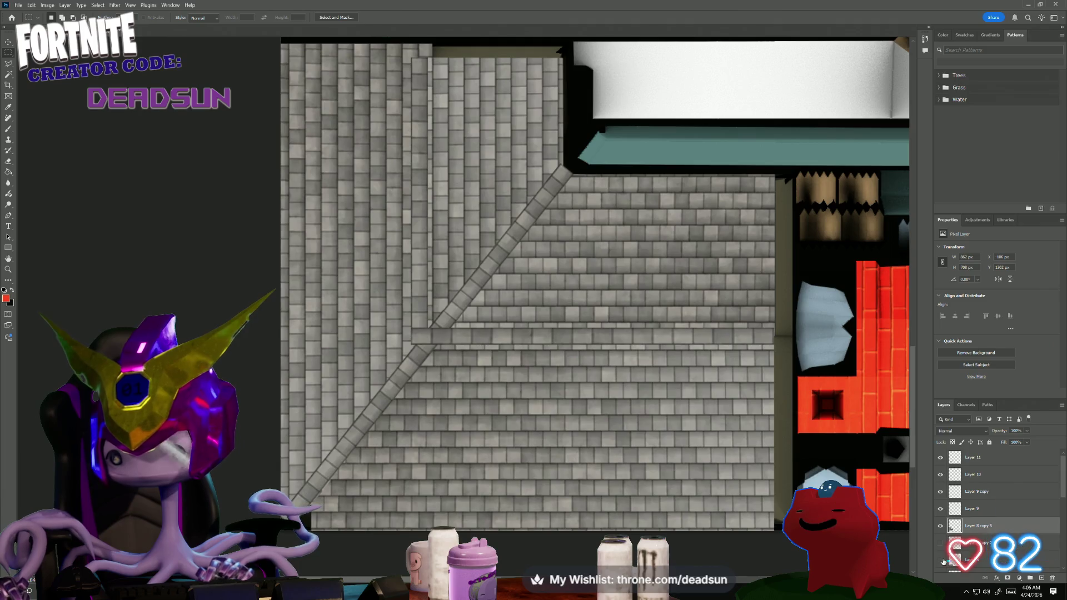
pyautogui.click(941, 558)
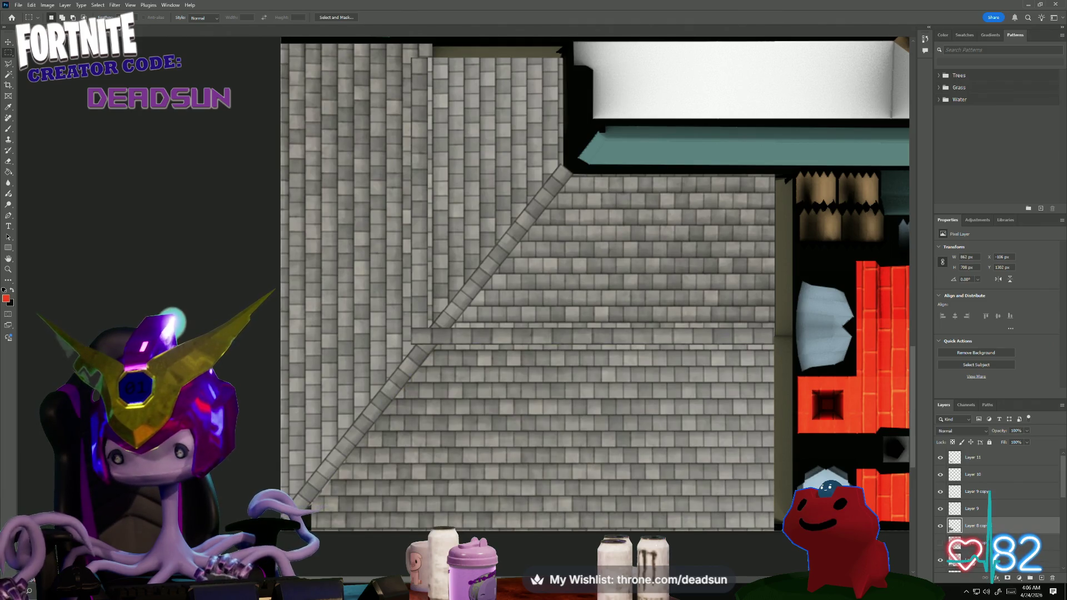
pyautogui.keyDown('shift'); pyautogui.click(976, 543); pyautogui.keyUp('shift')
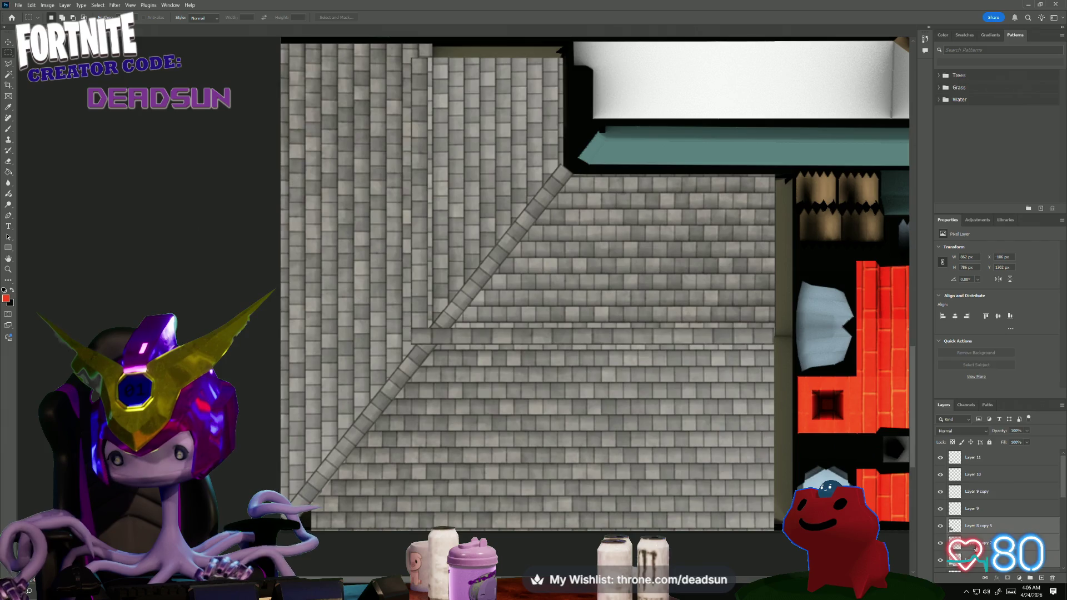
pyautogui.rightClick(976, 547)
pyautogui.click(1009, 412)
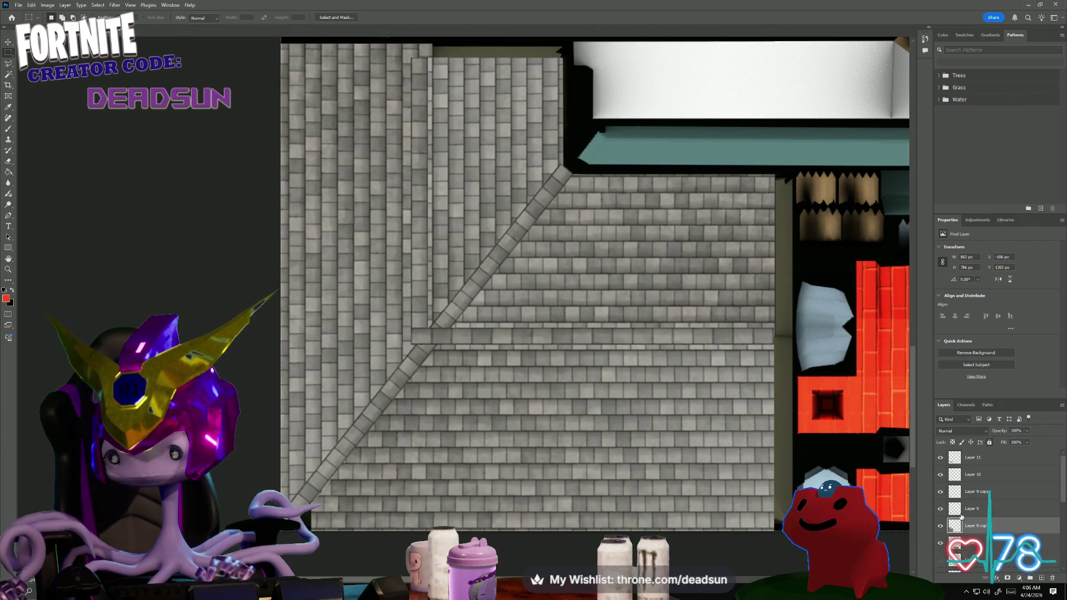
pyautogui.click(940, 527)
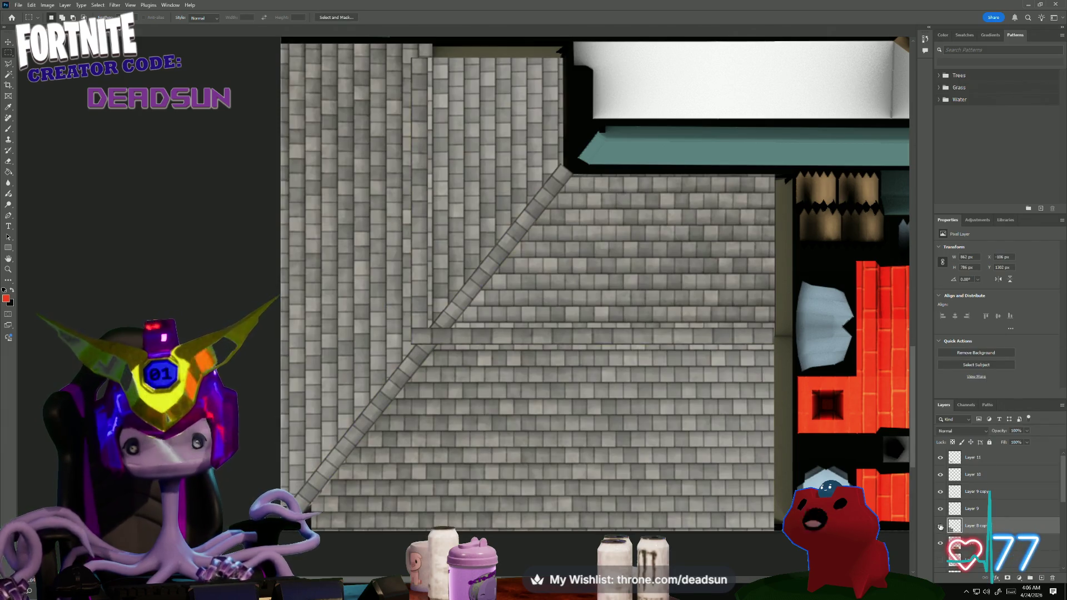
pyautogui.click(941, 527)
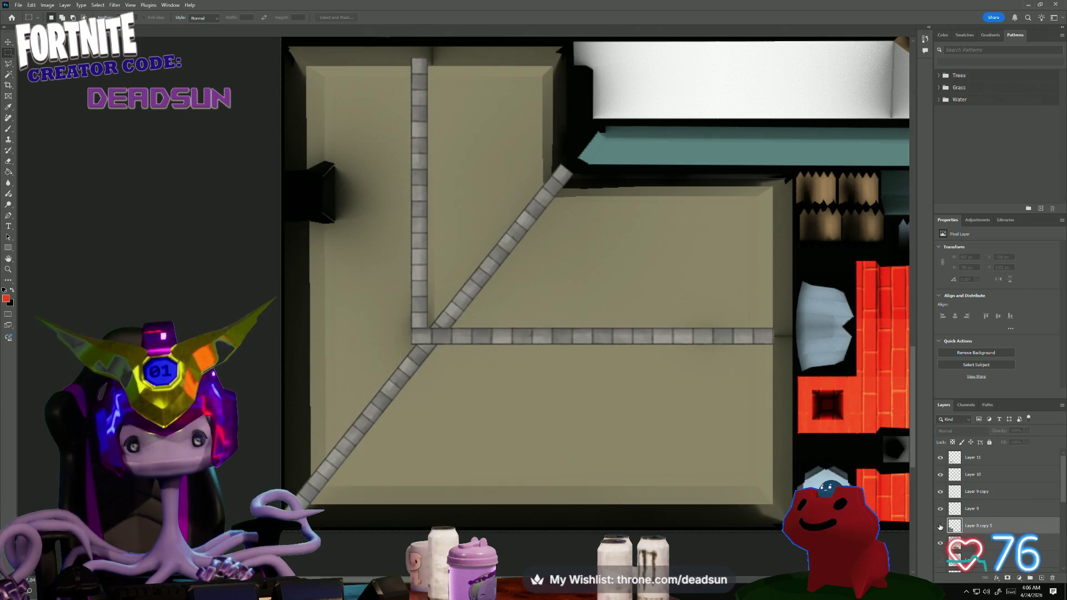
pyautogui.scroll(-2, 941, 527)
pyautogui.scroll(-1, 938, 557)
pyautogui.scroll(-1, 939, 552)
pyautogui.scroll(-1, 941, 548)
pyautogui.scroll(-2, 941, 557)
# - Toggle the border and wireframe overlays off and select Layer 10 holding the vertical strip
pyautogui.click(941, 509)
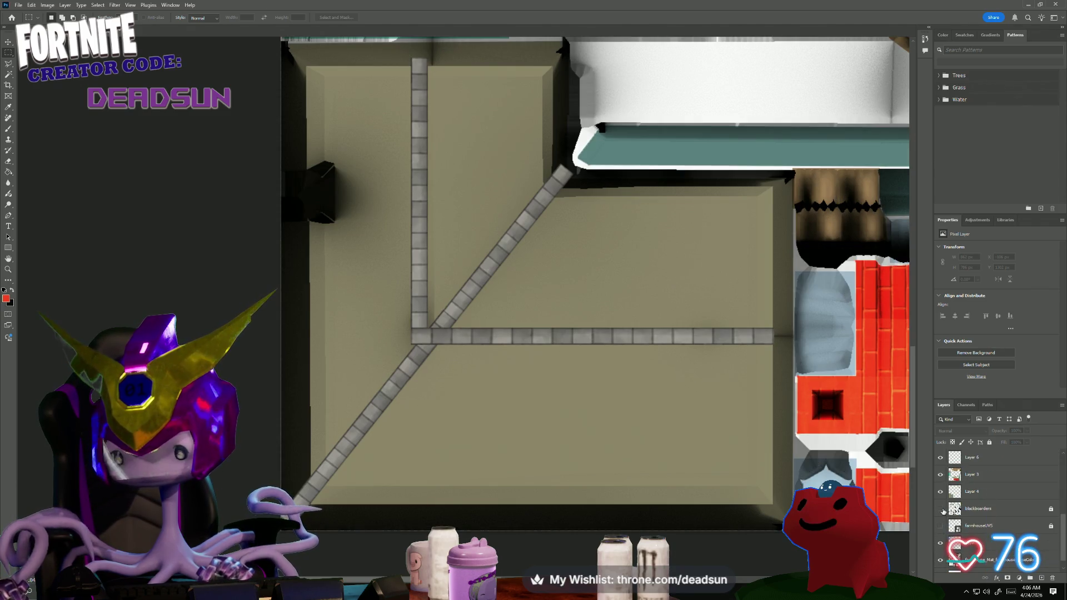
pyautogui.click(941, 508)
pyautogui.click(941, 527)
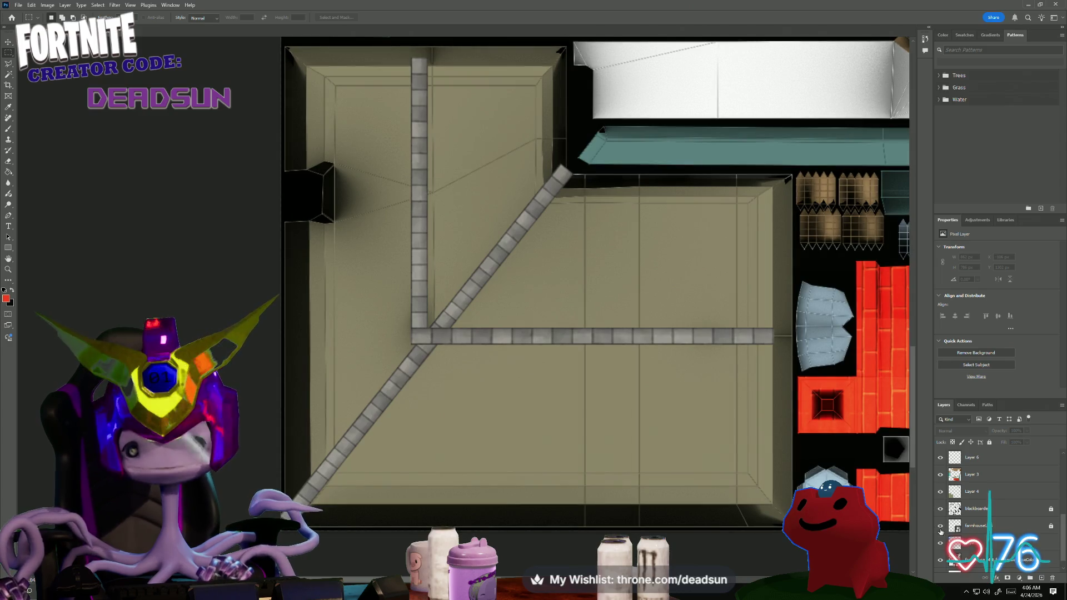
pyautogui.click(941, 532)
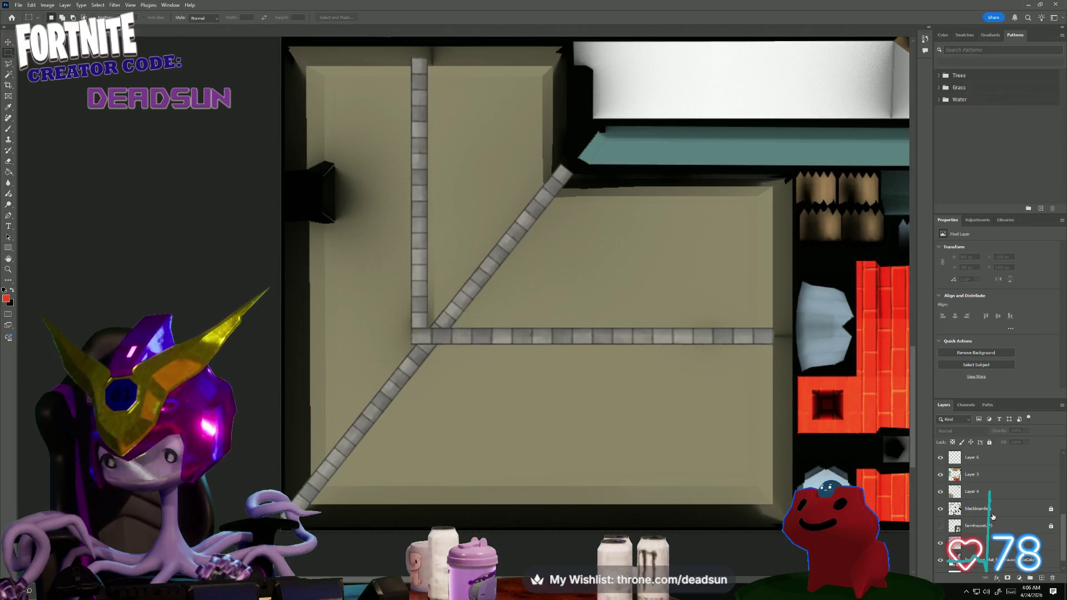
pyautogui.scroll(3, 994, 488)
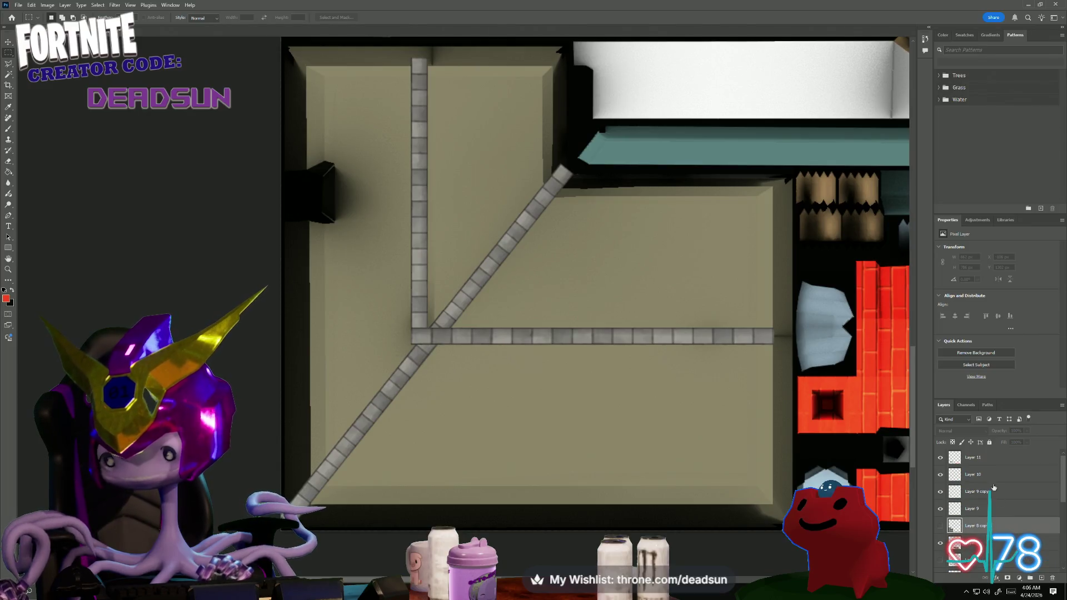
pyautogui.click(942, 476)
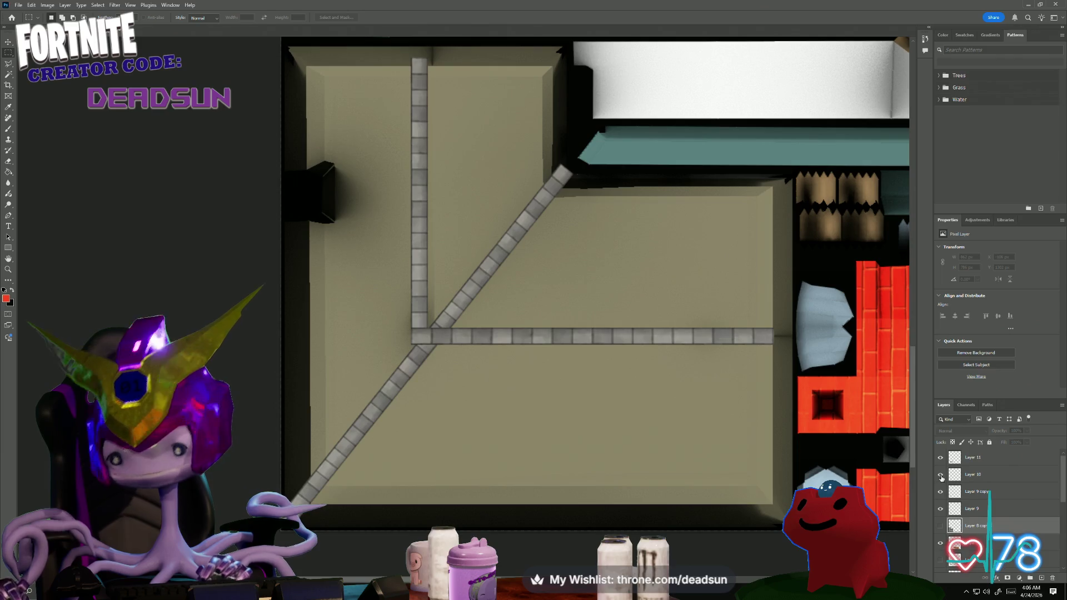
pyautogui.click(985, 477)
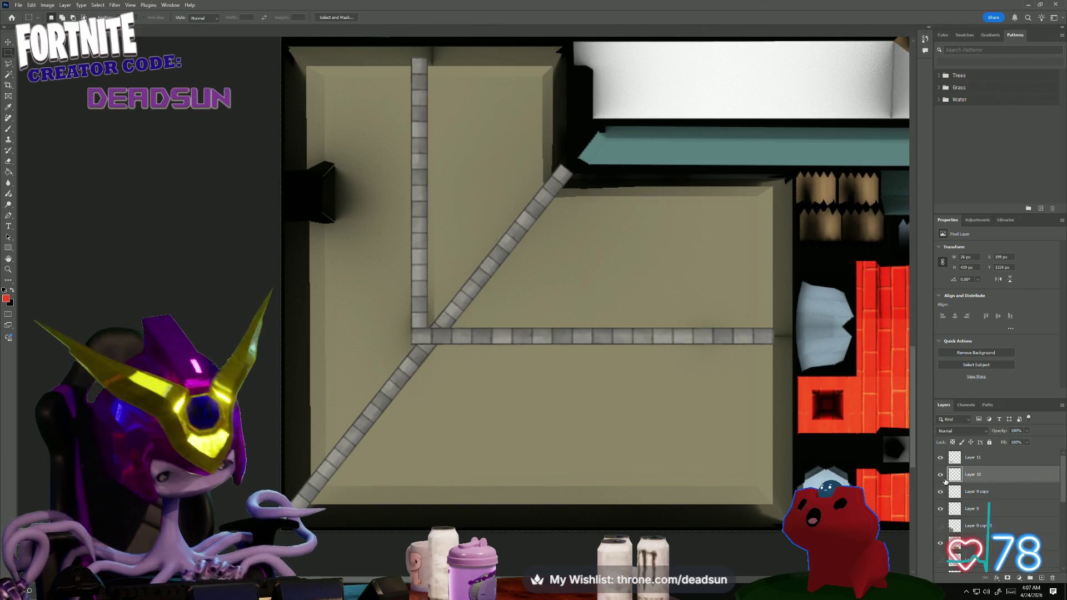
# - Nudge the vertical strip on Layer 10 slightly to the right
pyautogui.hotkey('ctrl', 't')
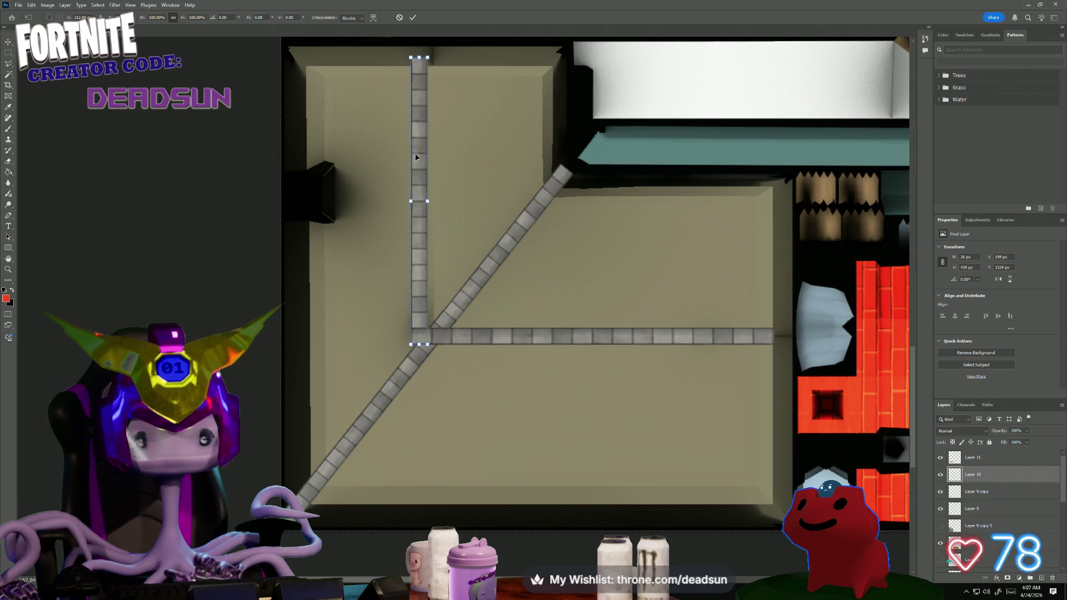
pyautogui.moveTo(416, 159); pyautogui.dragTo(429, 160)
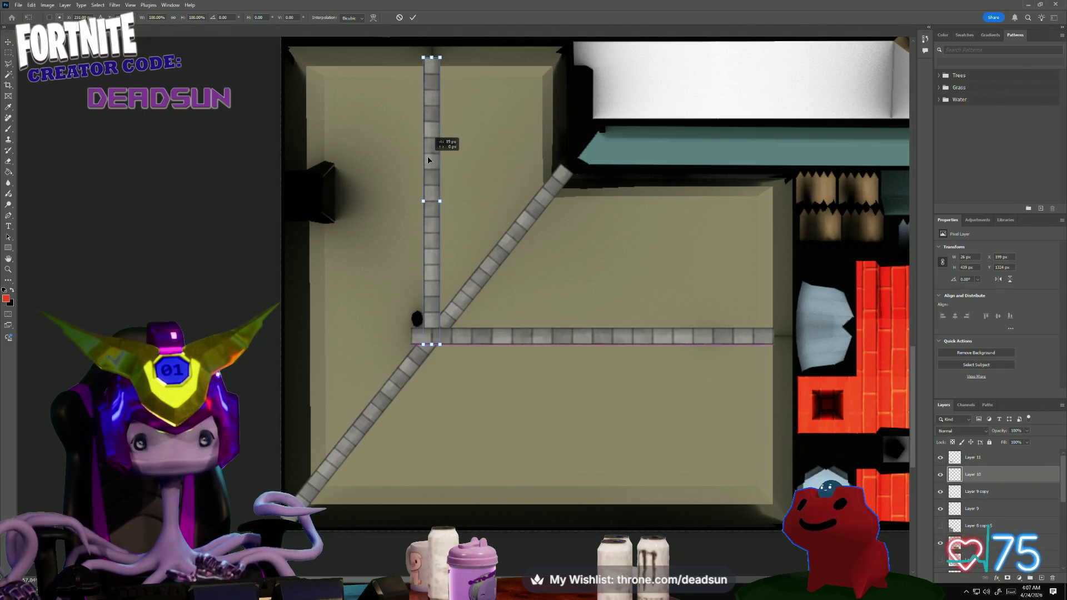
pyautogui.press('Return')
pyautogui.press('m')
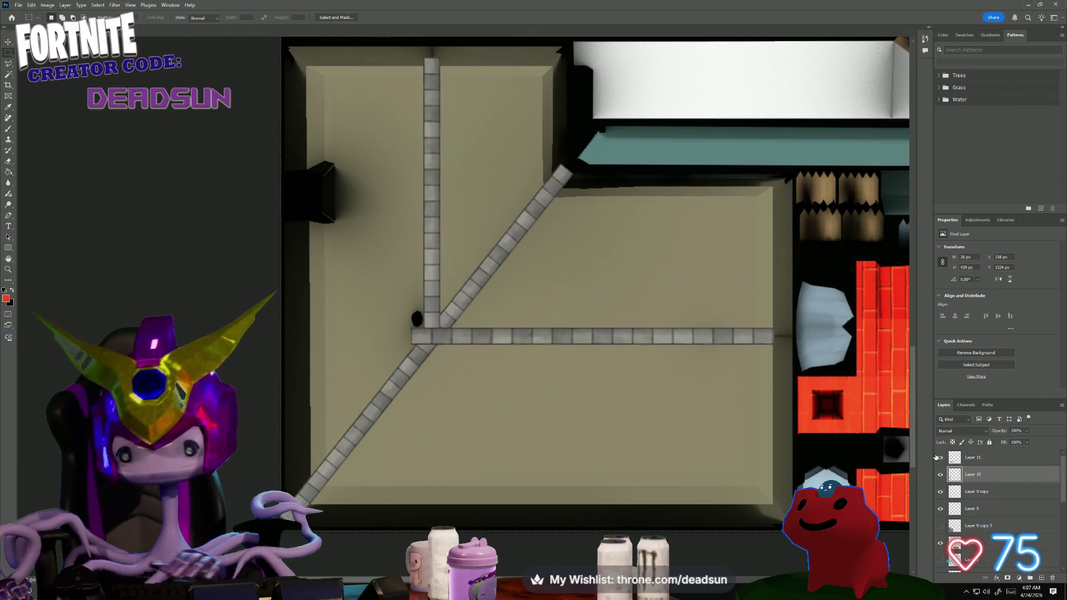
pyautogui.click(940, 458)
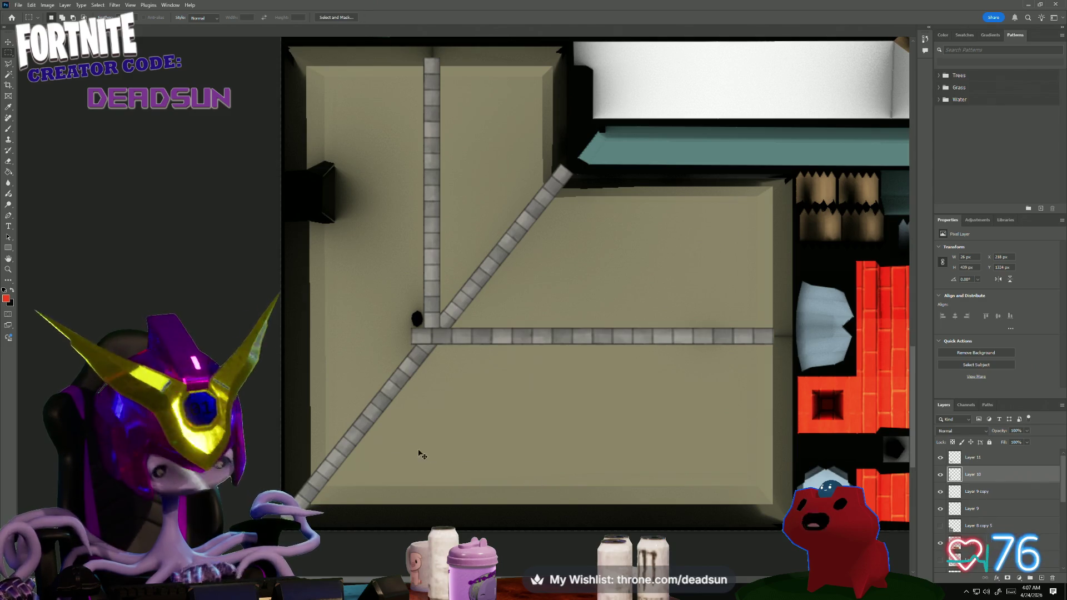
pyautogui.hotkey('ctrl', 't')
pyautogui.press('Return')
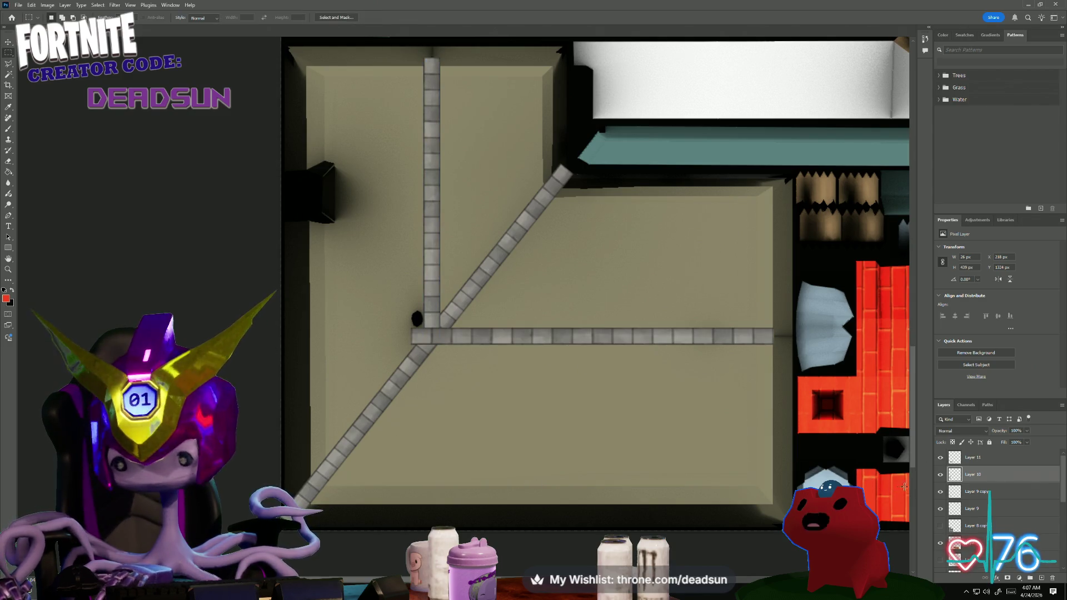
# - Trim the horizontal strip on Layer 11 so its left end starts at the vertical strip
pyautogui.click(940, 492)
pyautogui.click(940, 459)
pyautogui.click(974, 458)
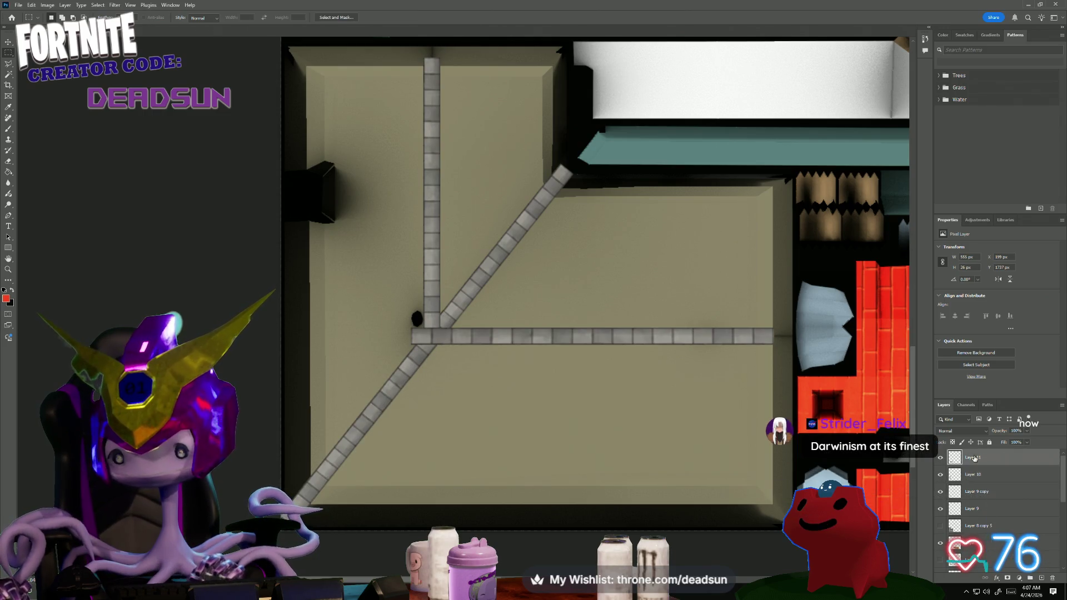
pyautogui.click(941, 458)
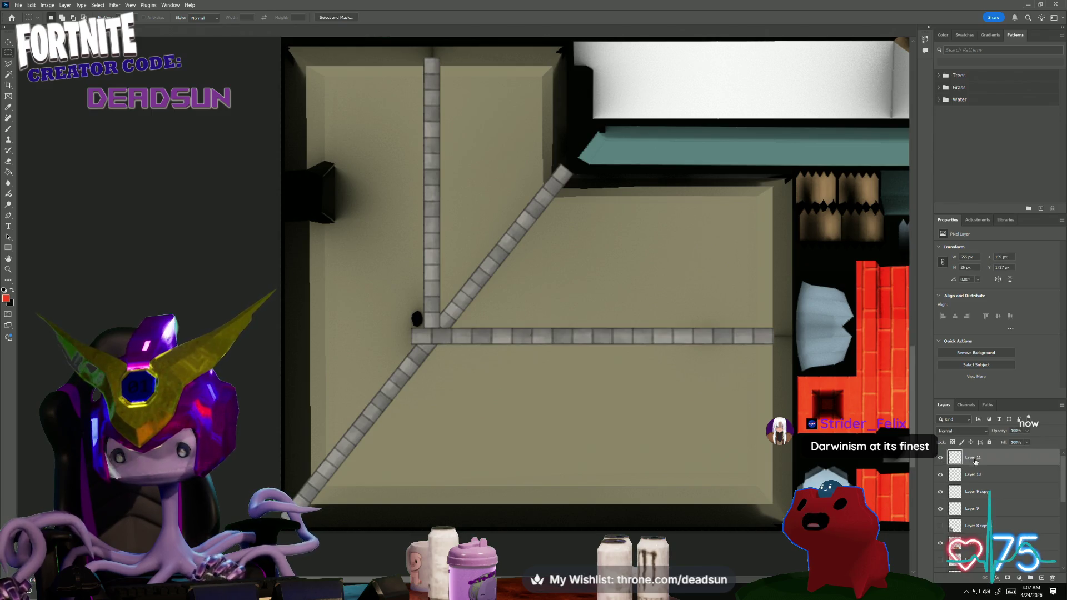
pyautogui.hotkey('ctrl', 't')
pyautogui.moveTo(409, 336); pyautogui.dragTo(424, 336)
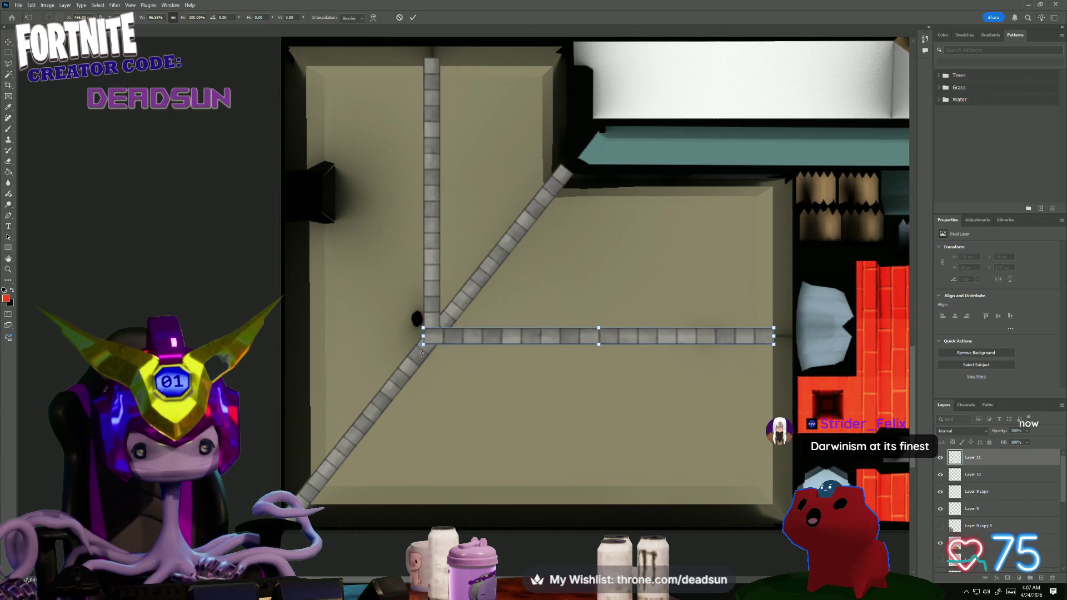
pyautogui.press('Return')
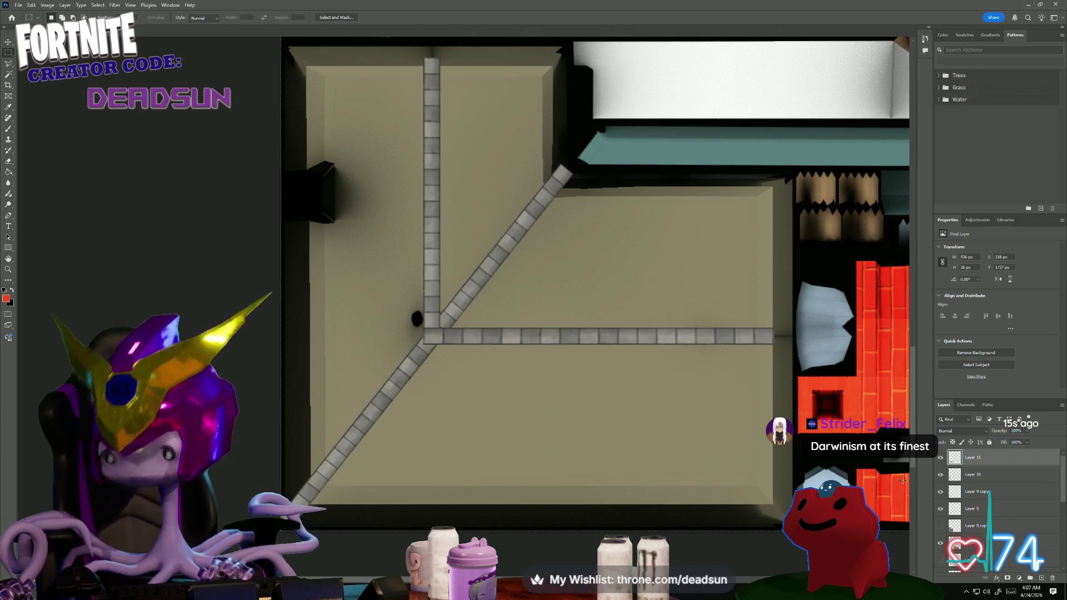
# - Merge the visible strips into one layer and show the grey shingle roof texture again
pyautogui.click(942, 508)
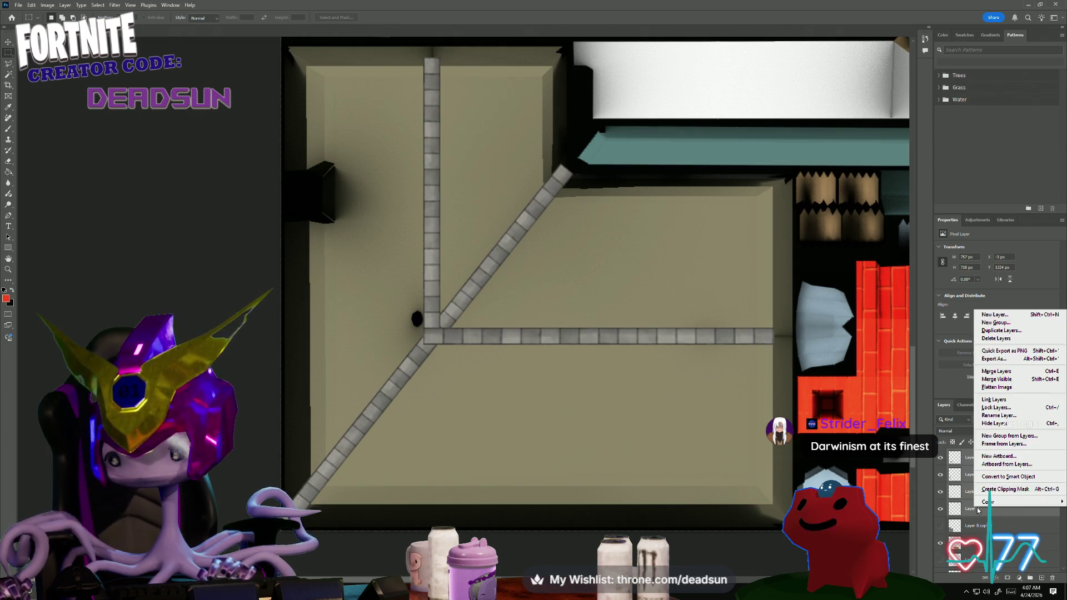
pyautogui.rightClick(976, 507)
pyautogui.click(1001, 380)
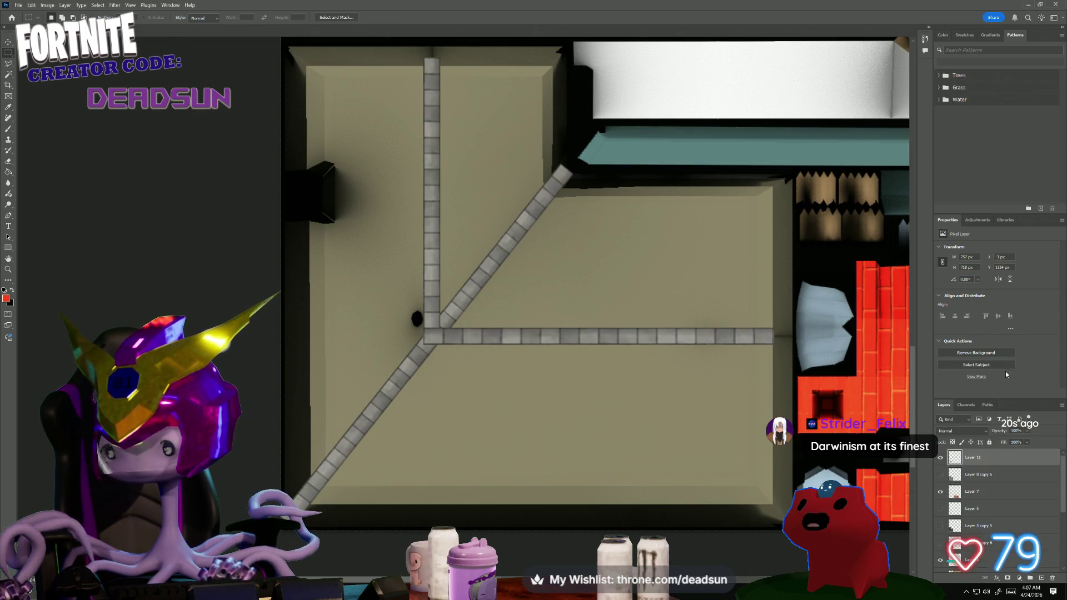
pyautogui.click(941, 458)
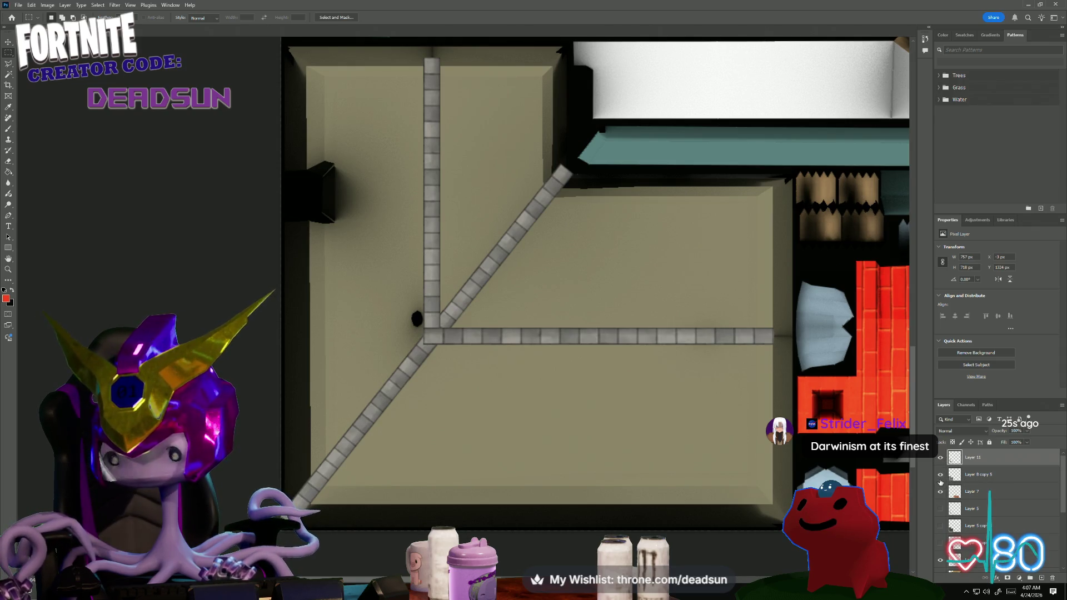
pyautogui.click(941, 475)
# - Keep Normal blending on the merged strips layer and bring up its Layer Style settings
pyautogui.click(976, 476)
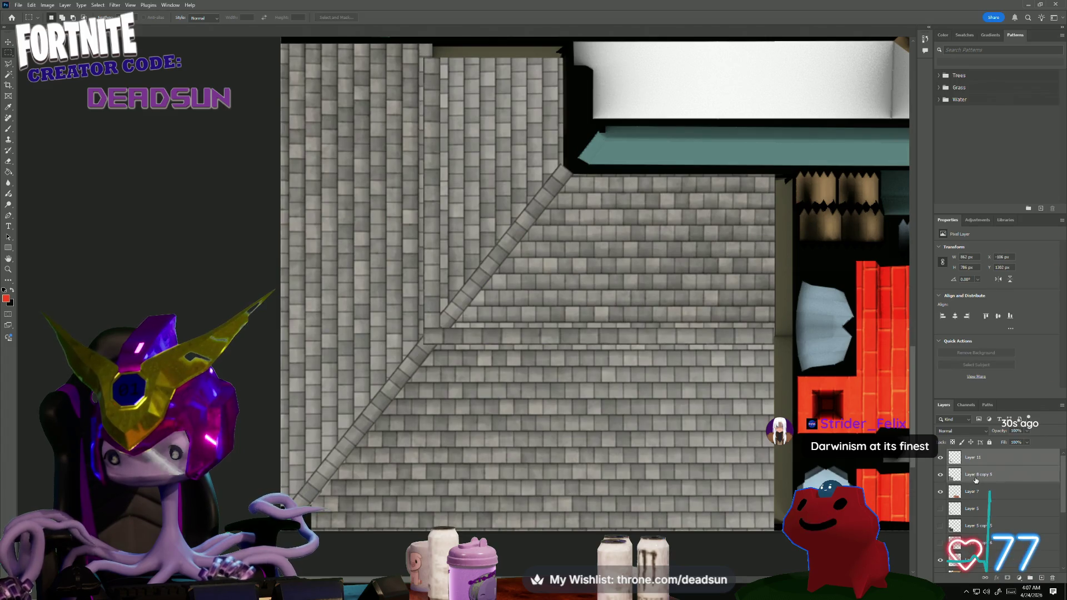
pyautogui.click(978, 458)
pyautogui.click(960, 431)
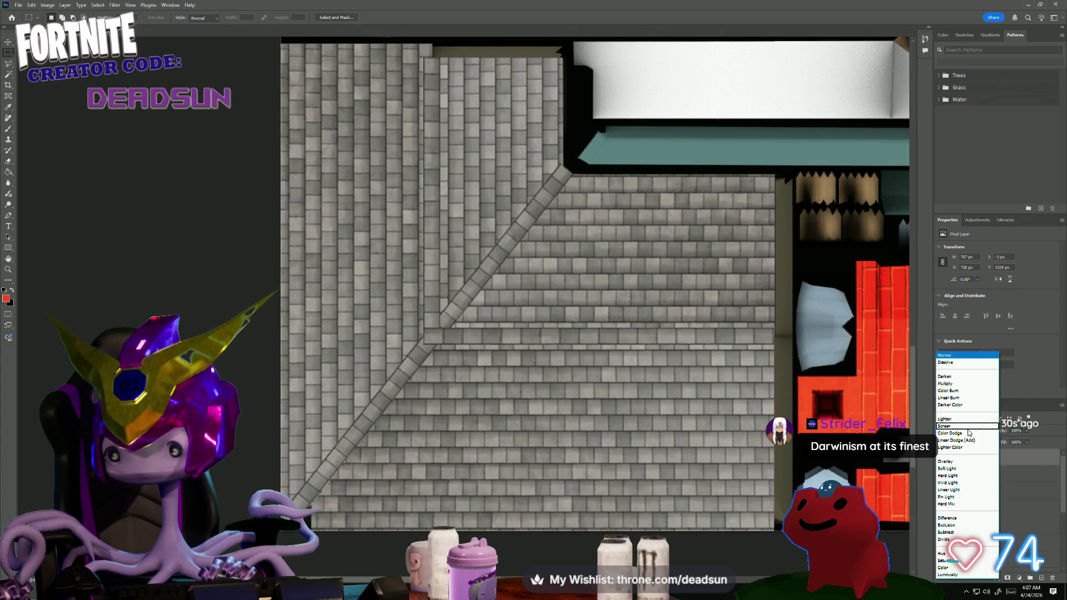
pyautogui.click(1043, 462)
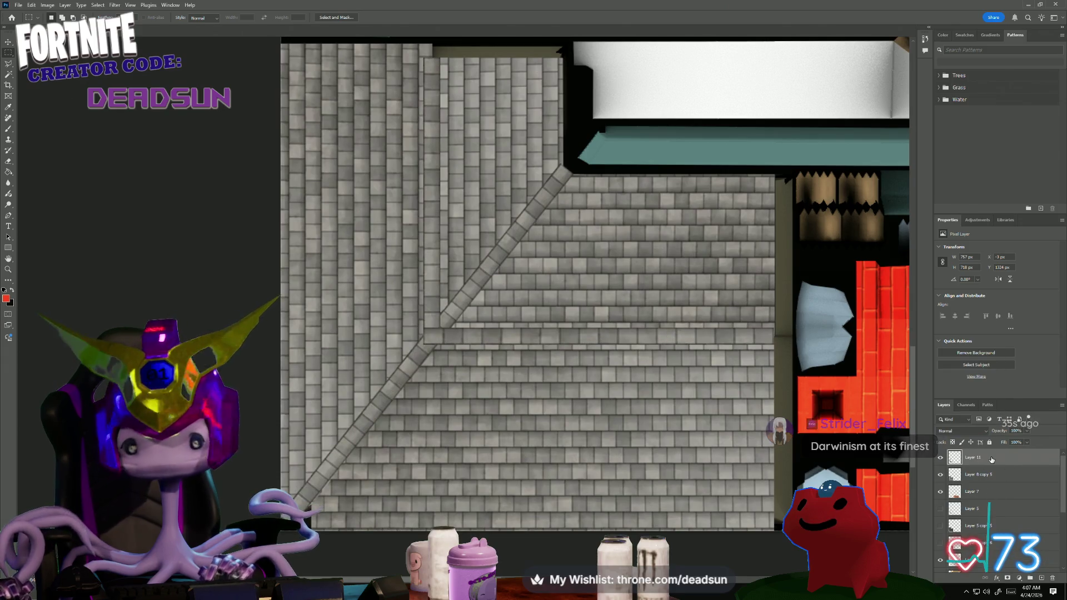
pyautogui.doubleClick(992, 460)
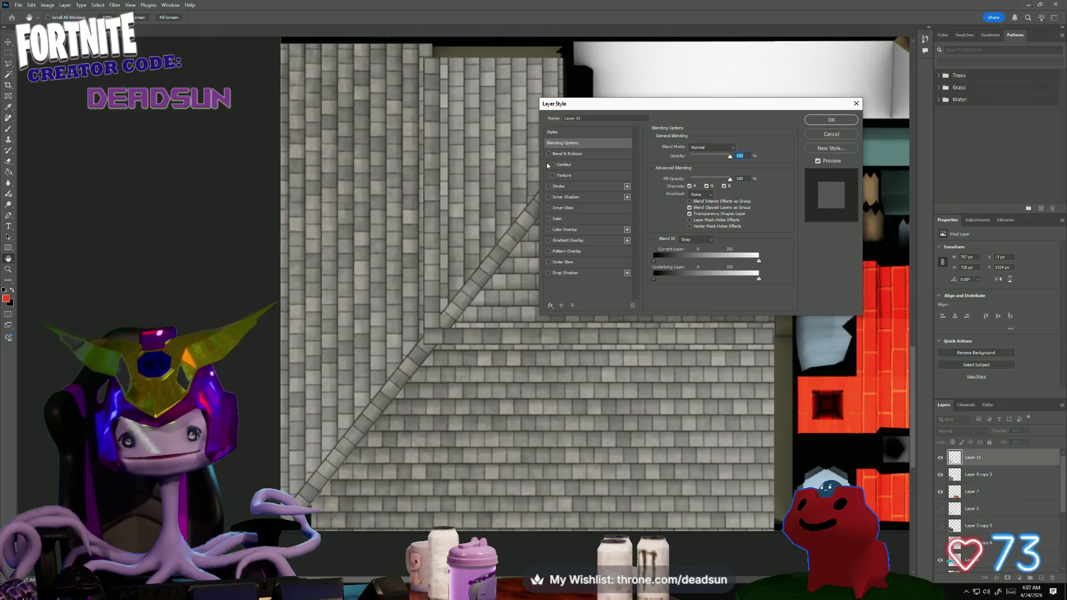
# - Give the merged strips a larger, softer drop shadow over the grey shingles
pyautogui.click(564, 273)
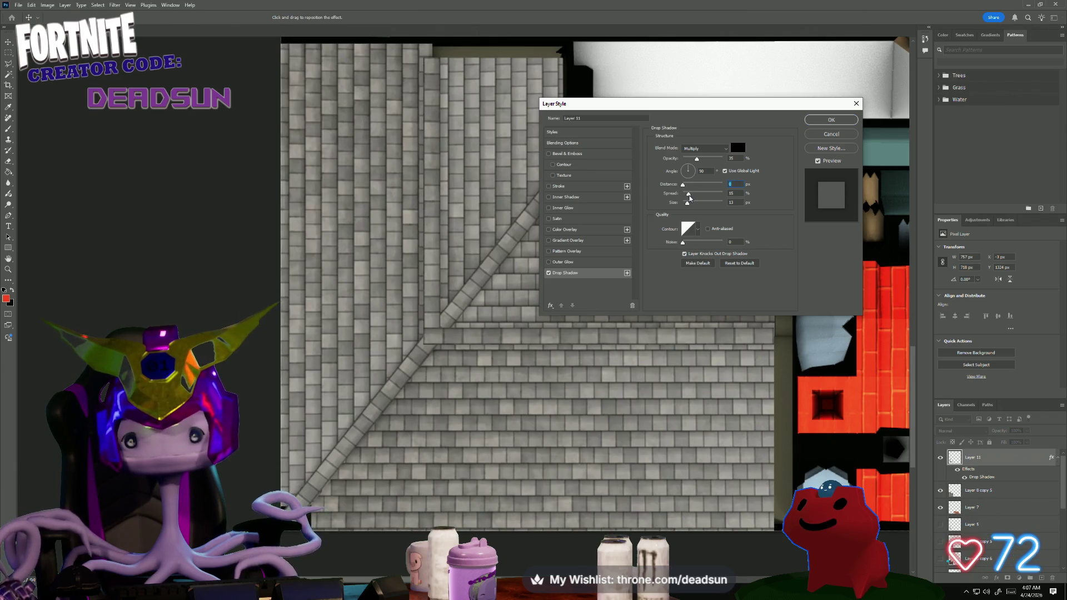
pyautogui.moveTo(689, 206); pyautogui.dragTo(697, 208)
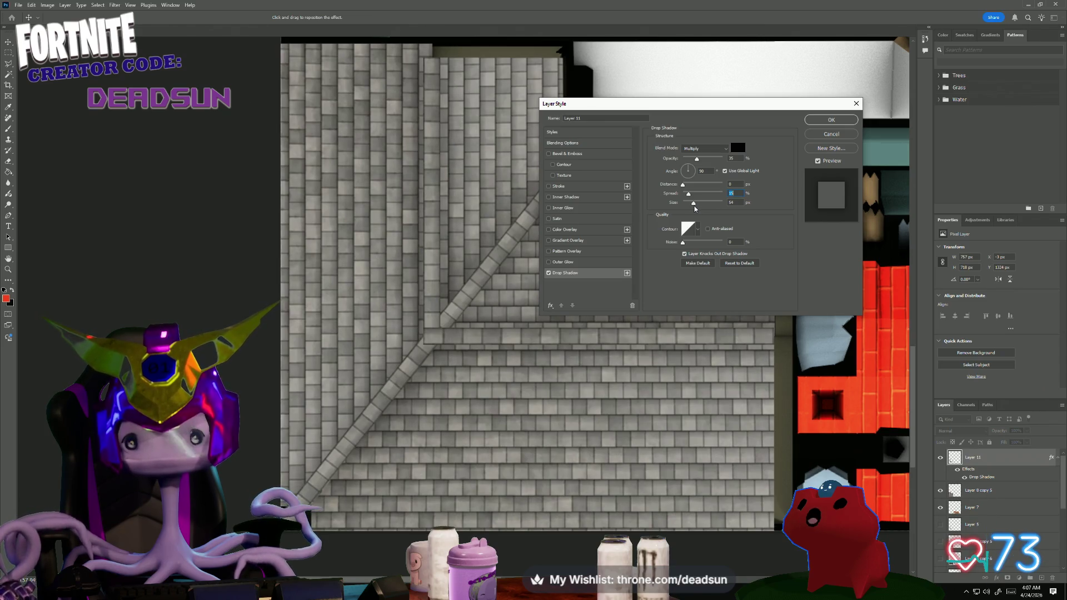
pyautogui.click(825, 120)
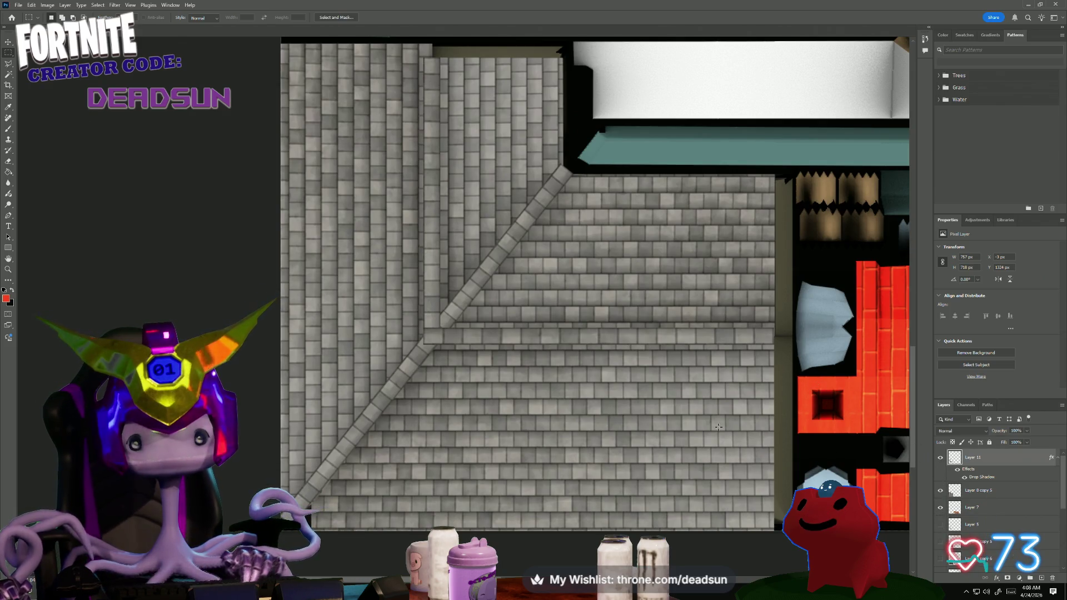
pyautogui.keyDown('alt'); pyautogui.scroll(-1, 606, 408); pyautogui.keyUp('alt')
pyautogui.keyDown('alt'); pyautogui.scroll(-1, 606, 407); pyautogui.keyUp('alt')
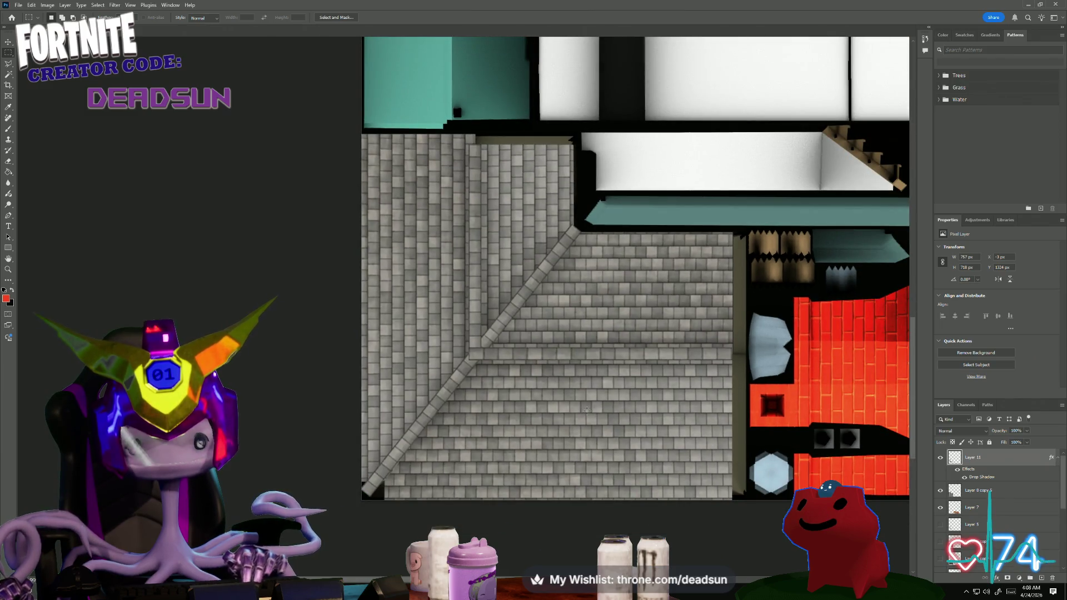
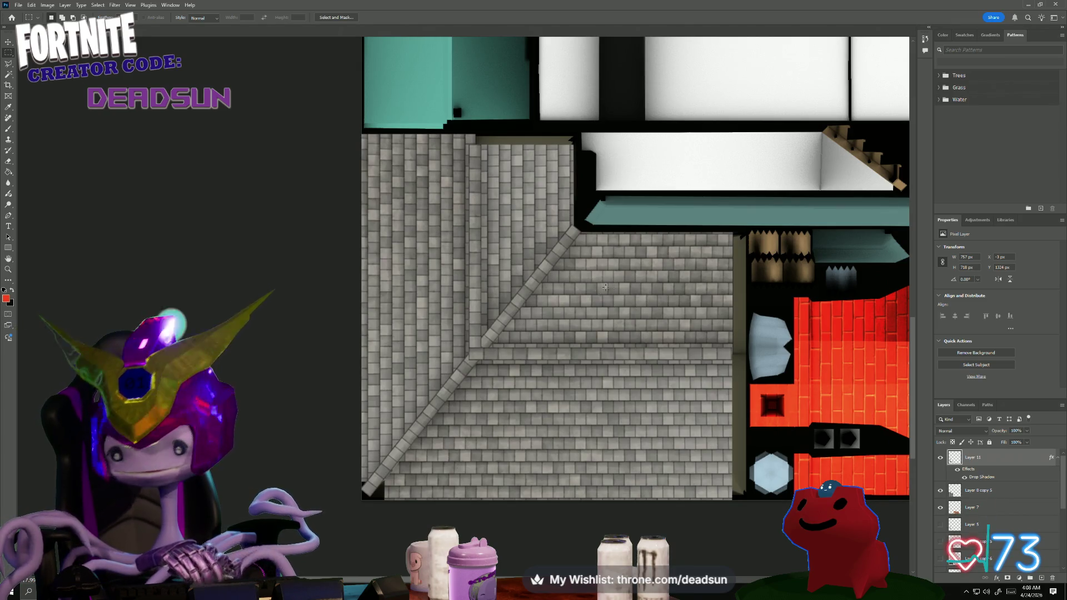
# - Duplicate the shingle Layer 11 so a copy sits on top of the stack
pyautogui.click(941, 491)
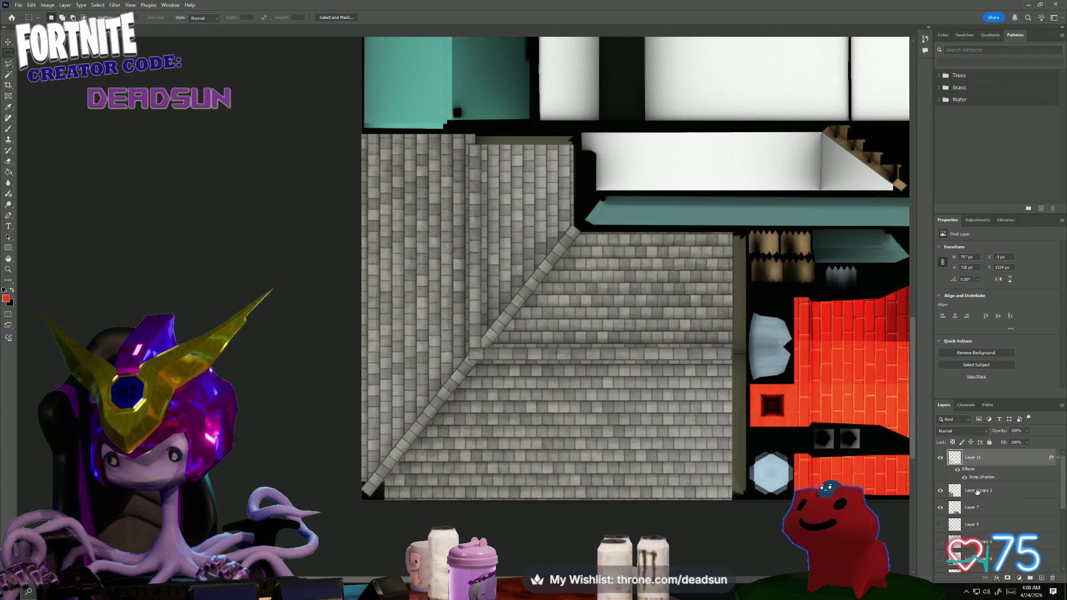
pyautogui.click(978, 493)
pyautogui.click(978, 466)
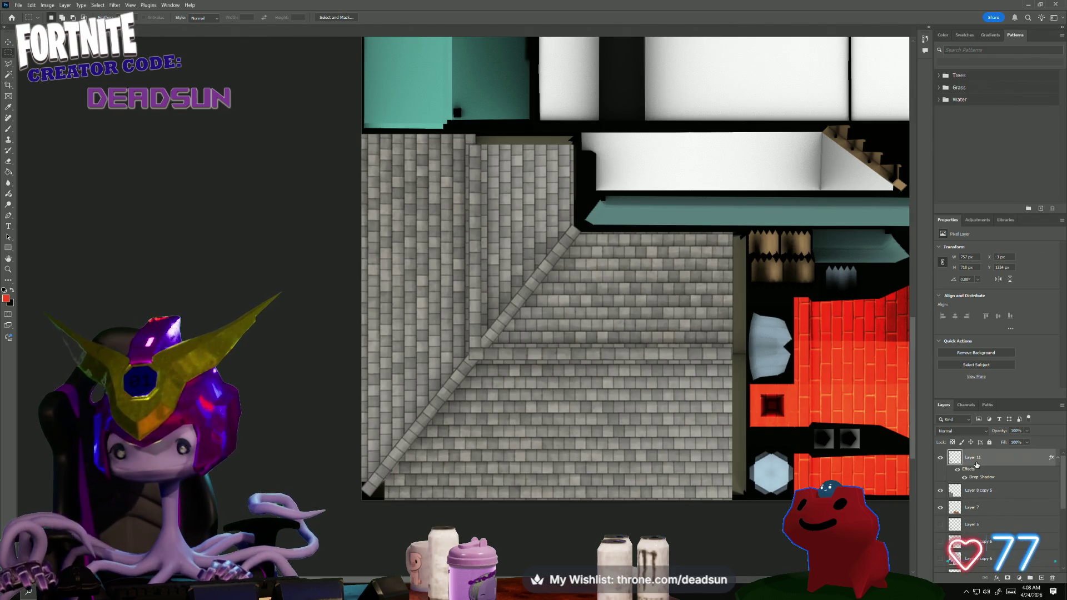
pyautogui.rightClick(981, 492)
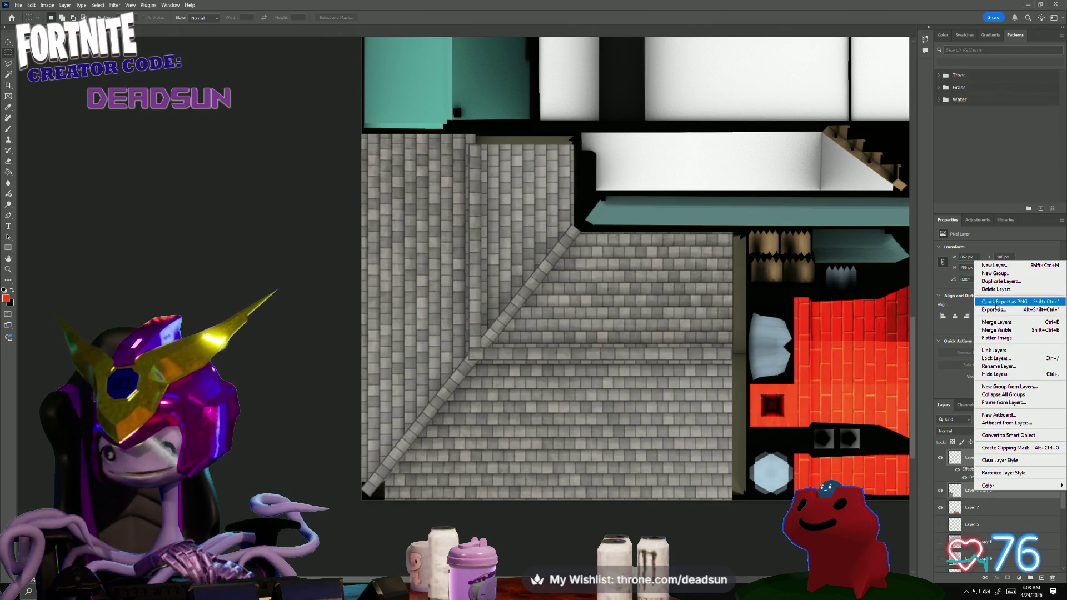
pyautogui.click(1002, 281)
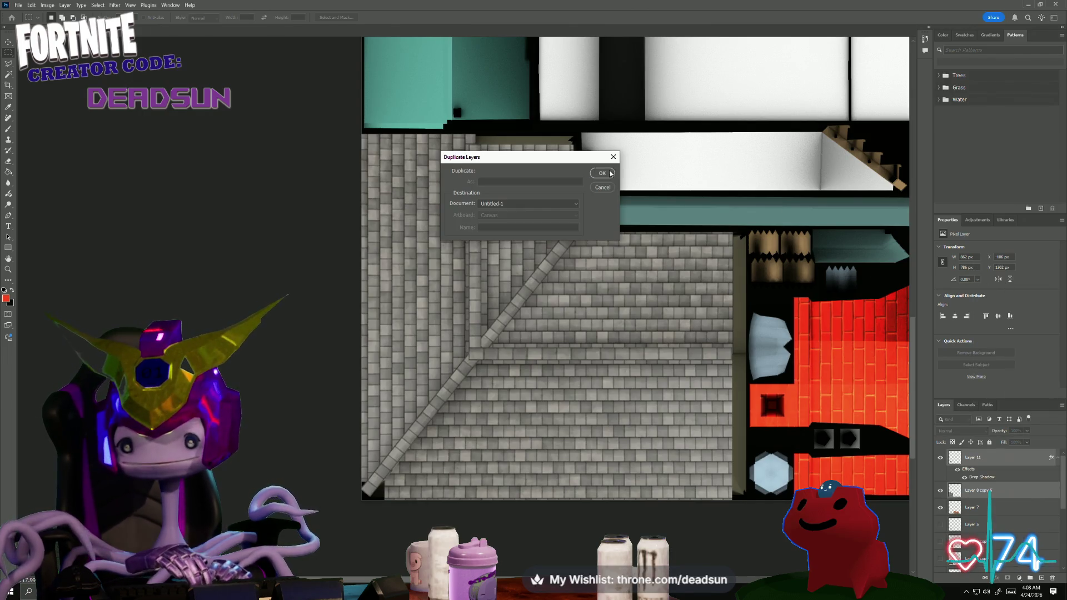
pyautogui.click(600, 172)
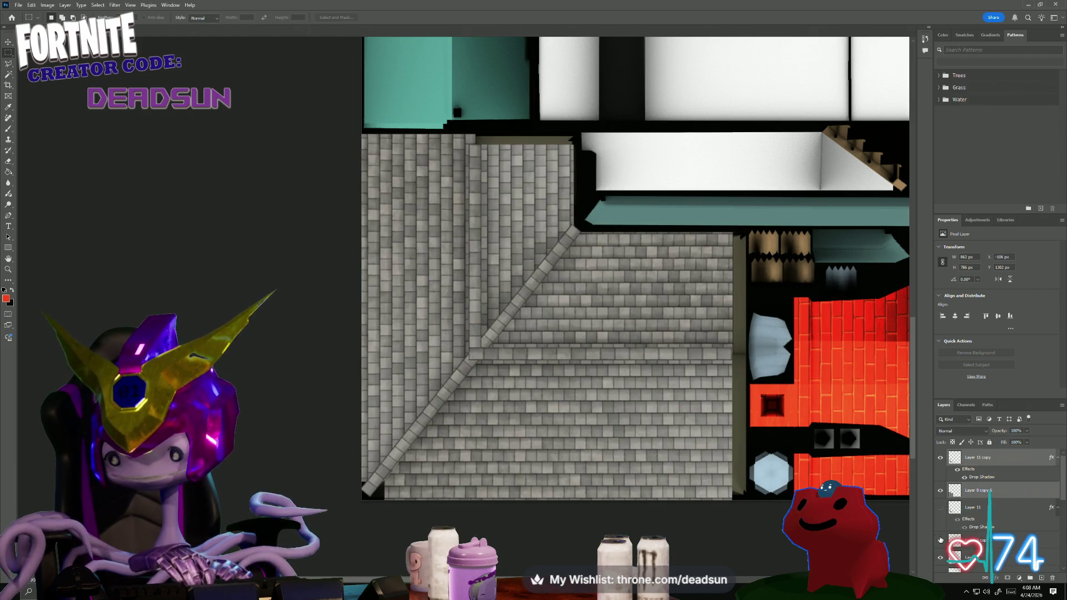
# - Merge Layer 11 copy to bake its drop shadow into the pixels
pyautogui.rightClick(975, 497)
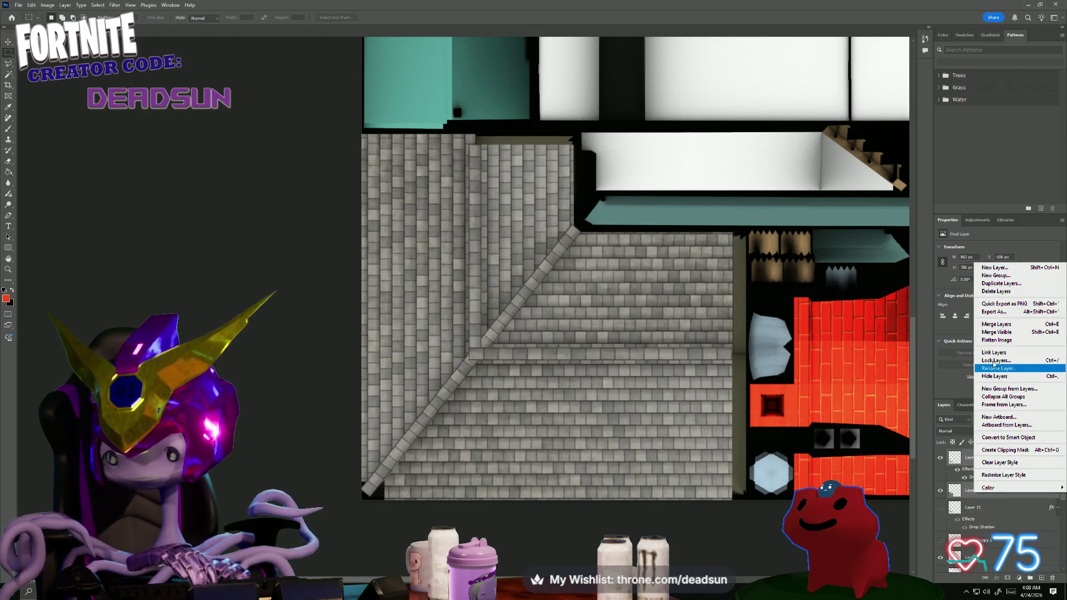
pyautogui.click(997, 324)
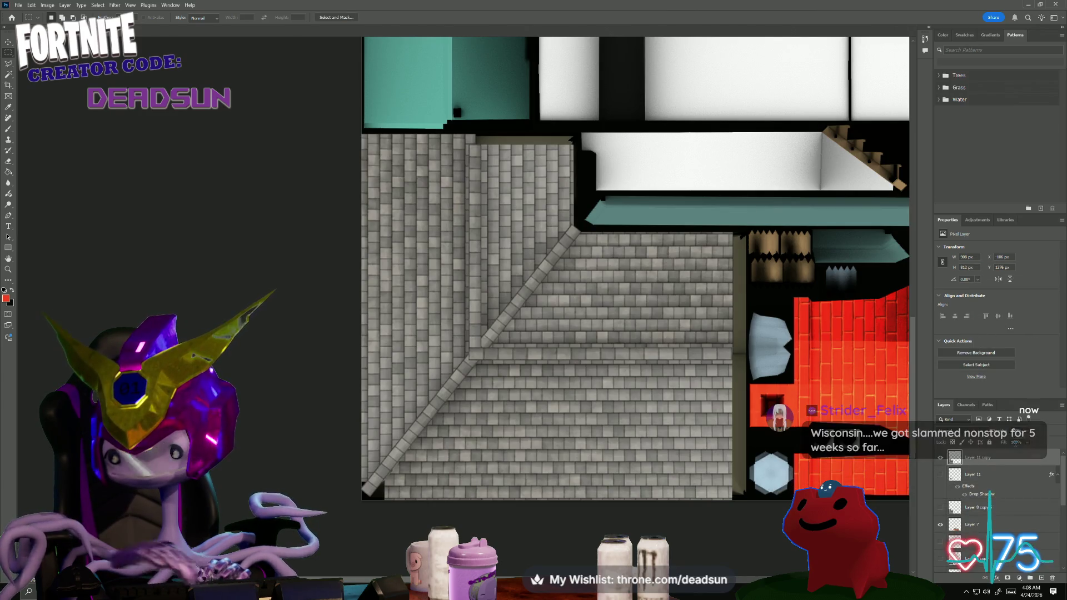
pyautogui.click(959, 431)
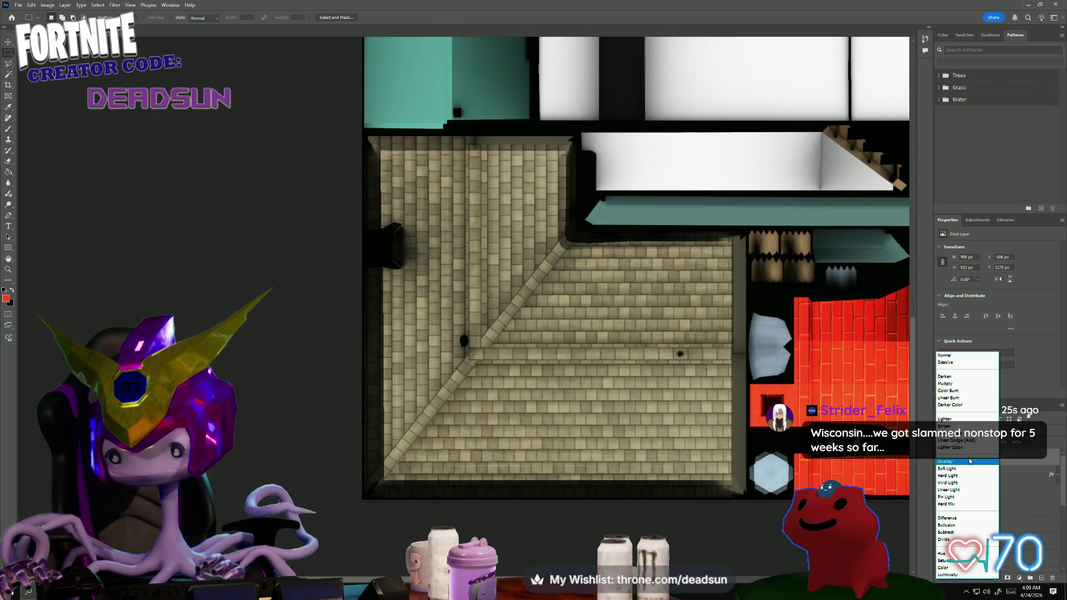
# - Blend the shingle copy in Overlay mode and recenter the whole atlas in view
pyautogui.click(970, 462)
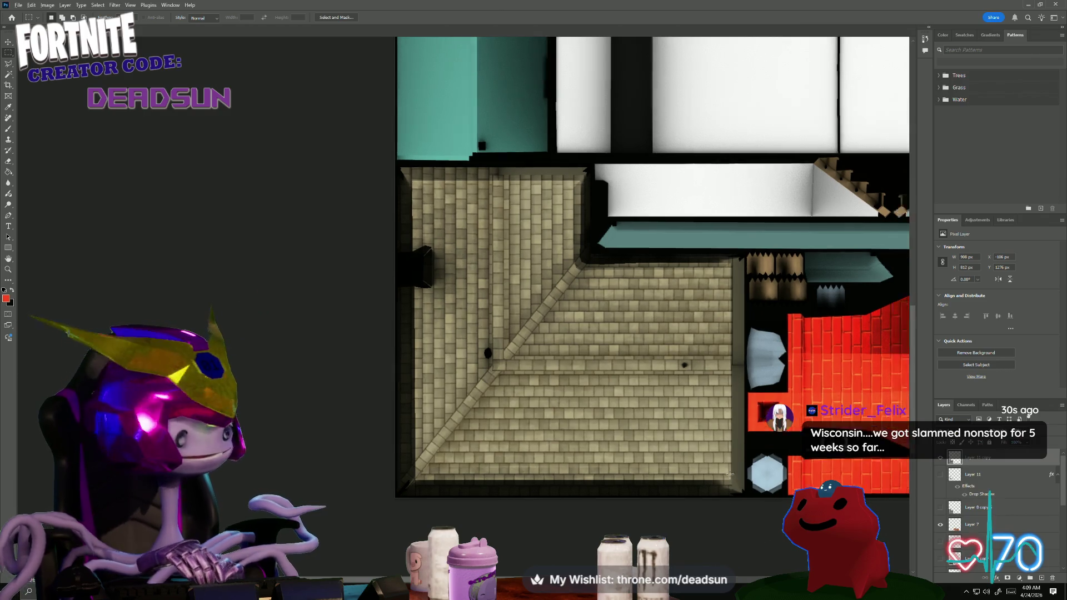
pyautogui.keyDown('alt'); pyautogui.scroll(-3, 729, 474); pyautogui.keyUp('alt')
pyautogui.keyDown('alt'); pyautogui.scroll(2, 700, 412); pyautogui.keyUp('alt')
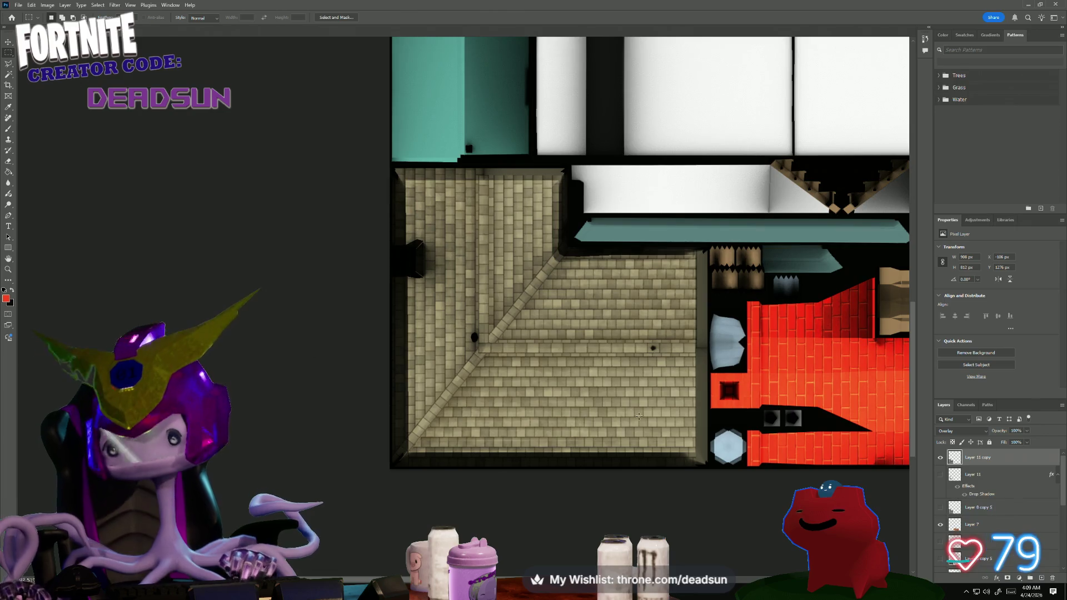
pyautogui.keyDown('alt'); pyautogui.scroll(-1, 542, 417); pyautogui.keyUp('alt')
pyautogui.keyDown('alt'); pyautogui.scroll(-1, 484, 450); pyautogui.keyUp('alt')
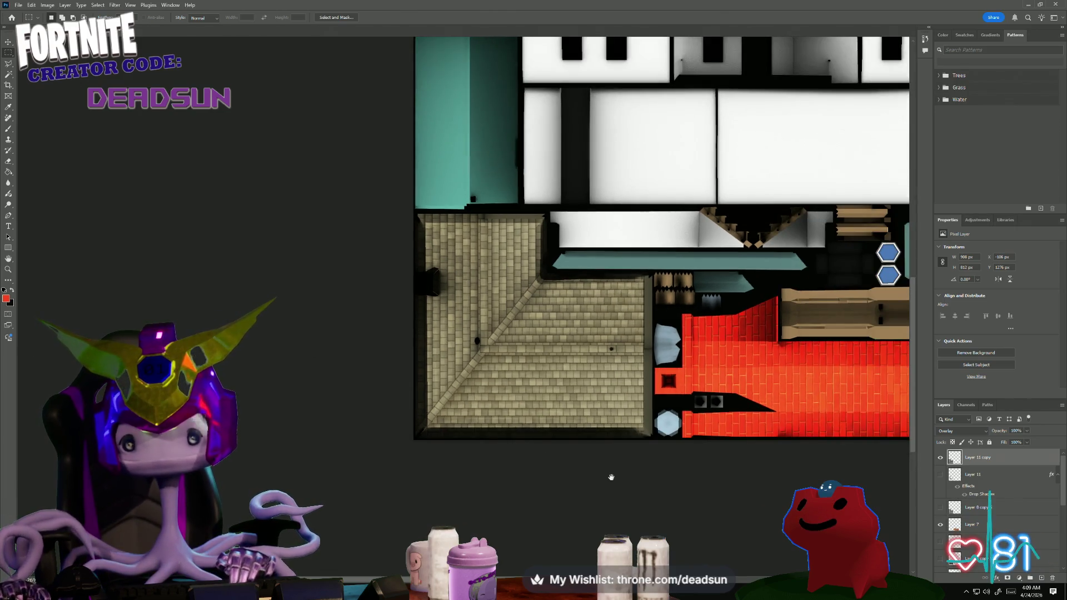
pyautogui.keyDown('alt'); pyautogui.scroll(-1, 413, 495); pyautogui.keyUp('alt')
pyautogui.keyDown('alt'); pyautogui.scroll(-2, 384, 459); pyautogui.keyUp('alt')
pyautogui.keyDown('alt'); pyautogui.scroll(-2, 334, 401); pyautogui.keyUp('alt')
pyautogui.keyDown('alt'); pyautogui.scroll(-1, 283, 342); pyautogui.keyUp('alt')
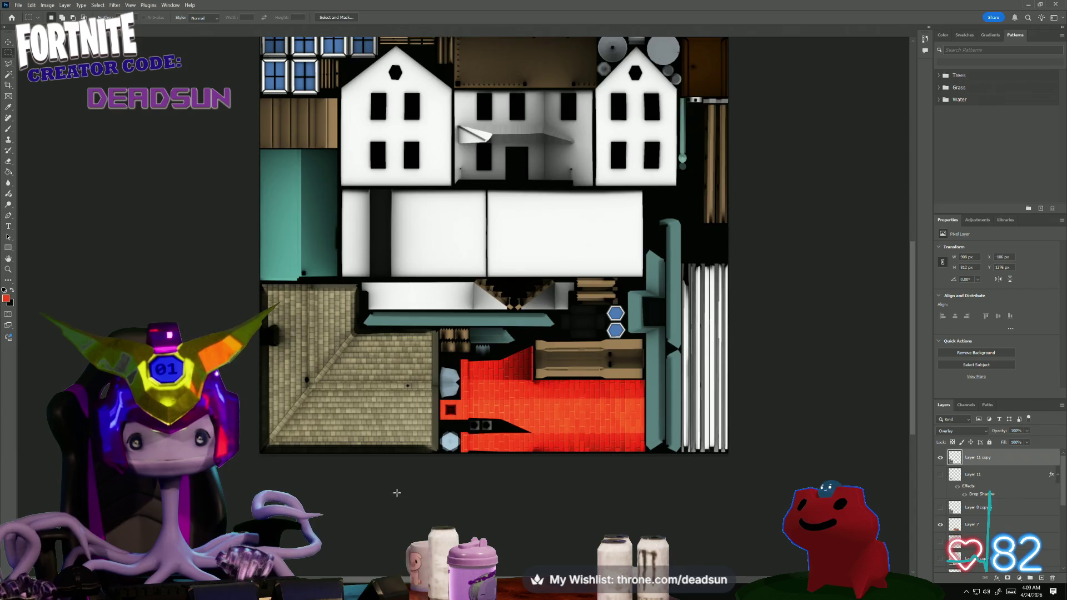
pyautogui.keyDown('alt'); pyautogui.scroll(-1, 241, 292); pyautogui.keyUp('alt')
pyautogui.moveTo(150, 233); pyautogui.dragTo(160, 282)
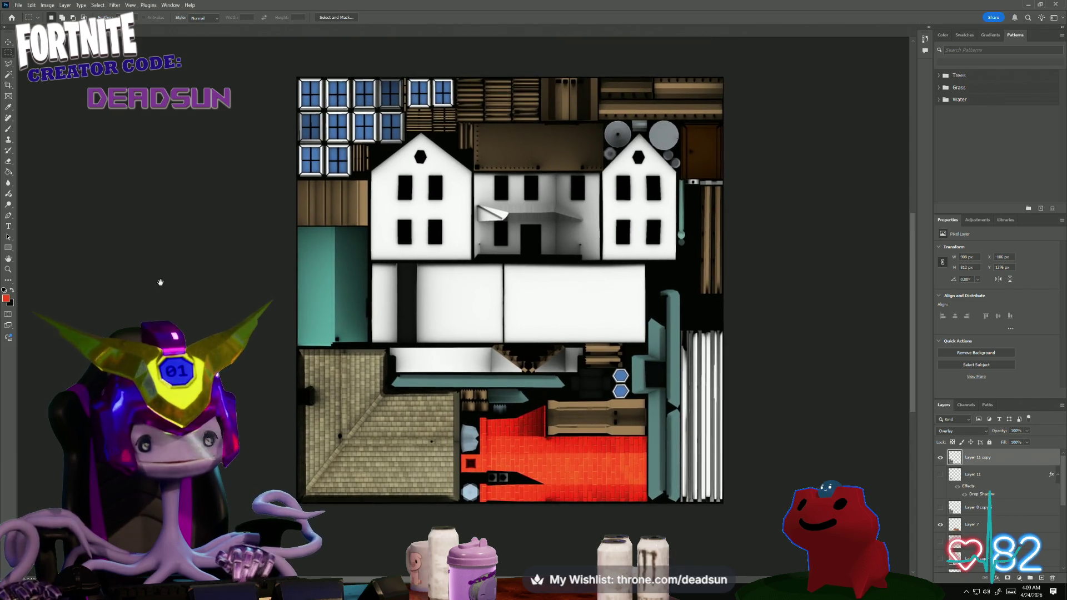
pyautogui.click(17, 6)
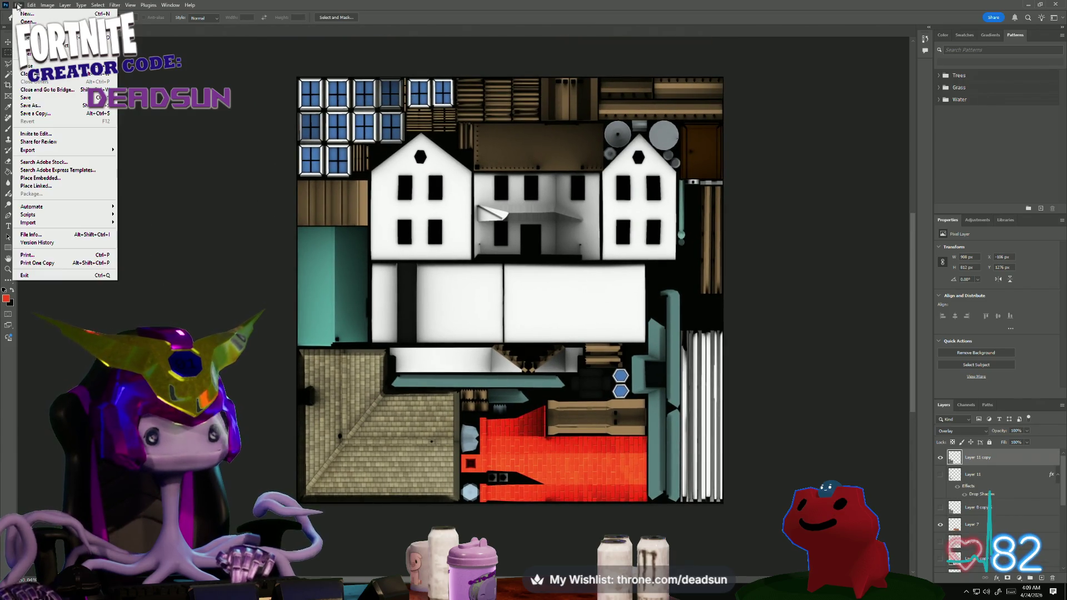
# - Save a PNG copy of the atlas over the existing farmhouse_Color.png
pyautogui.click(65, 114)
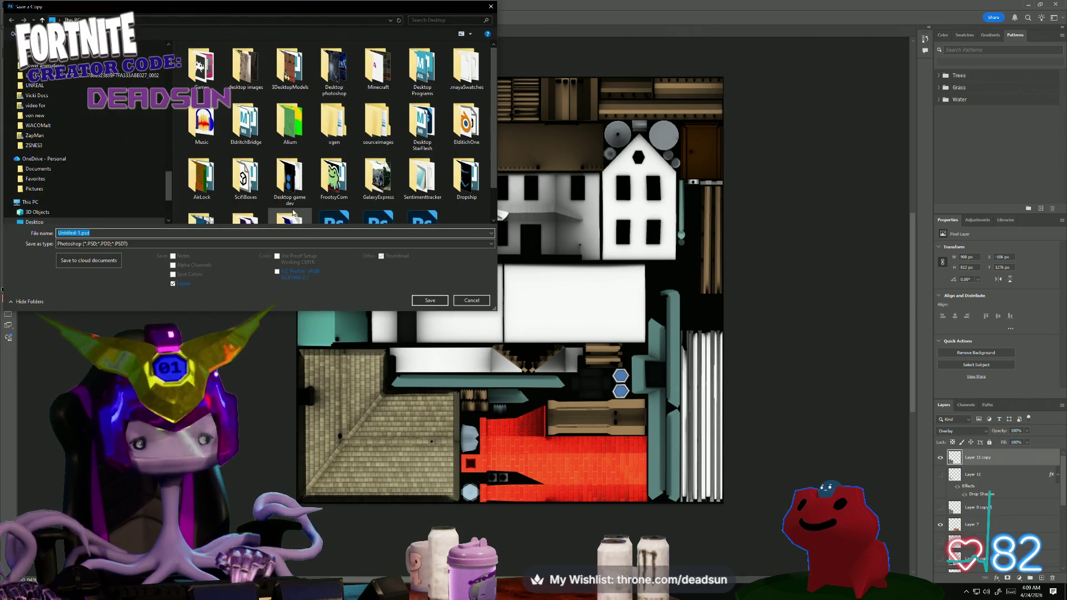
pyautogui.click(144, 244)
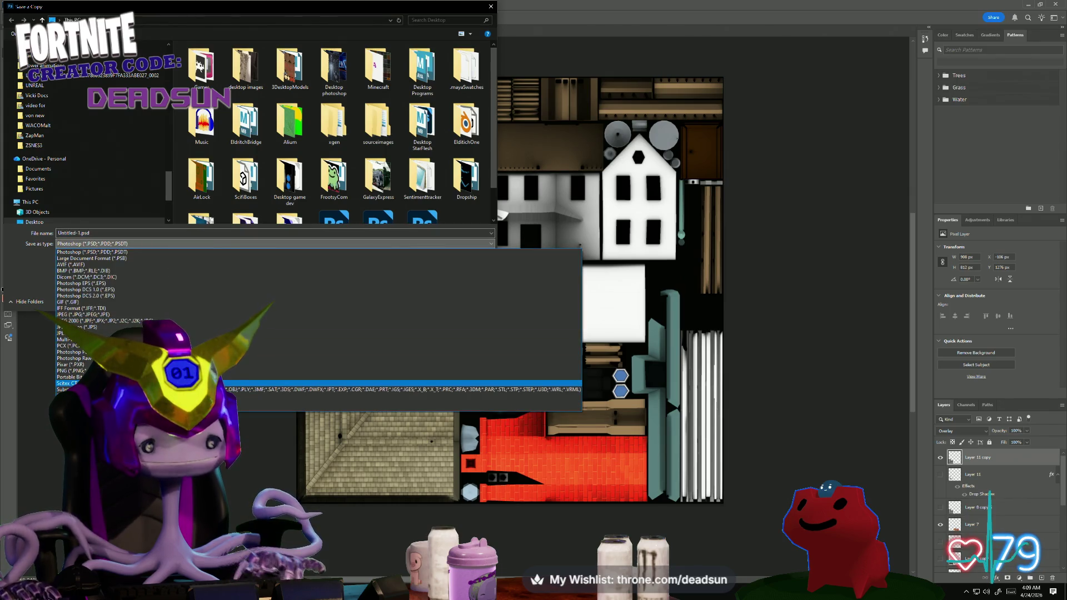
pyautogui.click(84, 372)
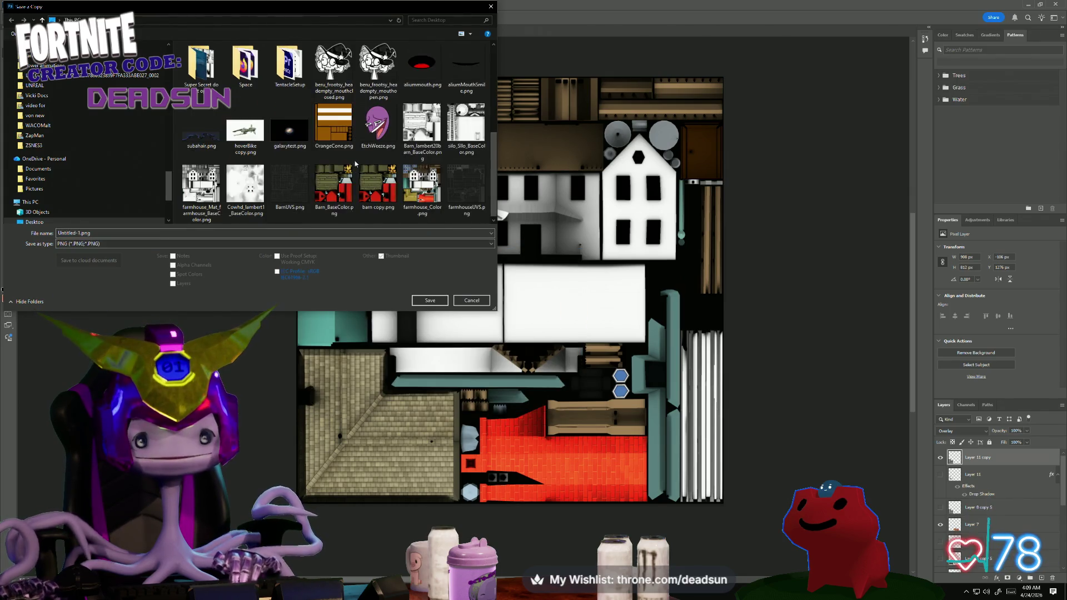
pyautogui.click(423, 191)
pyautogui.click(428, 303)
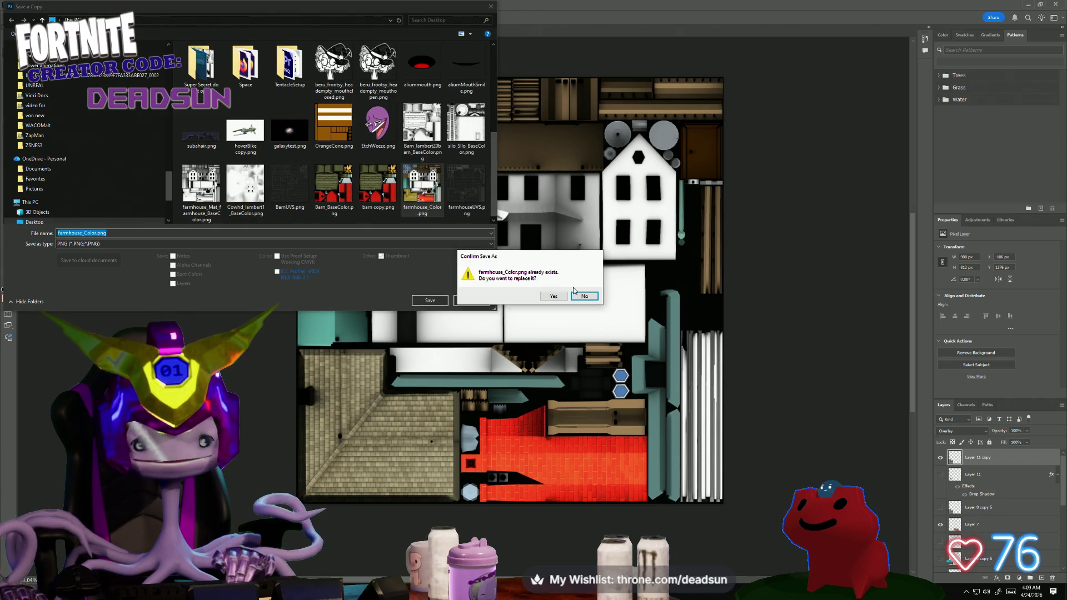
pyautogui.click(554, 297)
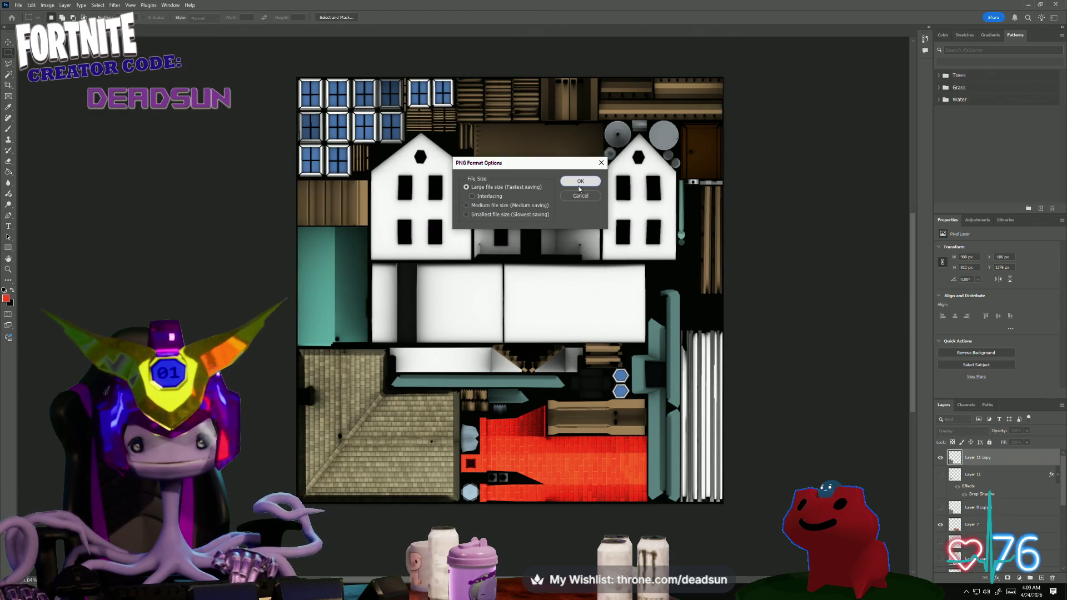
pyautogui.click(579, 183)
pyautogui.hotkey('alt', 'Tab')
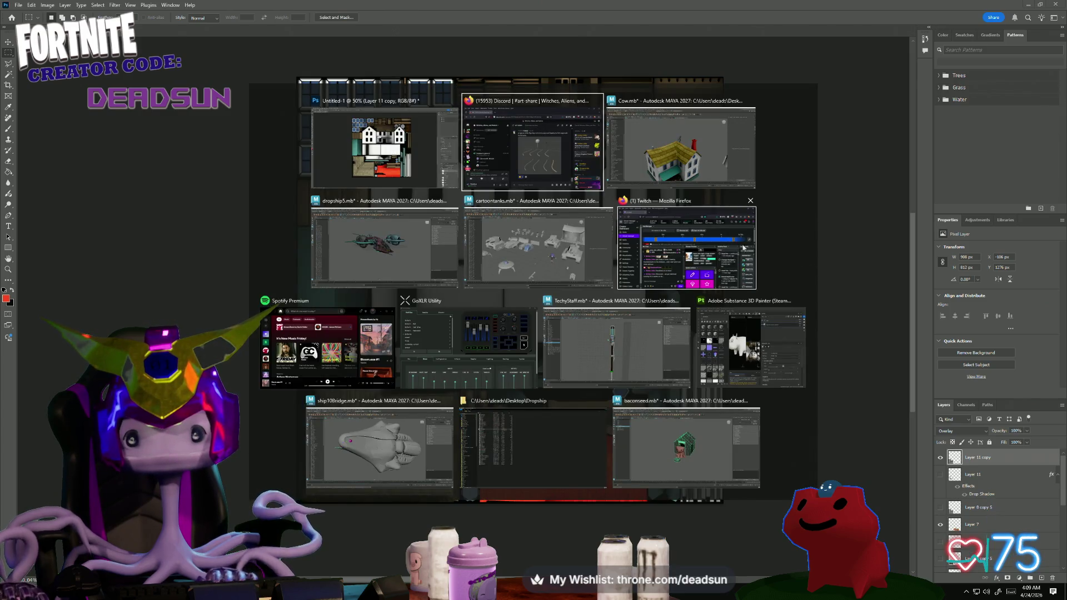
# - Switch to Maya, select the farmhouse and reload its file9 texture in the Attribute Editor
pyautogui.hotkey('alt', 'Tab')
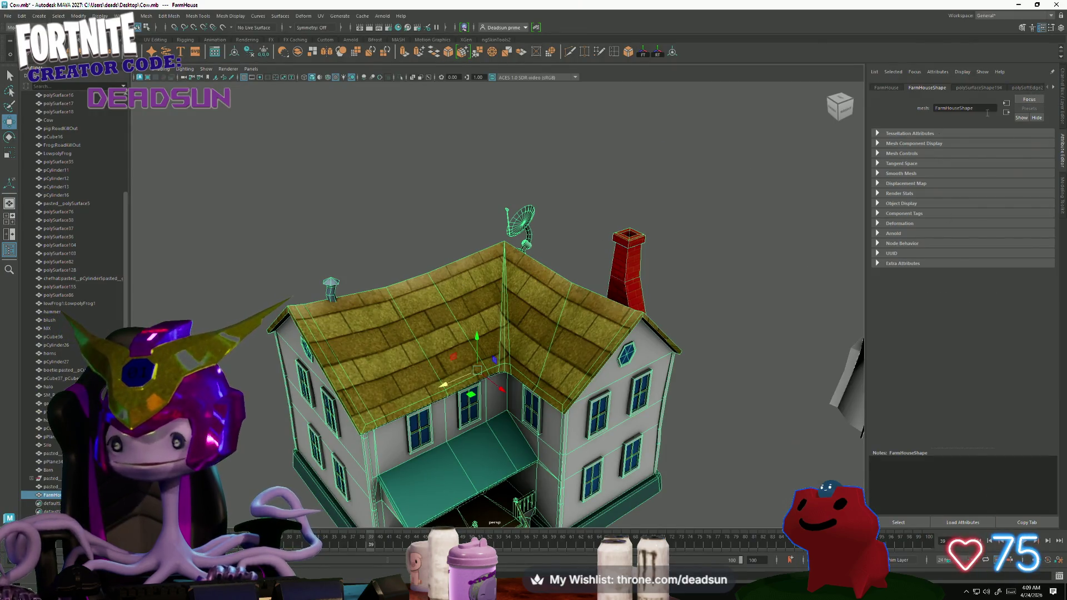
pyautogui.moveTo(608, 304)
pyautogui.keyDown('alt'); pyautogui.mouseDown()
pyautogui.moveTo(683, 376)
pyautogui.moveTo(710, 197)
pyautogui.mouseUp(); pyautogui.keyUp('alt')
pyautogui.click(684, 376)
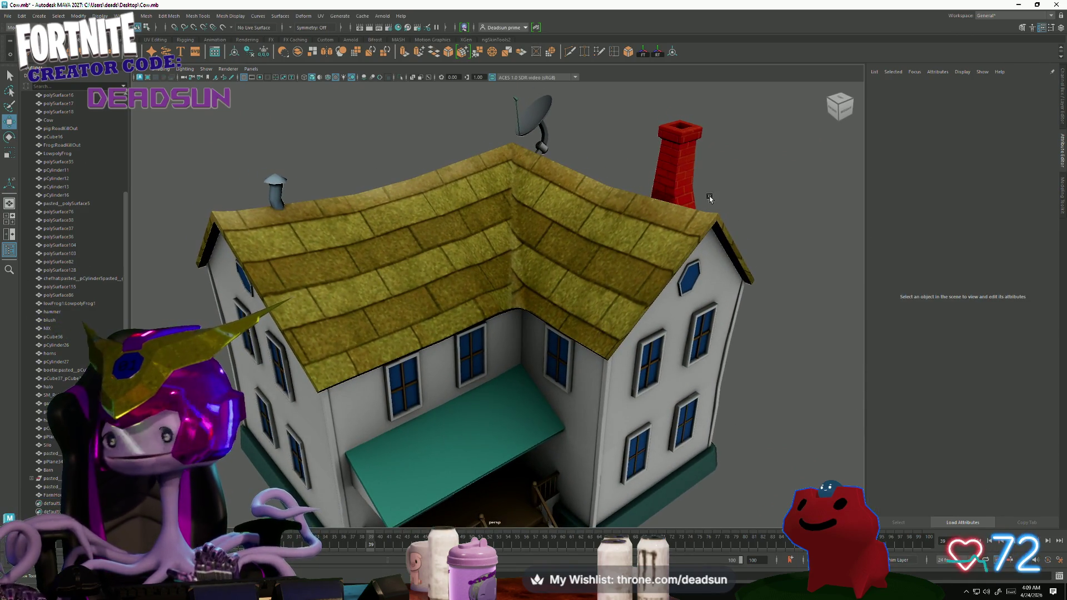
pyautogui.hotkey('ctrl', 'z')
pyautogui.click(1052, 87)
pyautogui.click(1019, 87)
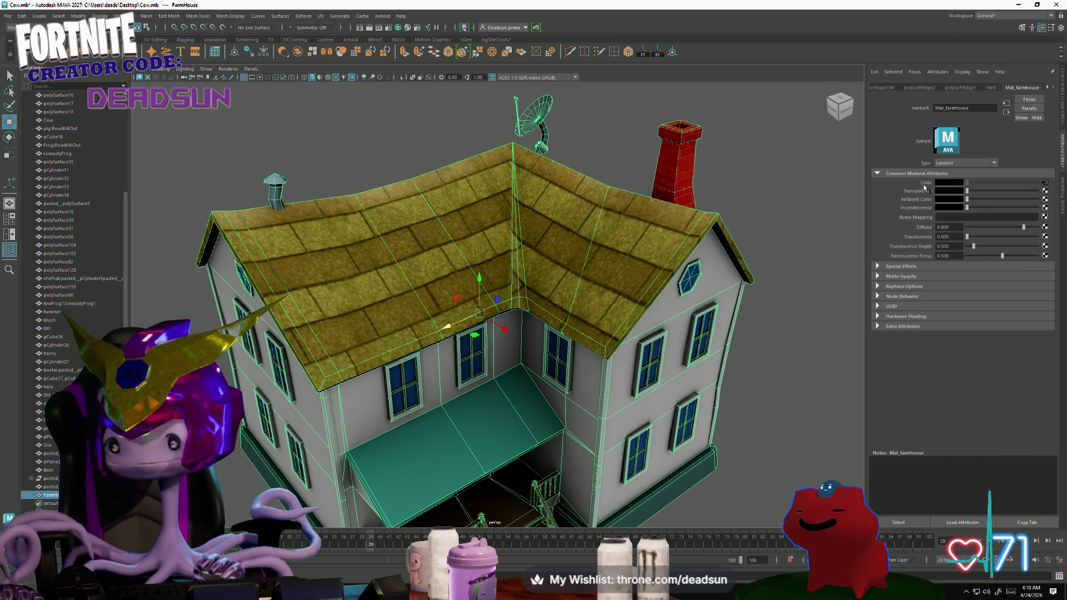
pyautogui.click(1047, 182)
pyautogui.click(949, 217)
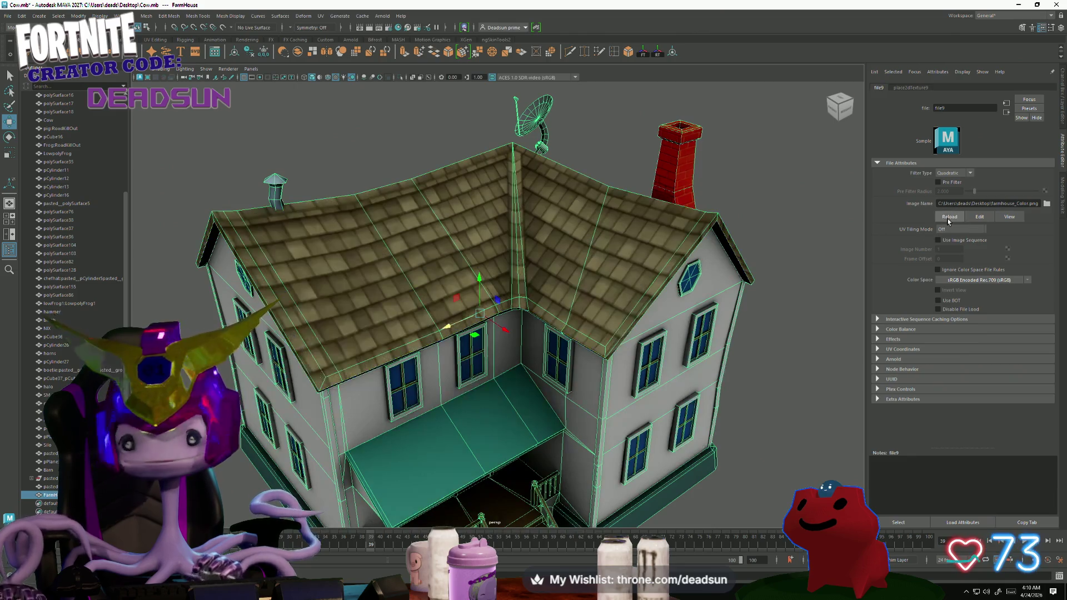
pyautogui.scroll(-3, 606, 347)
# - Orbit to inspect the side wall and roof shingles, then return to Photoshop
pyautogui.moveTo(594, 351)
pyautogui.keyDown('alt'); pyautogui.mouseDown()
pyautogui.moveTo(763, 339)
pyautogui.moveTo(792, 391)
pyautogui.moveTo(484, 354)
pyautogui.mouseUp(); pyautogui.keyUp('alt')
pyautogui.scroll(3, 793, 391)
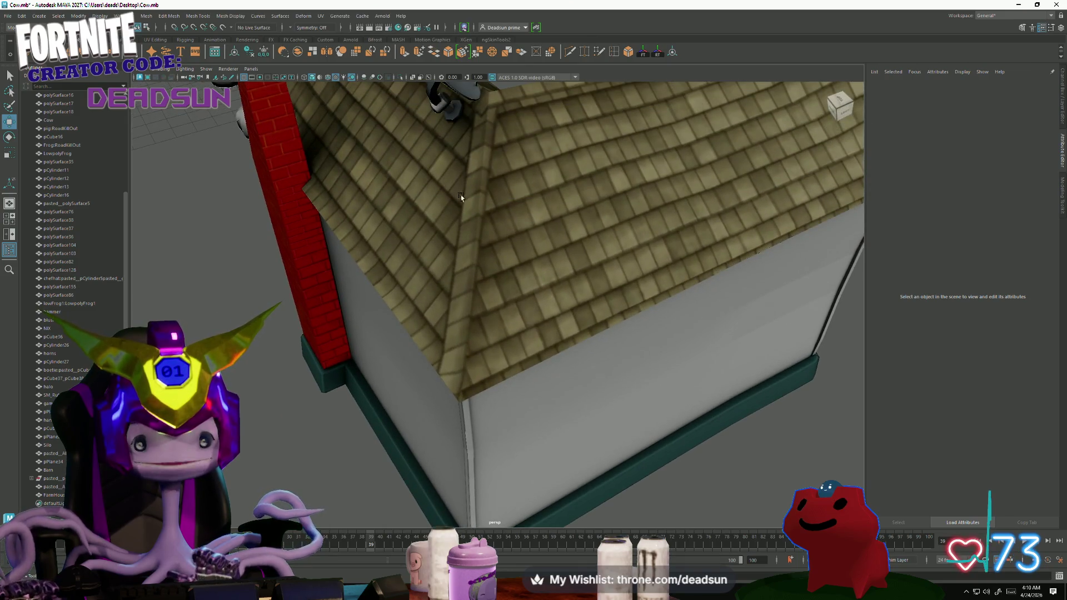
pyautogui.scroll(-3, 461, 196)
pyautogui.keyDown('alt'); pyautogui.moveTo(462, 196); pyautogui.dragTo(428, 337); pyautogui.keyUp('alt')
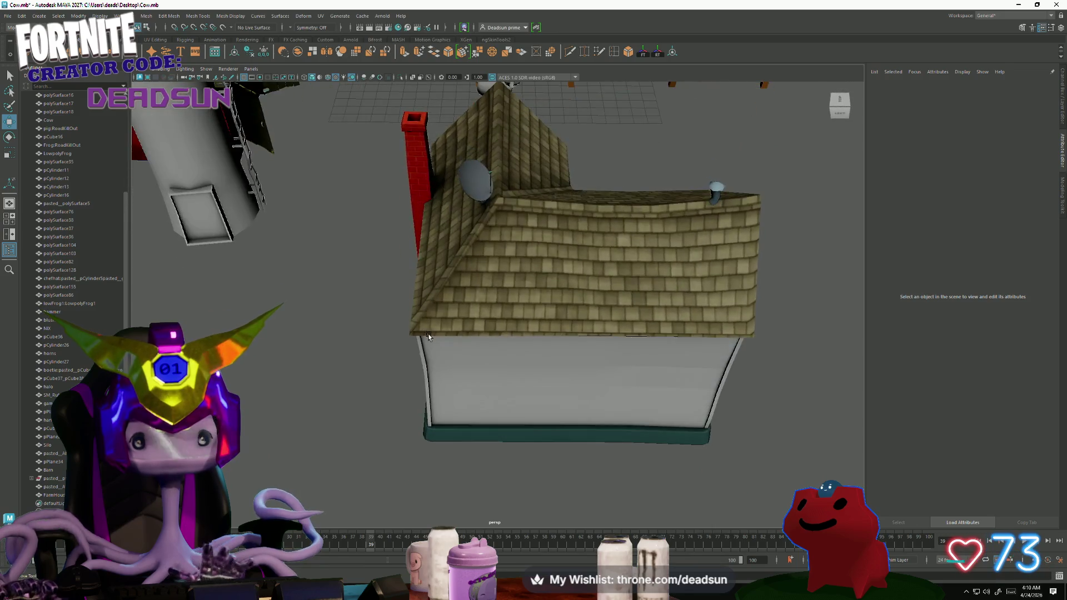
pyautogui.hotkey('alt', 'Tab')
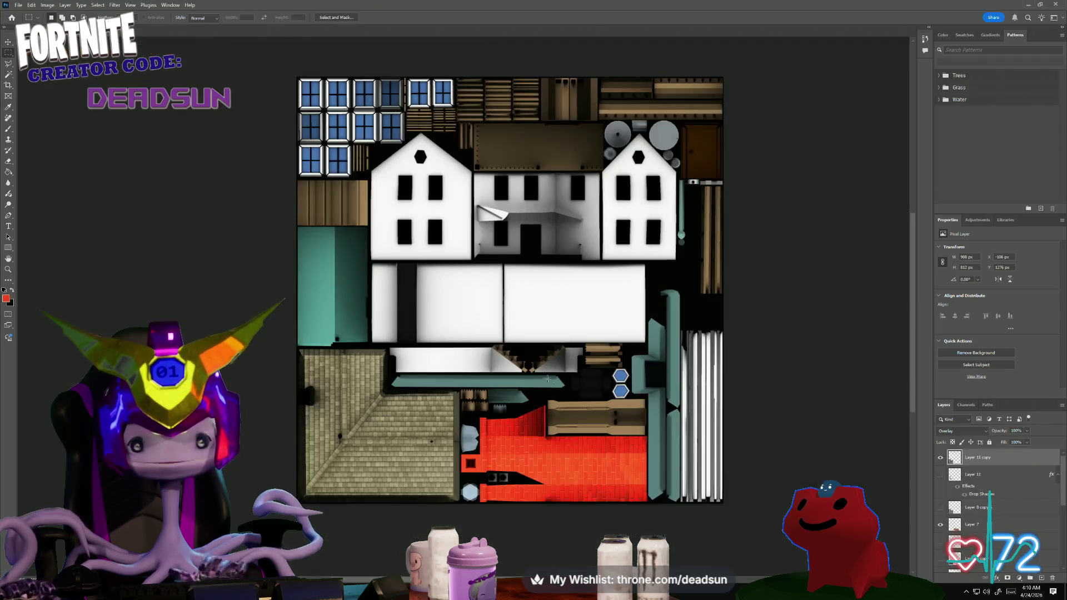
pyautogui.keyDown('alt'); pyautogui.scroll(5, 593, 325); pyautogui.keyUp('alt')
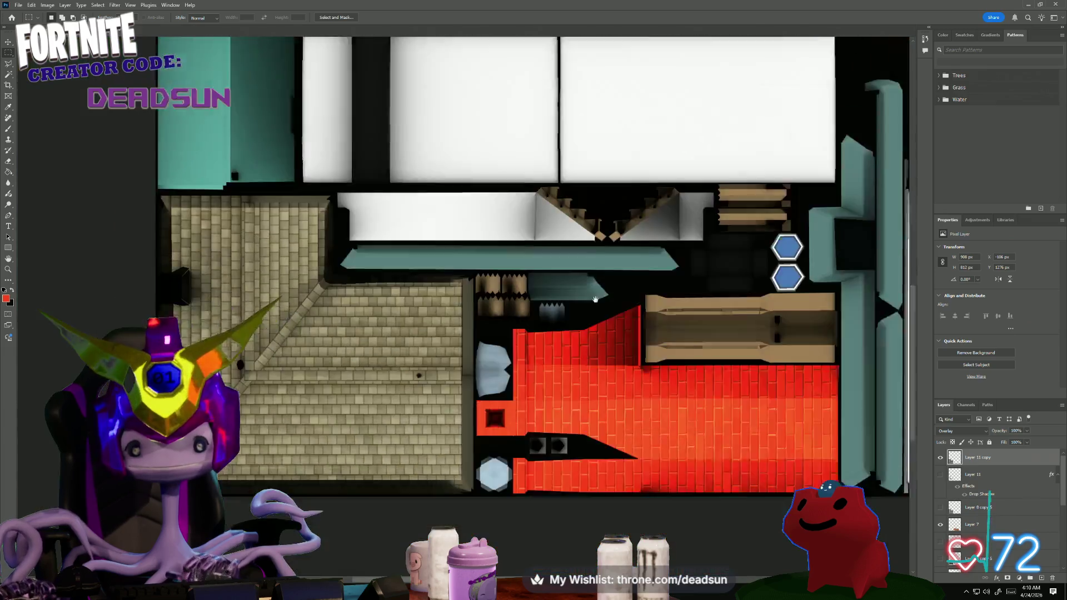
pyautogui.hotkey('ctrl', 'j')
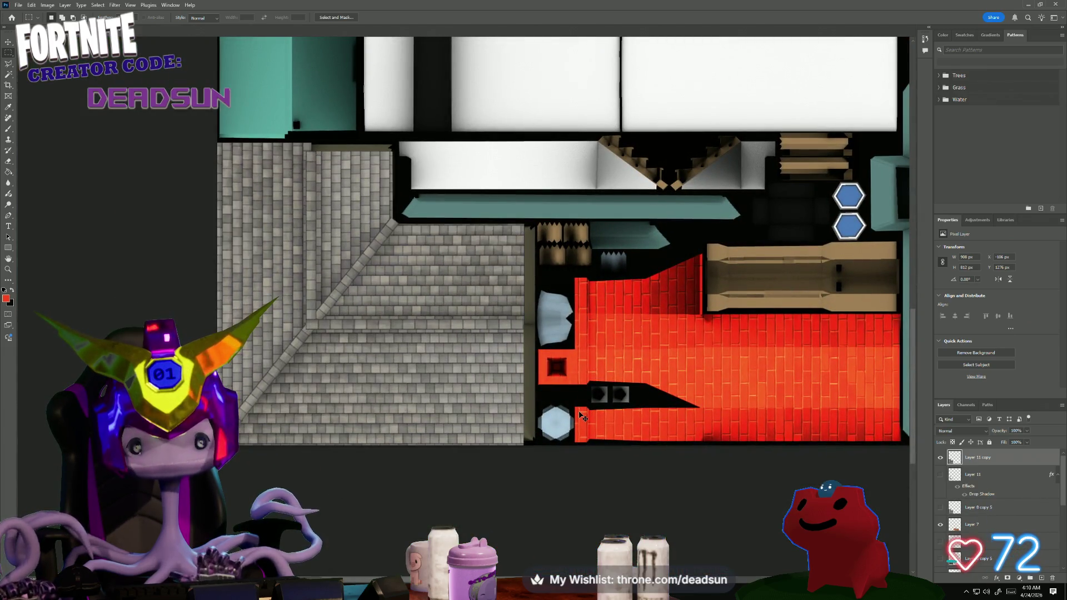
pyautogui.hotkey('ctrl', 'z')
pyautogui.hotkey('ctrl', 'z')
pyautogui.hotkey('ctrl', 'shift', 'z')
pyautogui.hotkey('ctrl', 'z')
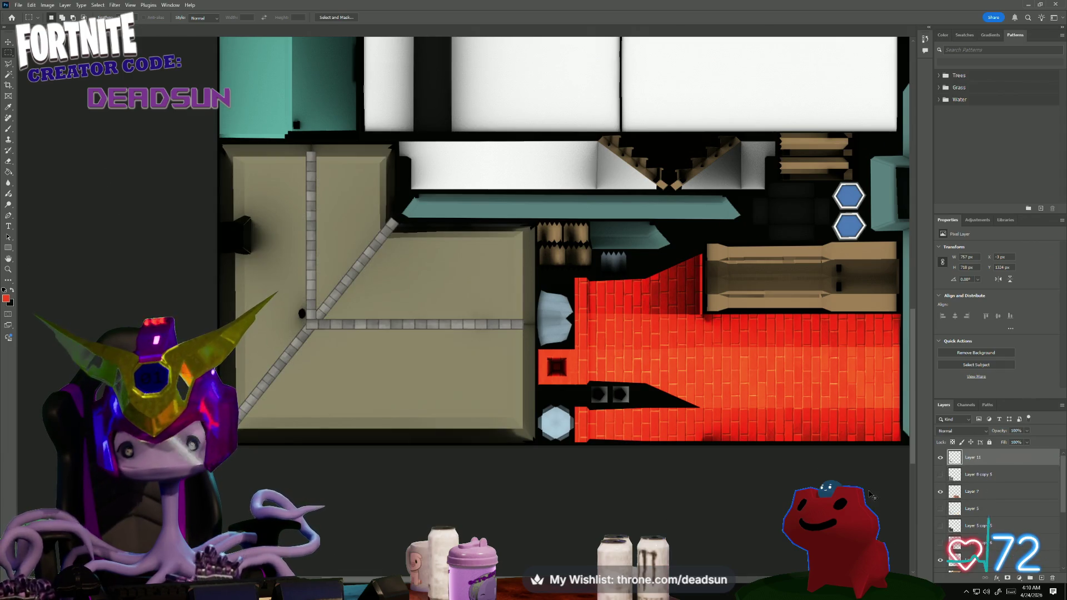
pyautogui.keyDown('ctrl'); pyautogui.click(955, 457); pyautogui.keyUp('ctrl')
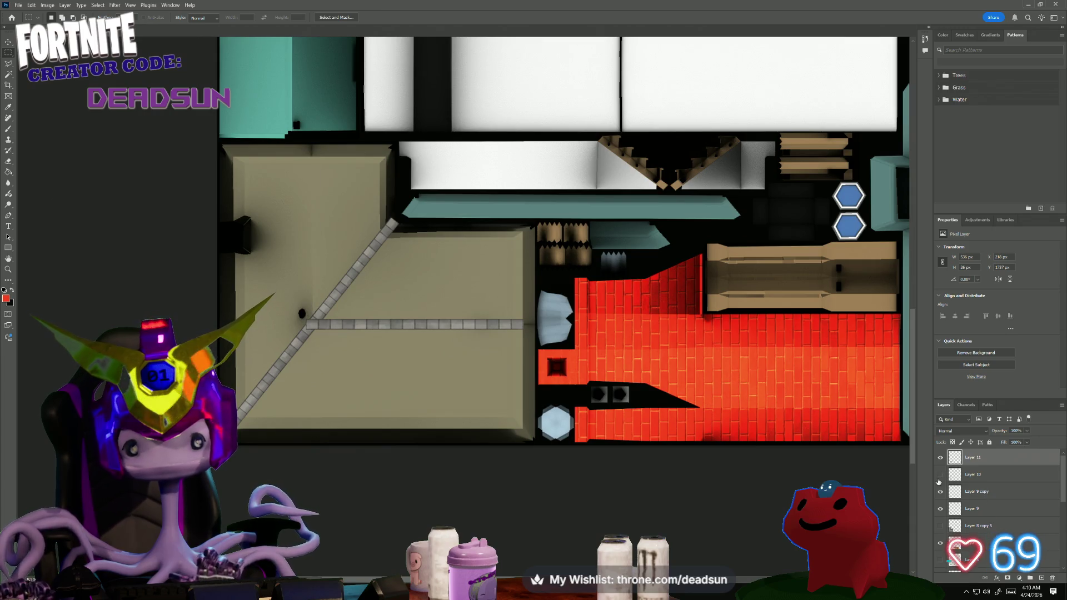
pyautogui.click(941, 492)
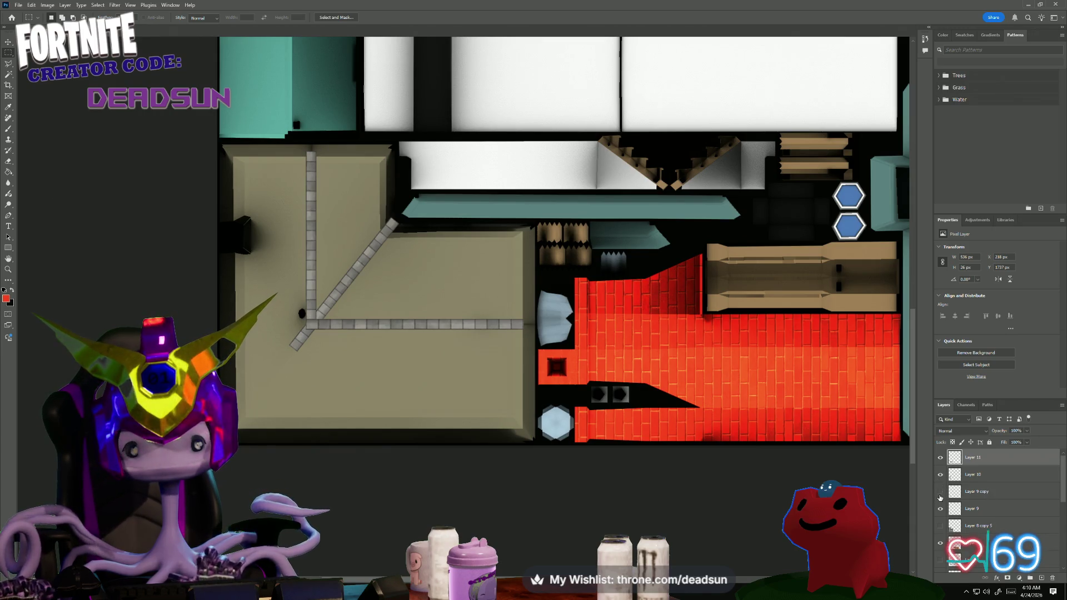
pyautogui.click(942, 509)
pyautogui.click(942, 509)
pyautogui.keyDown('alt'); pyautogui.scroll(1, 300, 336); pyautogui.keyUp('alt')
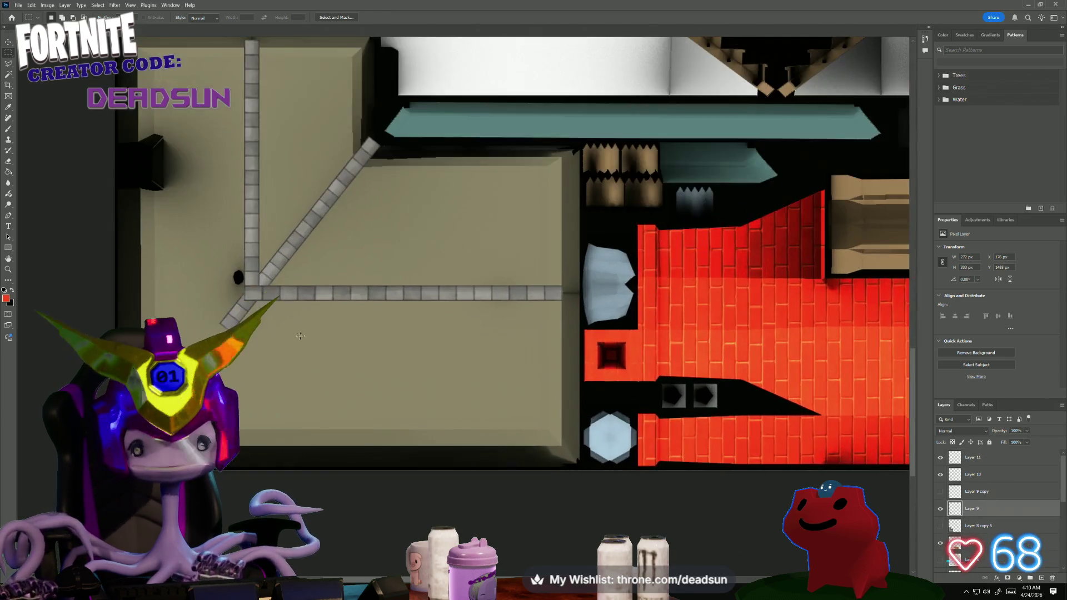
pyautogui.keyDown('alt'); pyautogui.scroll(1, 299, 336); pyautogui.keyUp('alt')
pyautogui.keyDown('alt'); pyautogui.scroll(1, 251, 338); pyautogui.keyUp('alt')
pyautogui.keyDown('alt'); pyautogui.scroll(1, 226, 342); pyautogui.keyUp('alt')
pyautogui.keyDown('alt'); pyautogui.scroll(1, 215, 342); pyautogui.keyUp('alt')
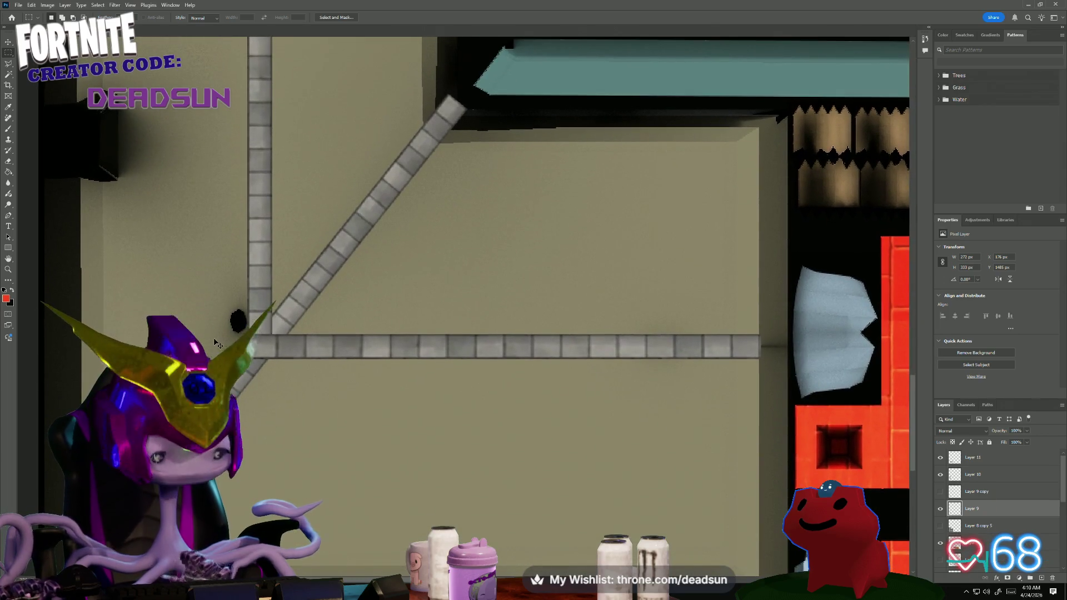
pyautogui.hotkey('ctrl', 't')
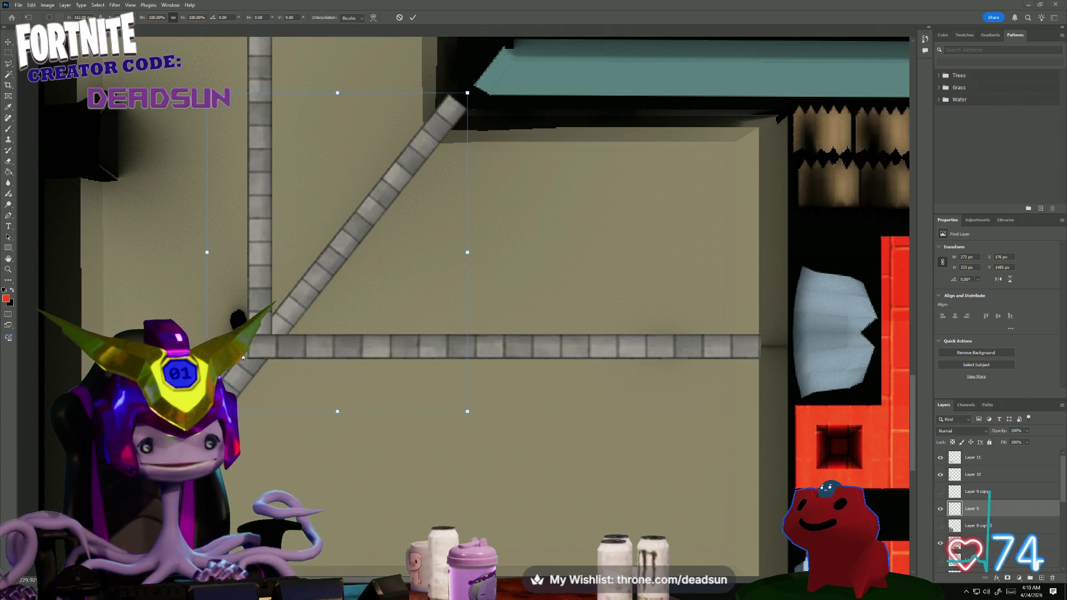
pyautogui.keyDown('alt'); pyautogui.scroll(1, 243, 357); pyautogui.keyUp('alt')
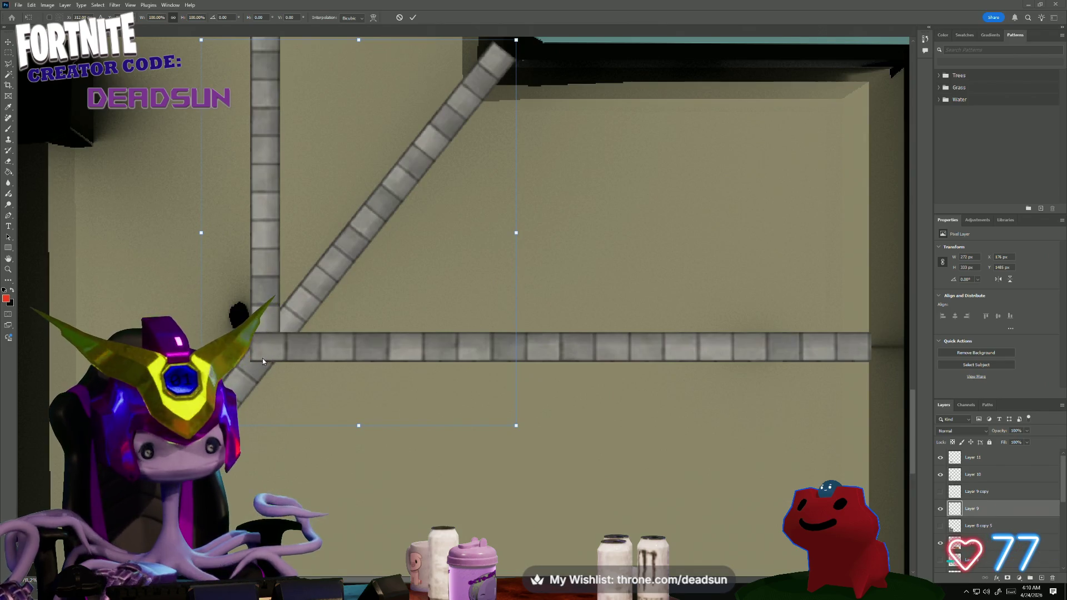
# - Commit the pending transform and erase the lower diagonal wall piece
pyautogui.press('Return')
pyautogui.press('m')
pyautogui.moveTo(130, 281); pyautogui.dragTo(277, 452)
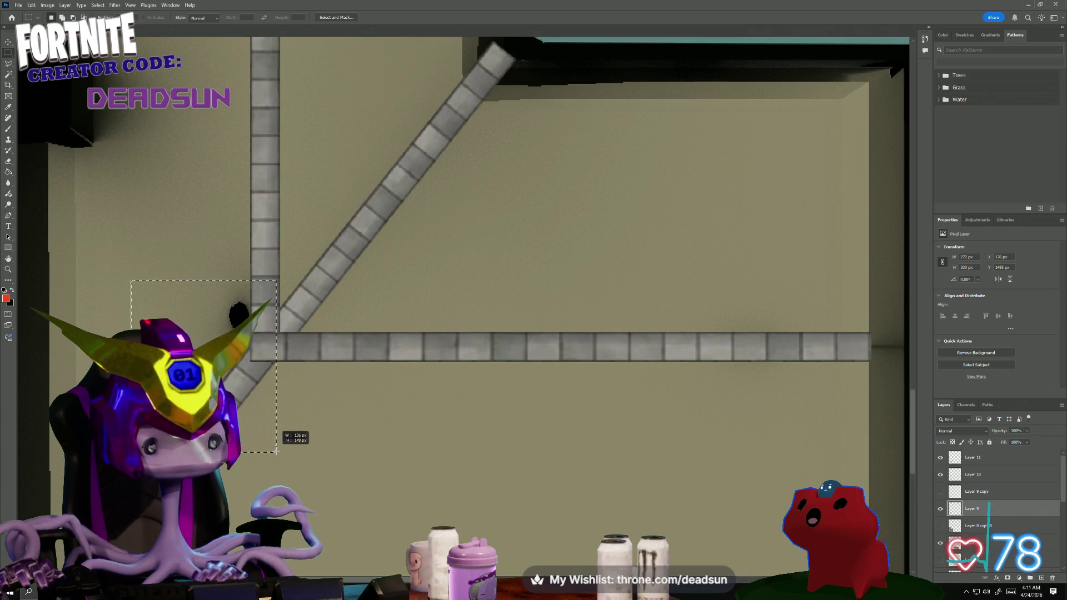
pyautogui.press('Delete')
pyautogui.hotkey('ctrl', 'd')
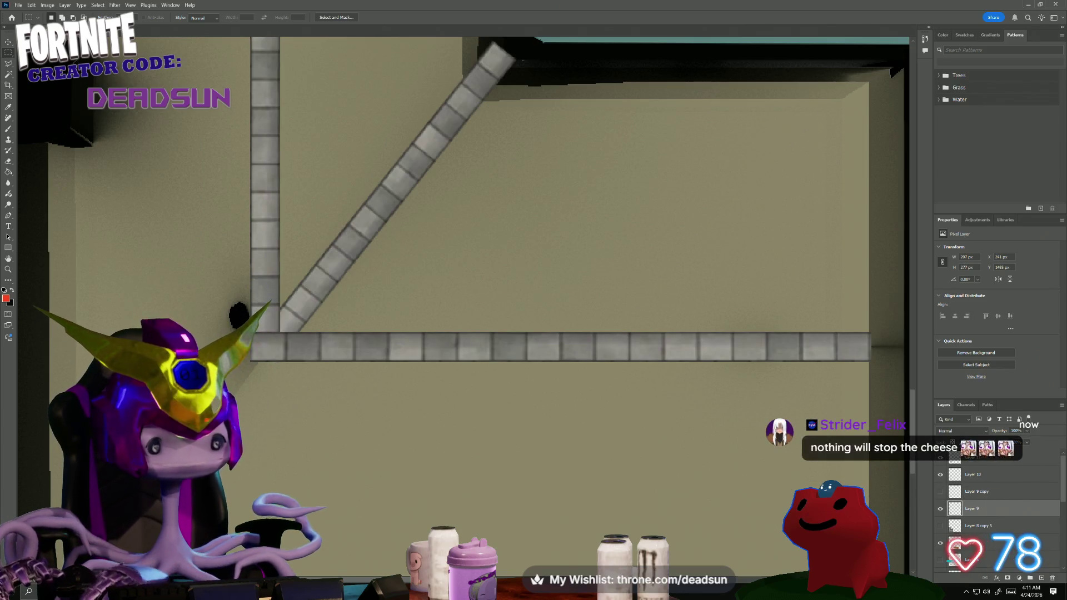
pyautogui.keyDown('alt'); pyautogui.scroll(-1, 206, 370); pyautogui.keyUp('alt')
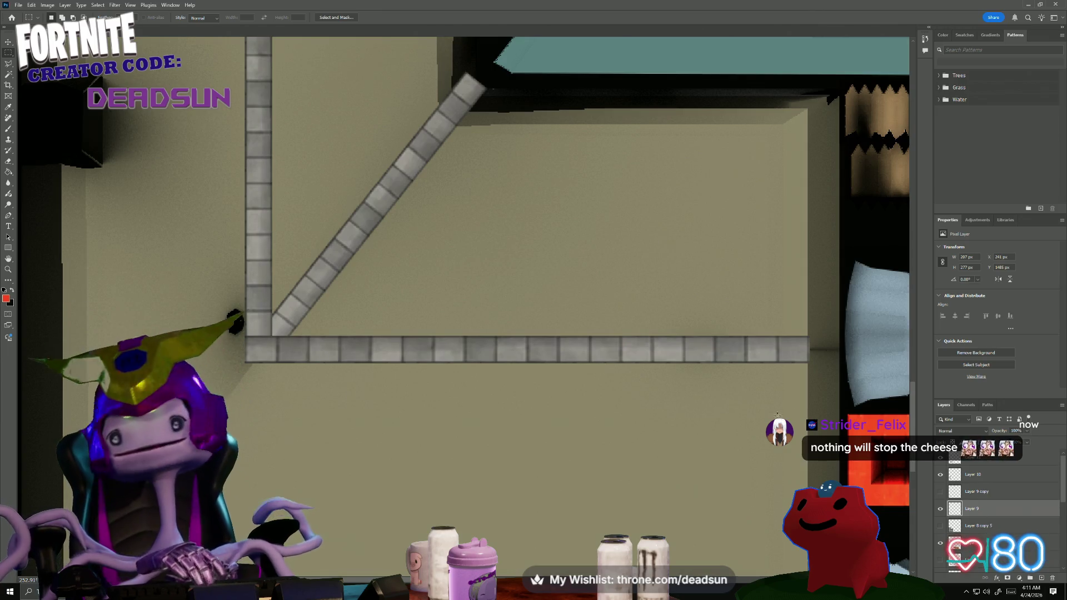
# - Show Layer 9 copy's diagonal brick segment and rotate and move it onto the stone wall junction
pyautogui.click(938, 497)
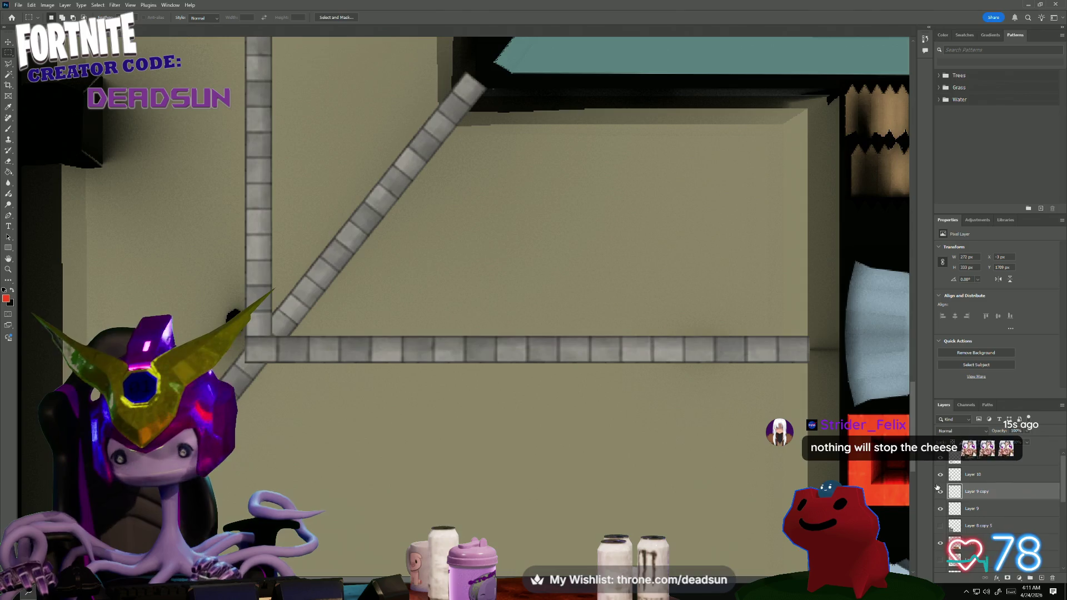
pyautogui.moveTo(278, 433); pyautogui.dragTo(317, 353)
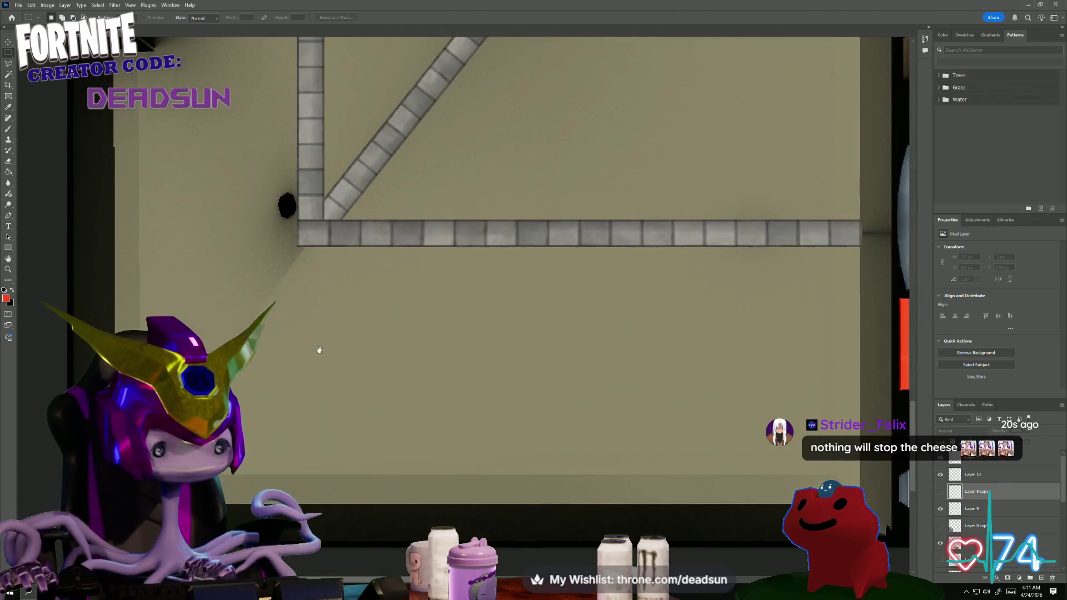
pyautogui.click(941, 493)
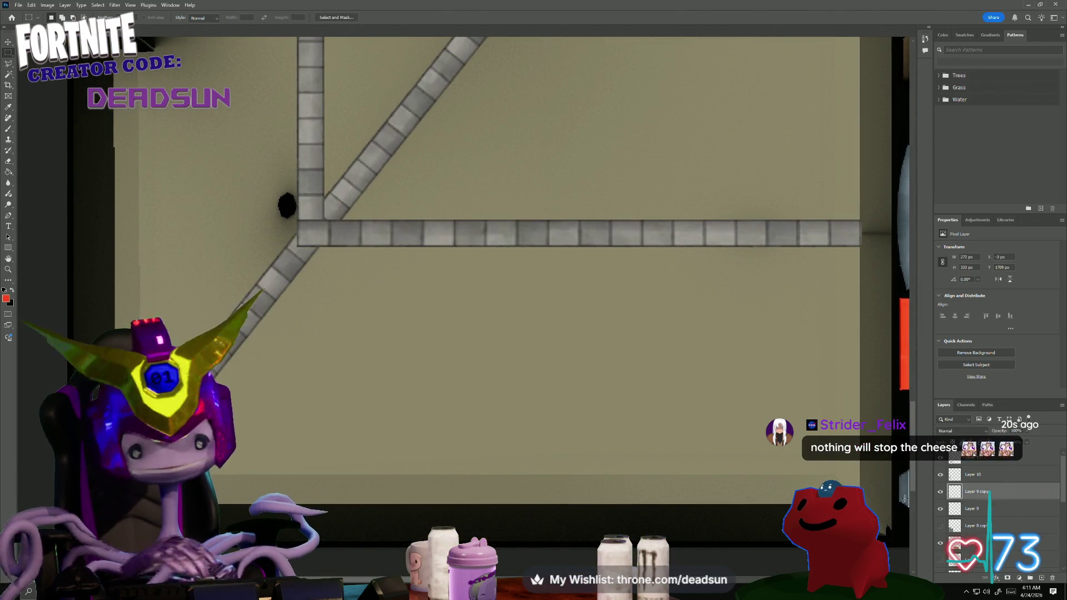
pyautogui.hotkey('ctrl', 't')
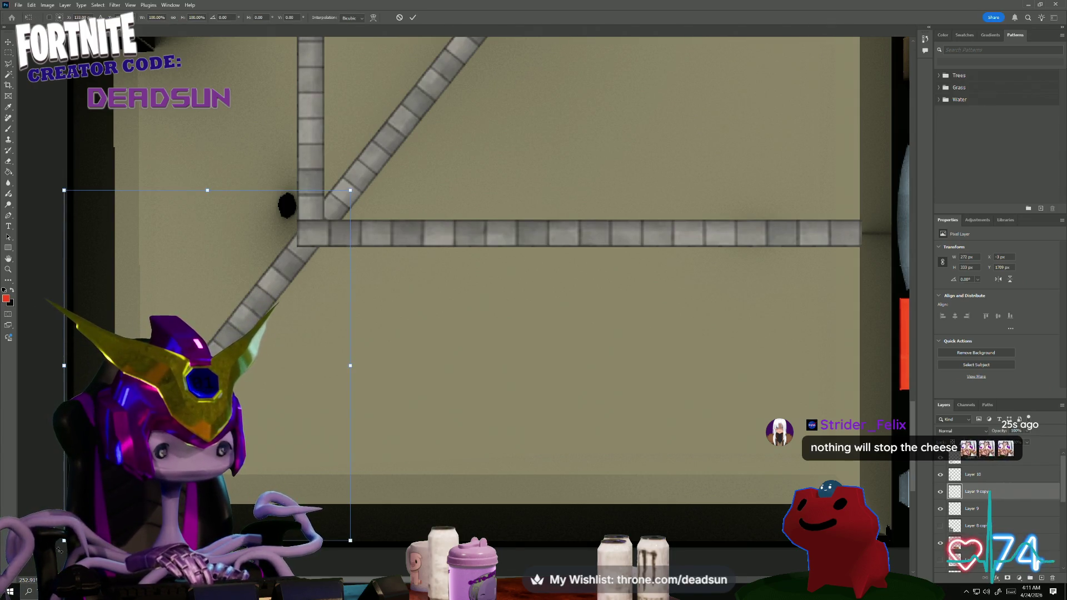
pyautogui.moveTo(55, 184); pyautogui.dragTo(50, 193)
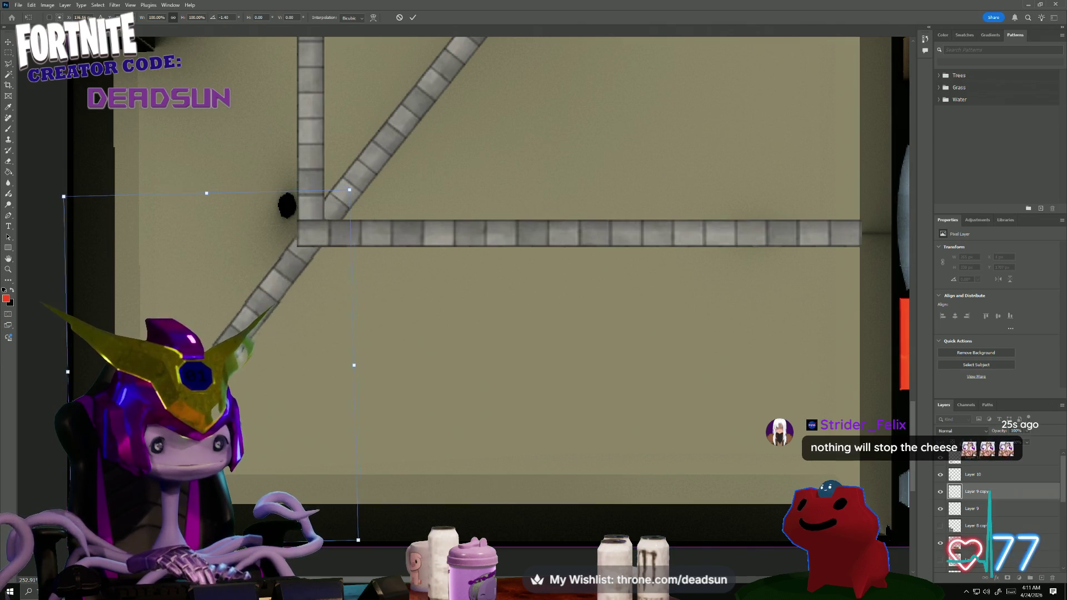
pyautogui.moveTo(276, 276); pyautogui.dragTo(254, 299)
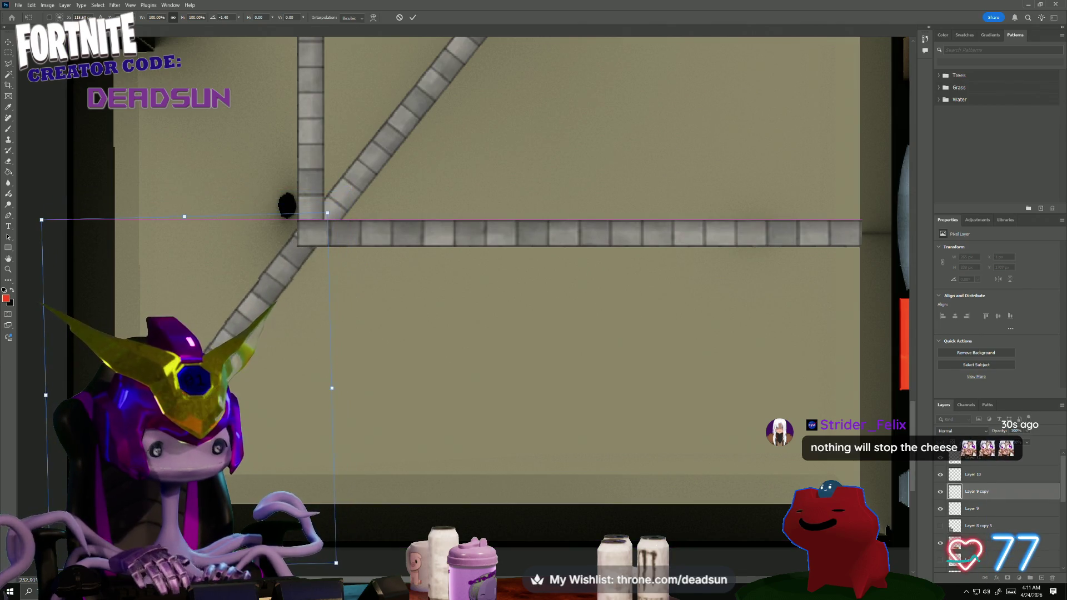
pyautogui.moveTo(33, 194); pyautogui.dragTo(27, 203)
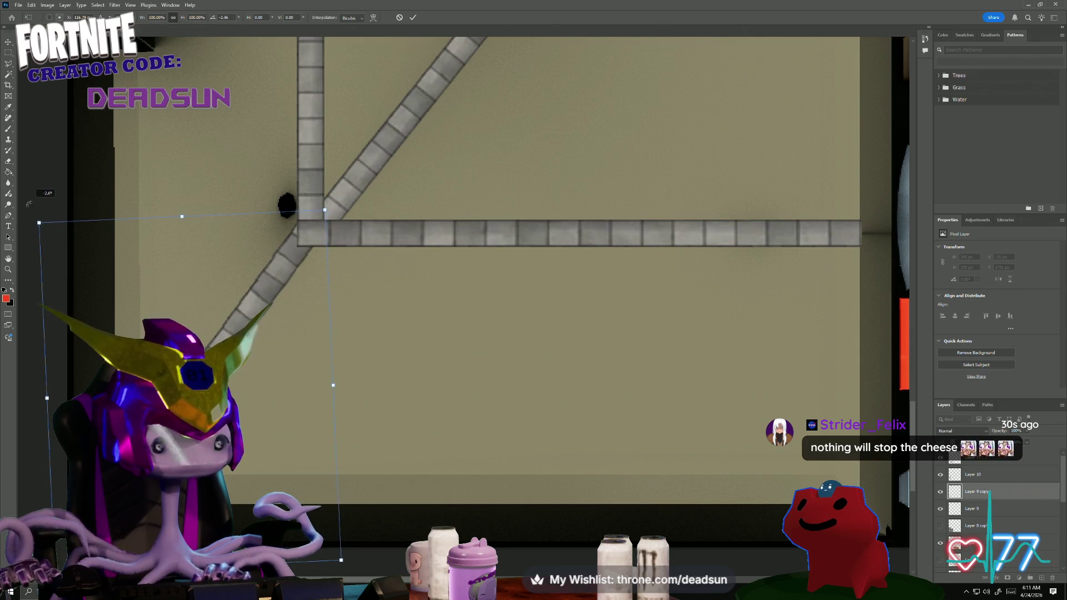
pyautogui.moveTo(138, 293); pyautogui.dragTo(142, 301)
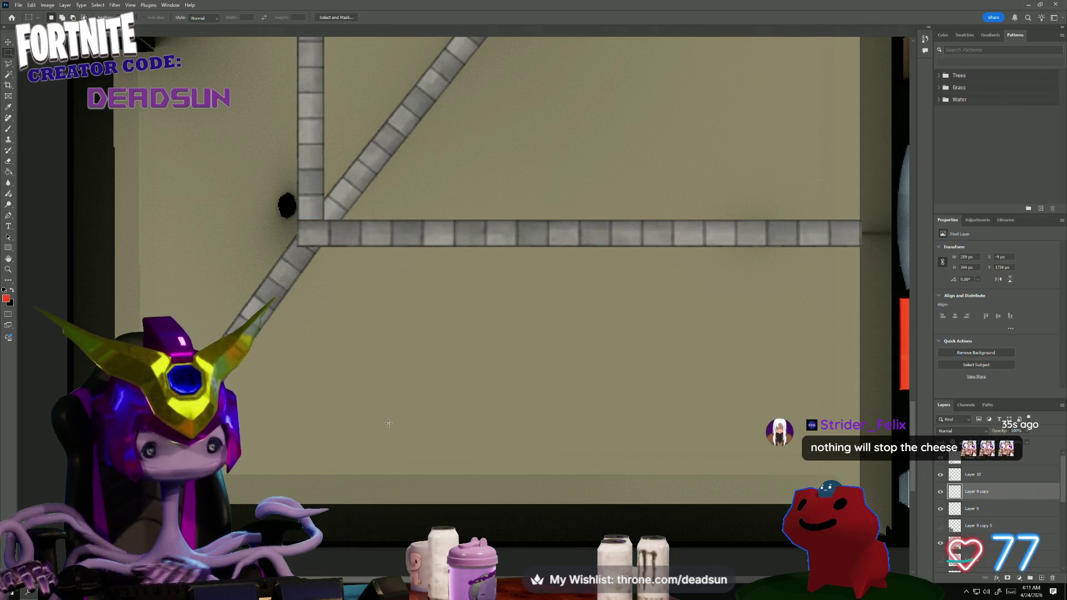
pyautogui.press('Return')
pyautogui.keyDown('alt'); pyautogui.scroll(-1, 130, 508); pyautogui.keyUp('alt')
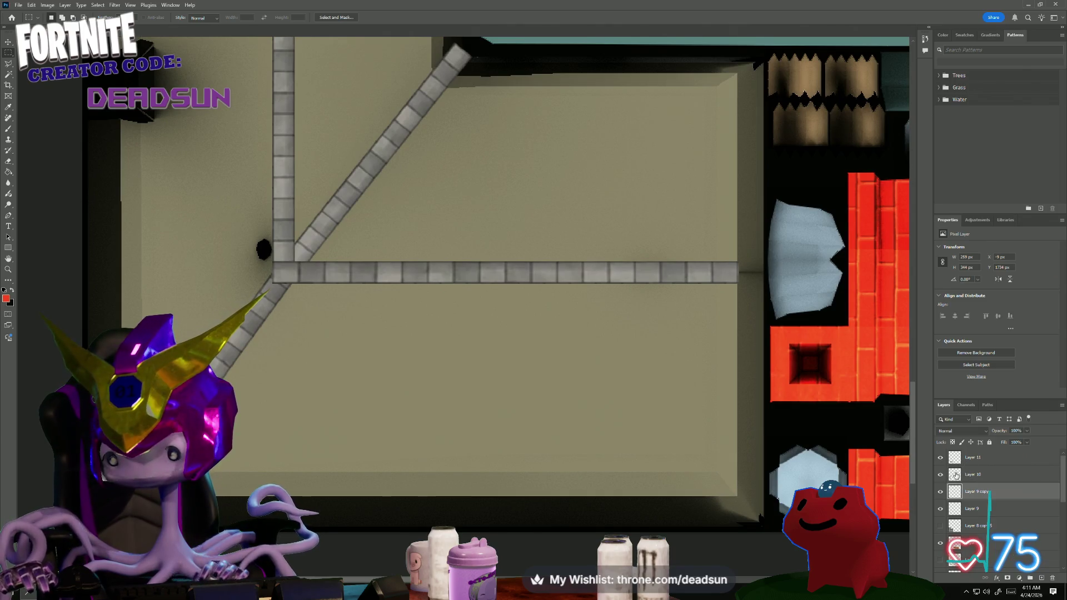
# - Show the grey shingle Layer 8 copy and select Layer 11 through Layer 8 copy
pyautogui.click(941, 526)
pyautogui.hotkey('ctrl', '-')
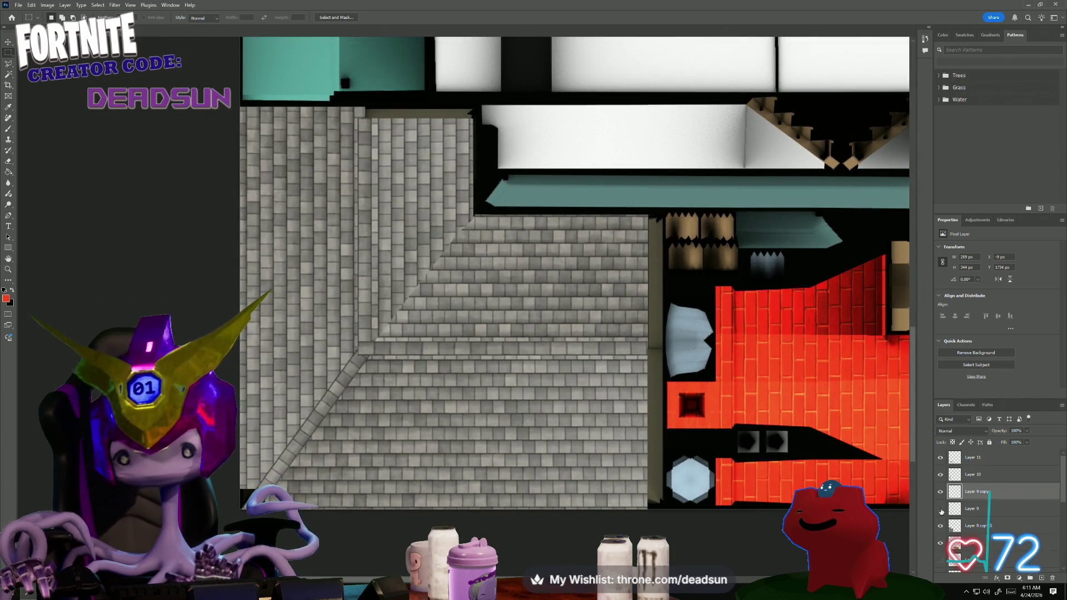
pyautogui.click(972, 508)
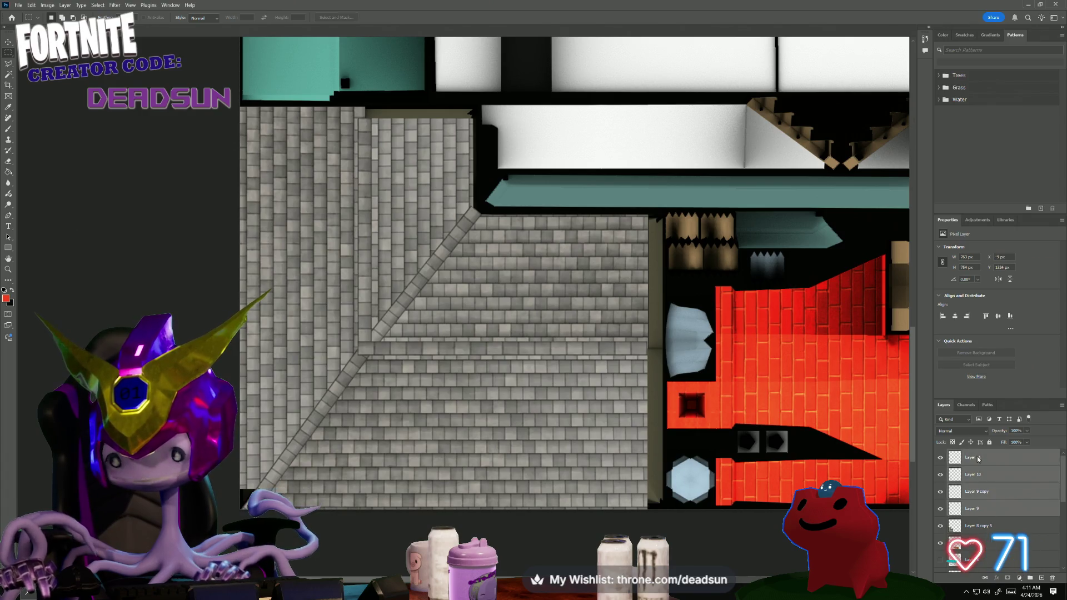
pyautogui.rightClick(978, 458)
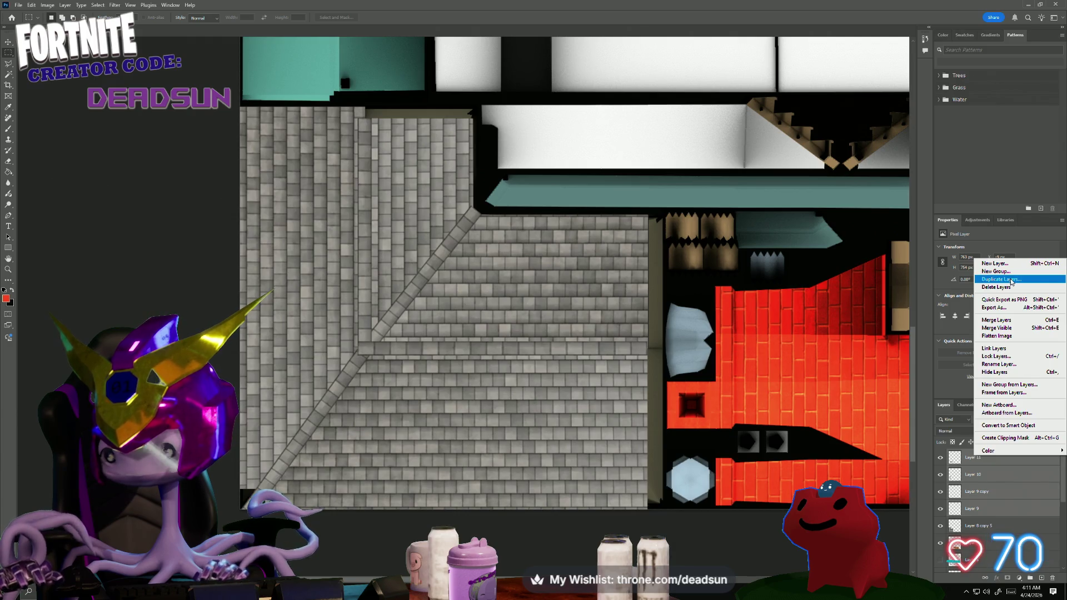
pyautogui.click(974, 529)
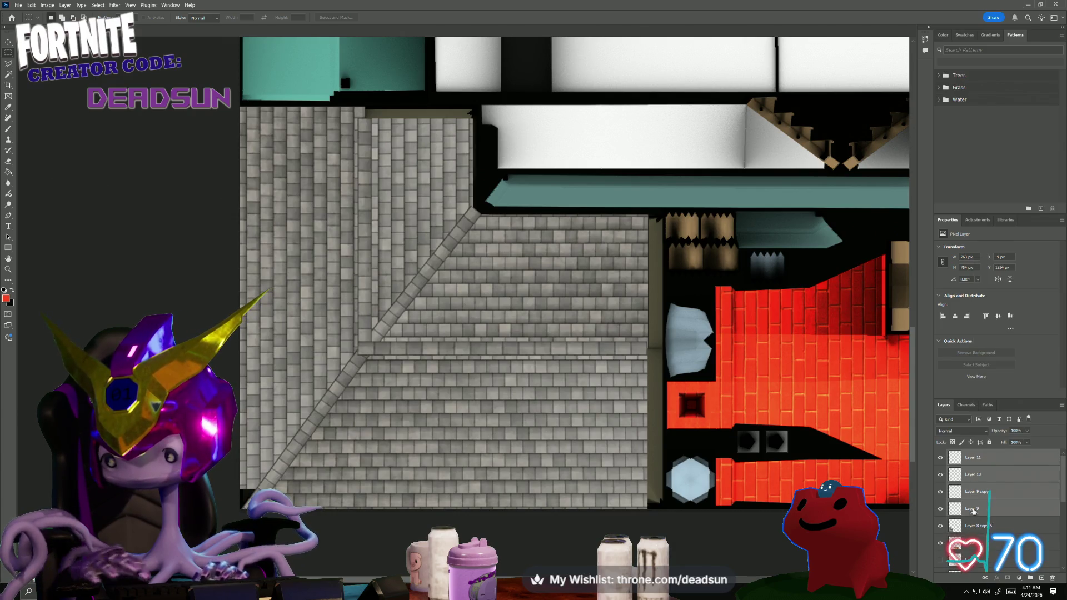
pyautogui.click(976, 526)
pyautogui.keyDown('shift'); pyautogui.click(977, 458); pyautogui.keyUp('shift')
# - Duplicate the selected wall layers and merge the copies into one layer
pyautogui.rightClick(976, 458)
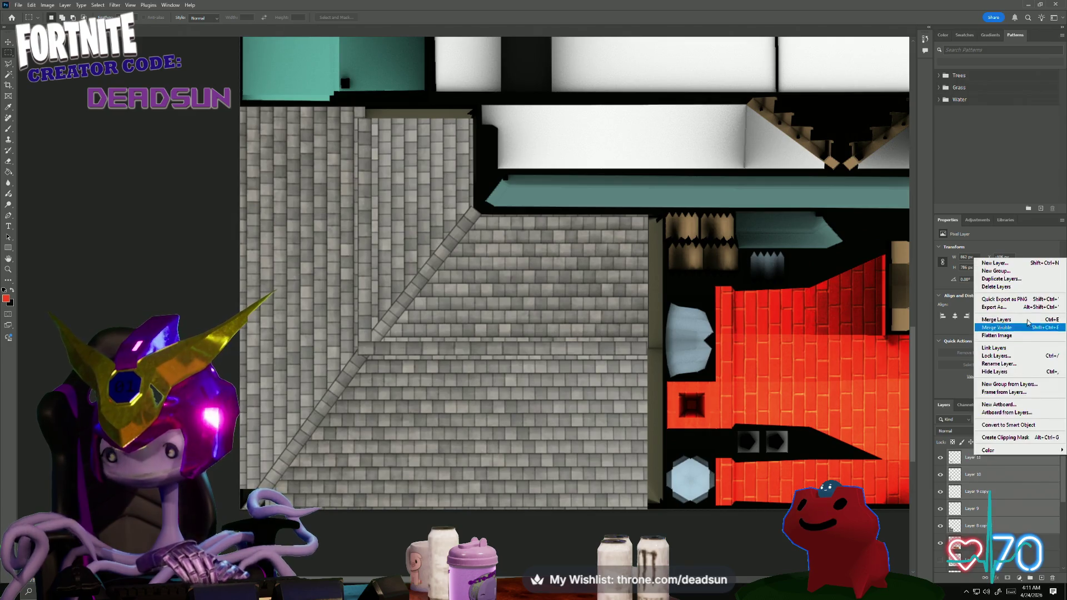
pyautogui.click(1016, 281)
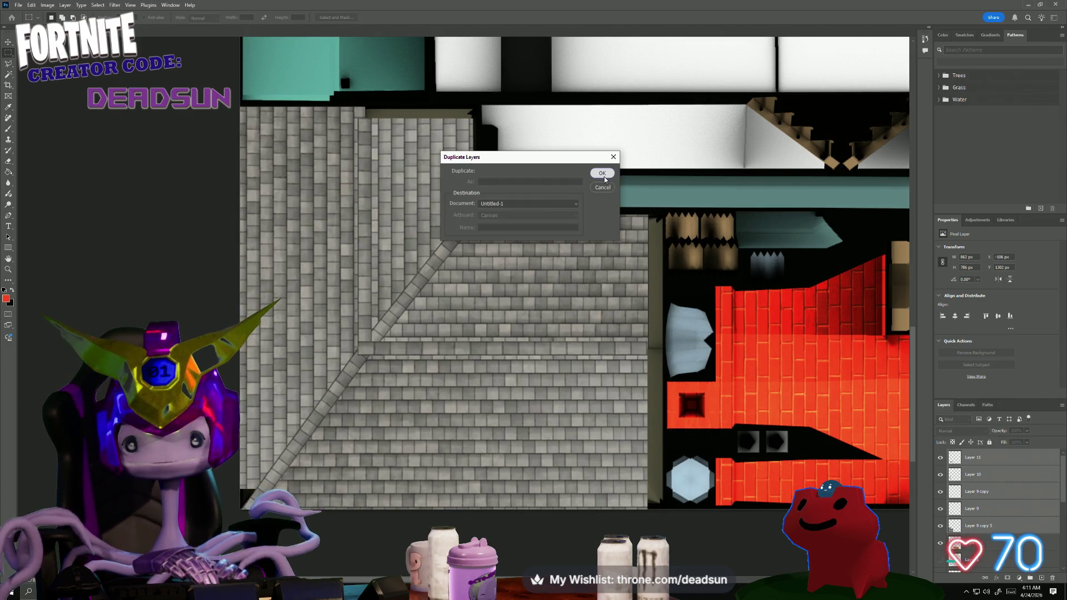
pyautogui.click(605, 178)
pyautogui.rightClick(992, 507)
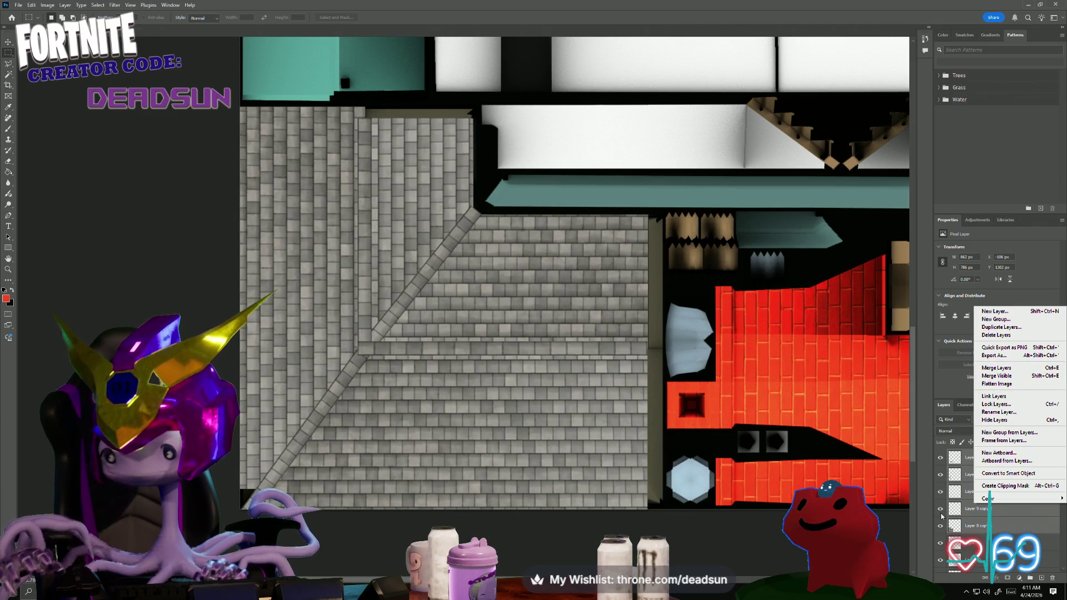
pyautogui.click(956, 490)
pyautogui.click(980, 506)
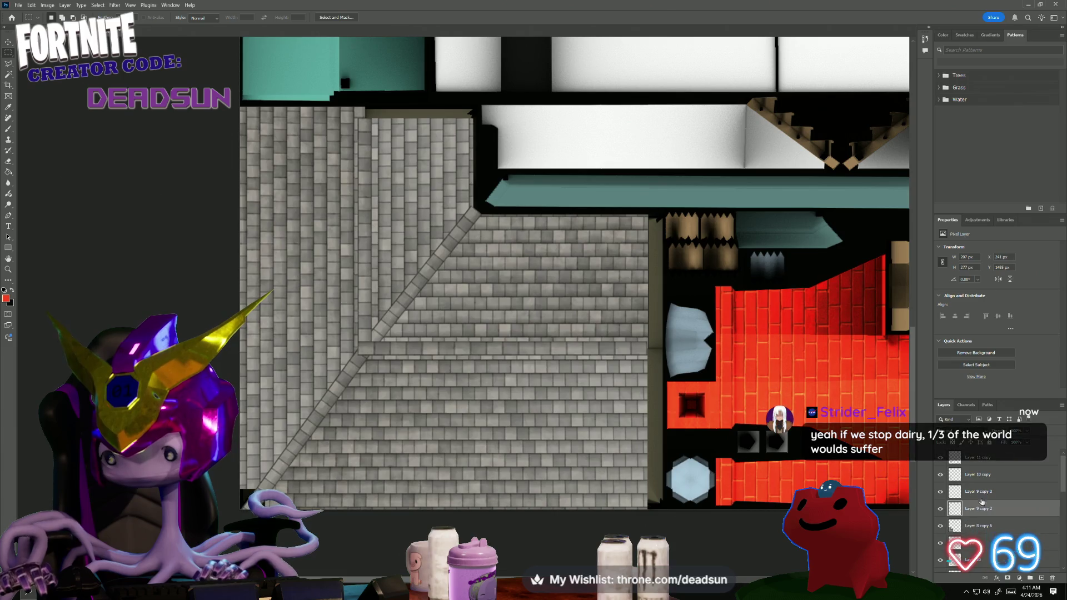
pyautogui.rightClick(984, 460)
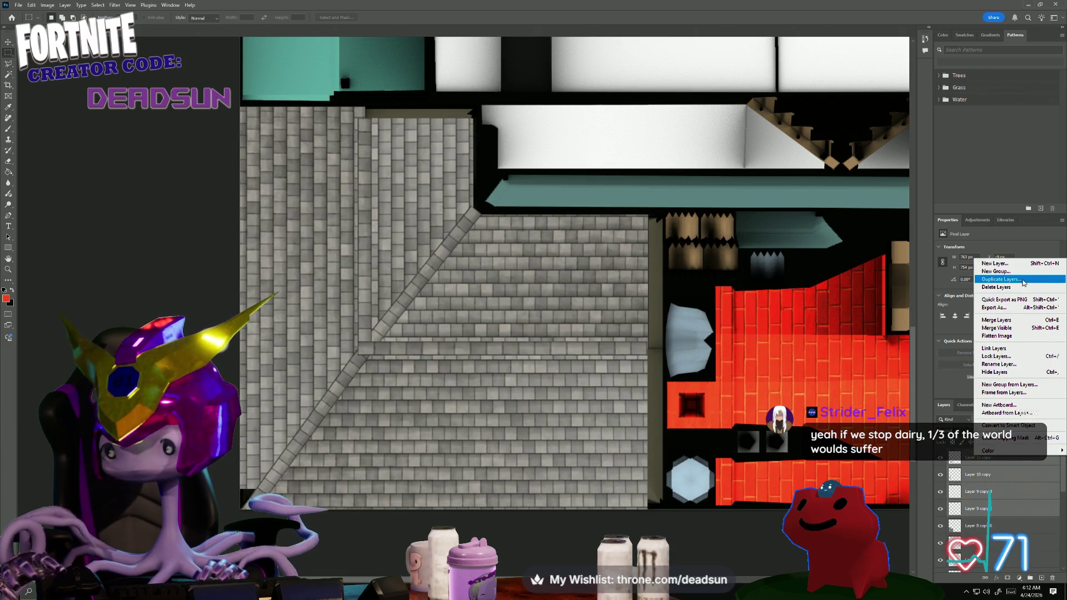
pyautogui.click(997, 320)
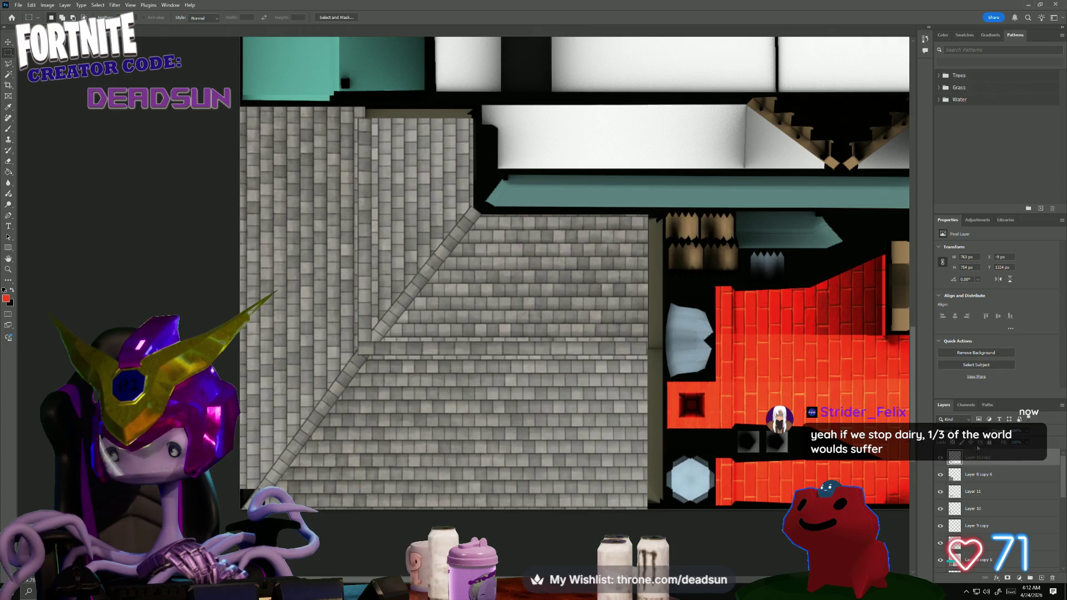
# - Browse the merged layer's blend modes, leaving them unchanged
pyautogui.rightClick(1002, 501)
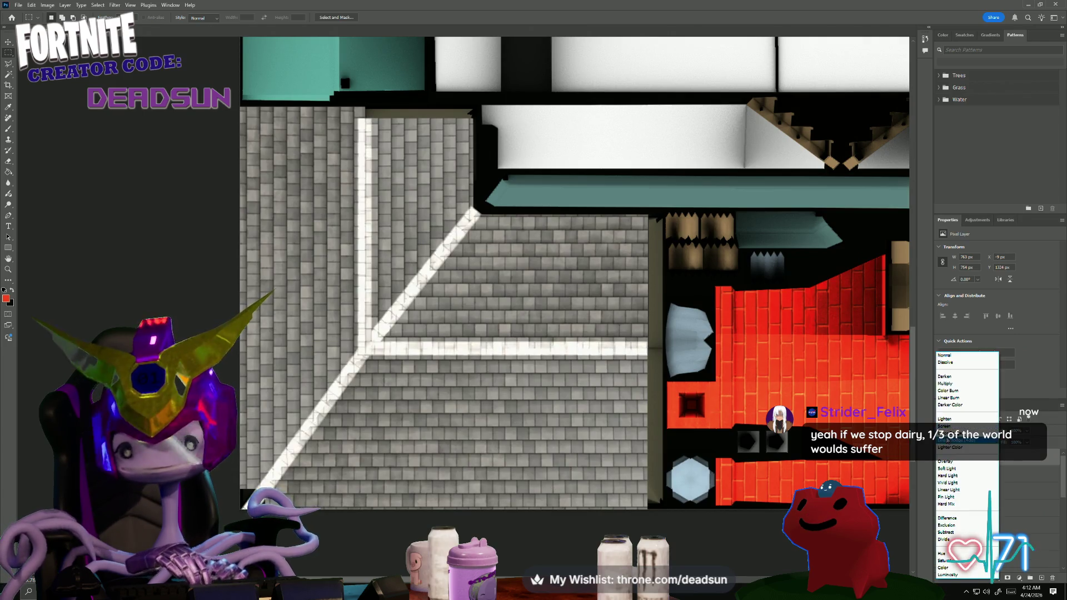
pyautogui.click(1036, 504)
pyautogui.rightClick(974, 477)
pyautogui.click(1002, 473)
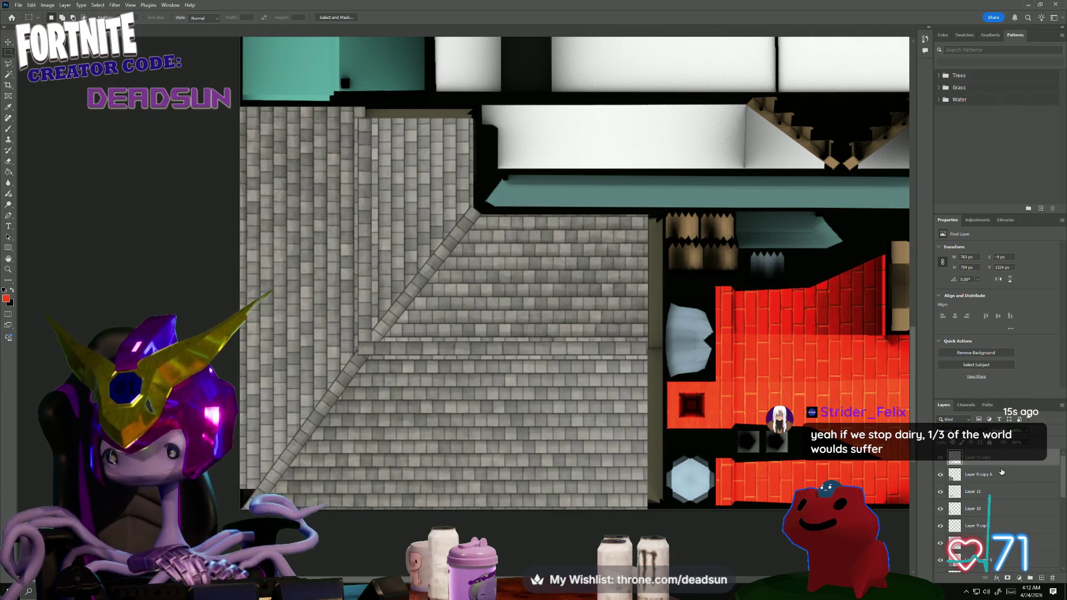
# - Add a drop shadow layer style to Layer 11 copy
pyautogui.doubleClick(1004, 465)
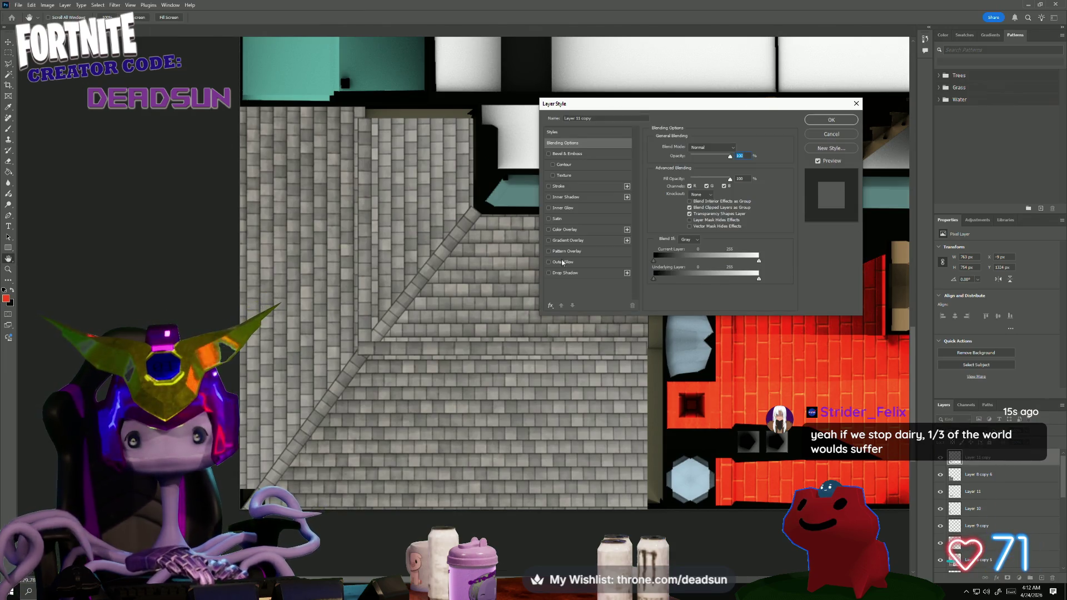
pyautogui.click(549, 273)
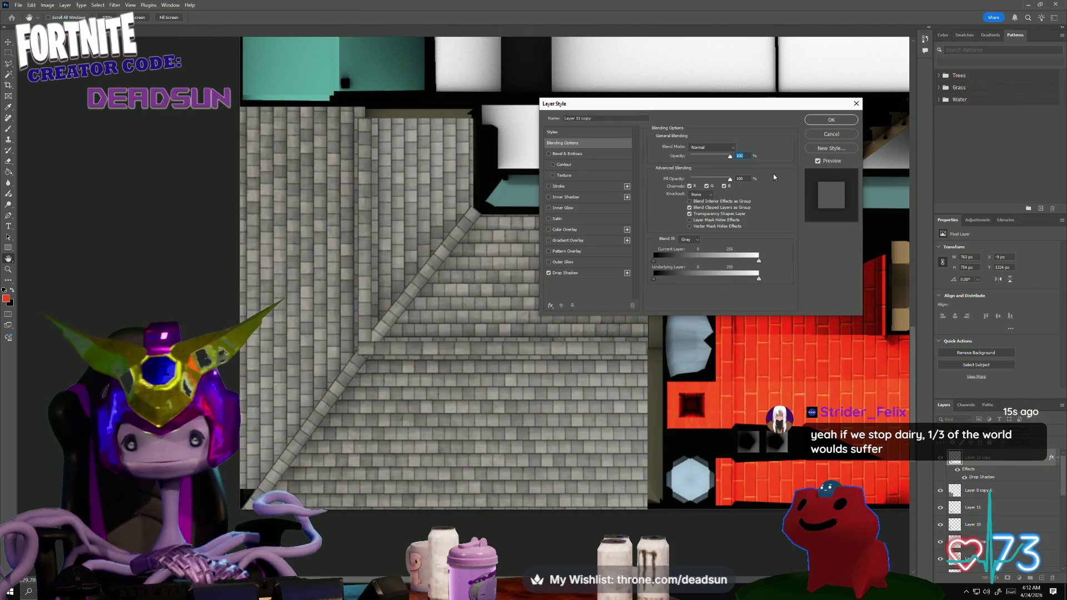
pyautogui.click(845, 122)
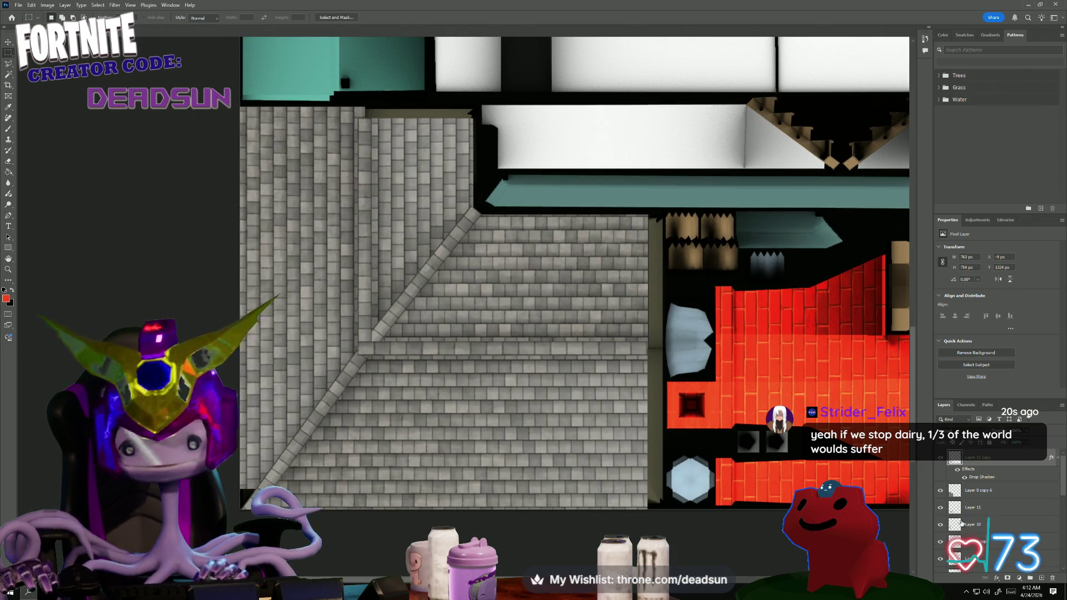
# - Duplicate the shingle layer and merge the copies into Layer 11 copy 2
pyautogui.rightClick(981, 496)
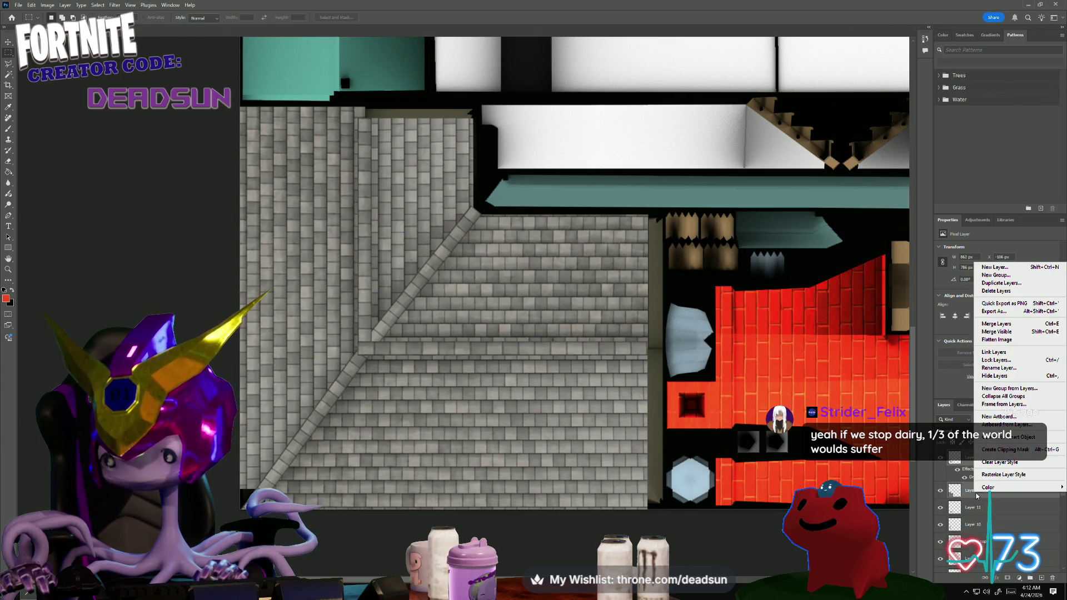
pyautogui.click(1001, 283)
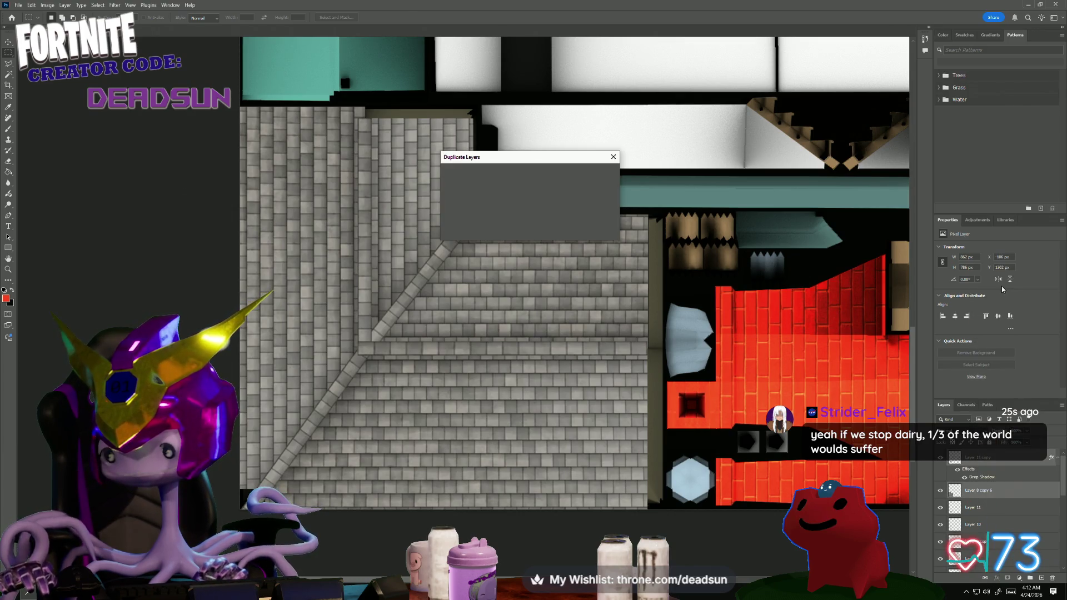
pyautogui.click(603, 175)
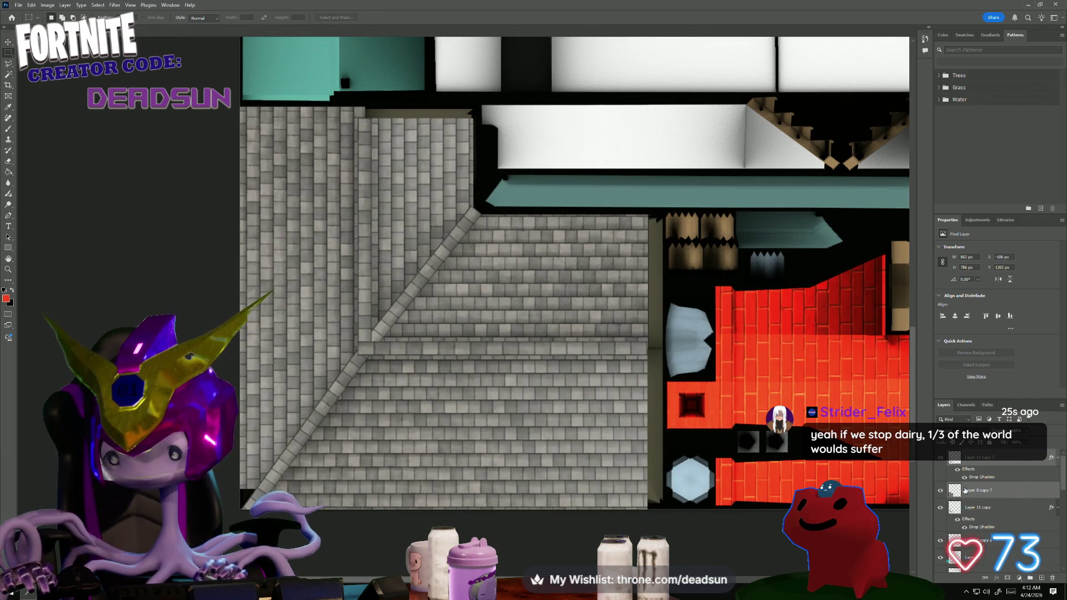
pyautogui.rightClick(995, 494)
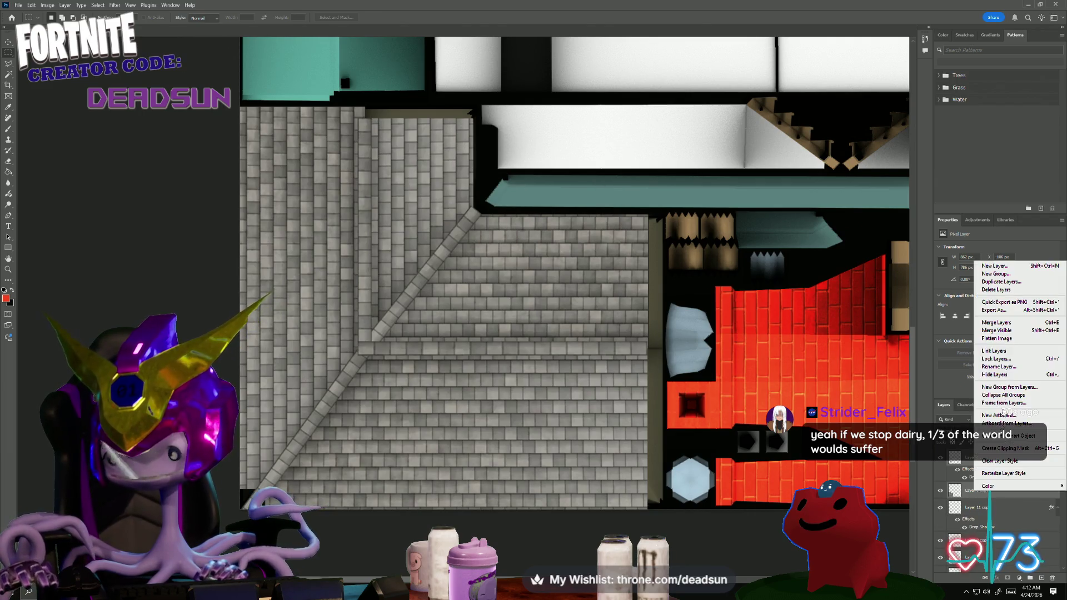
pyautogui.click(1008, 324)
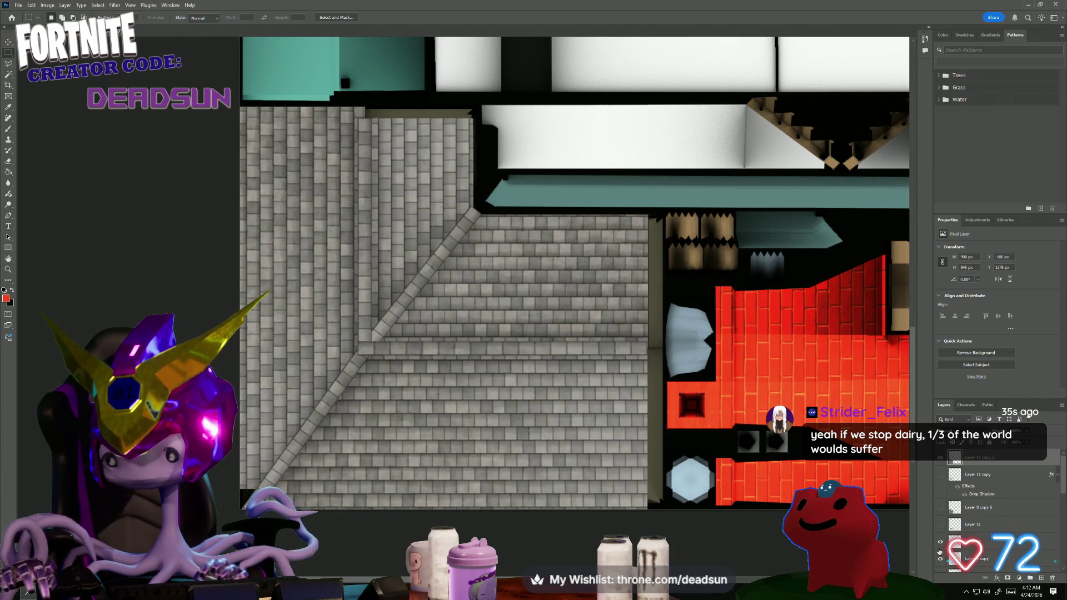
pyautogui.scroll(-3, 954, 528)
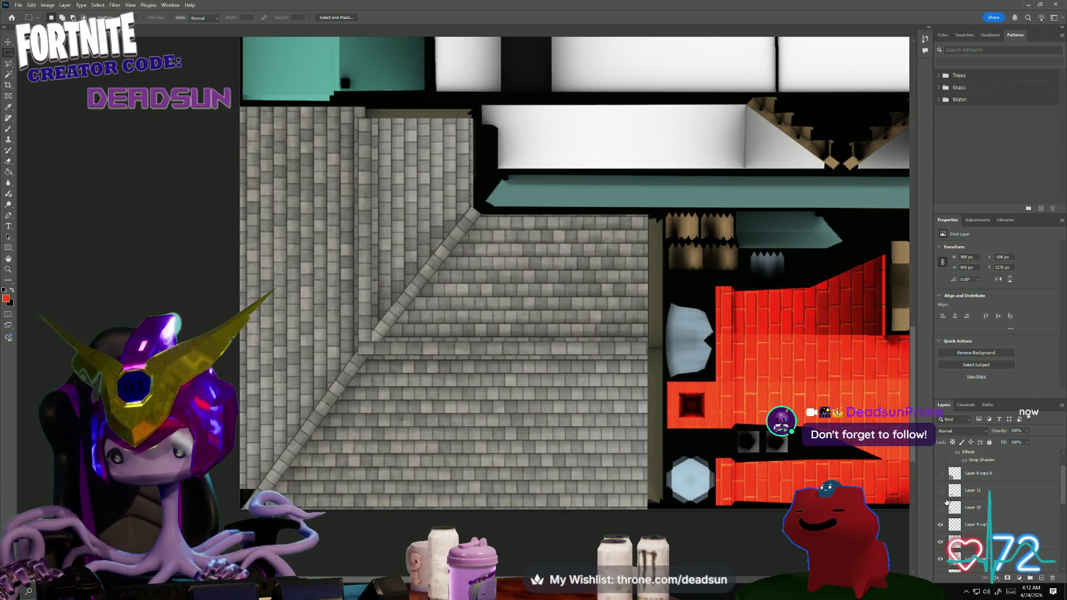
pyautogui.scroll(-1, 940, 541)
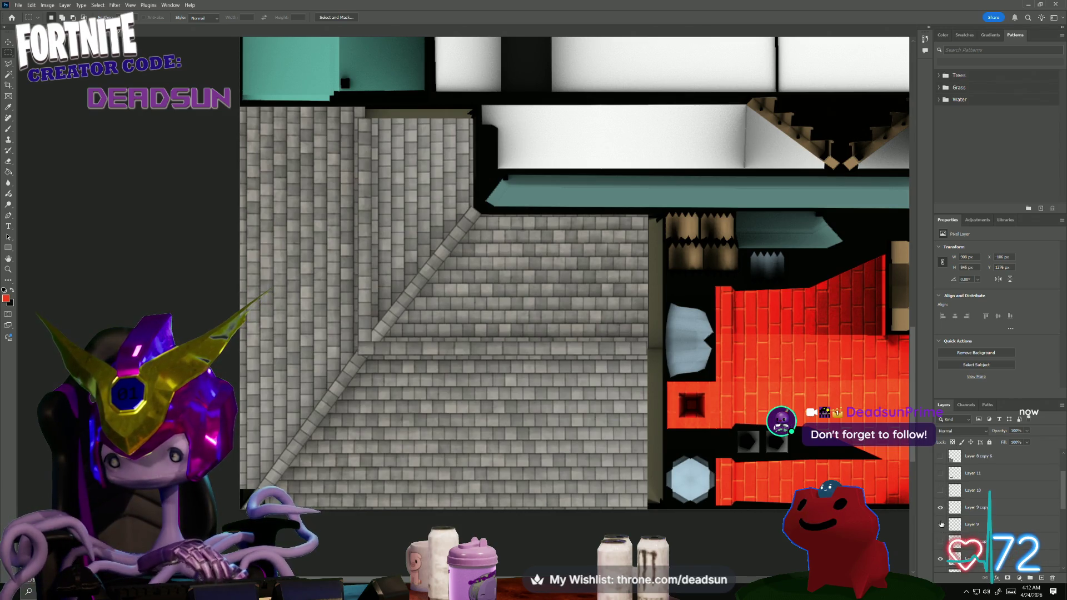
pyautogui.scroll(2, 950, 507)
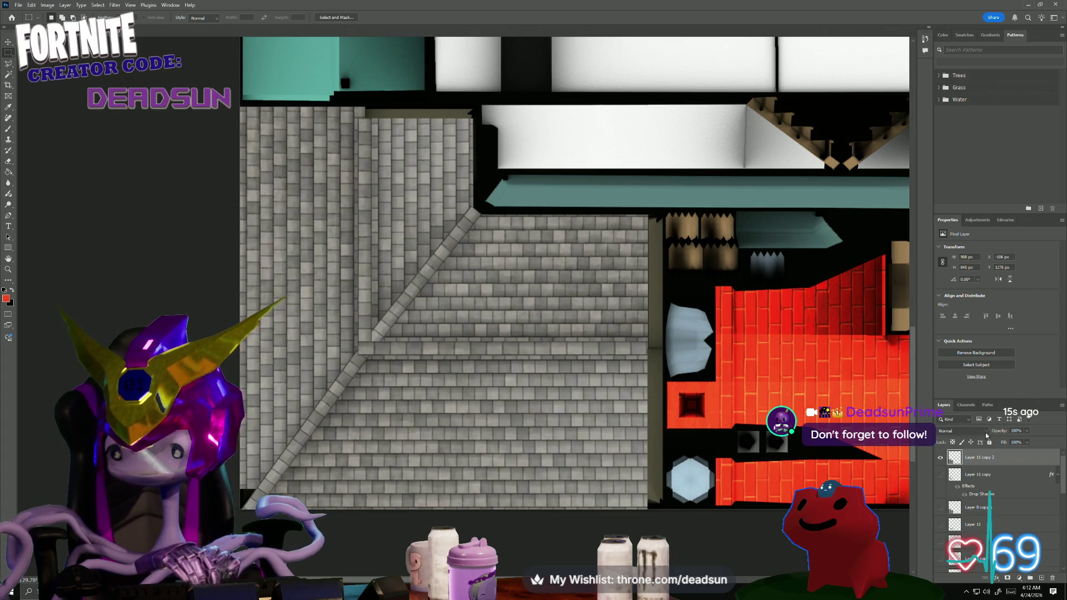
# - Blend Layer 11 copy 2 in Overlay mode, warming the roof tiles to tan
pyautogui.click(961, 430)
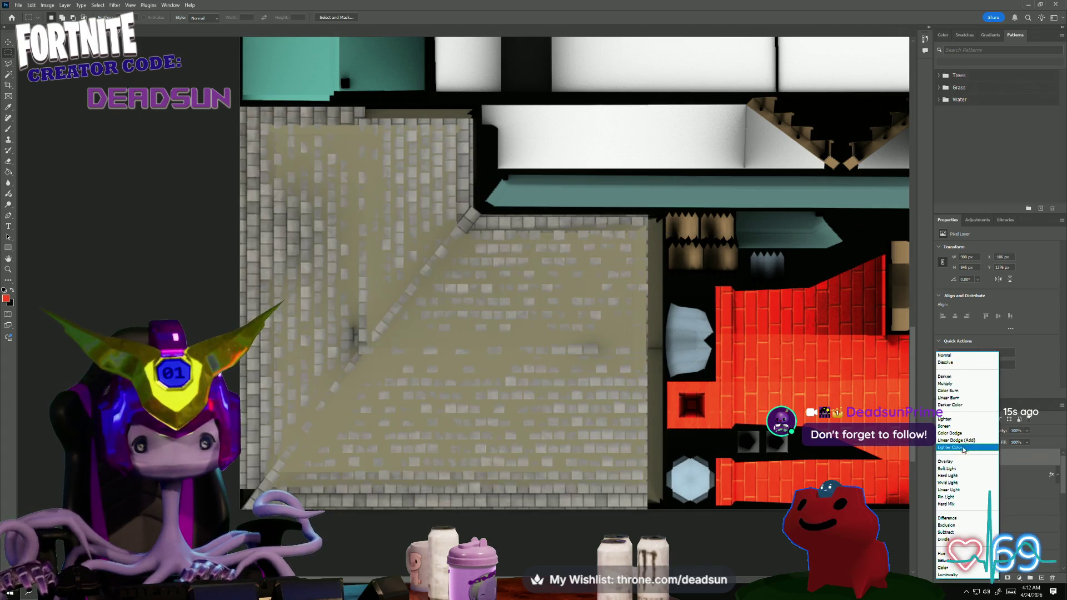
pyautogui.click(964, 463)
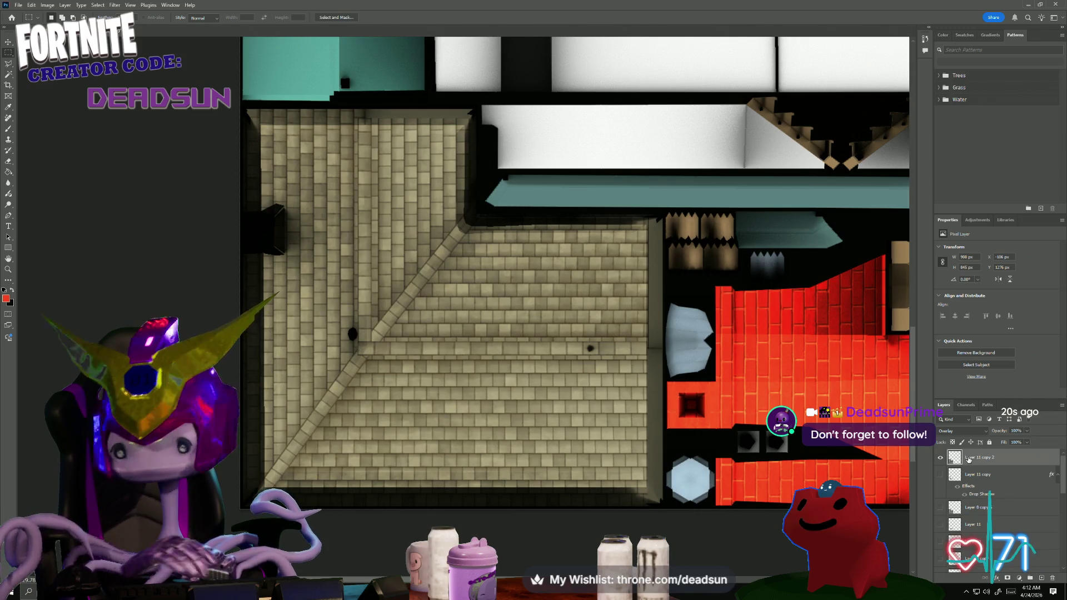
pyautogui.hotkey('alt', 'Tab')
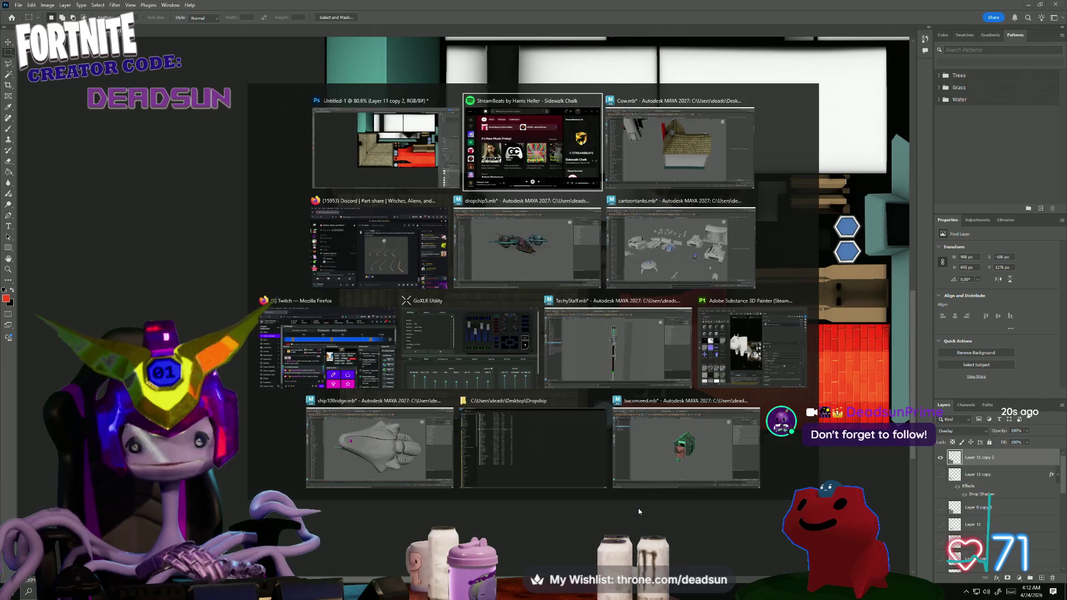
pyautogui.hotkey('alt', 'Tab')
pyautogui.moveTo(638, 493)
pyautogui.keyDown('alt'); pyautogui.mouseDown()
pyautogui.moveTo(621, 509)
pyautogui.moveTo(522, 481)
pyautogui.moveTo(486, 491)
pyautogui.moveTo(500, 504)
pyautogui.mouseUp(); pyautogui.keyUp('alt')
pyautogui.scroll(2, 488, 467)
pyautogui.scroll(2, 484, 463)
pyautogui.scroll(2, 485, 463)
pyautogui.scroll(2, 481, 465)
pyautogui.scroll(3, 481, 465)
pyautogui.scroll(-1, 467, 460)
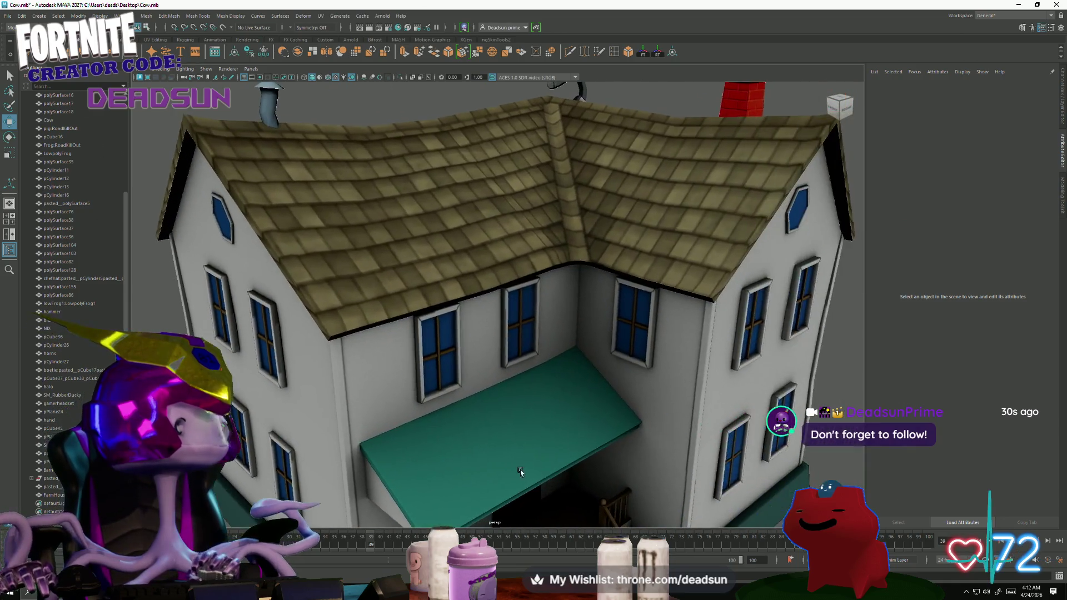
pyautogui.scroll(-2, 450, 456)
pyautogui.moveTo(442, 394)
pyautogui.keyDown('alt'); pyautogui.mouseDown()
pyautogui.moveTo(405, 401)
pyautogui.moveTo(517, 405)
pyautogui.mouseUp(); pyautogui.keyUp('alt')
pyautogui.scroll(3, 598, 413)
pyautogui.moveTo(597, 413)
pyautogui.keyDown('alt'); pyautogui.mouseDown()
pyautogui.moveTo(365, 364)
pyautogui.moveTo(358, 389)
pyautogui.moveTo(314, 362)
pyautogui.moveTo(329, 400)
pyautogui.moveTo(420, 406)
pyautogui.moveTo(728, 362)
pyautogui.moveTo(503, 383)
pyautogui.moveTo(391, 359)
pyautogui.moveTo(620, 500)
pyautogui.moveTo(486, 466)
pyautogui.mouseUp(); pyautogui.keyUp('alt')
pyautogui.scroll(-5, 501, 398)
pyautogui.scroll(2, 461, 393)
pyautogui.scroll(-2, 471, 384)
pyautogui.scroll(-3, 434, 375)
pyautogui.scroll(5, 469, 401)
pyautogui.hotkey('alt', 'Tab')
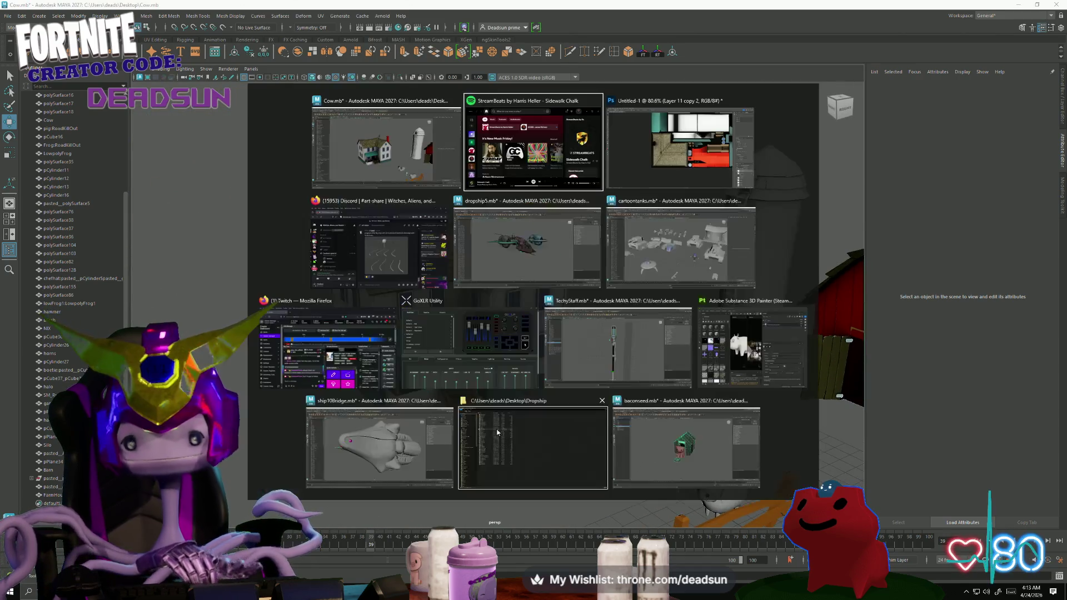
pyautogui.hotkey('alt', 'Tab')
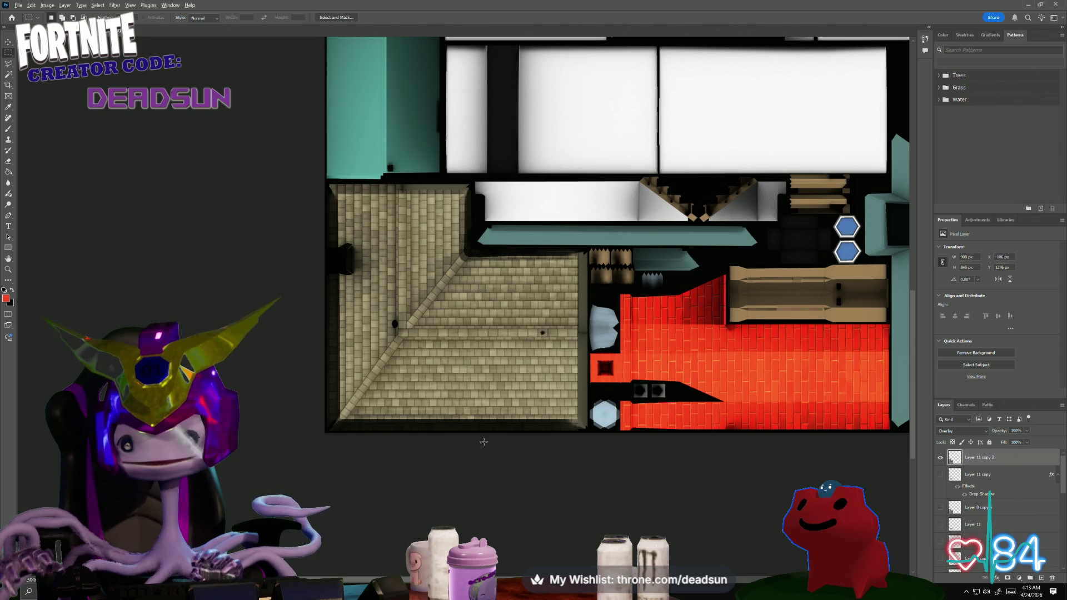
pyautogui.keyDown('alt'); pyautogui.scroll(-1, 484, 442); pyautogui.keyUp('alt')
pyautogui.keyDown('alt'); pyautogui.scroll(-1, 492, 441); pyautogui.keyUp('alt')
pyautogui.hotkey('alt', 'Tab')
pyautogui.moveTo(513, 414)
pyautogui.keyDown('alt'); pyautogui.mouseDown()
pyautogui.moveTo(568, 453)
pyautogui.moveTo(349, 433)
pyautogui.moveTo(538, 453)
pyautogui.mouseUp(); pyautogui.keyUp('alt')
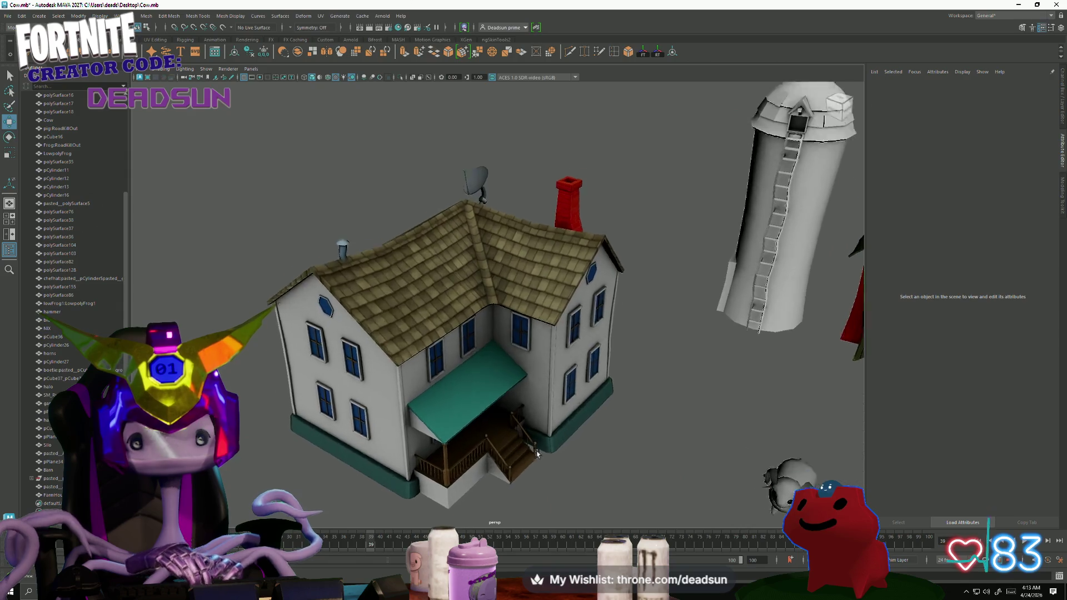
pyautogui.keyDown('alt'); pyautogui.moveTo(537, 453); pyautogui.dragTo(589, 423); pyautogui.keyUp('alt')
pyautogui.hotkey('alt', 'Tab')
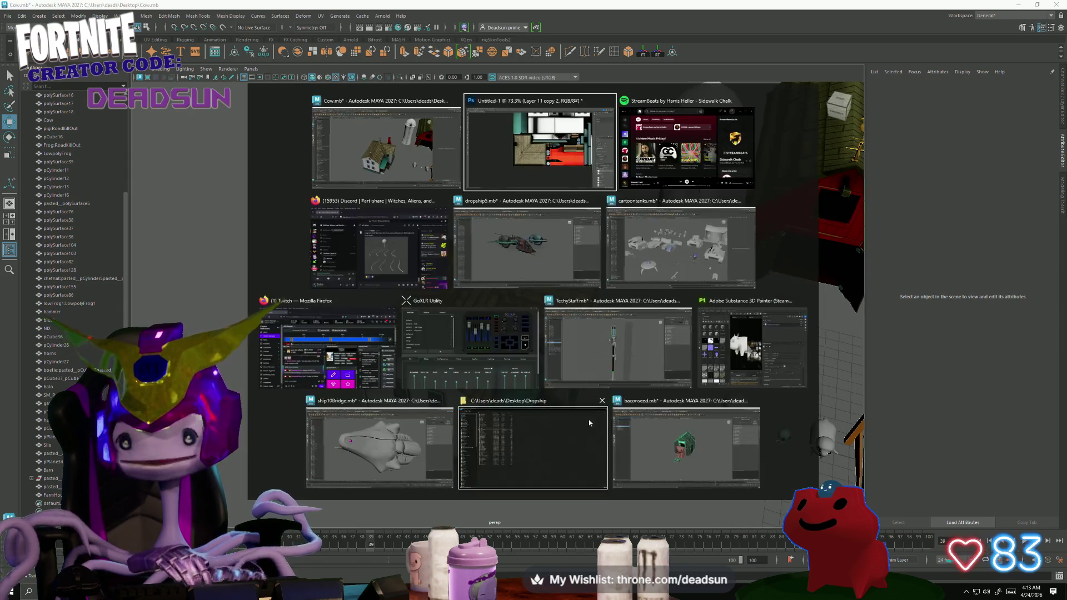
pyautogui.press('alt')
pyautogui.scroll(-3, 987, 493)
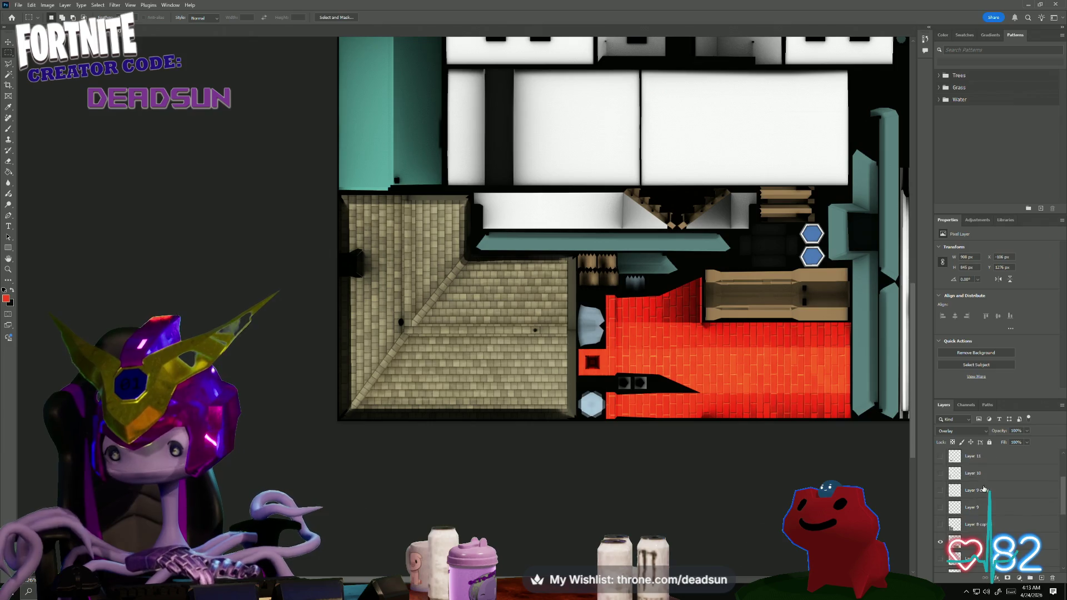
pyautogui.scroll(-1, 985, 498)
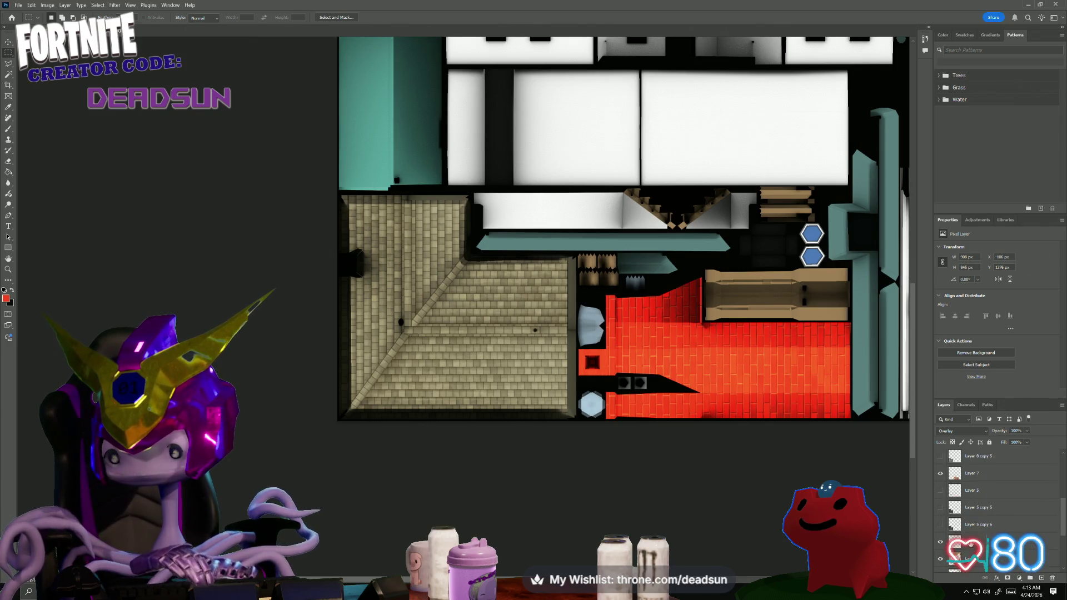
pyautogui.click(980, 472)
pyautogui.scroll(3, 992, 484)
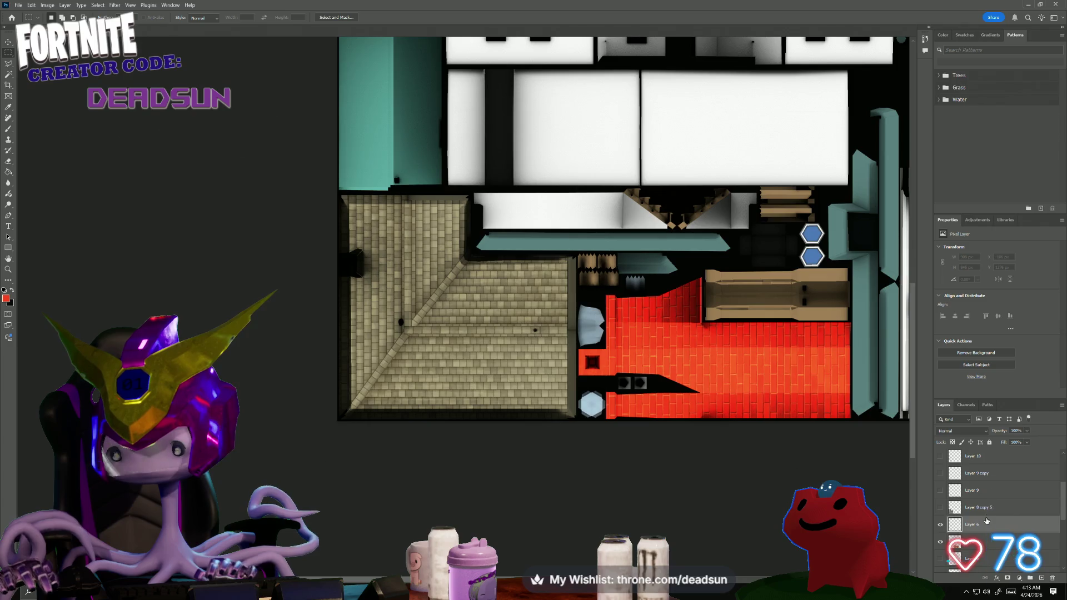
pyautogui.scroll(3, 987, 520)
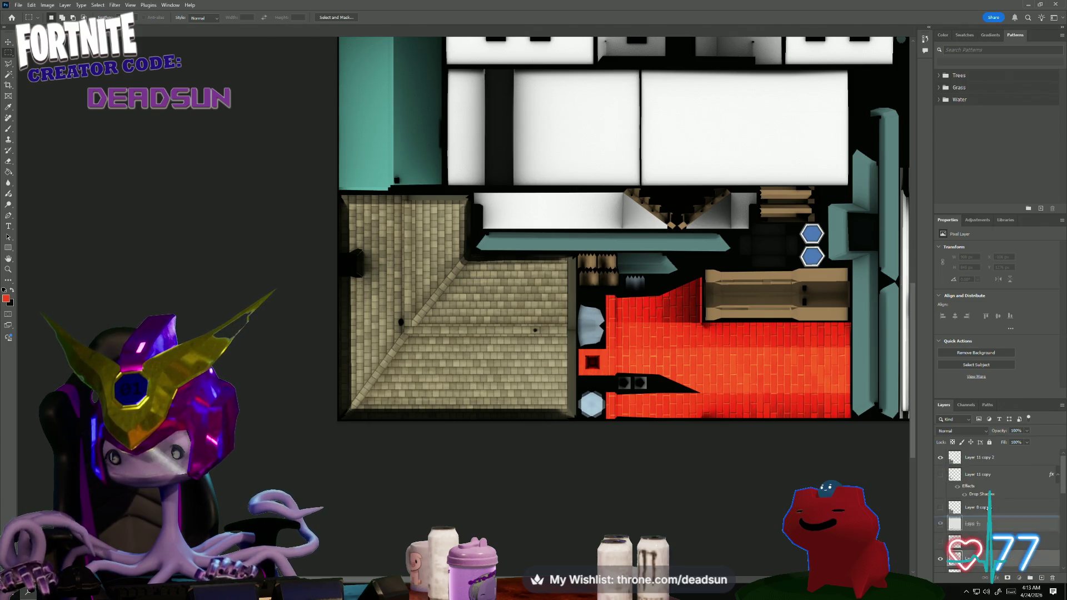
pyautogui.scroll(1, 989, 492)
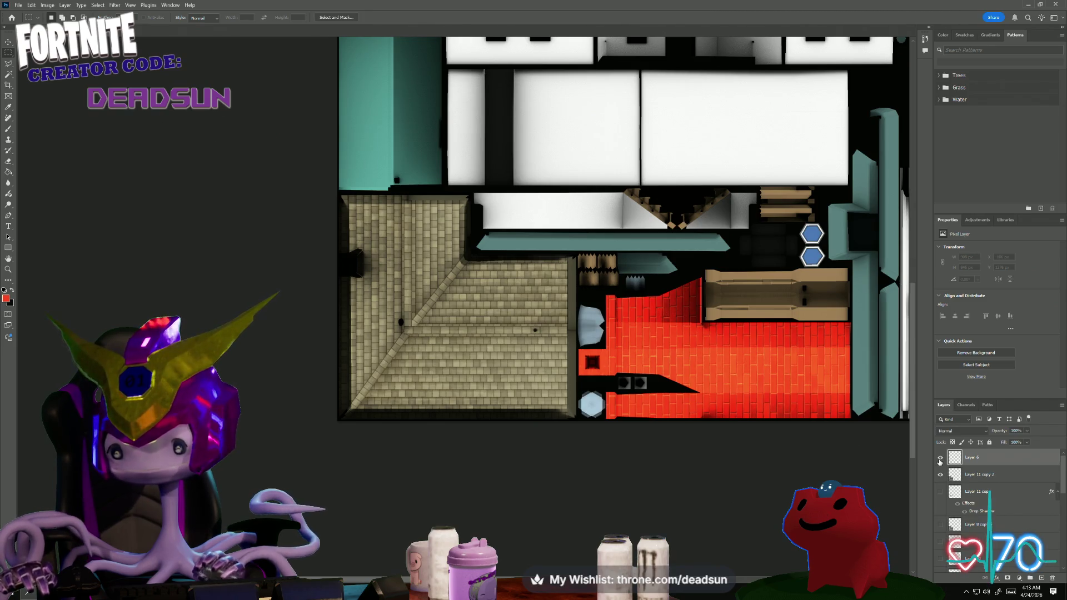
pyautogui.hotkey('ctrl', '-')
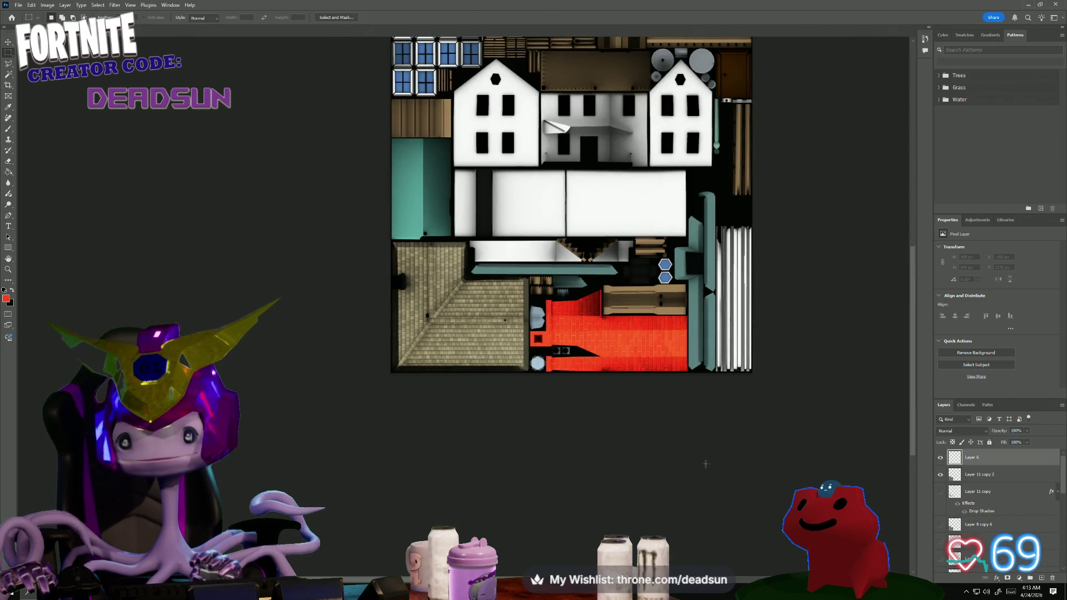
pyautogui.hotkey('ctrl', '+')
pyautogui.hotkey('ctrl', '+')
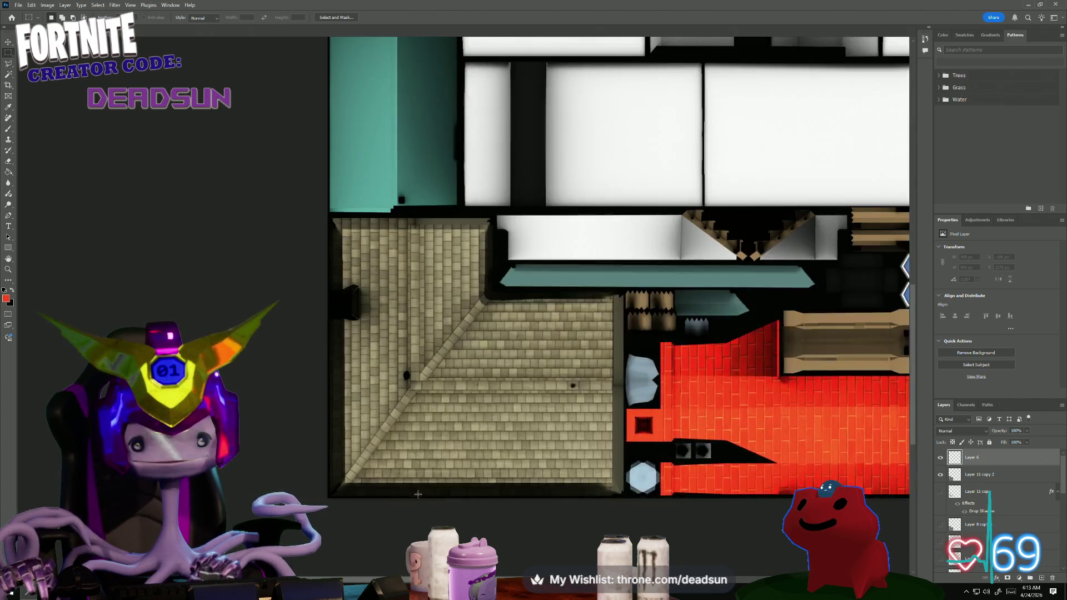
pyautogui.keyDown('alt'); pyautogui.scroll(1, 418, 494); pyautogui.keyUp('alt')
pyautogui.keyDown('alt'); pyautogui.scroll(1, 417, 489); pyautogui.keyUp('alt')
pyautogui.keyDown('alt'); pyautogui.scroll(1, 422, 484); pyautogui.keyUp('alt')
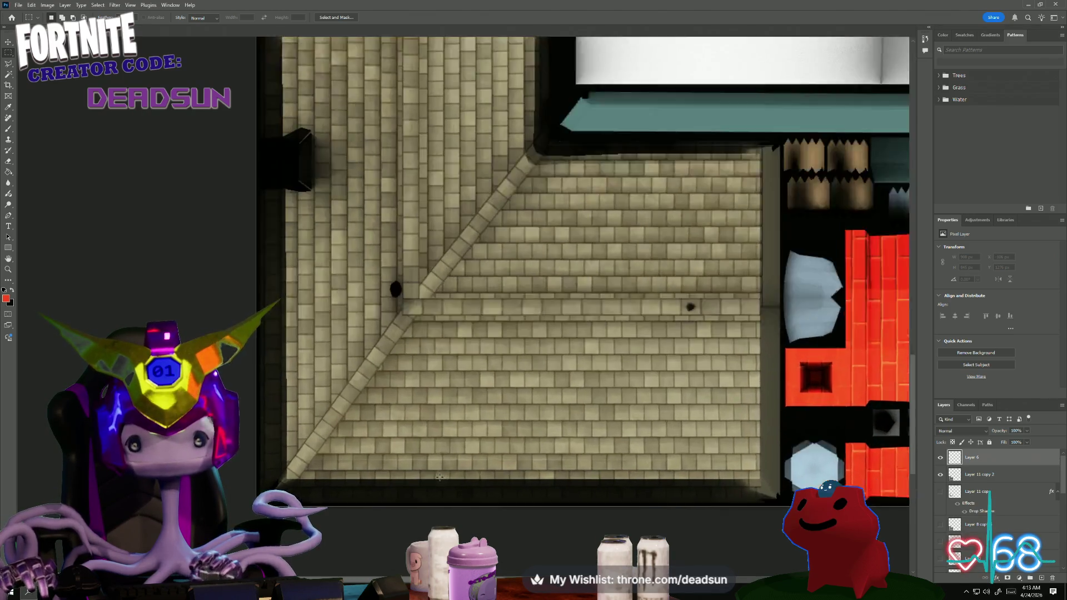
pyautogui.keyDown('alt'); pyautogui.scroll(1, 441, 472); pyautogui.keyUp('alt')
pyautogui.keyDown('alt'); pyautogui.scroll(-3, 441, 472); pyautogui.keyUp('alt')
pyautogui.hotkey('alt', 'Tab')
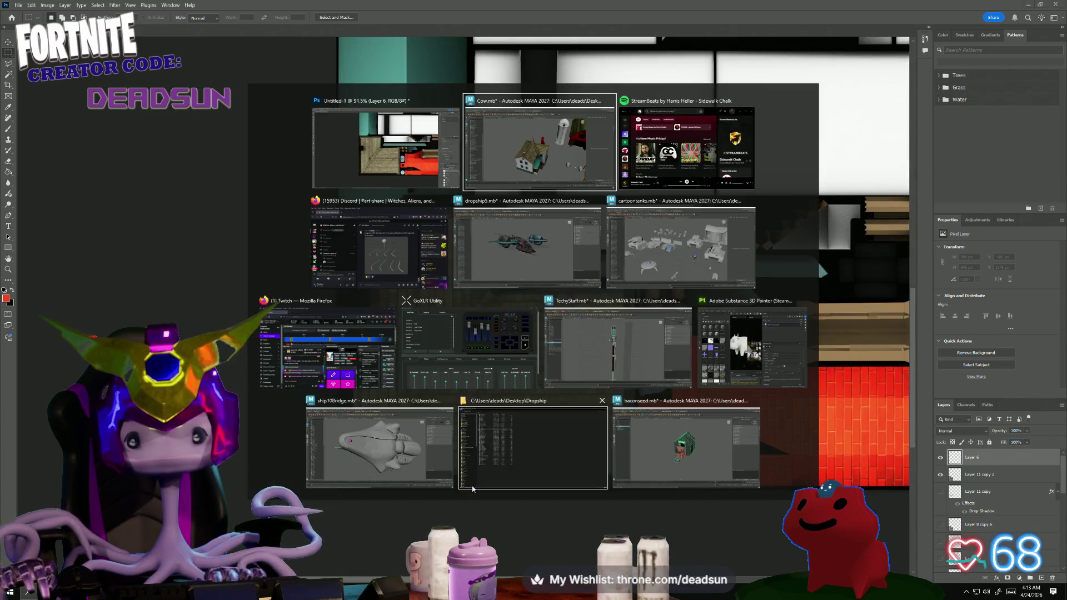
pyautogui.moveTo(471, 448)
pyautogui.keyDown('alt'); pyautogui.mouseDown()
pyautogui.moveTo(318, 473)
pyautogui.moveTo(488, 457)
pyautogui.mouseUp(); pyautogui.keyUp('alt')
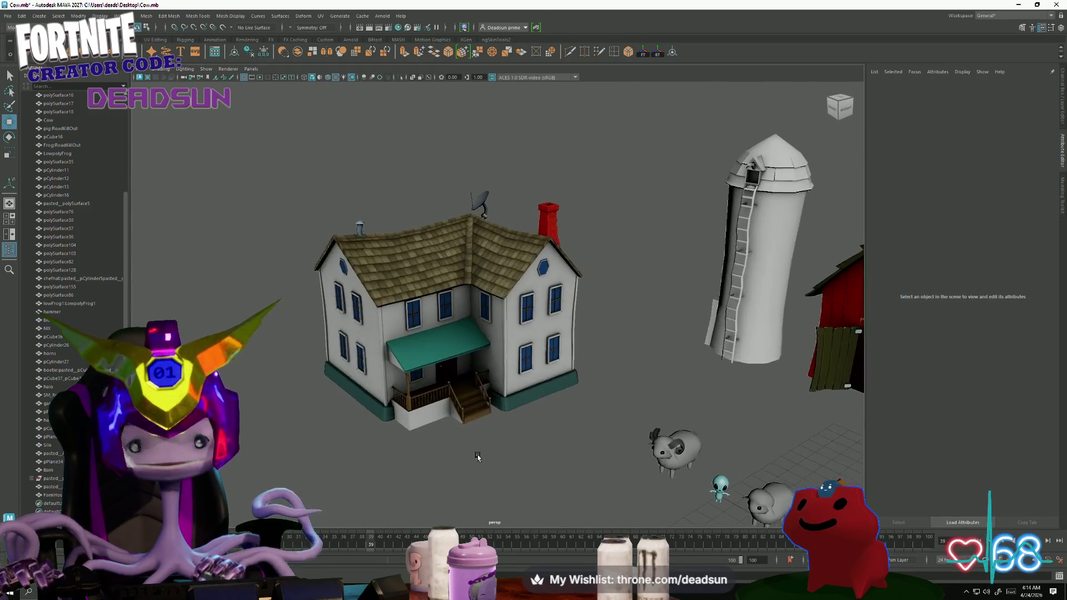
pyautogui.hotkey('alt', 'Tab')
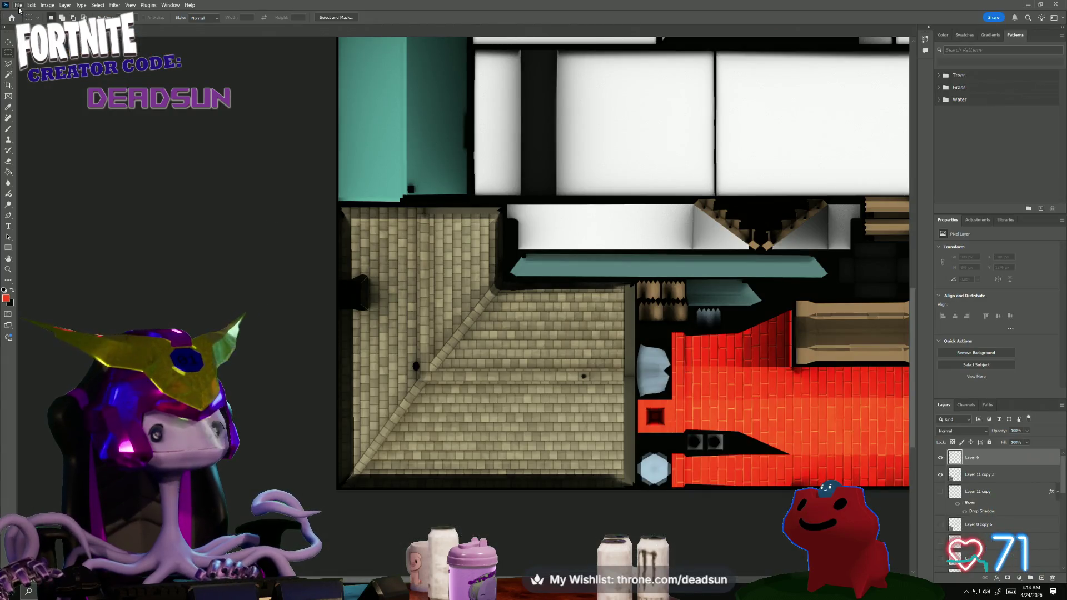
# - Save a PNG copy of the atlas, replacing farmhouse_Color.png
pyautogui.click(18, 6)
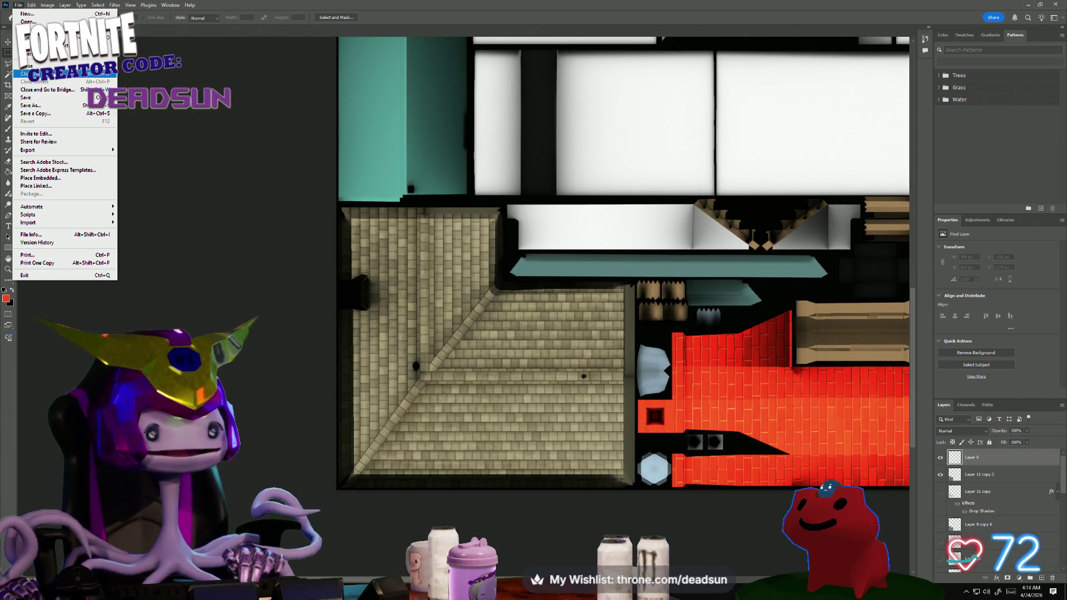
pyautogui.click(59, 114)
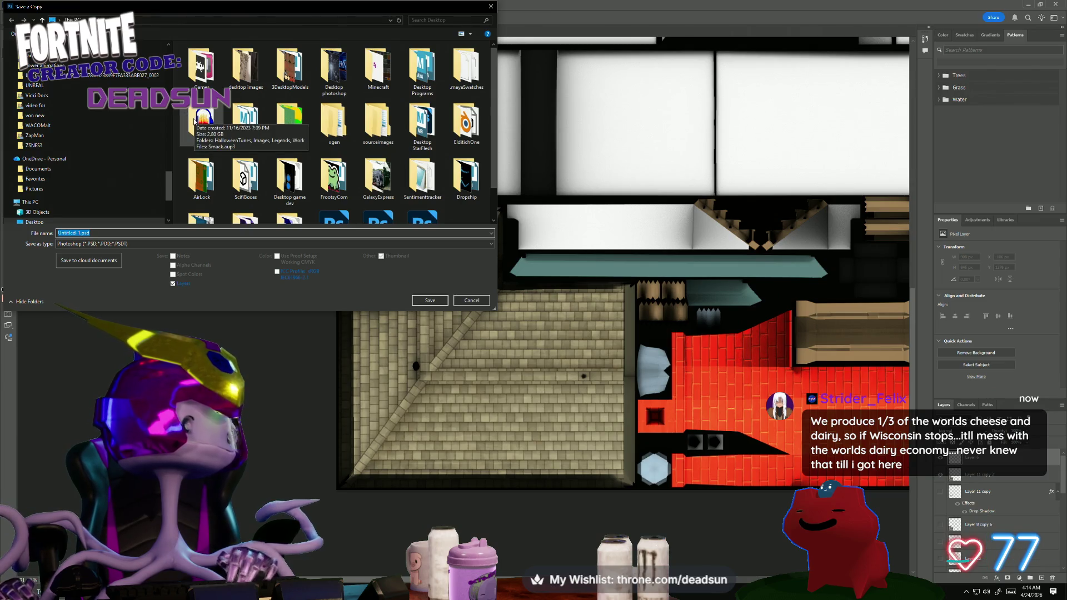
pyautogui.scroll(-1, 258, 139)
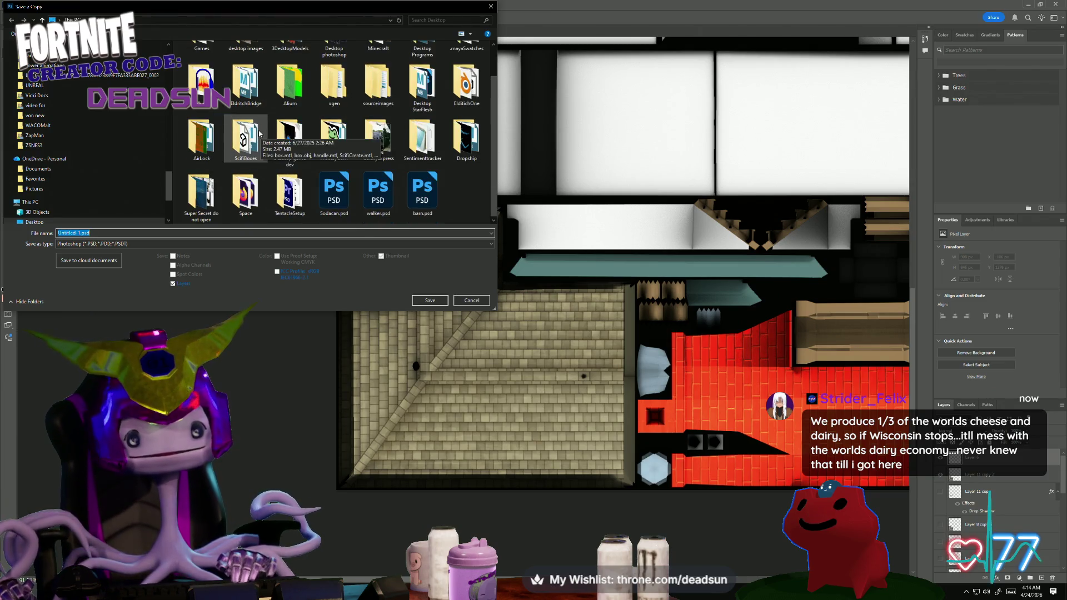
pyautogui.click(238, 244)
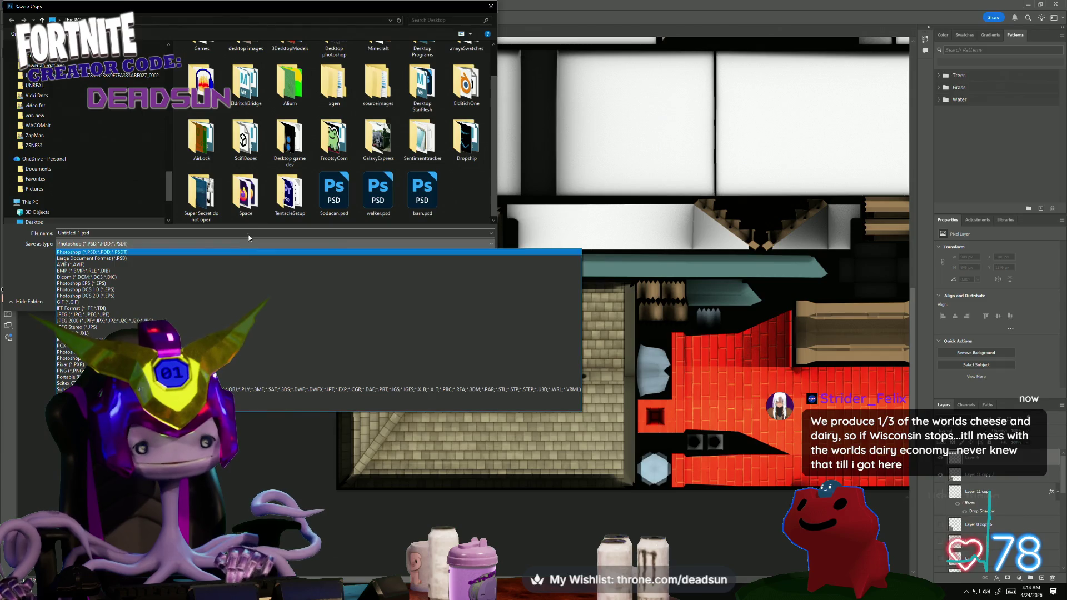
pyautogui.click(250, 369)
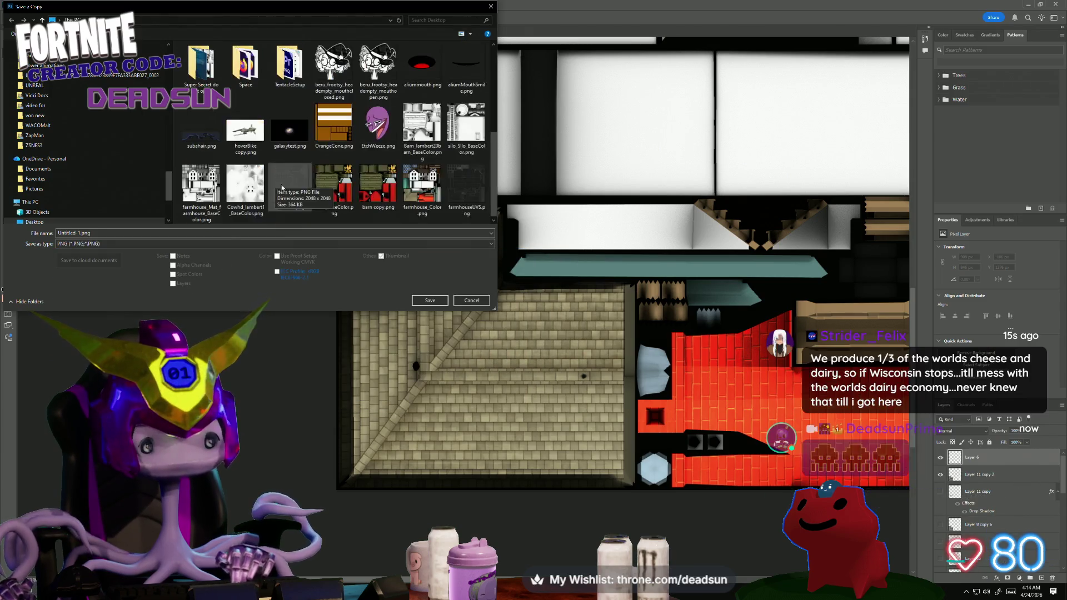
pyautogui.click(424, 189)
pyautogui.click(430, 299)
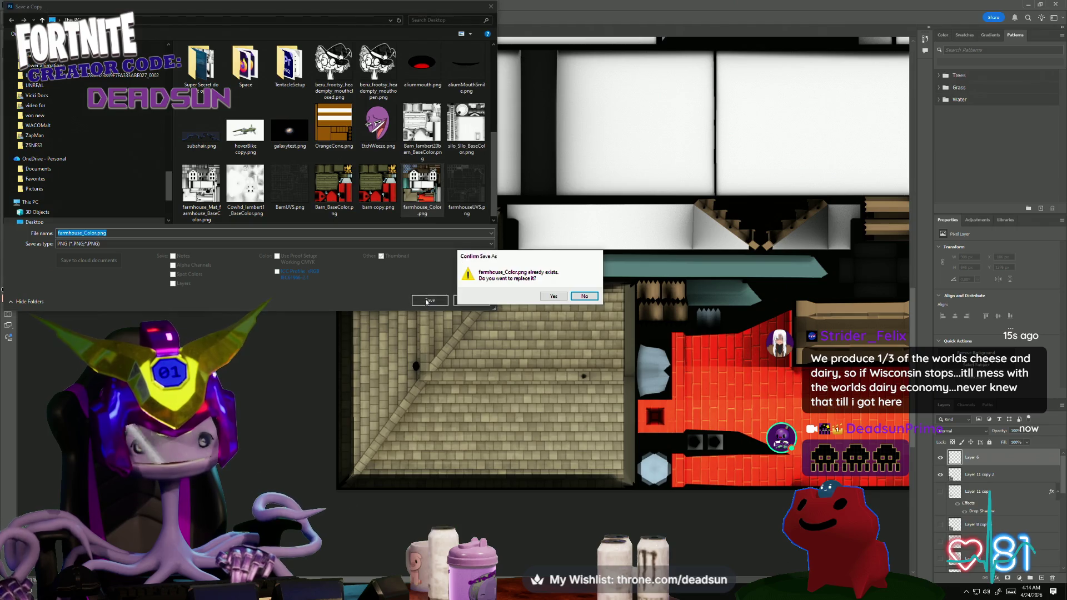
pyautogui.click(550, 296)
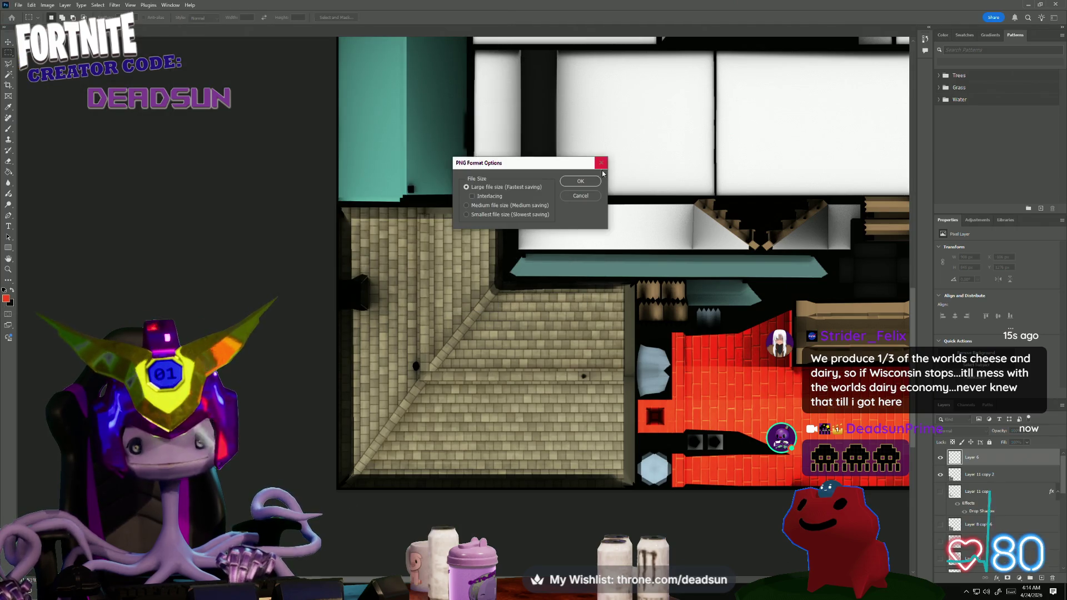
pyautogui.click(581, 184)
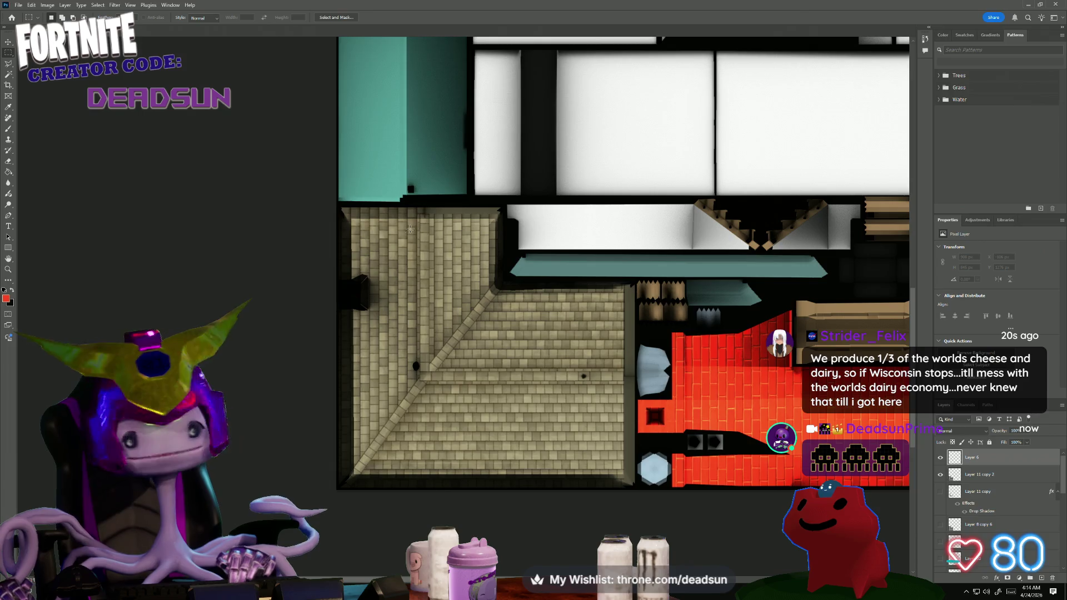
# - Bring the Maya farm scene to the front and select the farmhouse
pyautogui.hotkey('alt', 'Tab')
pyautogui.hotkey('alt', 'Tab')
pyautogui.press('Escape')
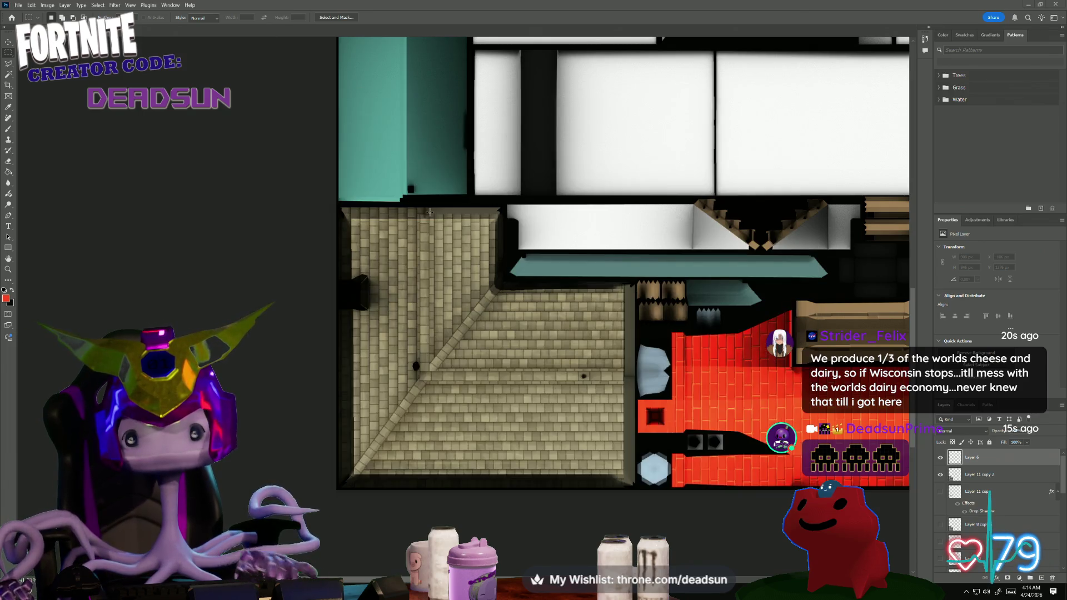
pyautogui.hotkey('alt', 'Tab')
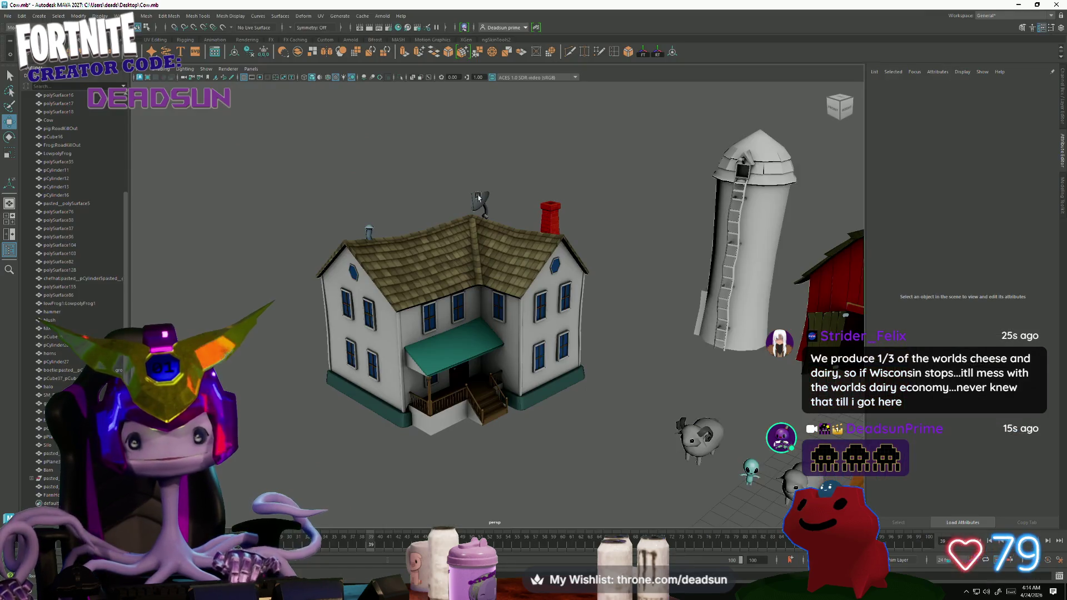
pyautogui.click(458, 255)
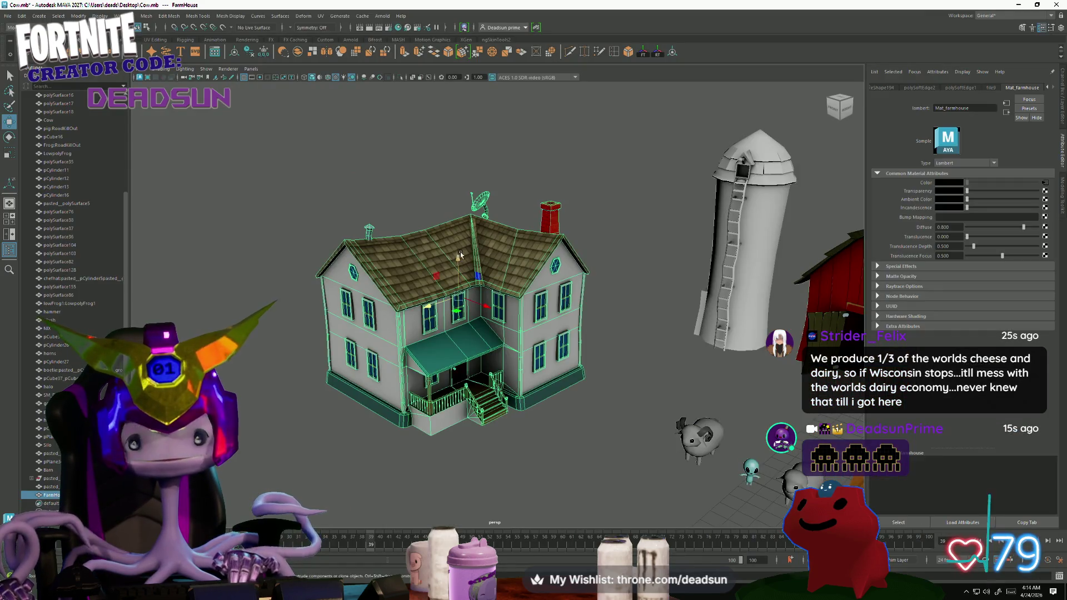
# - Check the farmhouse's file texture node, orbit around the house toward the chimney, then return to Photoshop
pyautogui.click(1045, 183)
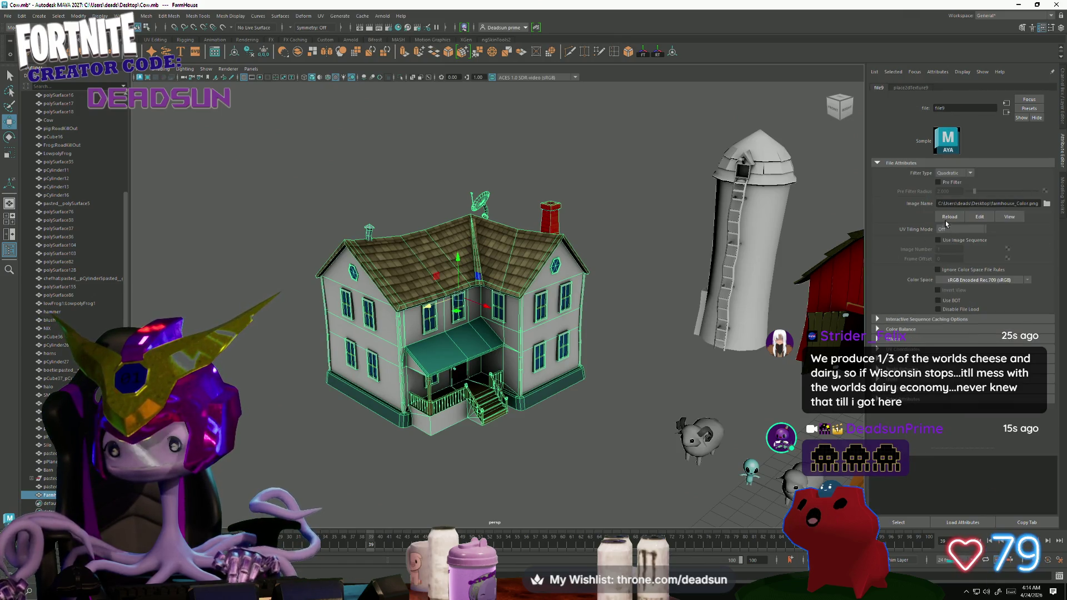
pyautogui.click(681, 256)
pyautogui.moveTo(681, 255)
pyautogui.keyDown('alt'); pyautogui.mouseDown()
pyautogui.moveTo(406, 347)
pyautogui.moveTo(564, 308)
pyautogui.moveTo(563, 335)
pyautogui.mouseUp(); pyautogui.keyUp('alt')
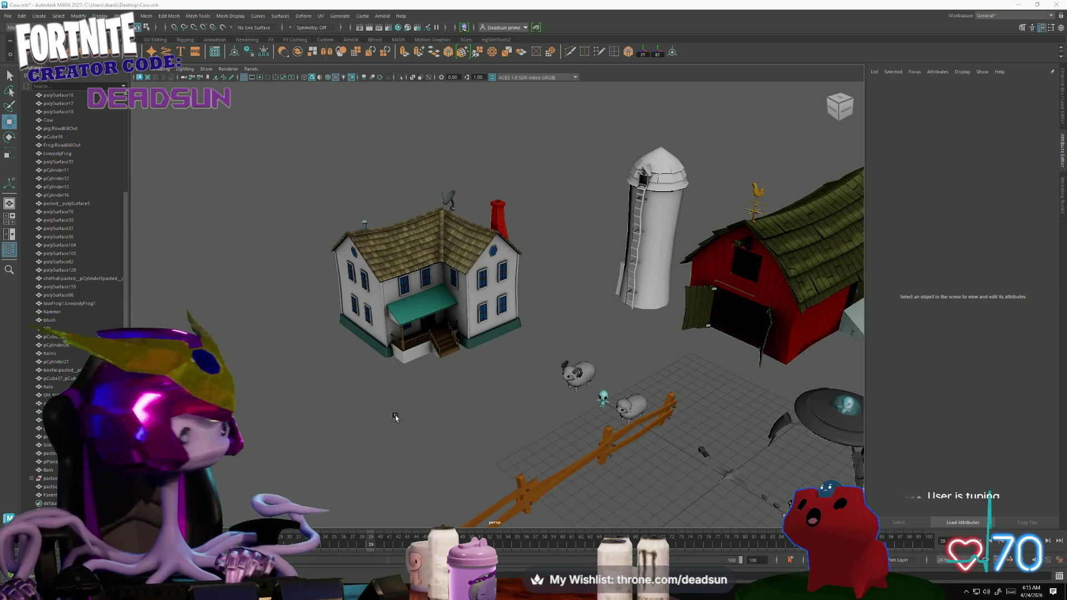
pyautogui.scroll(2, 517, 464)
pyautogui.scroll(3, 487, 470)
pyautogui.moveTo(487, 471)
pyautogui.keyDown('alt'); pyautogui.mouseDown()
pyautogui.moveTo(499, 477)
pyautogui.moveTo(500, 467)
pyautogui.mouseUp(); pyautogui.keyUp('alt')
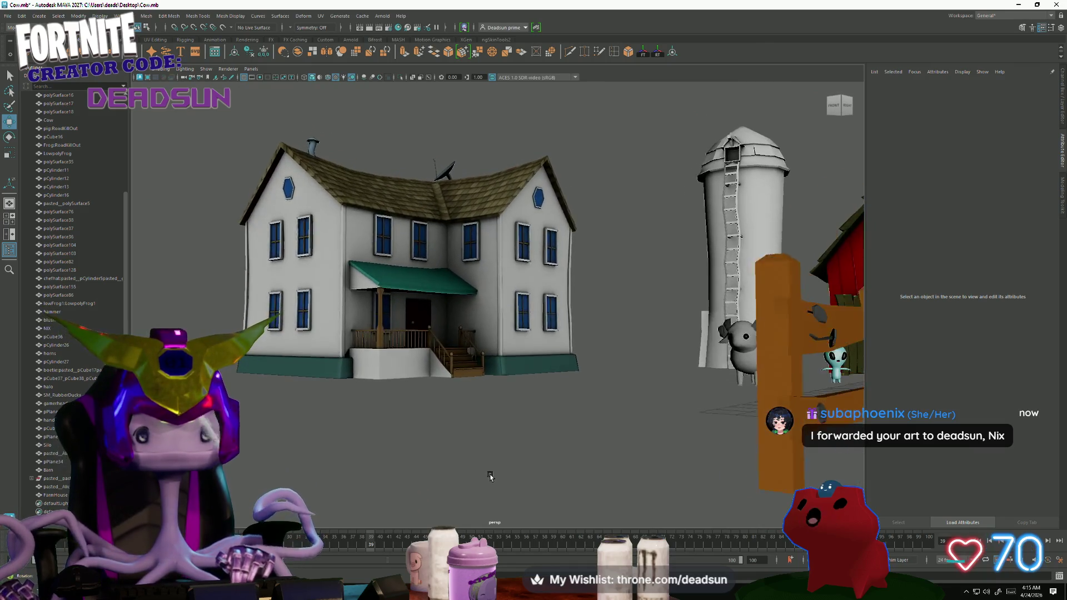
pyautogui.scroll(4, 566, 511)
pyautogui.moveTo(566, 510)
pyautogui.keyDown('alt'); pyautogui.mouseDown()
pyautogui.moveTo(502, 522)
pyautogui.moveTo(411, 513)
pyautogui.moveTo(438, 443)
pyautogui.moveTo(608, 476)
pyautogui.moveTo(611, 489)
pyautogui.moveTo(472, 490)
pyautogui.moveTo(434, 434)
pyautogui.moveTo(350, 375)
pyautogui.moveTo(381, 432)
pyautogui.moveTo(412, 442)
pyautogui.mouseUp(); pyautogui.keyUp('alt')
pyautogui.scroll(-3, 438, 443)
pyautogui.scroll(5, 608, 476)
pyautogui.scroll(-5, 611, 489)
pyautogui.scroll(-3, 490, 486)
pyautogui.scroll(3, 473, 491)
pyautogui.scroll(5, 434, 433)
pyautogui.scroll(-2, 398, 446)
pyautogui.scroll(2, 418, 442)
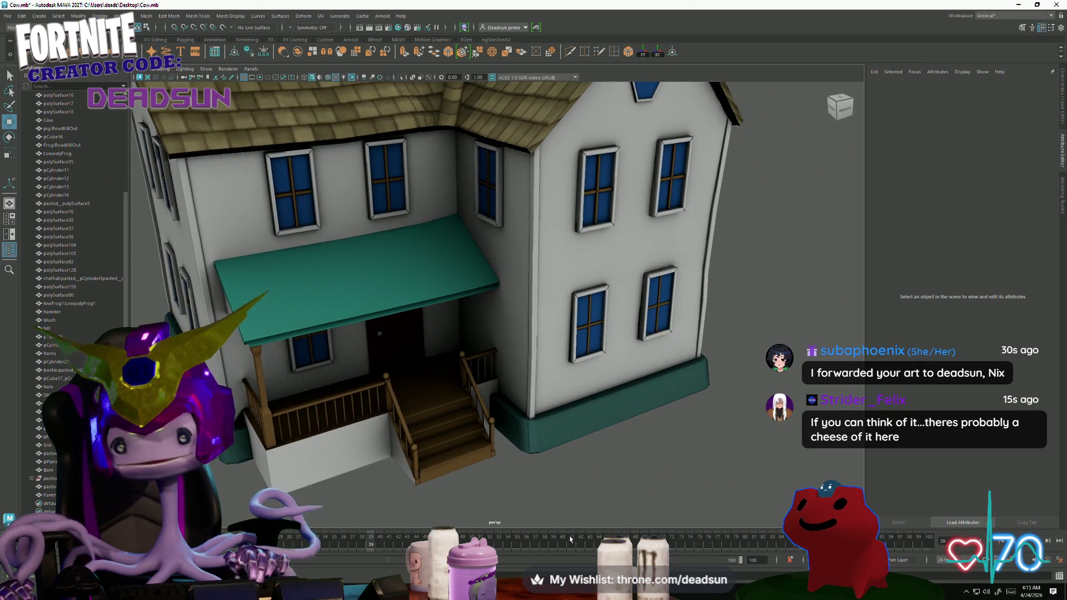
pyautogui.hotkey('alt', 'Tab')
pyautogui.click(443, 288)
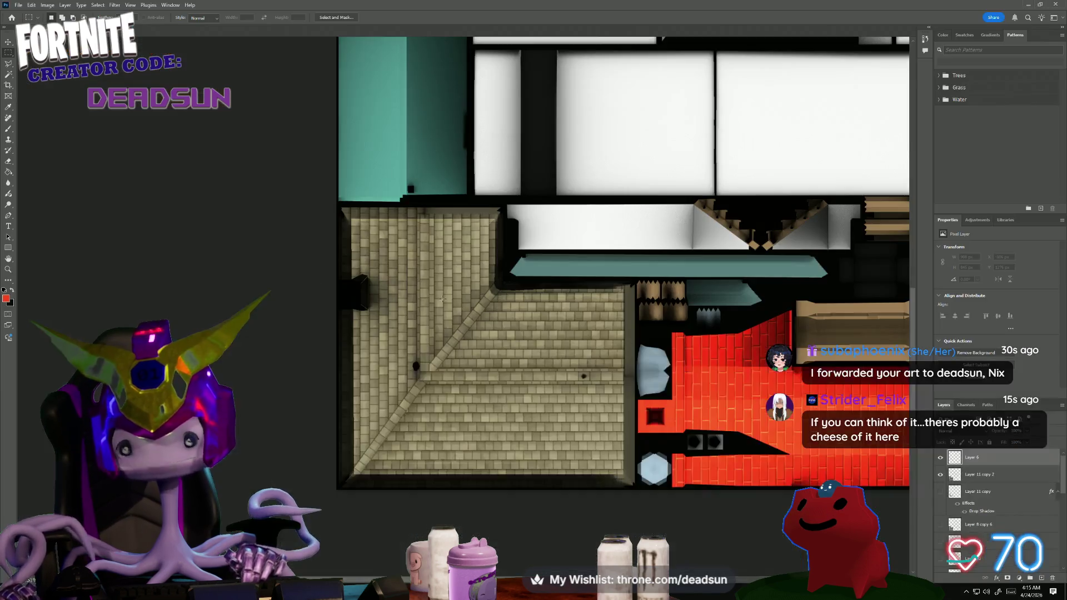
pyautogui.scroll(-1, 949, 491)
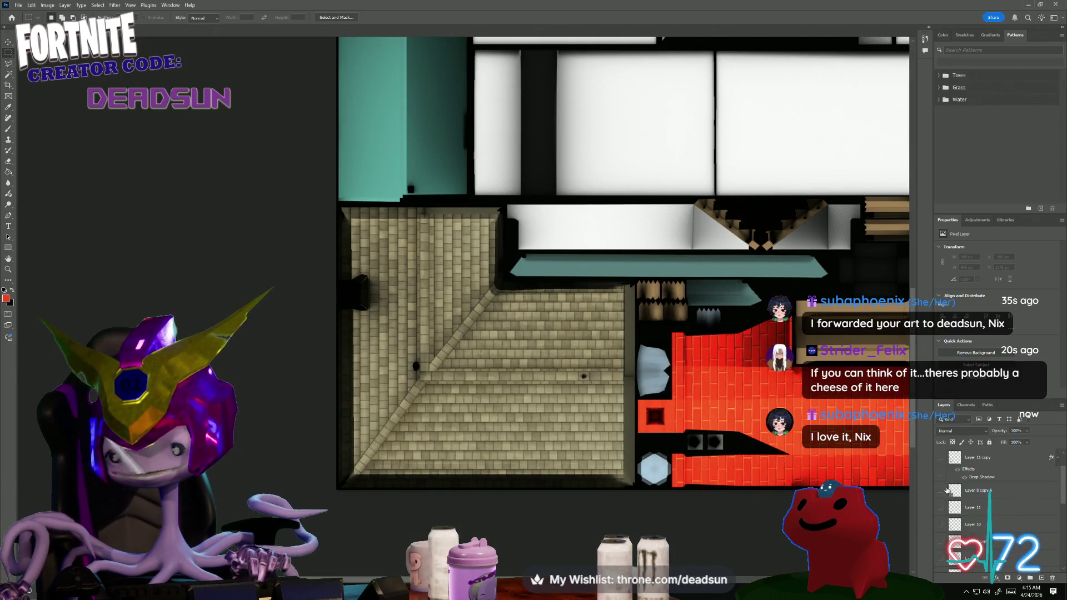
pyautogui.scroll(-1, 943, 513)
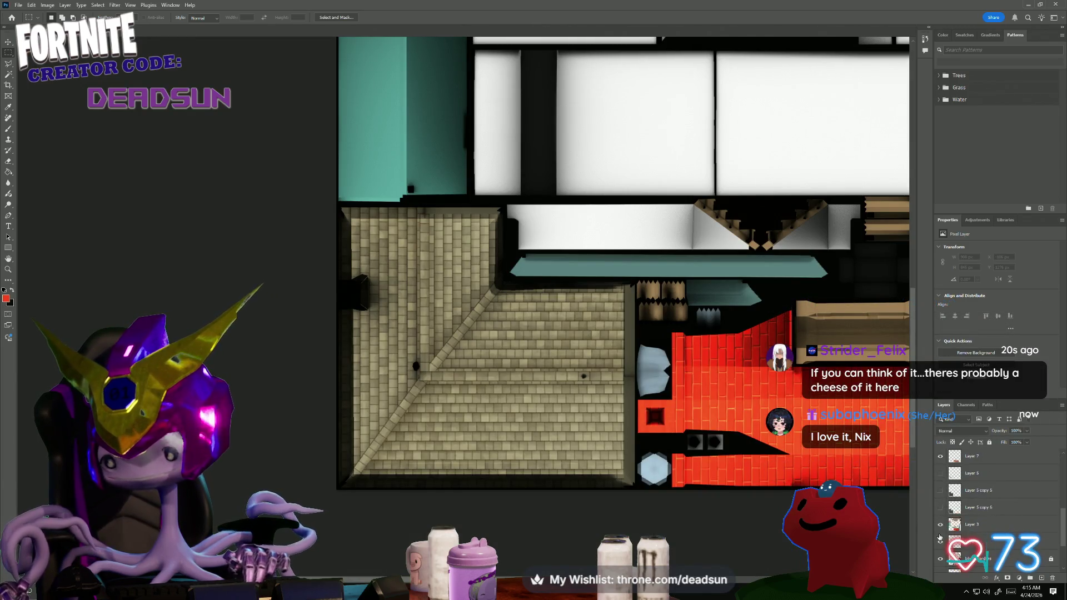
# - Show the shading layer and save a PNG copy over farmhouse_Color.png, replacing the existing file
pyautogui.click(940, 529)
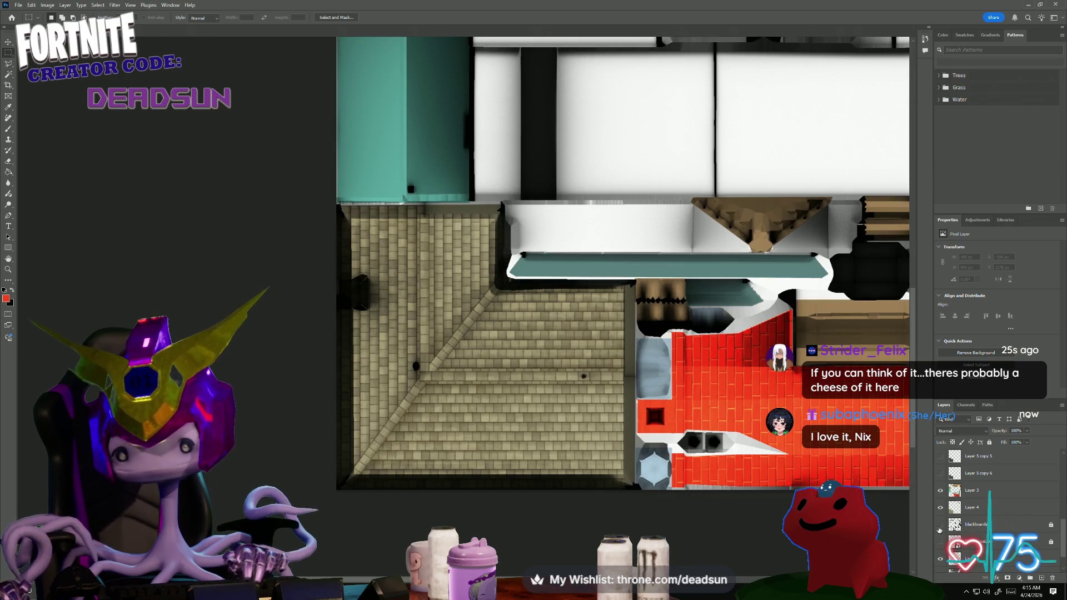
pyautogui.click(18, 6)
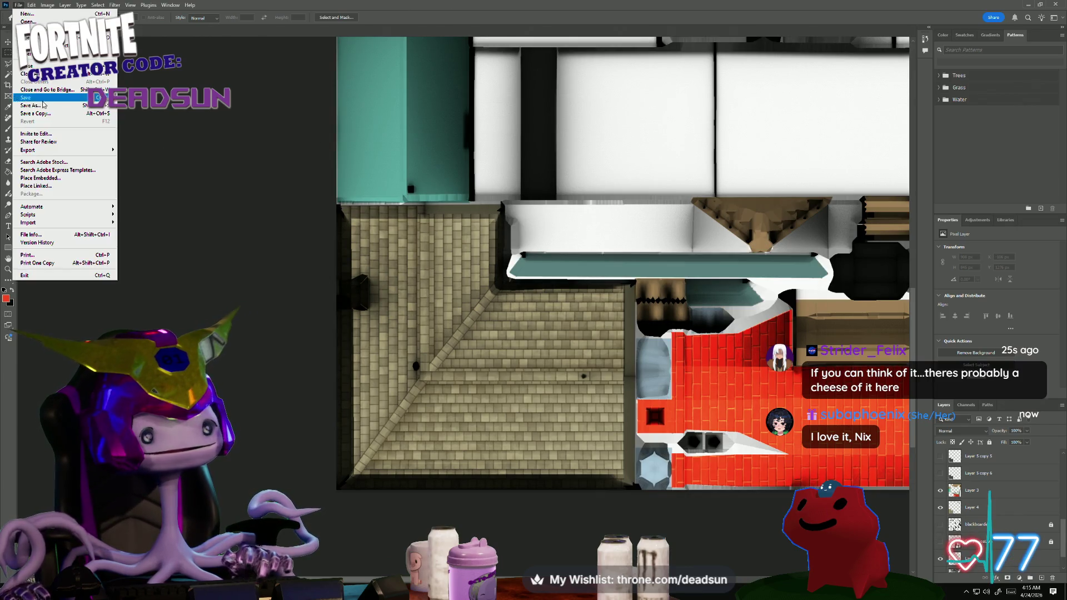
pyautogui.click(51, 118)
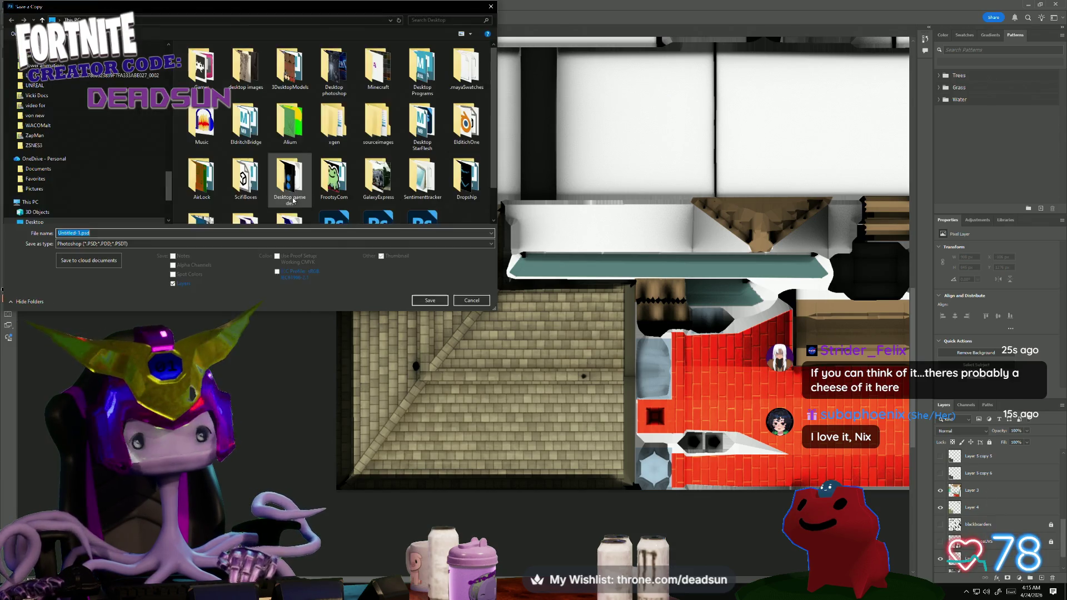
pyautogui.click(275, 244)
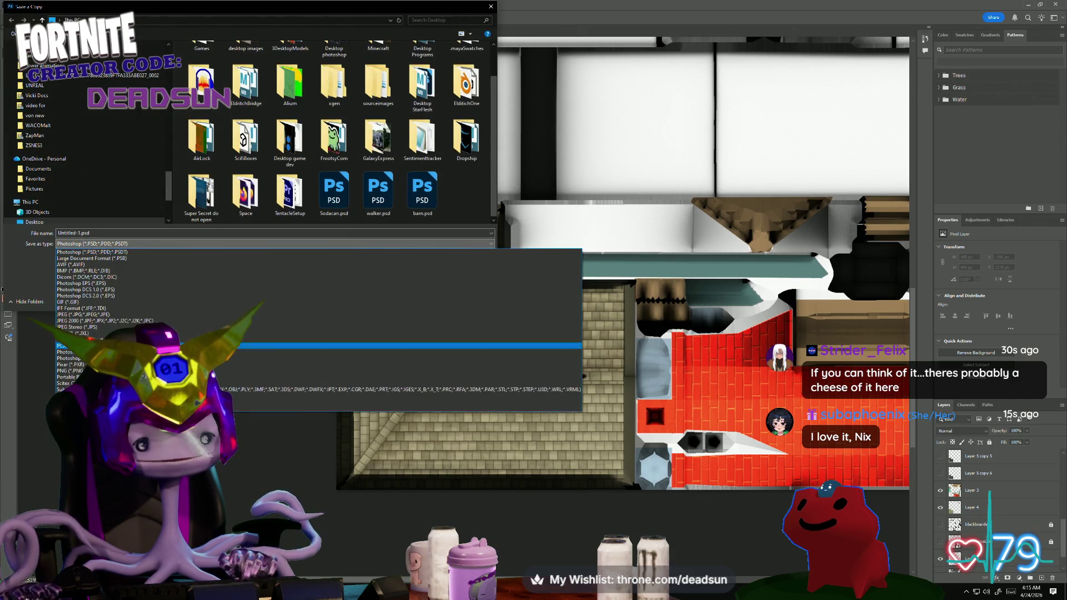
pyautogui.click(125, 370)
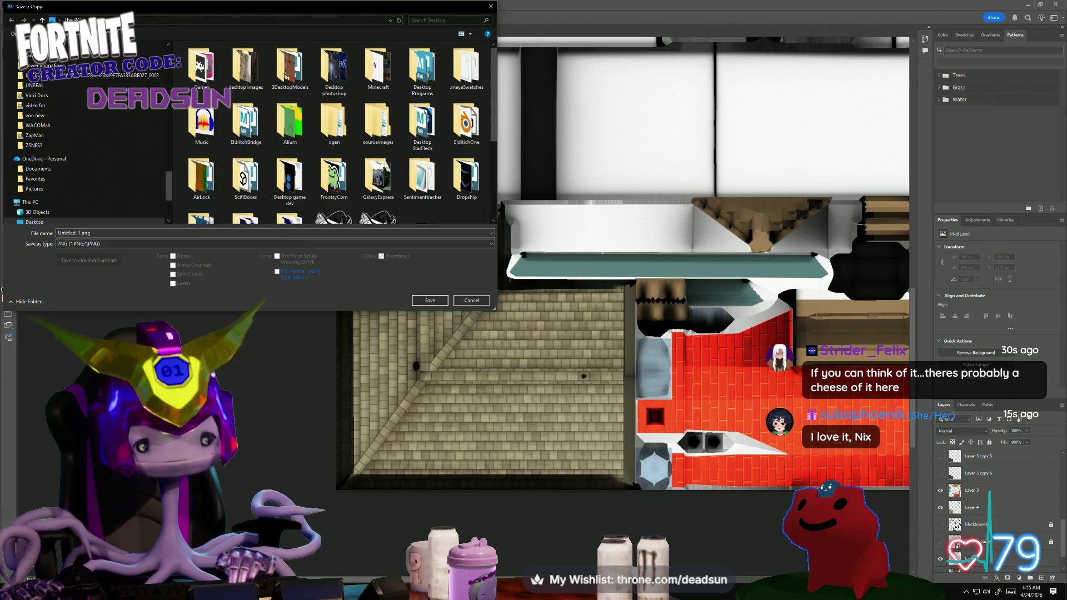
pyautogui.click(422, 190)
pyautogui.click(429, 301)
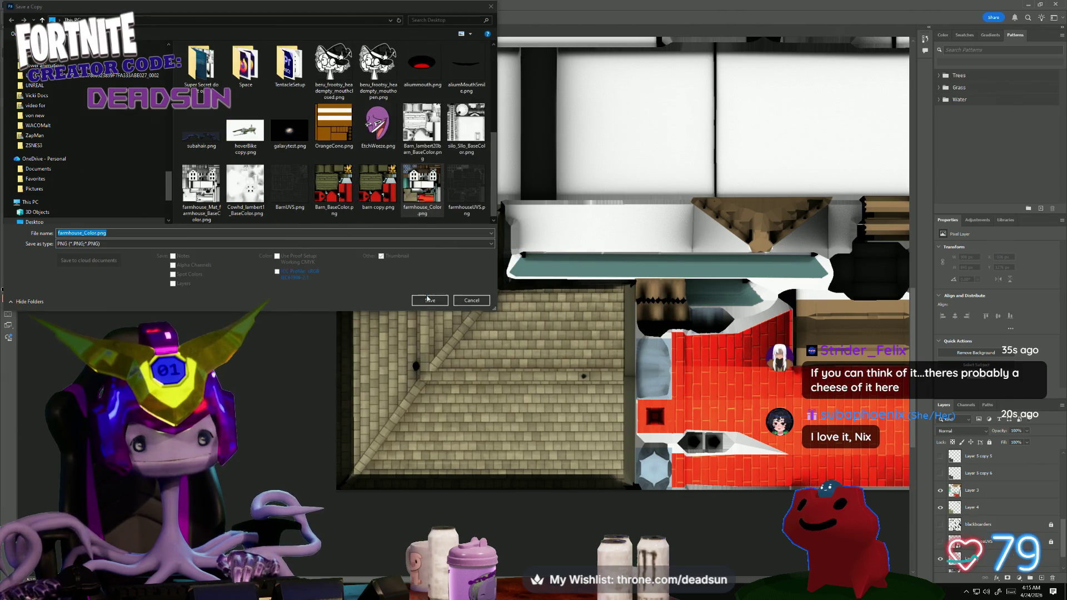
pyautogui.click(556, 296)
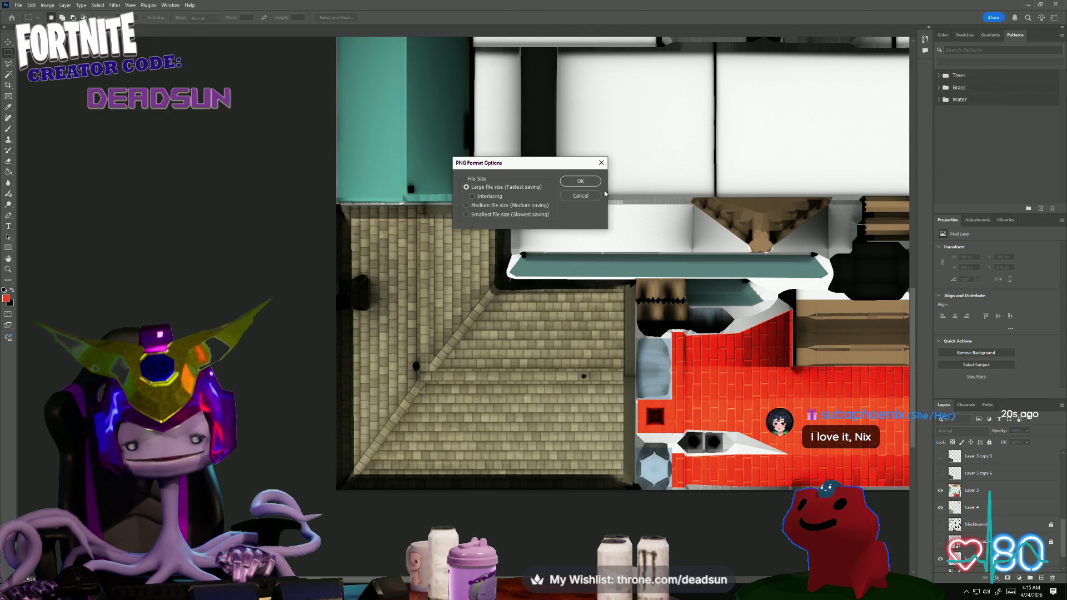
pyautogui.click(594, 183)
# - Switch back to the Maya farm scene and select the house
pyautogui.hotkey('alt', 'Tab')
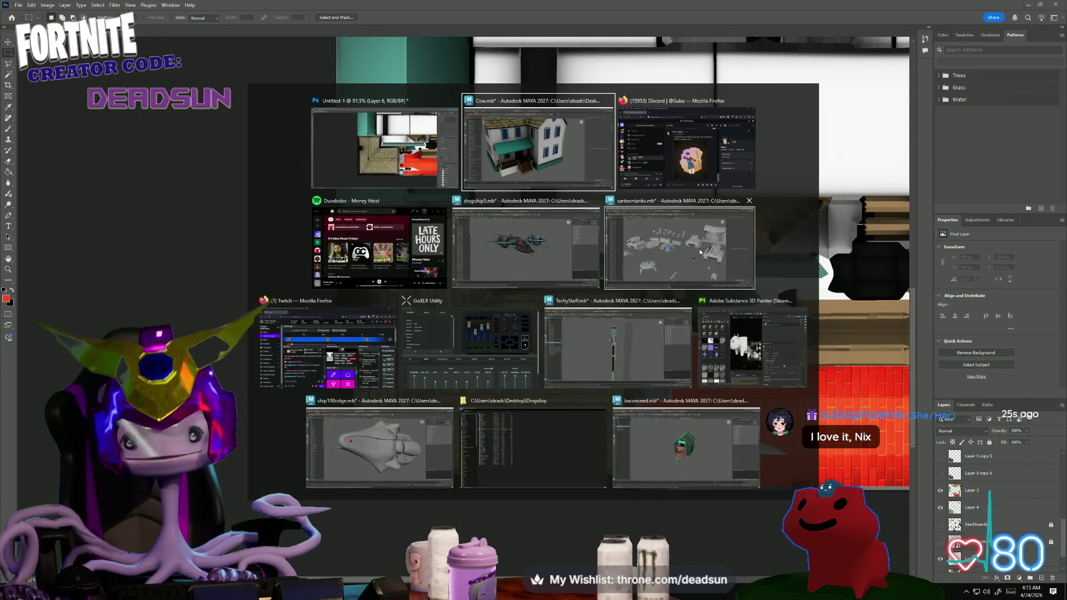
pyautogui.click(526, 234)
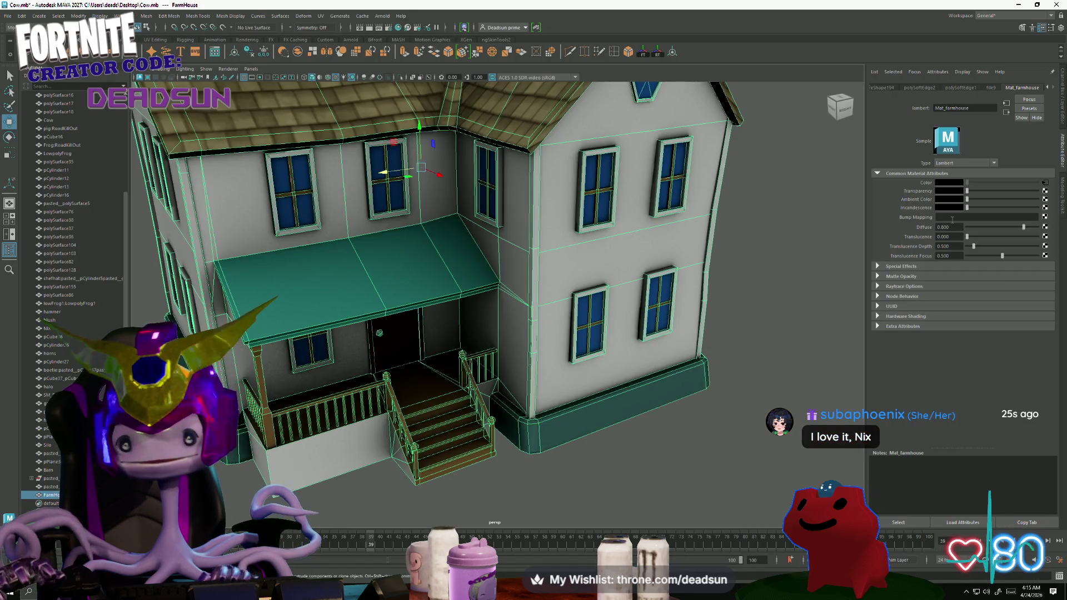
# - Load the farmhouse_Color.png node and orbit around the house's gable, chimney, porch and roof
pyautogui.click(1044, 185)
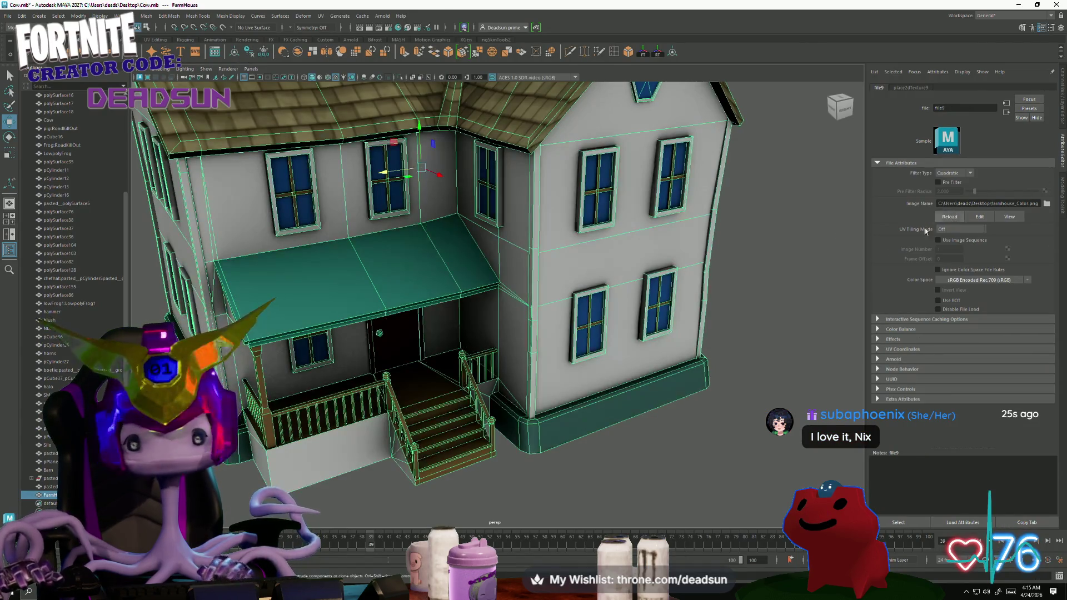
pyautogui.click(750, 467)
pyautogui.keyDown('alt'); pyautogui.moveTo(751, 467); pyautogui.dragTo(418, 466); pyautogui.keyUp('alt')
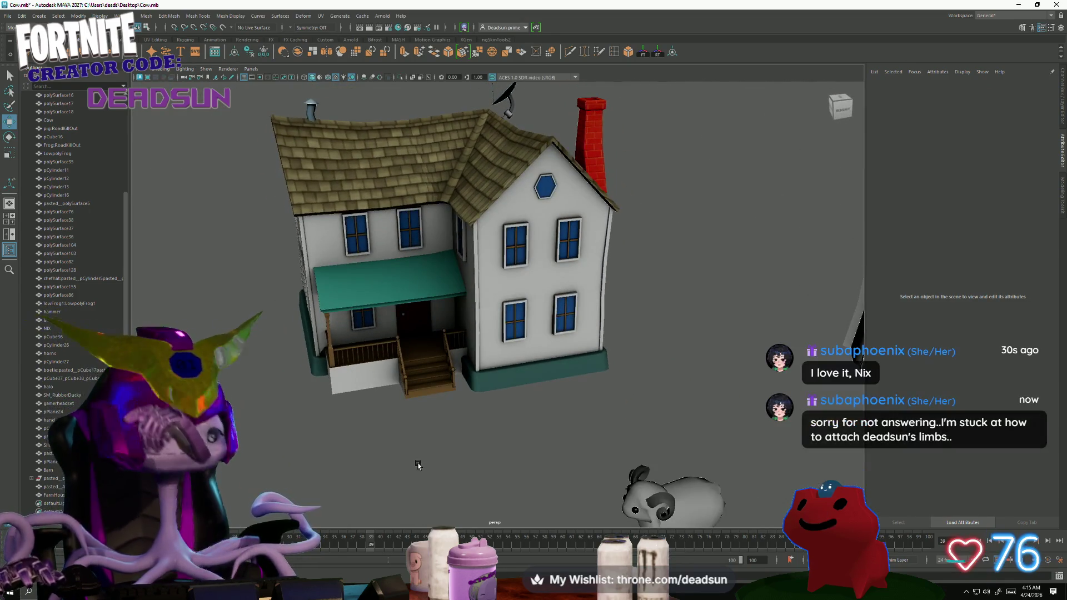
pyautogui.moveTo(418, 465)
pyautogui.keyDown('alt'); pyautogui.mouseDown()
pyautogui.moveTo(393, 467)
pyautogui.moveTo(418, 466)
pyautogui.mouseUp(); pyautogui.keyUp('alt')
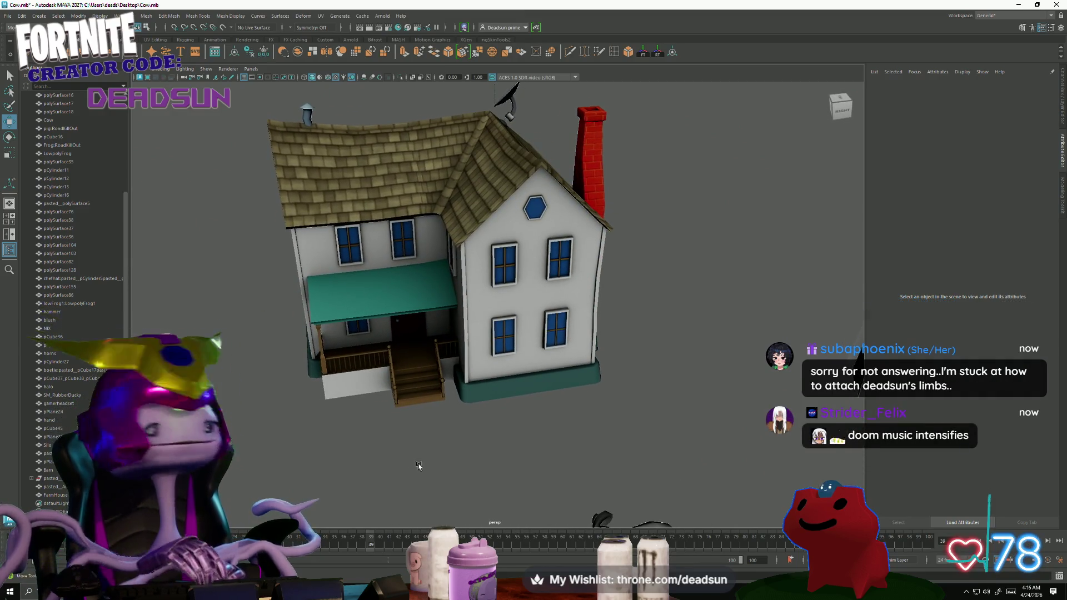
pyautogui.keyDown('alt'); pyautogui.moveTo(418, 465); pyautogui.dragTo(593, 411, button='right'); pyautogui.keyUp('alt')
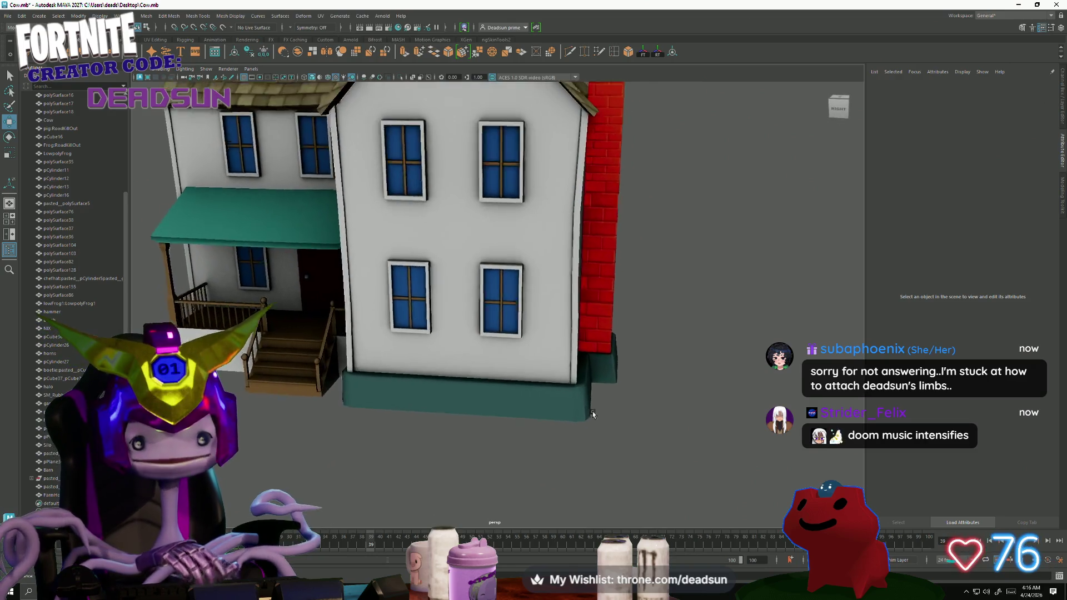
pyautogui.scroll(-3, 593, 411)
pyautogui.keyDown('alt'); pyautogui.moveTo(592, 410); pyautogui.dragTo(539, 404); pyautogui.keyUp('alt')
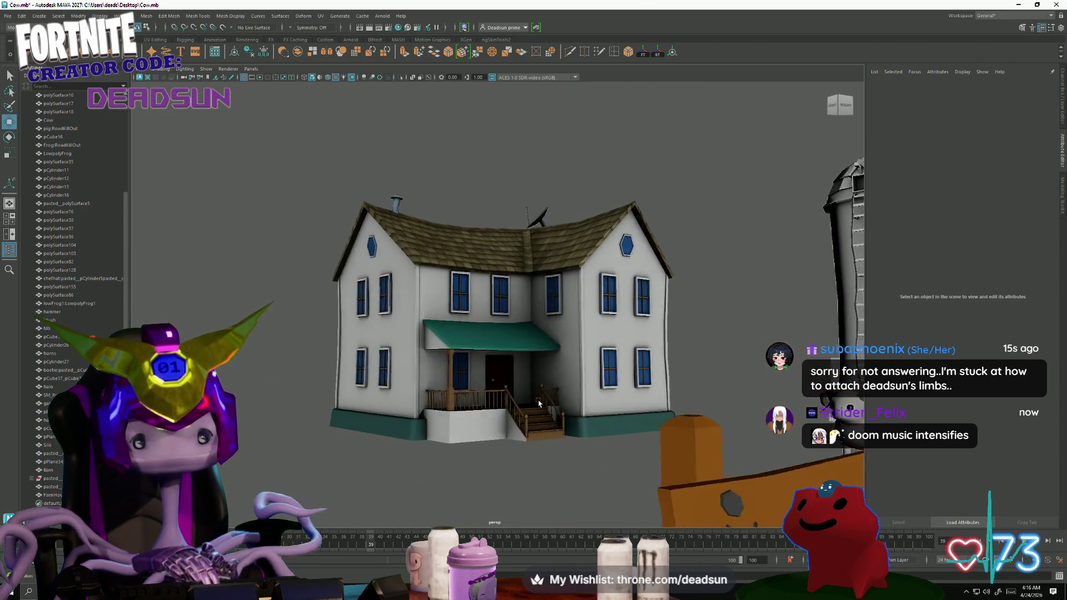
pyautogui.moveTo(539, 405)
pyautogui.keyDown('alt'); pyautogui.mouseDown()
pyautogui.moveTo(532, 431)
pyautogui.moveTo(599, 457)
pyautogui.moveTo(557, 429)
pyautogui.moveTo(621, 376)
pyautogui.mouseUp(); pyautogui.keyUp('alt')
pyautogui.click(621, 375)
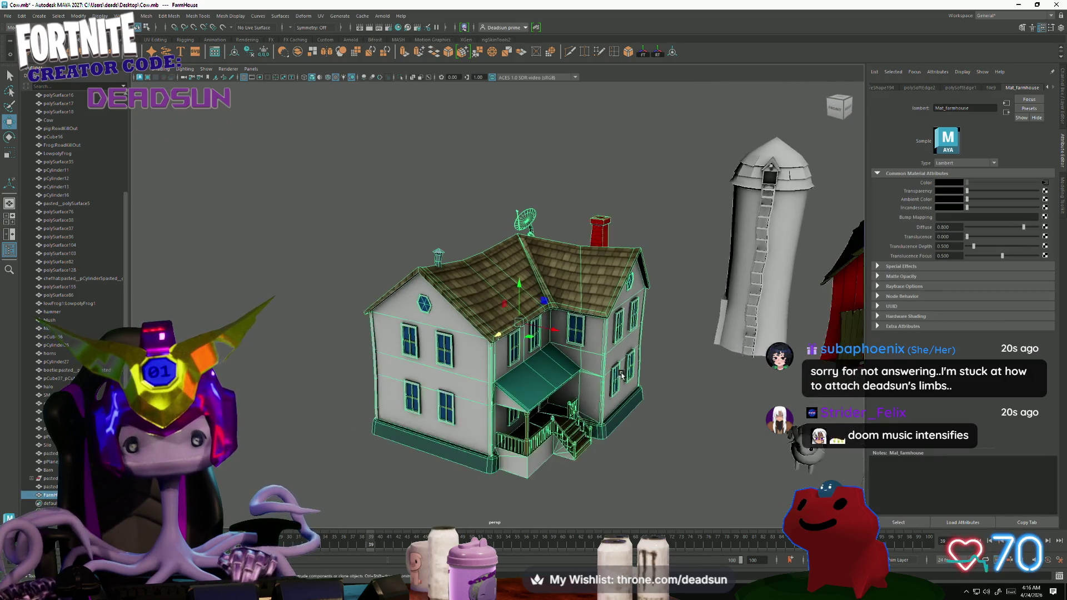
pyautogui.scroll(-3, 626, 375)
pyautogui.click(633, 428)
pyautogui.moveTo(669, 467)
pyautogui.keyDown('alt'); pyautogui.mouseDown()
pyautogui.moveTo(510, 407)
pyautogui.moveTo(465, 424)
pyautogui.moveTo(405, 404)
pyautogui.mouseUp(); pyautogui.keyUp('alt')
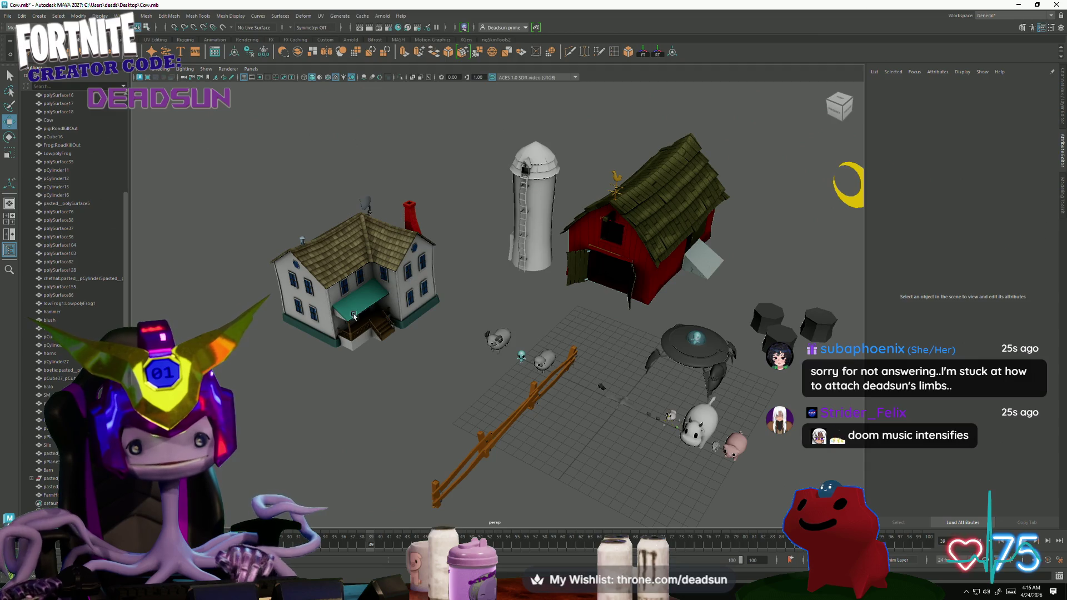
pyautogui.scroll(3, 353, 316)
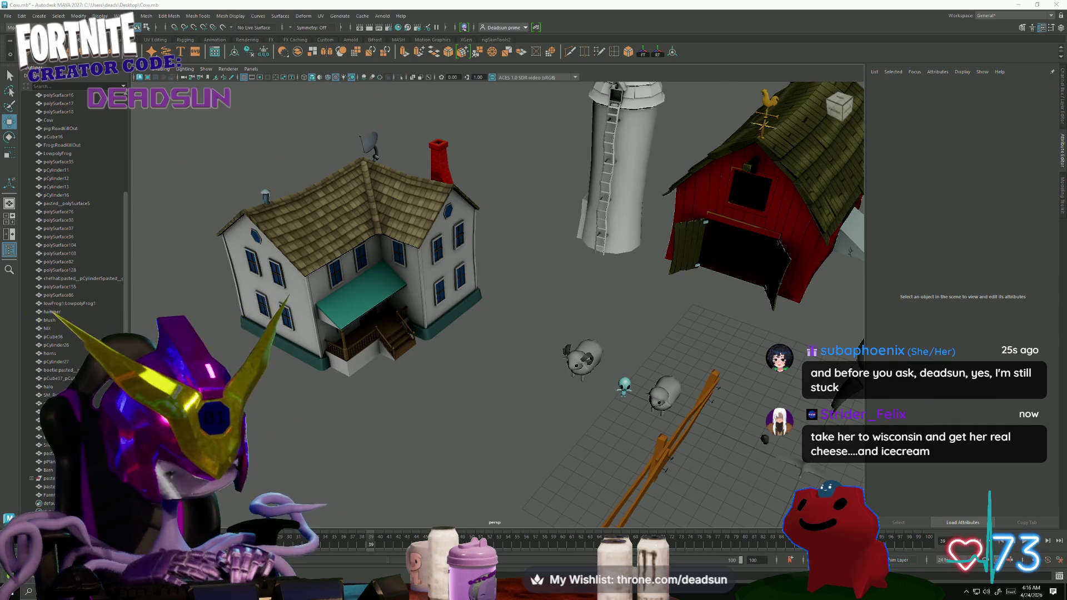
# - Start and cancel a screen capture, then return to the atlas in Photoshop
pyautogui.press('super+shift+s')
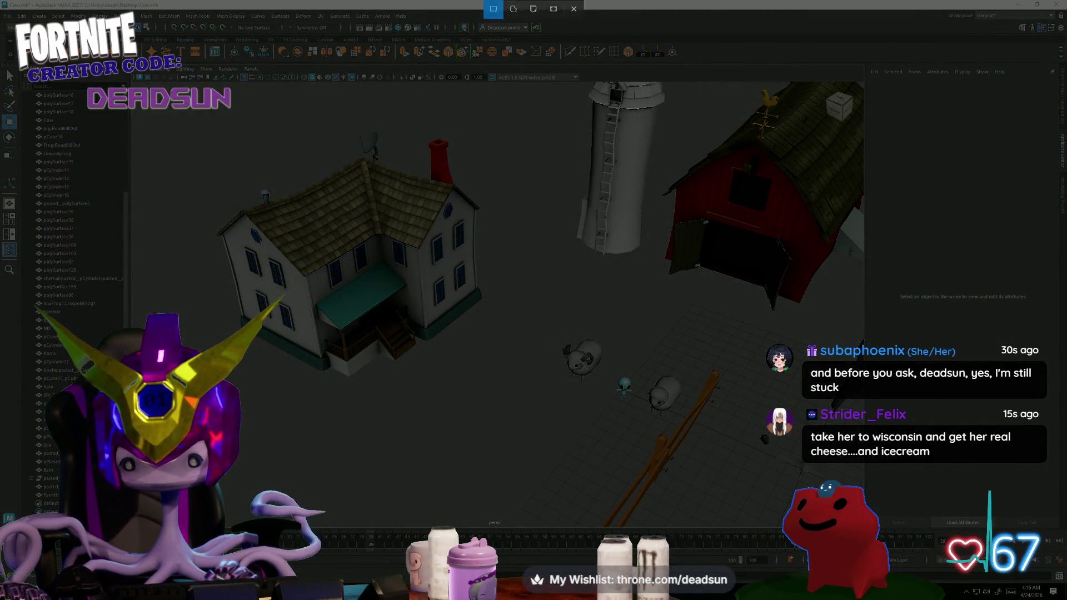
pyautogui.press('Escape')
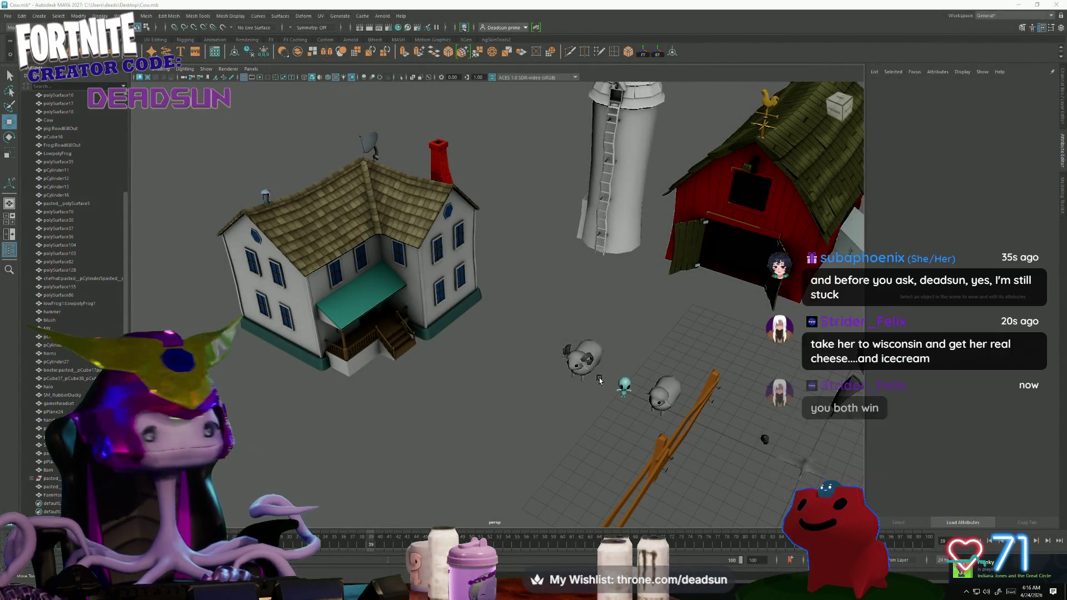
pyautogui.hotkey('alt', 'Tab')
pyautogui.click(692, 176)
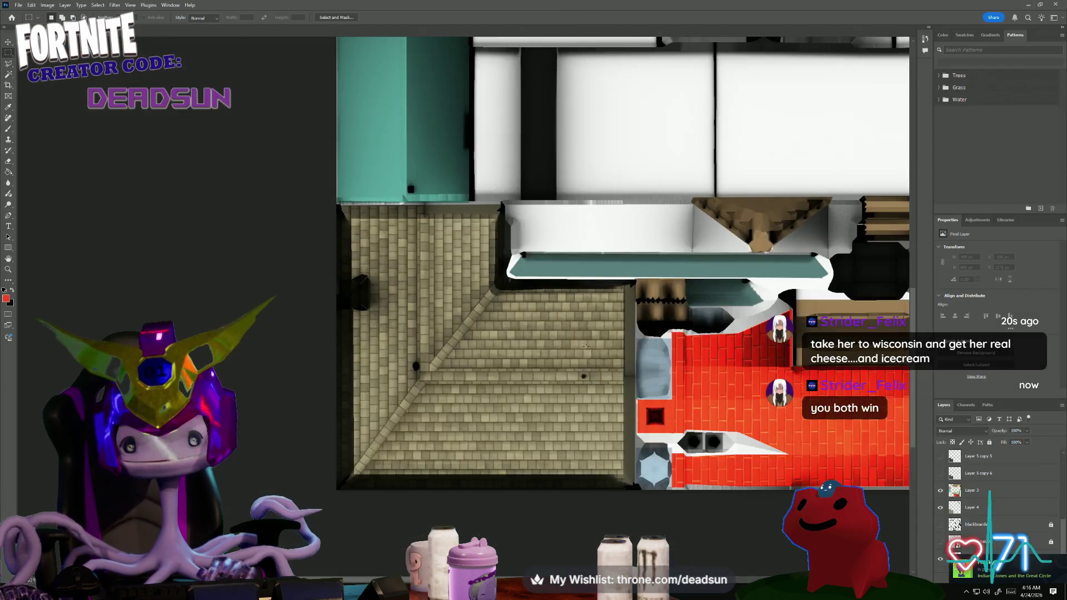
pyautogui.keyDown('alt'); pyautogui.scroll(2, 418, 380); pyautogui.keyUp('alt')
pyautogui.keyDown('alt'); pyautogui.scroll(2, 418, 381); pyautogui.keyUp('alt')
# - Paste the clapboard siding texture and move it onto the right wall panel
pyautogui.moveTo(418, 380); pyautogui.dragTo(396, 398)
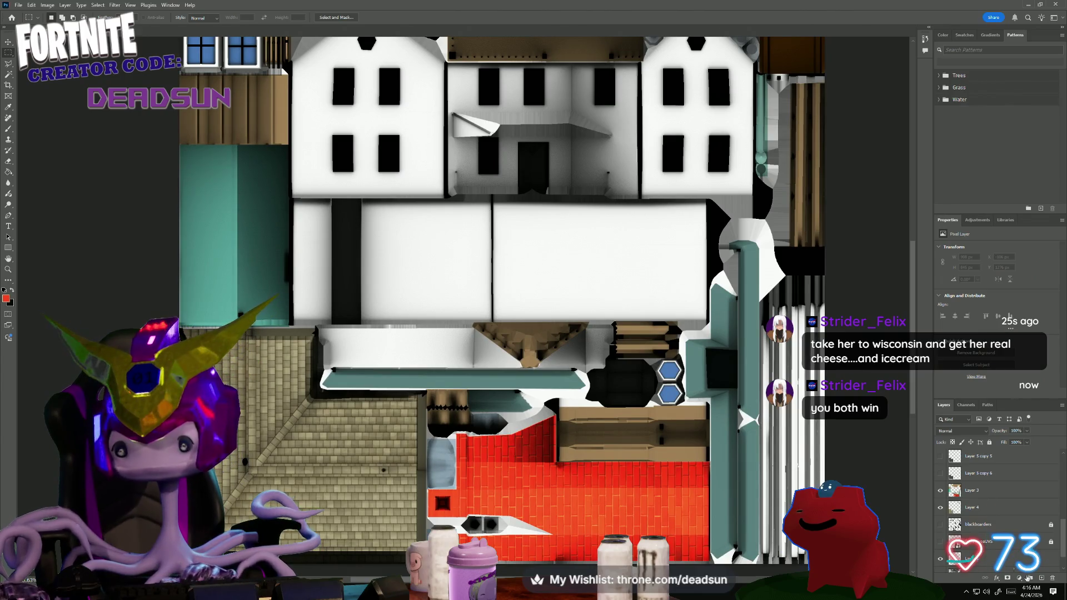
pyautogui.scroll(3, 970, 531)
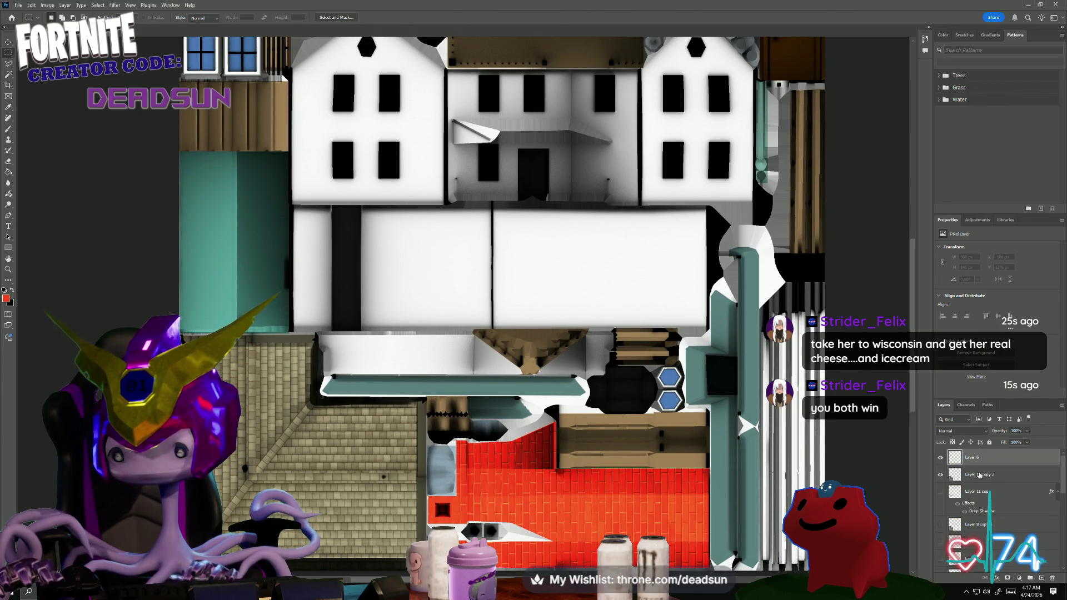
pyautogui.hotkey('ctrl', 'v')
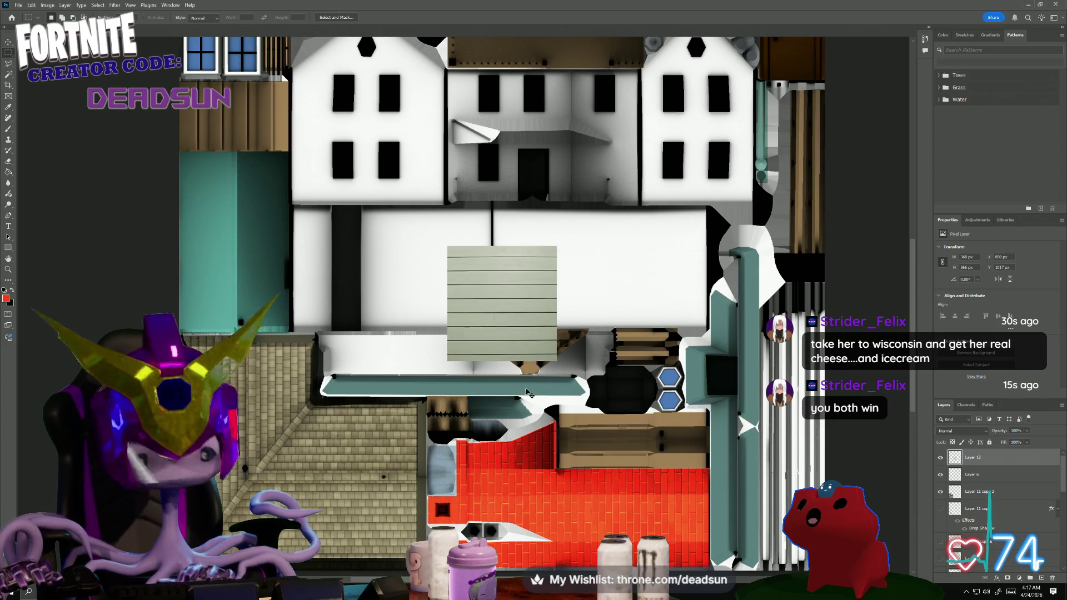
pyautogui.hotkey('ctrl', 't')
pyautogui.moveTo(487, 299)
pyautogui.mouseDown()
pyautogui.moveTo(492, 289)
pyautogui.moveTo(632, 269)
pyautogui.mouseUp()
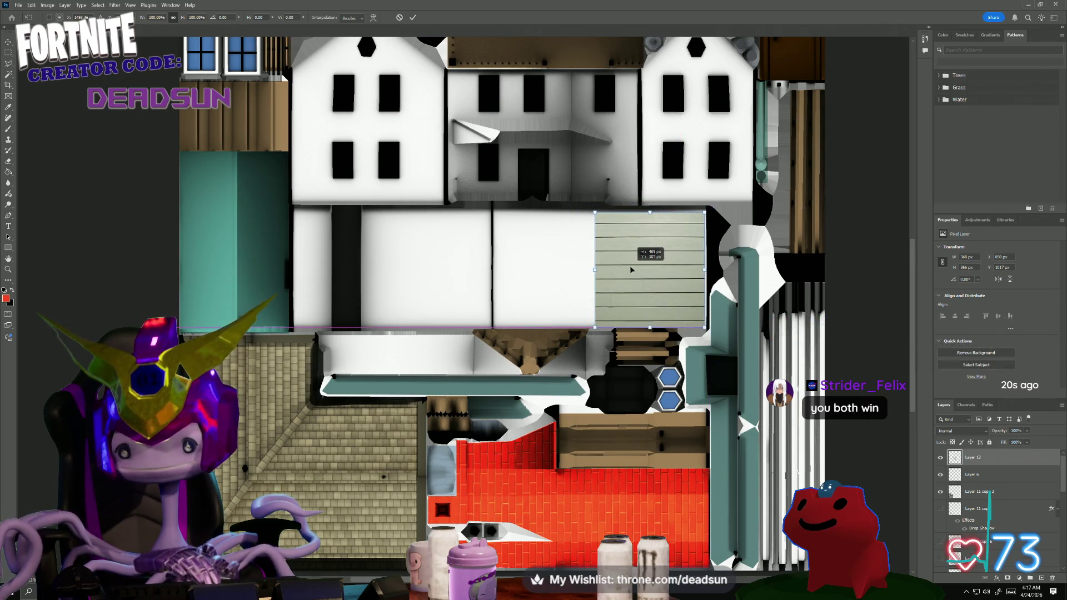
pyautogui.keyDown('alt'); pyautogui.scroll(3, 615, 276); pyautogui.keyUp('alt')
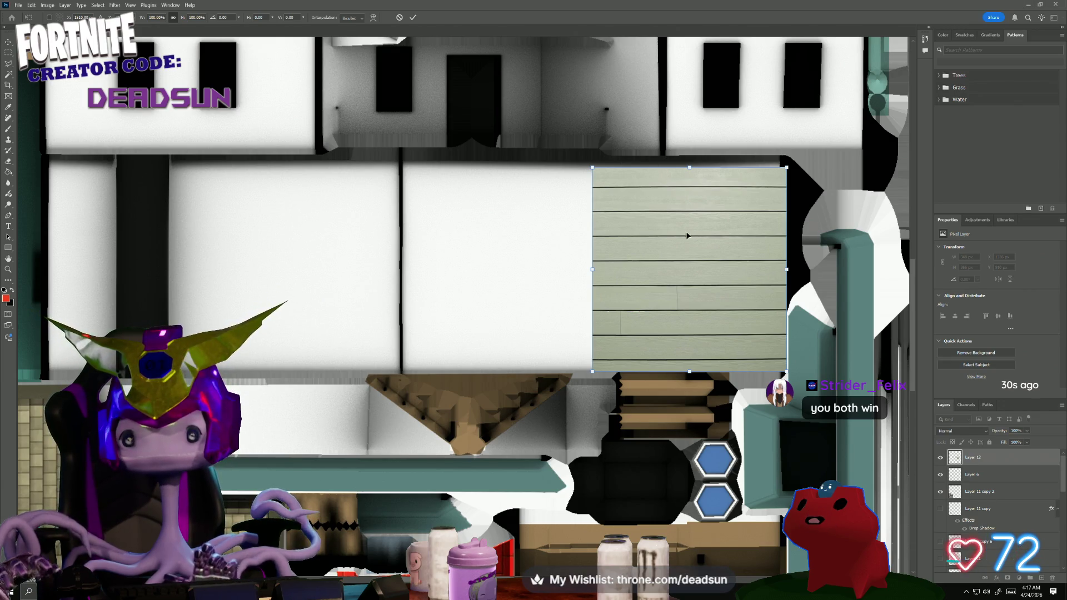
# - Shorten the siding from the top, narrow it from the left and commit the strip's size
pyautogui.moveTo(698, 243); pyautogui.dragTo(693, 242)
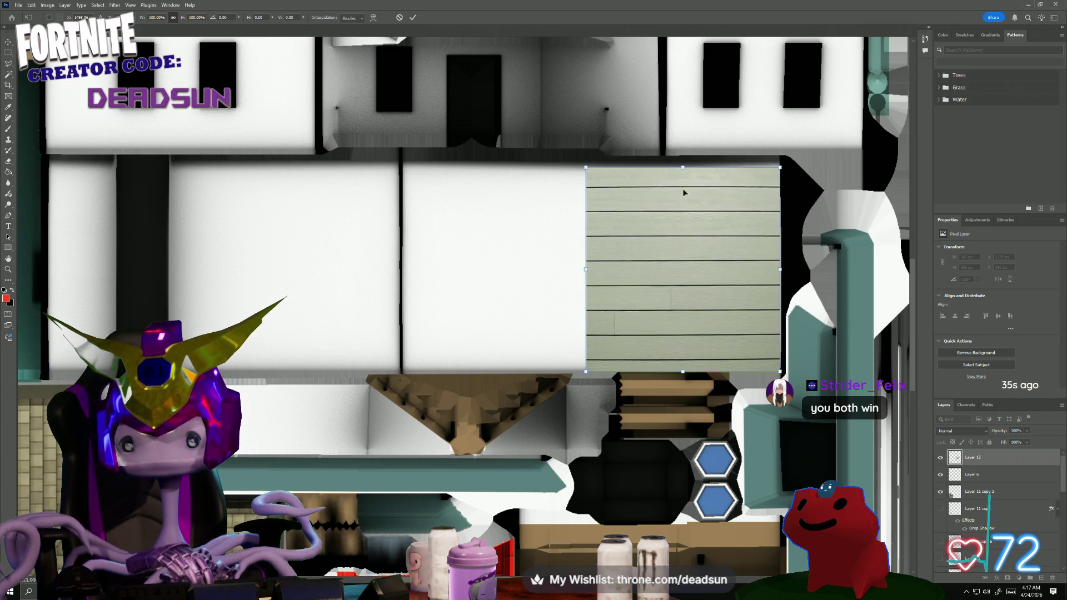
pyautogui.moveTo(683, 165); pyautogui.dragTo(694, 286)
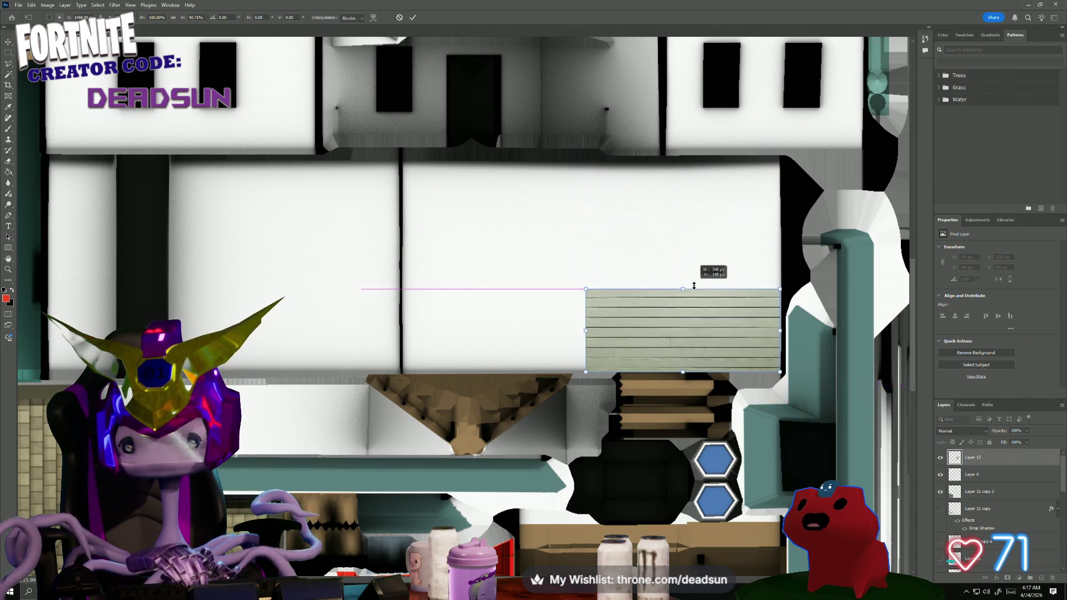
pyautogui.press('Right')
pyautogui.press('Right')
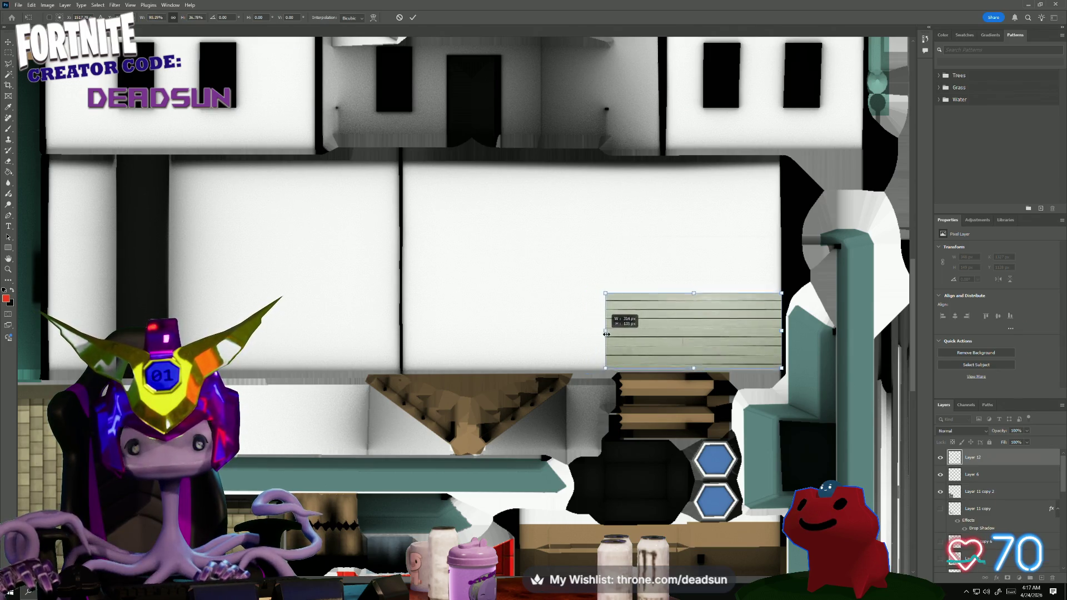
pyautogui.moveTo(587, 330); pyautogui.dragTo(627, 327)
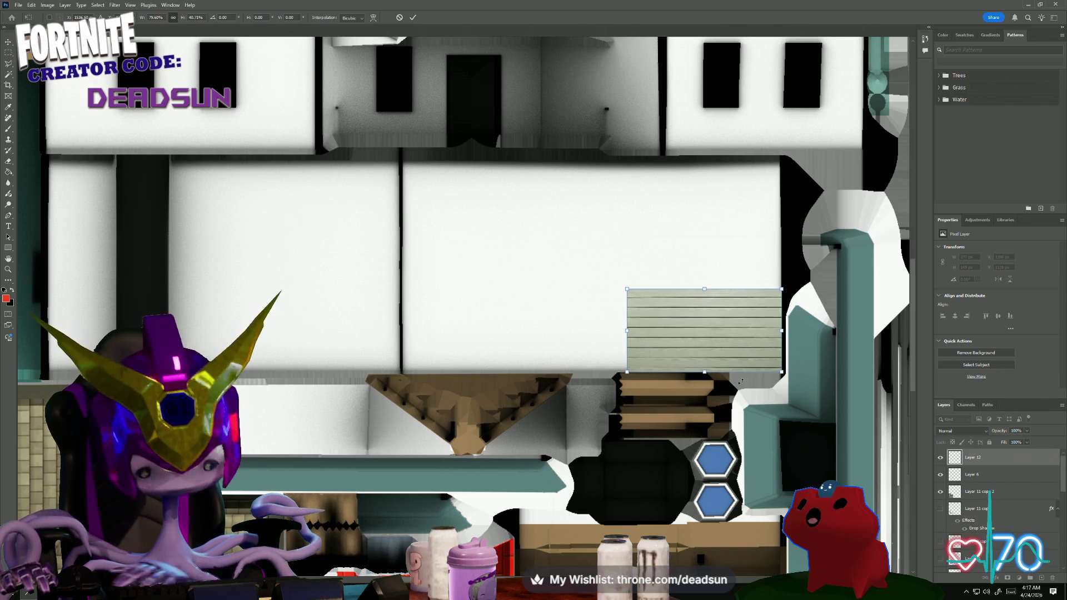
pyautogui.press('Return')
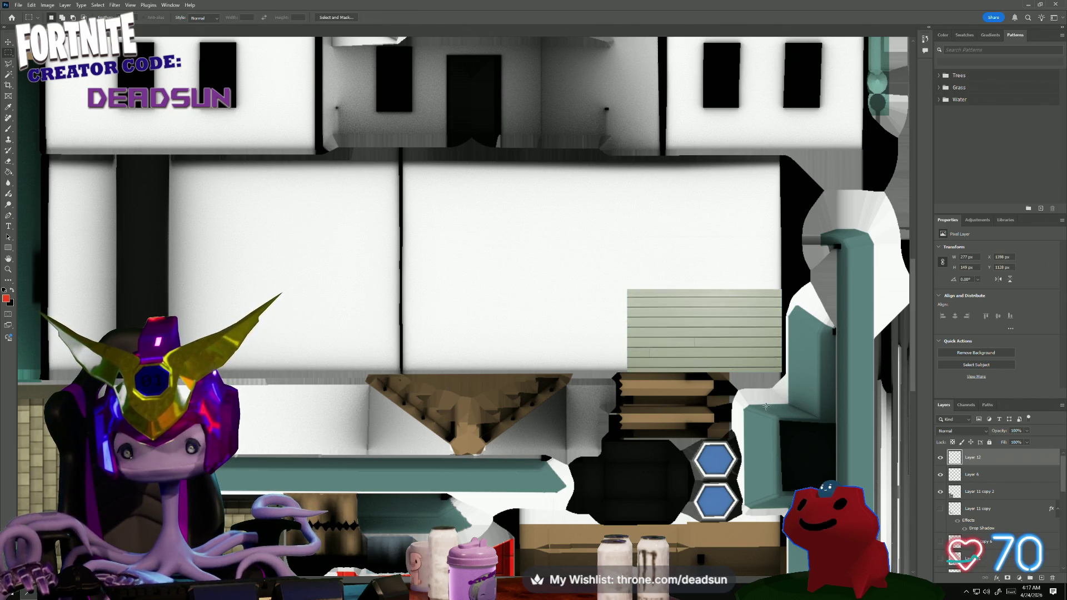
pyautogui.rightClick(975, 458)
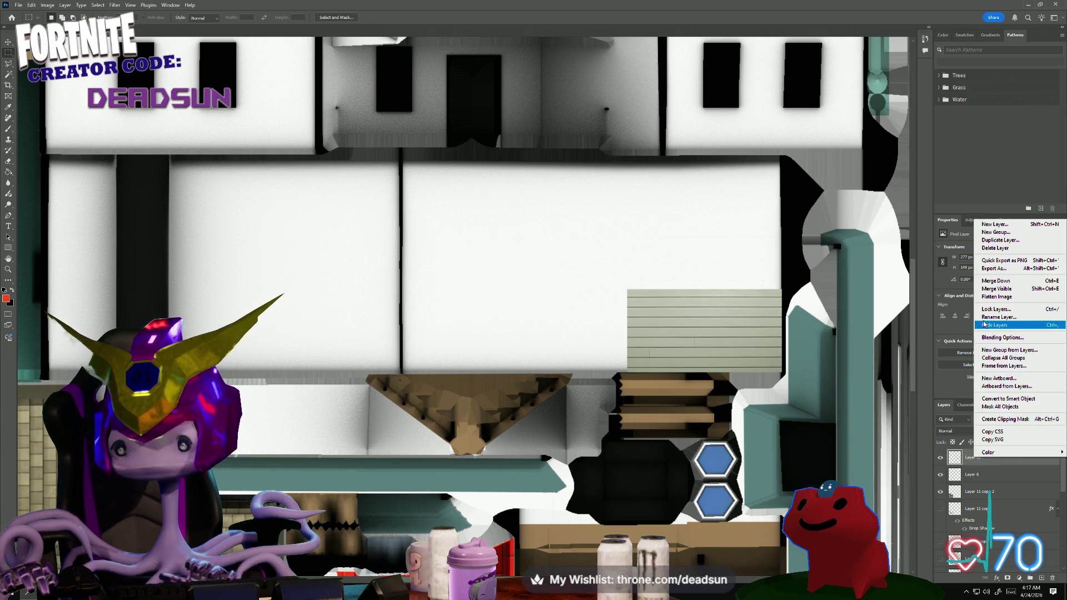
# - Duplicate the siding layer and place the copy left of the original, closing the gap
pyautogui.click(1001, 240)
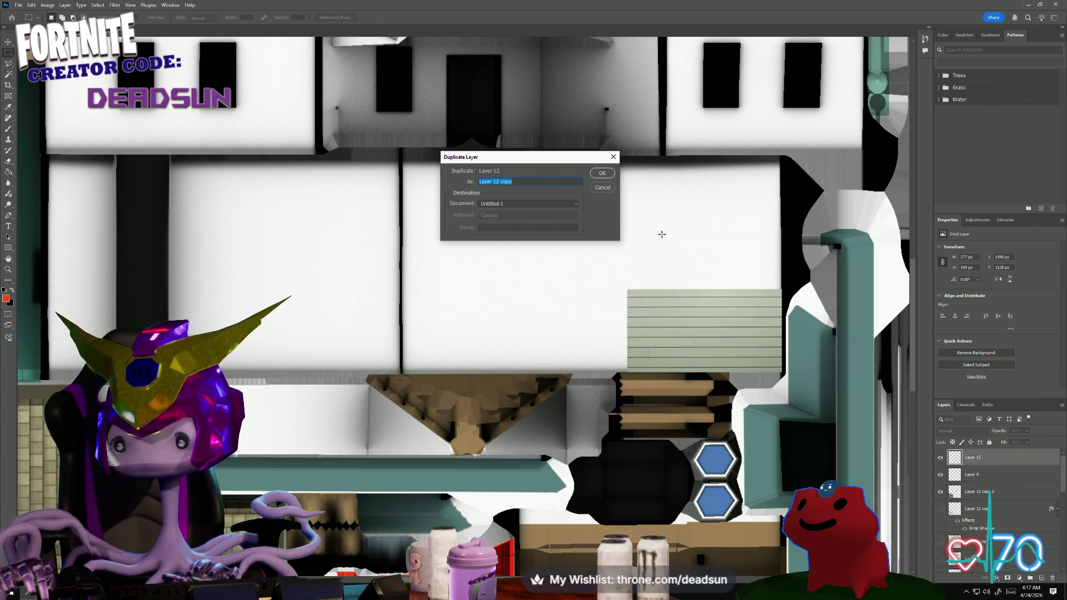
pyautogui.click(607, 173)
pyautogui.hotkey('ctrl', 't')
pyautogui.moveTo(695, 338); pyautogui.dragTo(687, 252)
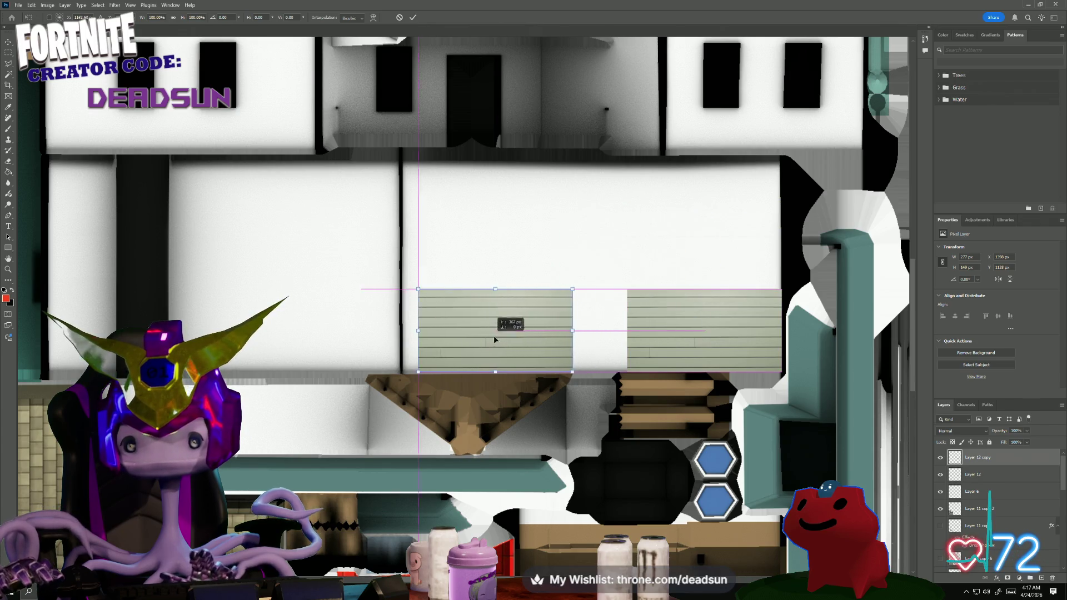
pyautogui.moveTo(660, 257); pyautogui.dragTo(540, 338)
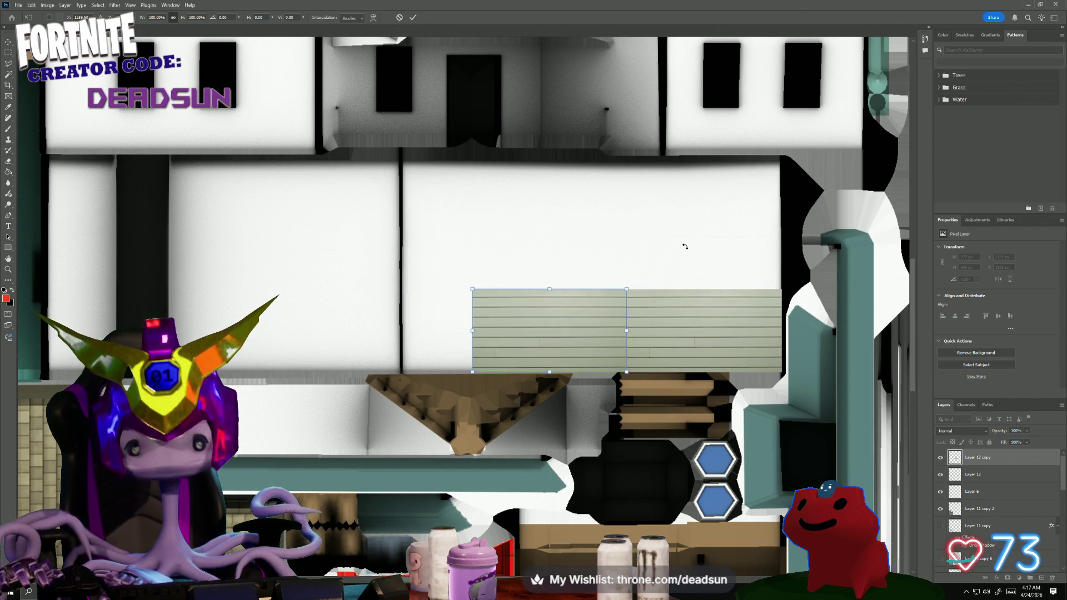
pyautogui.press('Return')
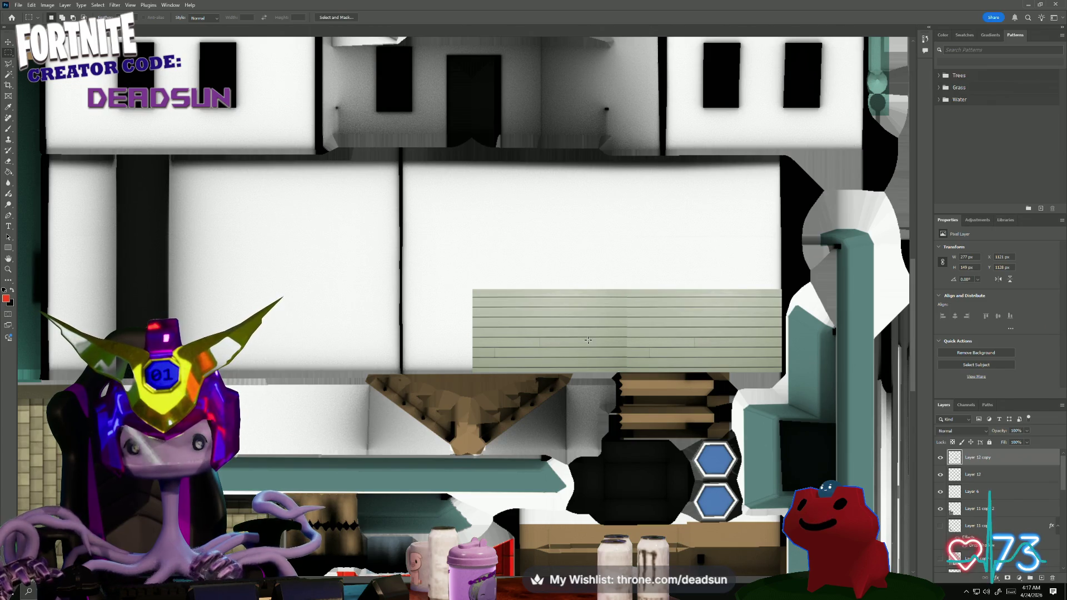
pyautogui.keyDown('ctrl'); pyautogui.moveTo(567, 333); pyautogui.dragTo(583, 330); pyautogui.keyUp('ctrl')
pyautogui.hotkey('ctrl', 't')
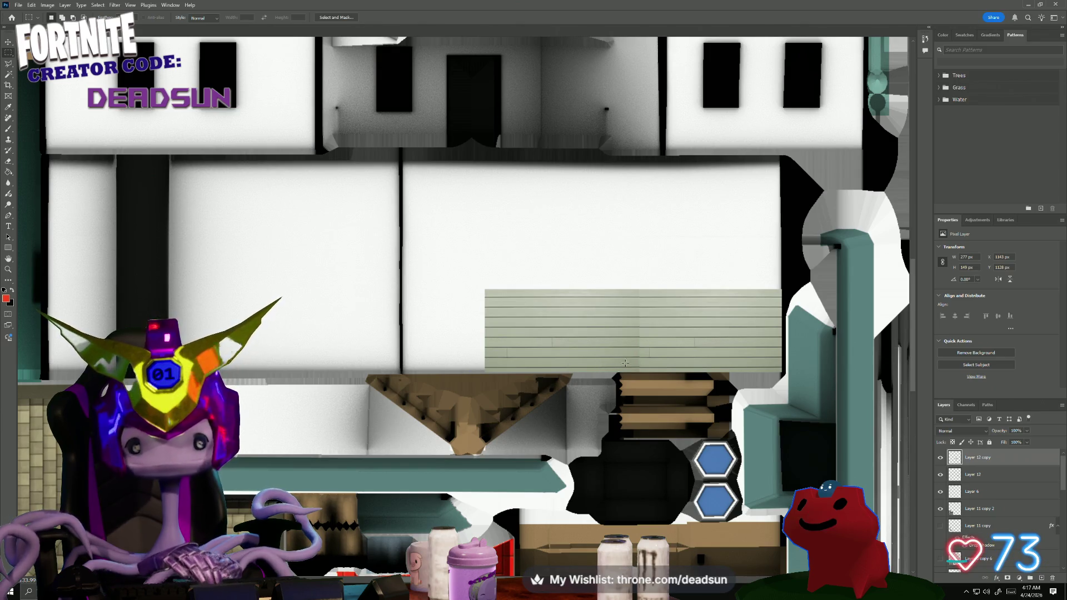
pyautogui.keyDown('alt'); pyautogui.scroll(1, 658, 376); pyautogui.keyUp('alt')
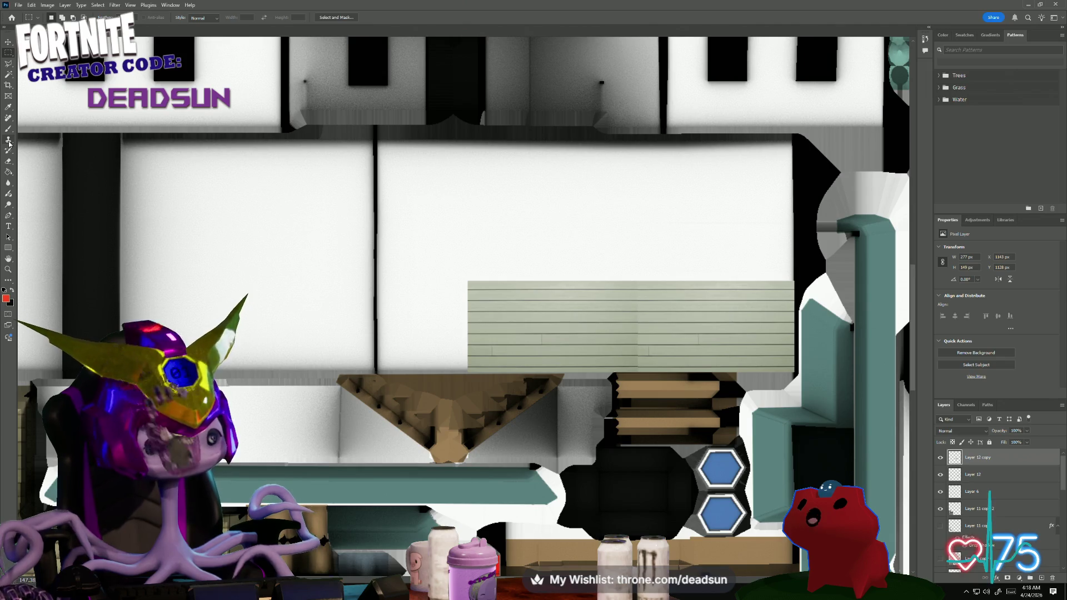
# - Try the Clone Stamp, then erase along the seam so the two siding strips read as one
pyautogui.click(10, 144)
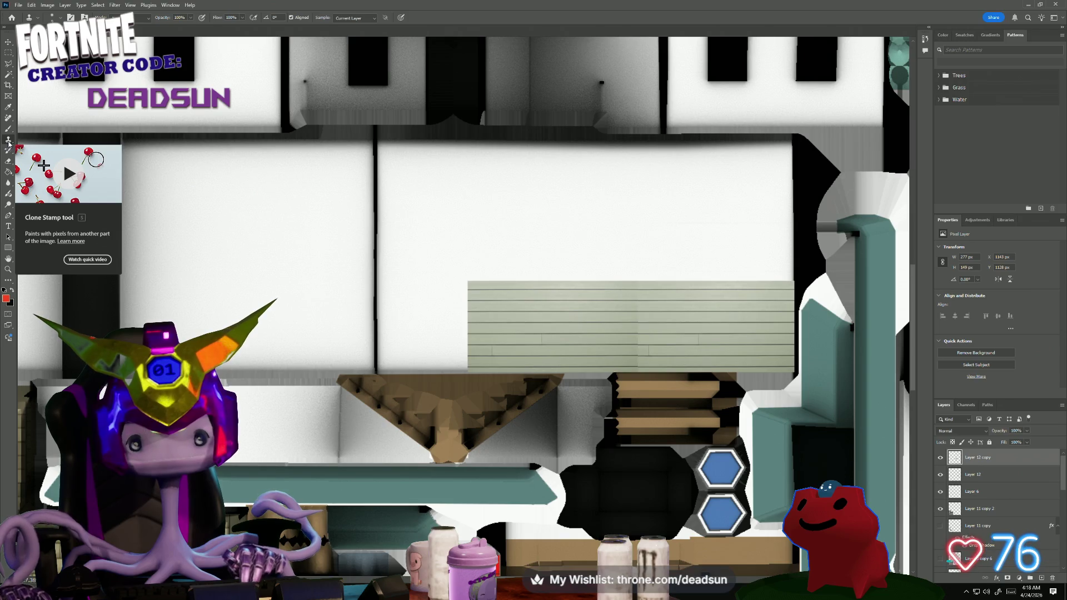
pyautogui.keyDown('alt'); pyautogui.scroll(2, 550, 251); pyautogui.keyUp('alt')
pyautogui.keyDown('alt'); pyautogui.scroll(2, 639, 319); pyautogui.keyUp('alt')
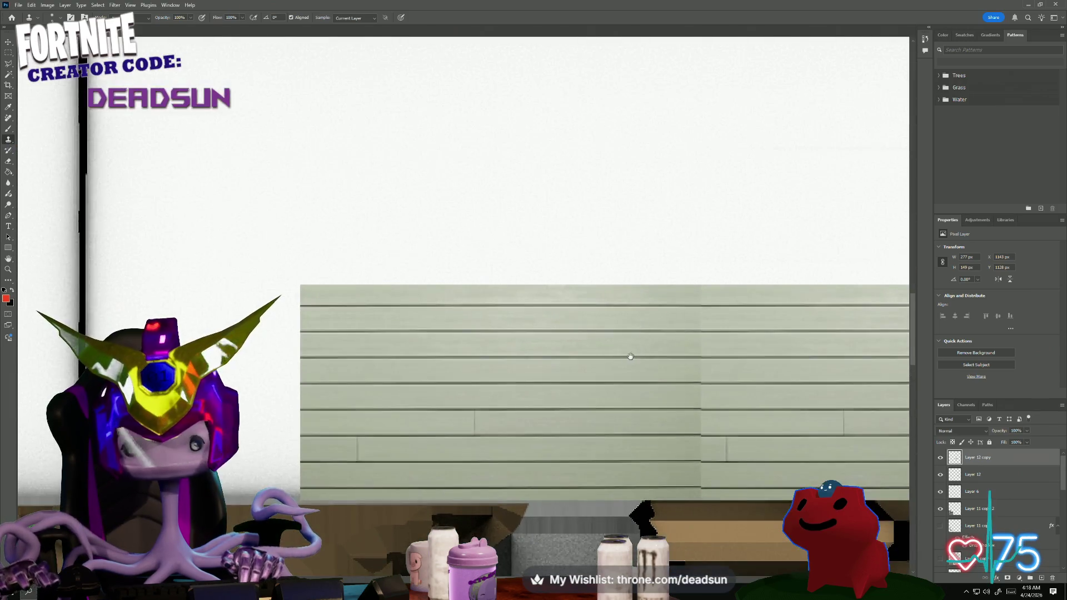
pyautogui.keyDown('alt'); pyautogui.scroll(1, 629, 358); pyautogui.keyUp('alt')
pyautogui.hotkey('ctrl', 't')
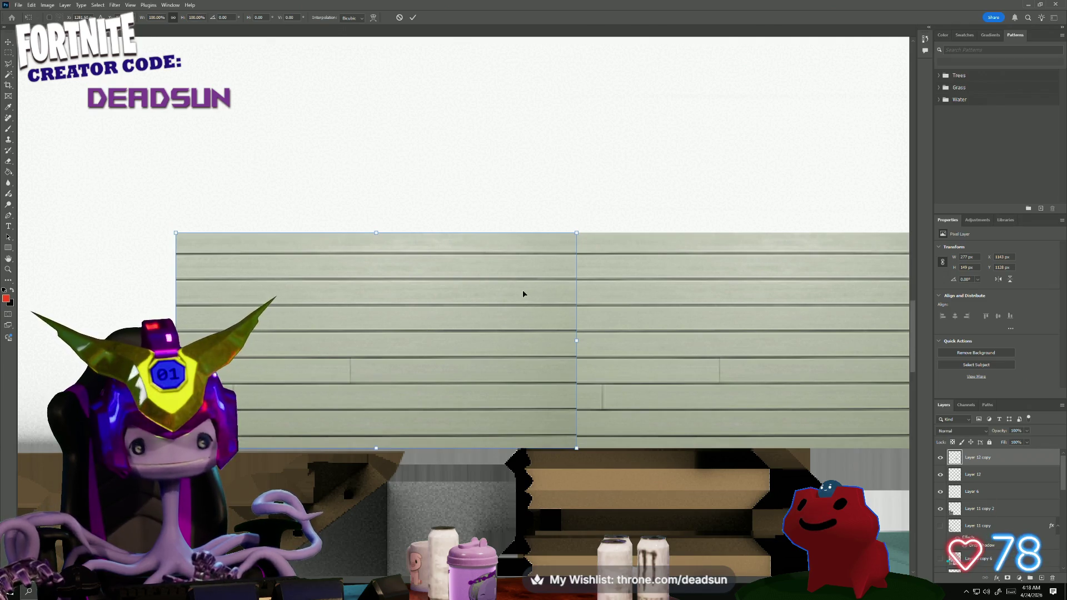
pyautogui.press('Return')
pyautogui.press('s')
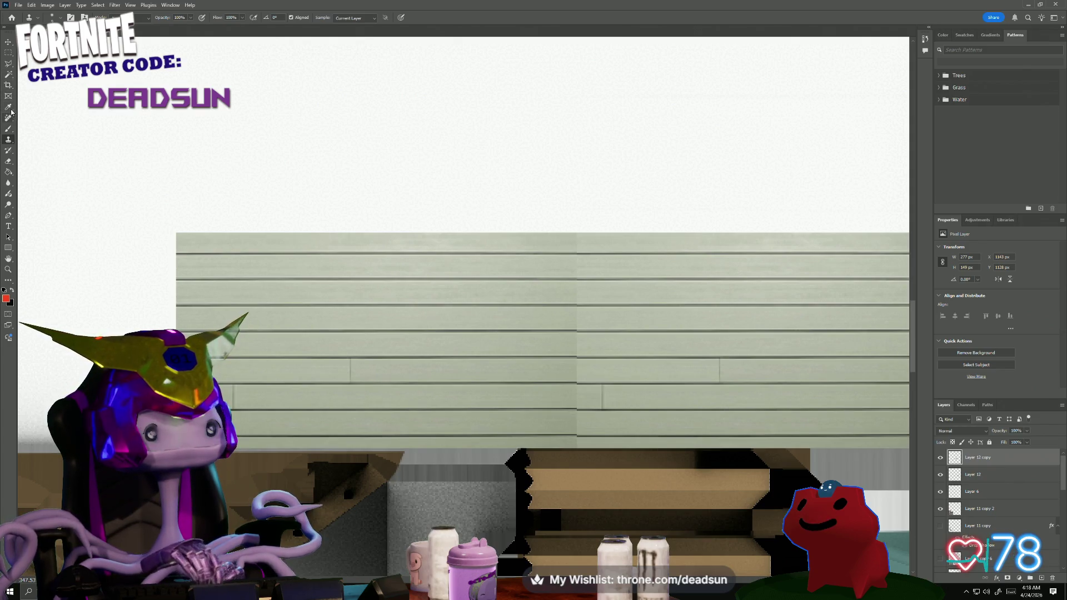
pyautogui.click(9, 161)
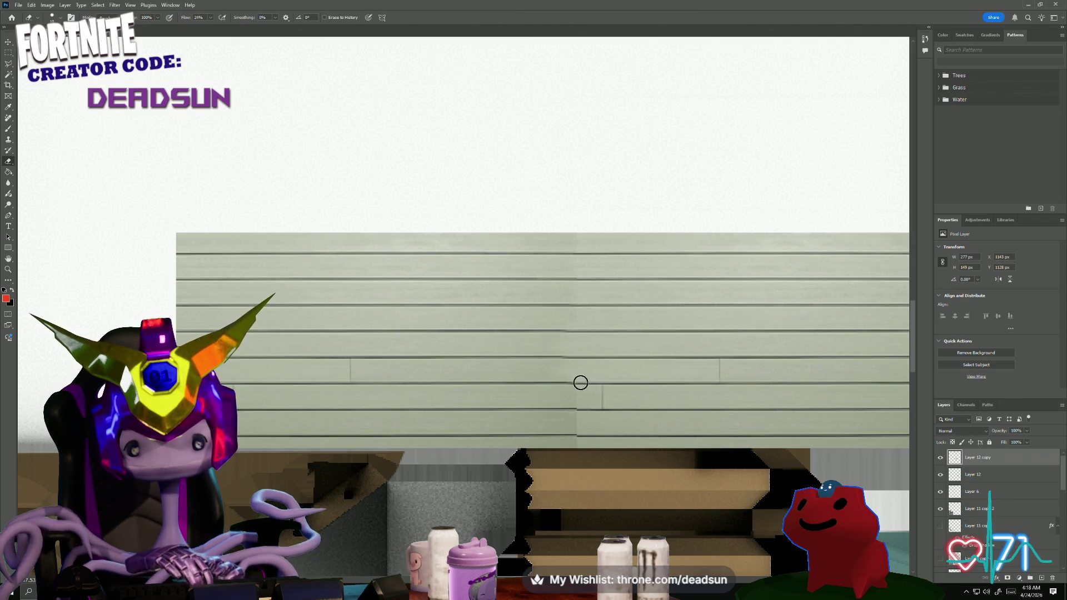
pyautogui.click(547, 426)
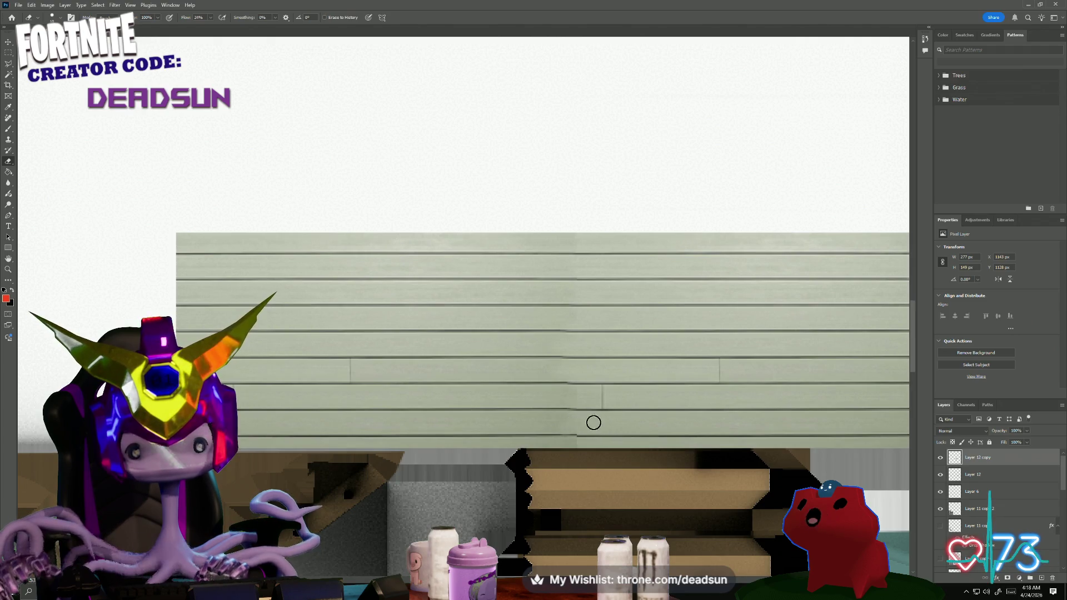
pyautogui.keyDown('alt'); pyautogui.scroll(-3, 605, 416); pyautogui.keyUp('alt')
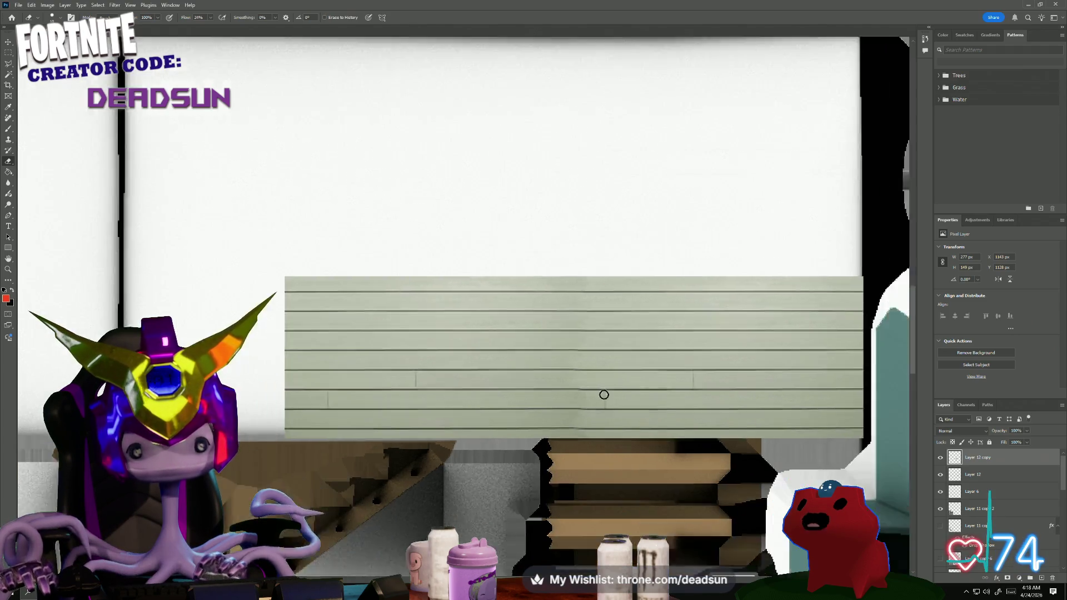
pyautogui.keyDown('alt'); pyautogui.scroll(-3, 447, 387); pyautogui.keyUp('alt')
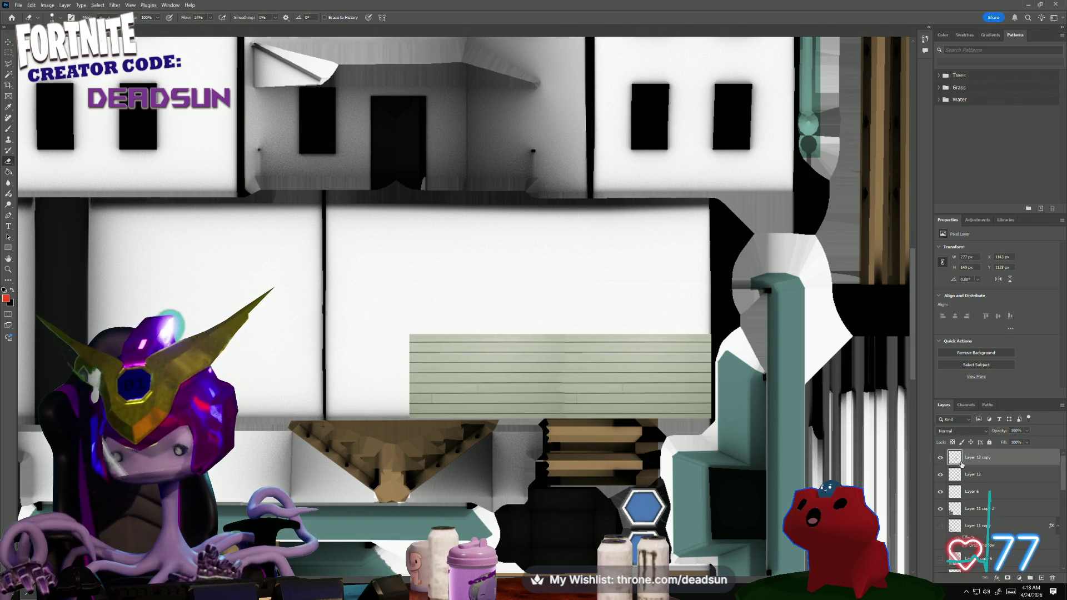
pyautogui.rightClick(979, 474)
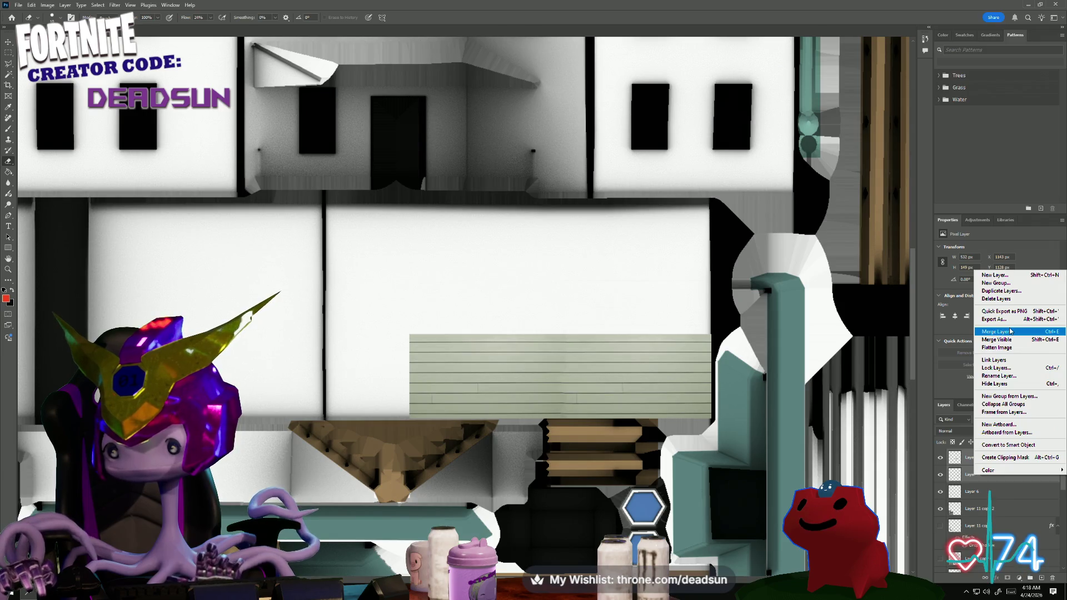
# - Merge the two siding layers and stretch the band to the wall's left edge and slightly taller
pyautogui.click(1011, 331)
pyautogui.hotkey('ctrl', 't')
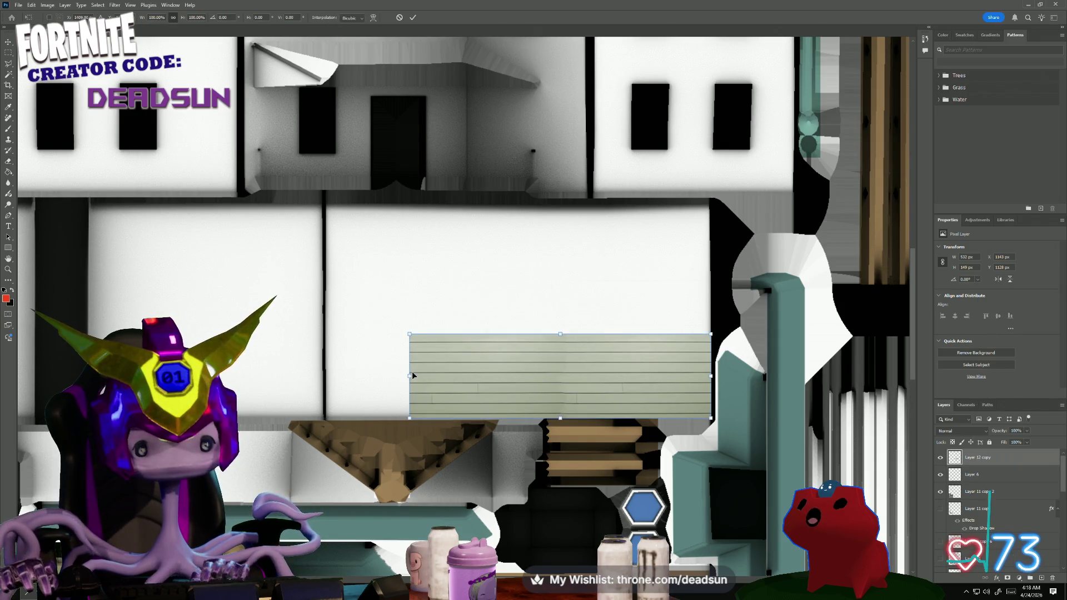
pyautogui.moveTo(411, 375); pyautogui.dragTo(327, 375)
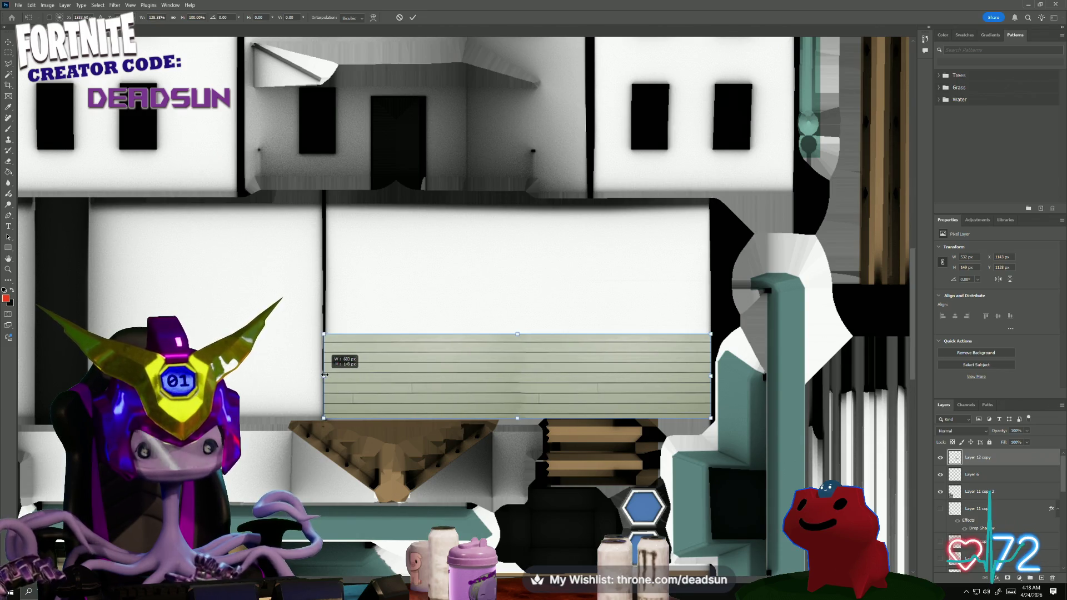
pyautogui.moveTo(325, 376); pyautogui.dragTo(324, 376)
pyautogui.moveTo(519, 332); pyautogui.dragTo(515, 202)
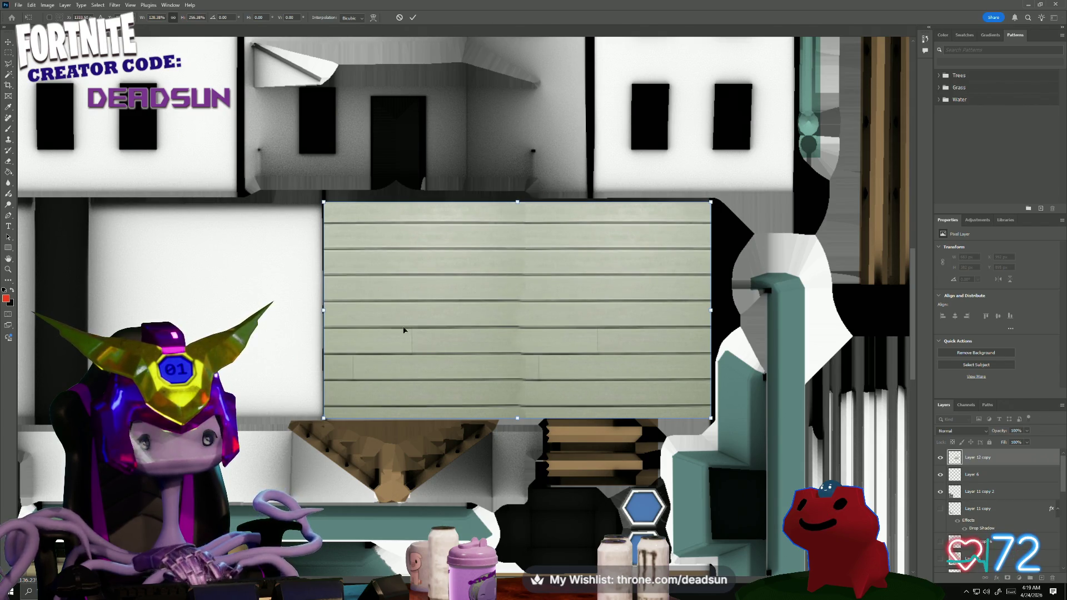
pyautogui.hotkey('ctrl', 'z')
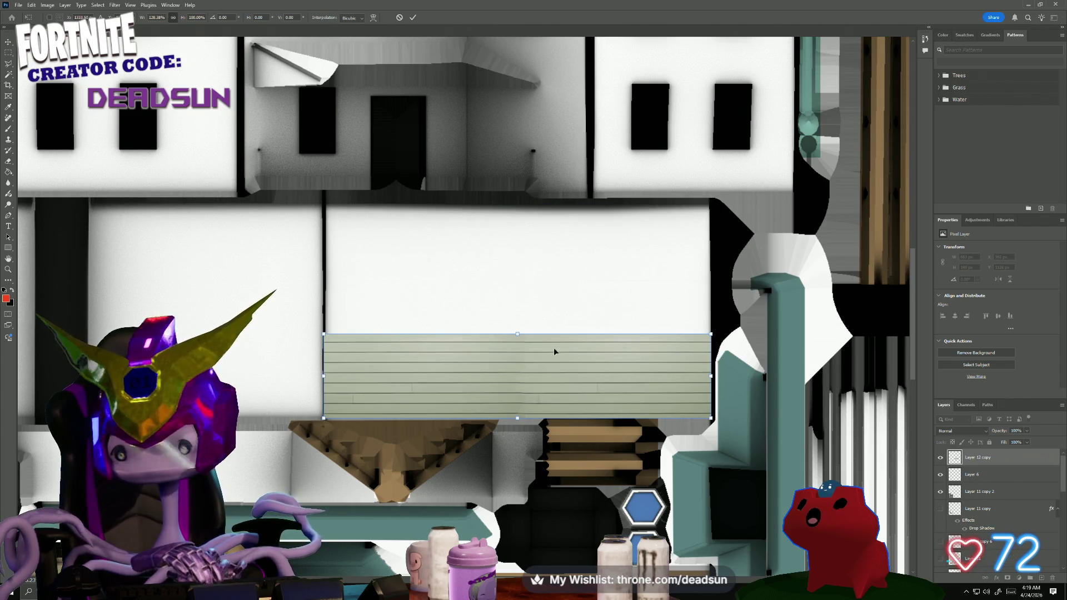
pyautogui.moveTo(517, 335); pyautogui.dragTo(517, 315)
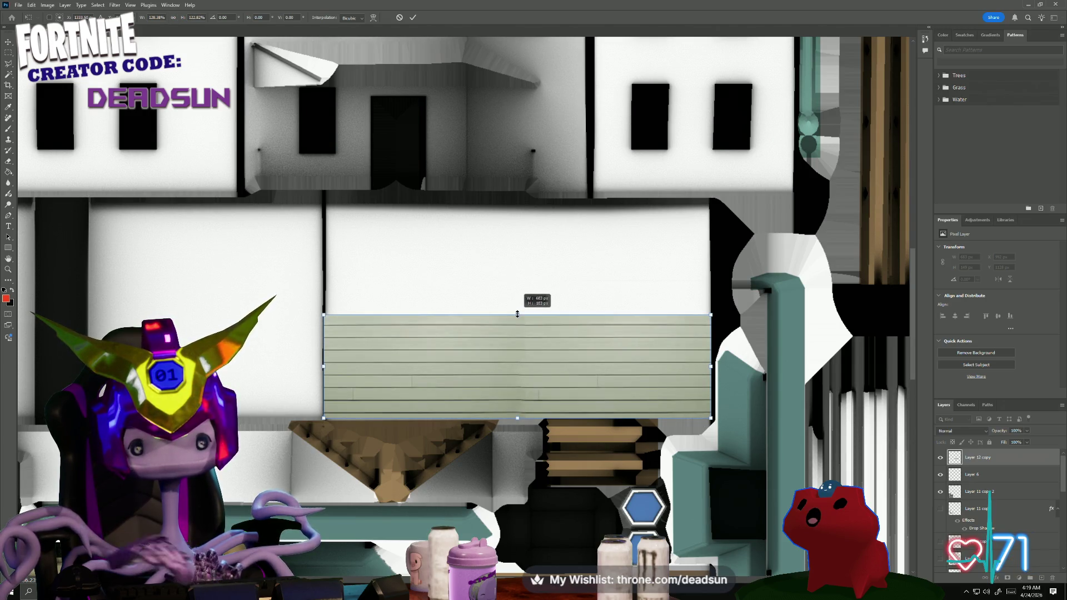
pyautogui.press('e')
# - Duplicate the merged siding layer and move the copy upward on the wall
pyautogui.rightClick(976, 457)
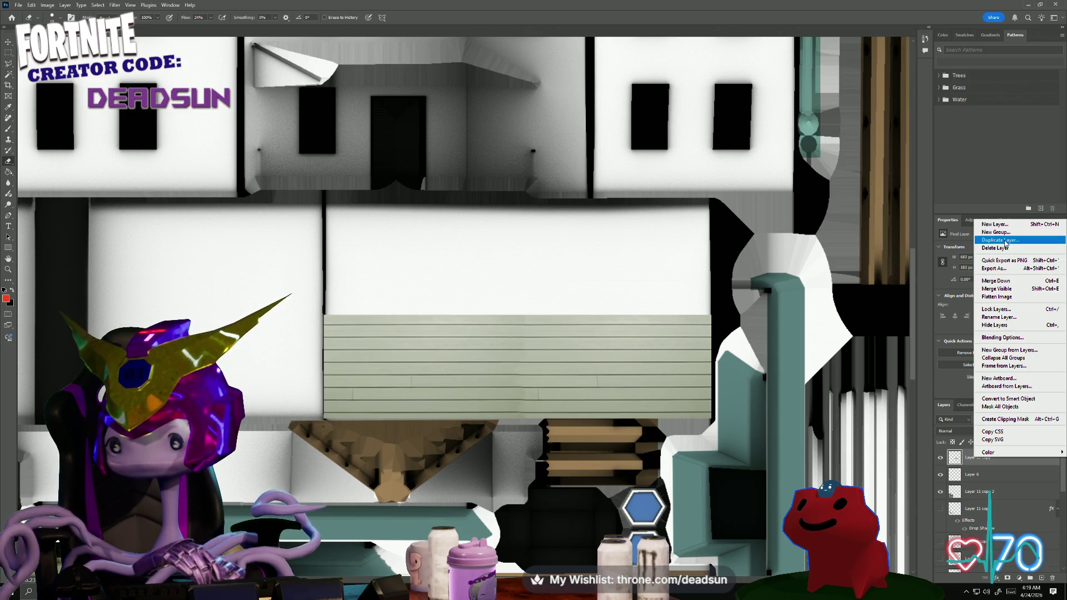
pyautogui.click(996, 239)
pyautogui.click(601, 174)
pyautogui.hotkey('ctrl', 't')
pyautogui.moveTo(470, 362)
pyautogui.mouseDown()
pyautogui.moveTo(491, 345)
pyautogui.moveTo(505, 272)
pyautogui.mouseUp()
pyautogui.press('Return')
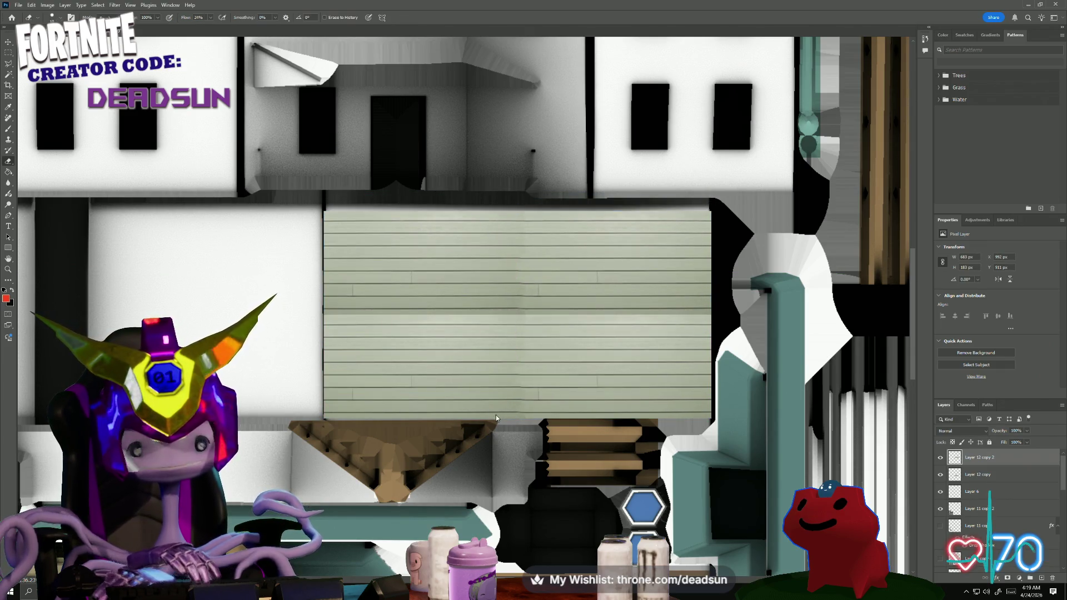
pyautogui.press('e')
# - Lower the copy with reduced Fill to line up the boards, commit, and restore Fill to 100%
pyautogui.hotkey('ctrl', 't')
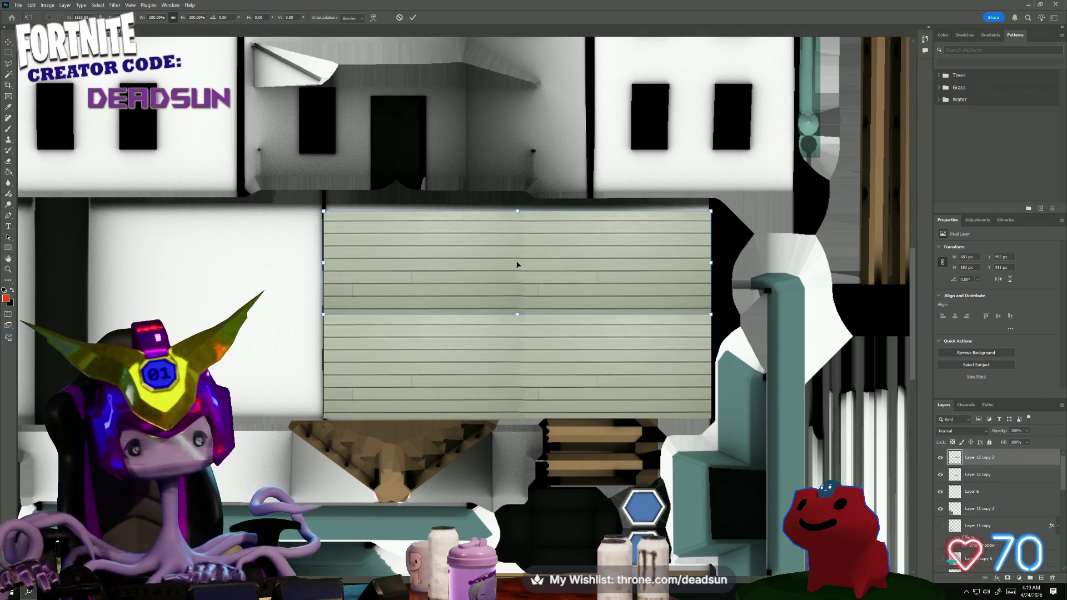
pyautogui.moveTo(518, 265); pyautogui.dragTo(518, 284)
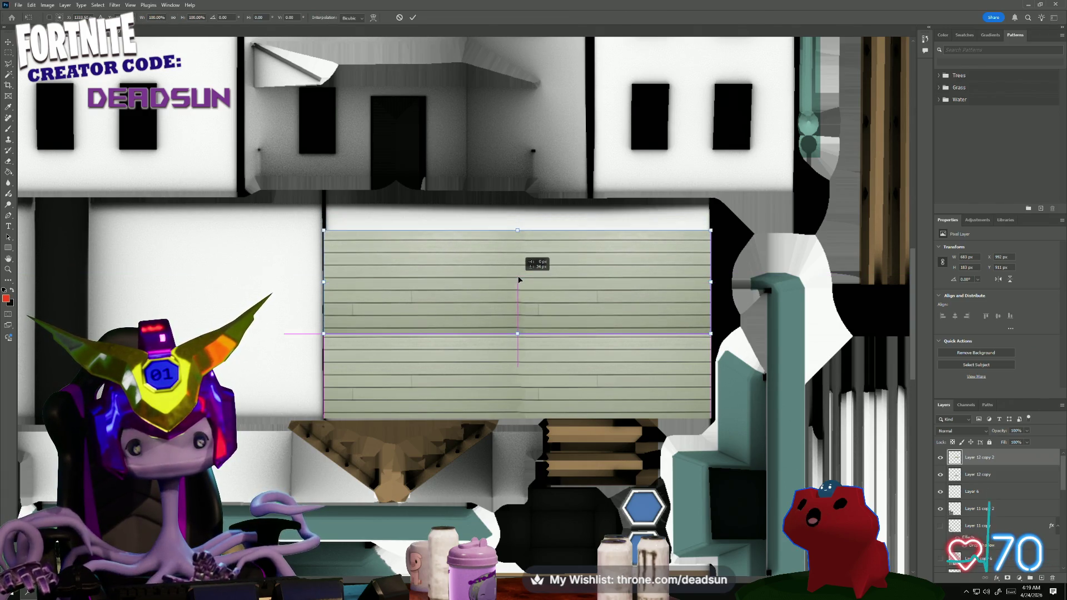
pyautogui.moveTo(519, 280); pyautogui.dragTo(513, 307)
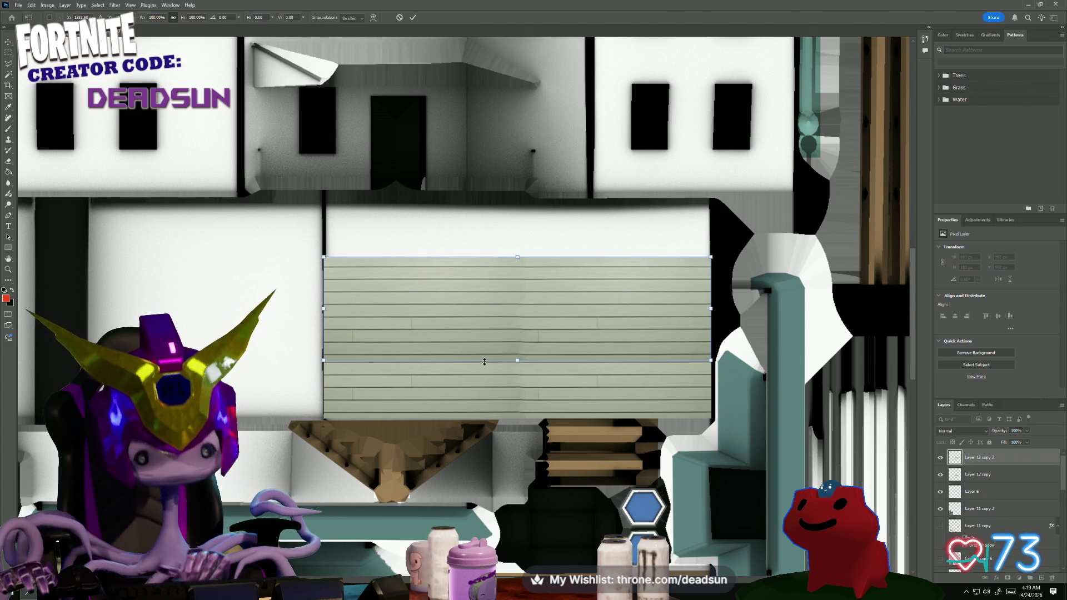
pyautogui.keyDown('alt'); pyautogui.scroll(2, 502, 381); pyautogui.keyUp('alt')
pyautogui.click(1026, 443)
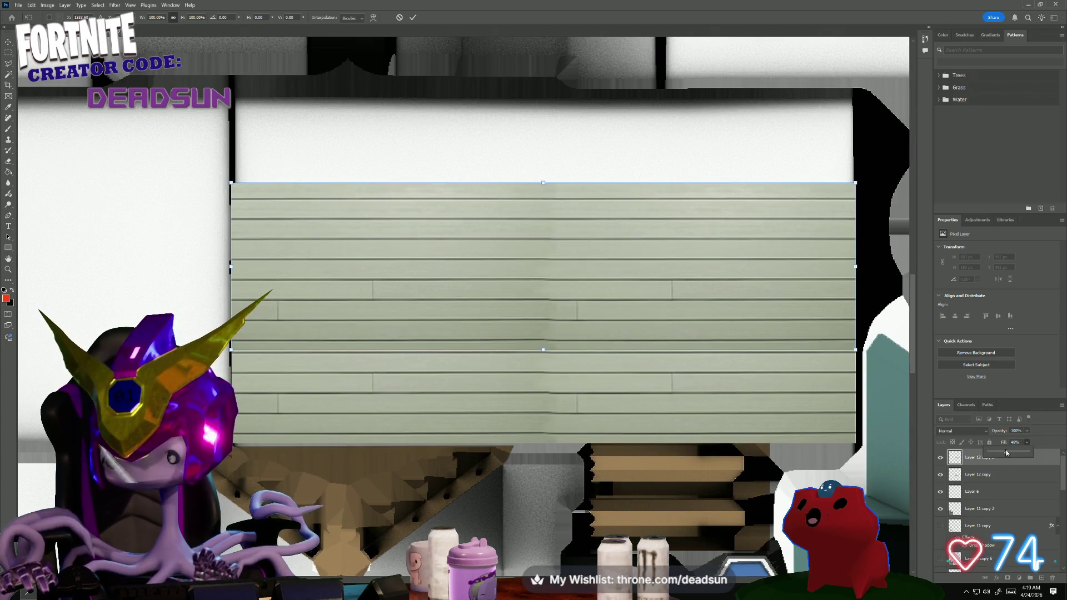
pyautogui.moveTo(1034, 453); pyautogui.dragTo(1004, 453)
pyautogui.moveTo(552, 283); pyautogui.dragTo(557, 277)
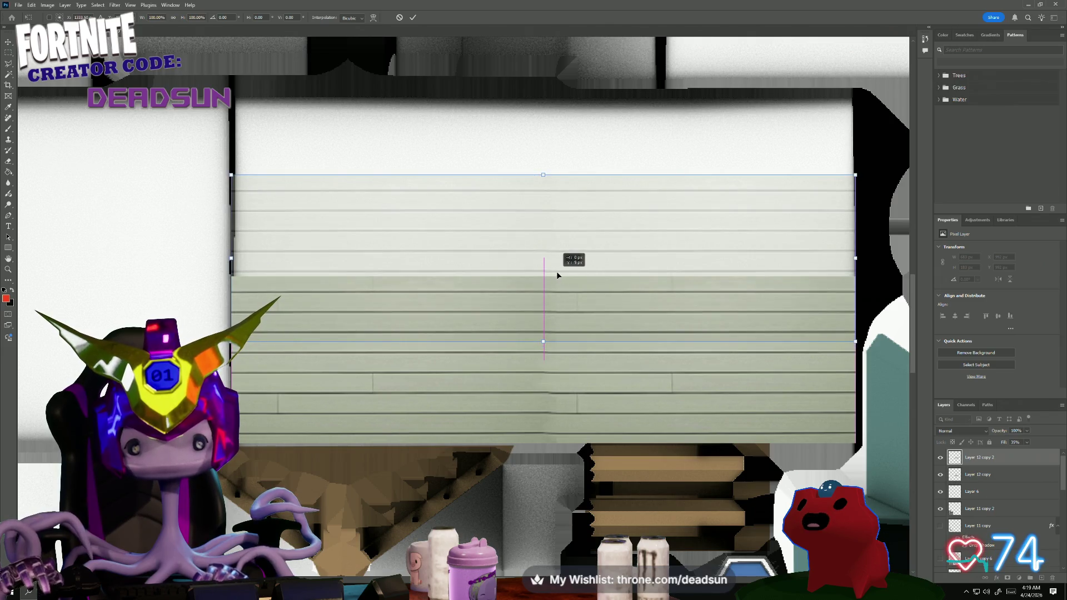
pyautogui.moveTo(556, 277); pyautogui.dragTo(558, 272)
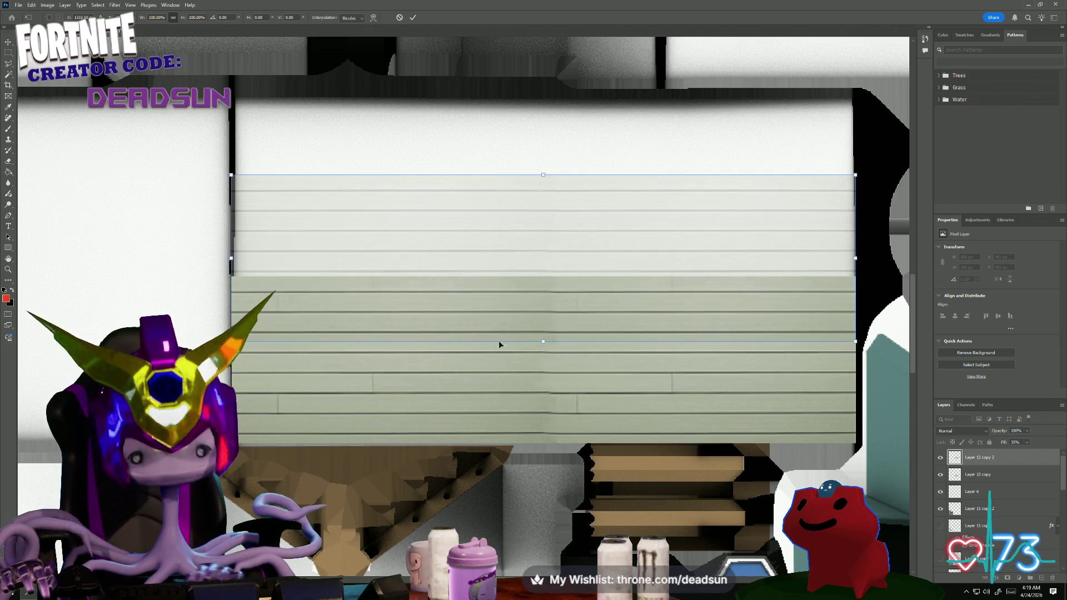
pyautogui.press('Return')
pyautogui.press('e')
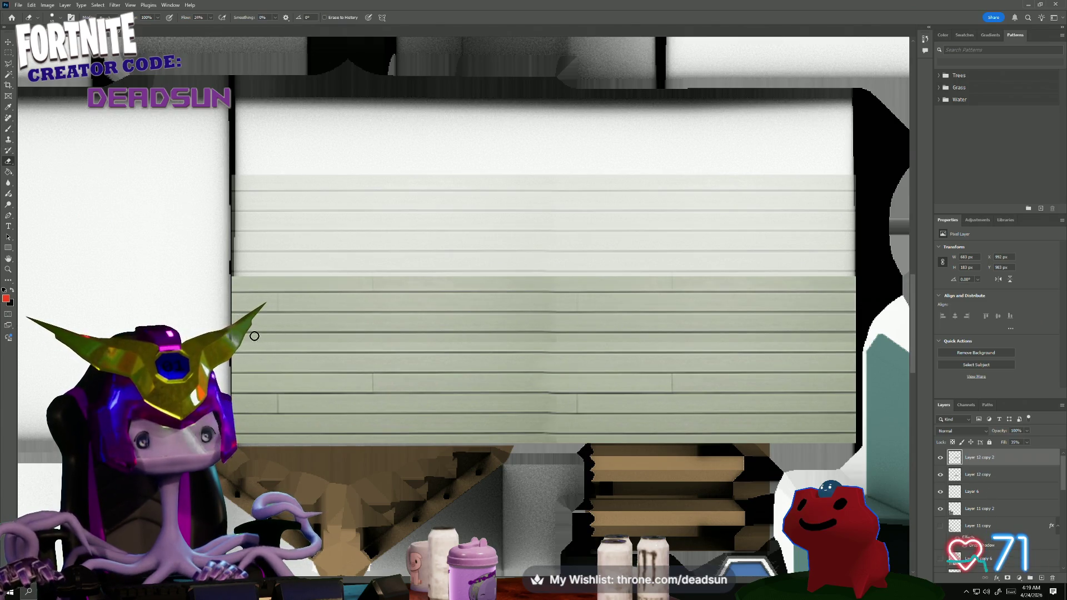
pyautogui.click(1026, 443)
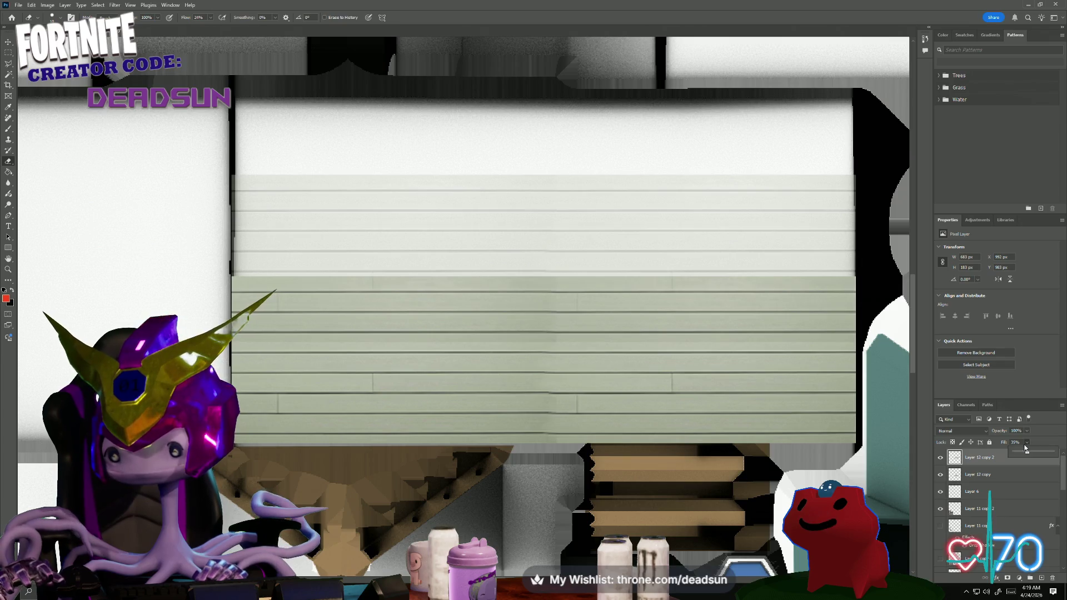
pyautogui.moveTo(1042, 455); pyautogui.dragTo(1048, 455)
# - Erase the dark streaks across the boards, using a larger brush for the long passes
pyautogui.moveTo(498, 339)
pyautogui.mouseDown()
pyautogui.moveTo(622, 328)
pyautogui.moveTo(584, 336)
pyautogui.moveTo(839, 336)
pyautogui.moveTo(817, 321)
pyautogui.mouseUp()
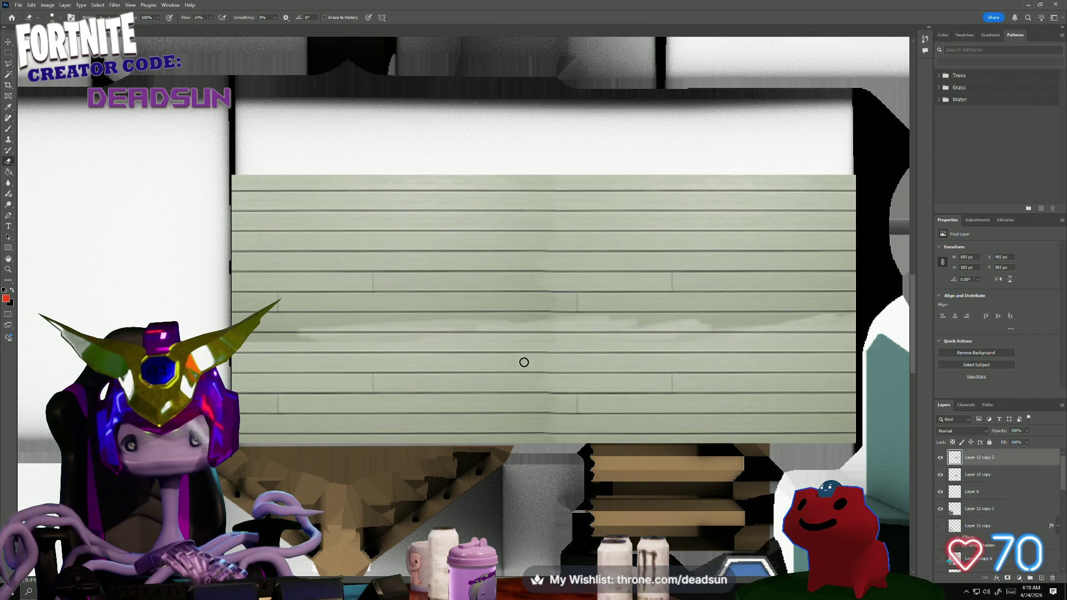
pyautogui.moveTo(260, 342); pyautogui.dragTo(258, 345)
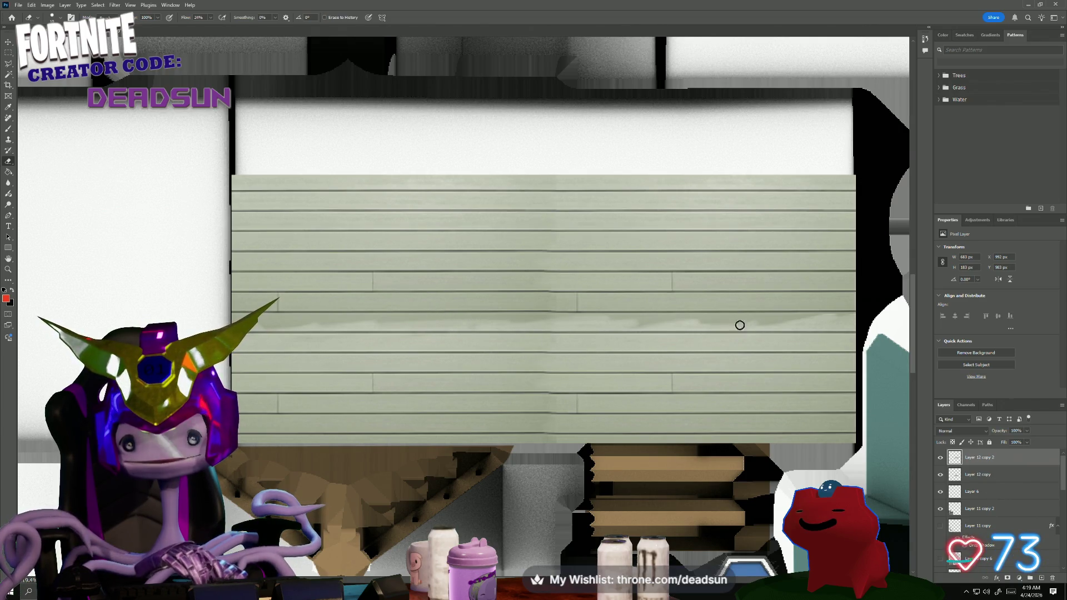
pyautogui.moveTo(765, 325); pyautogui.dragTo(543, 331)
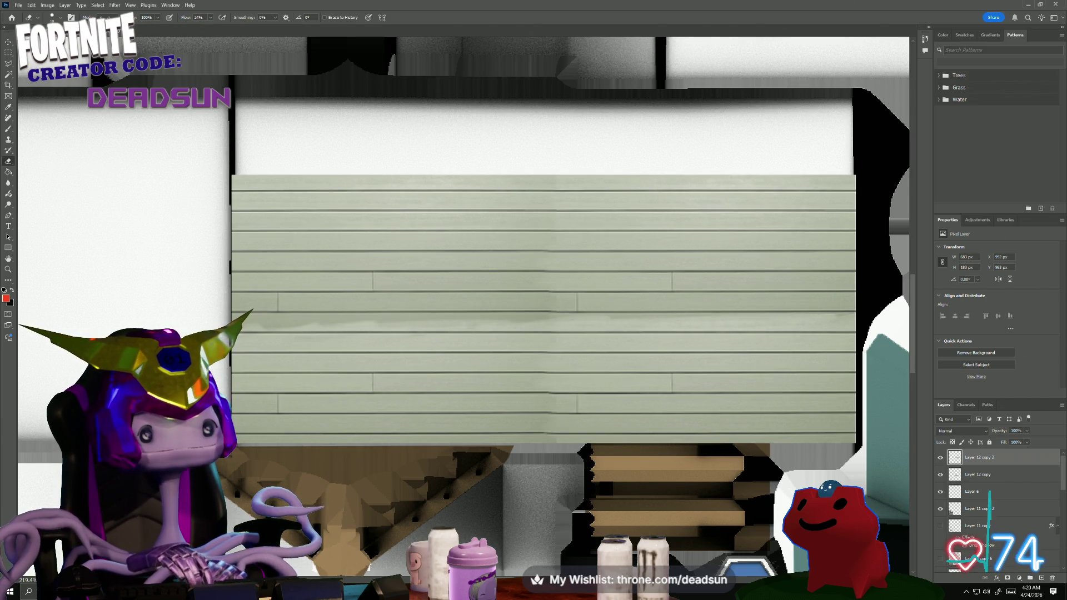
pyautogui.click(37, 17)
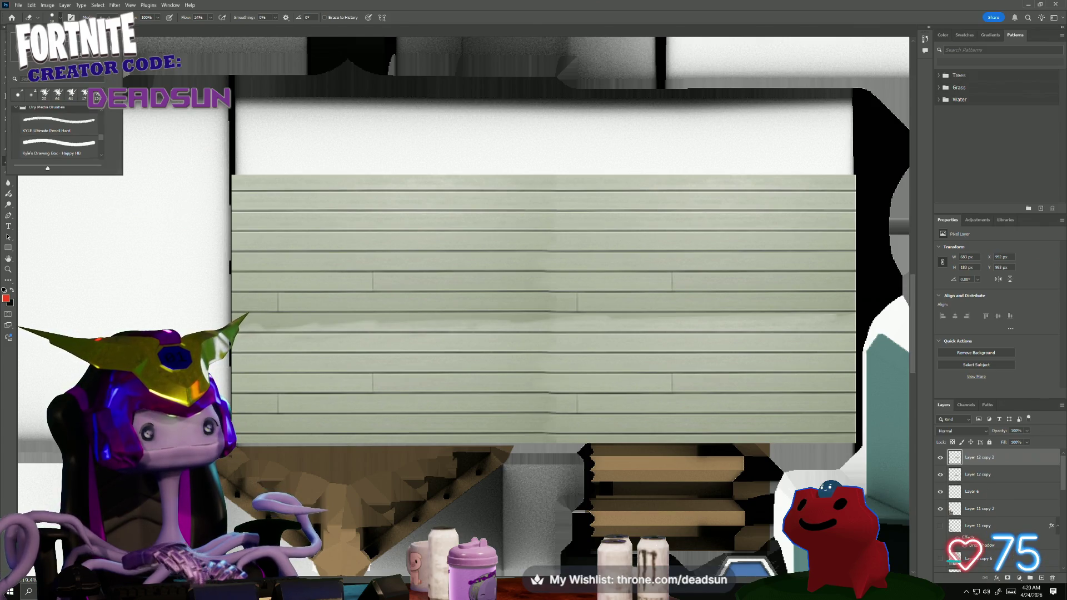
pyautogui.moveTo(372, 336); pyautogui.dragTo(538, 327)
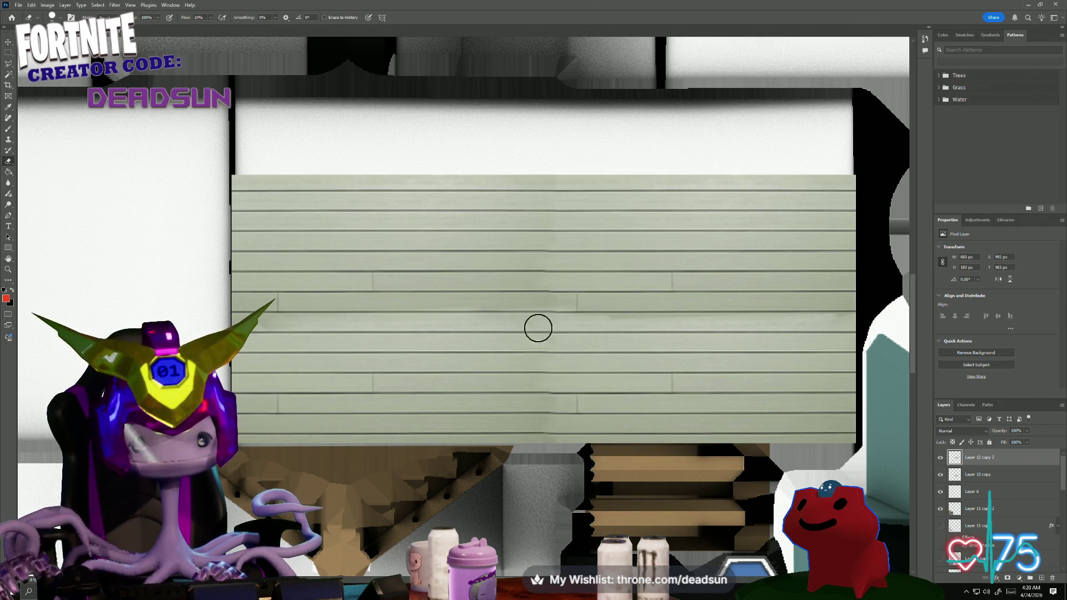
pyautogui.moveTo(755, 319); pyautogui.dragTo(789, 324)
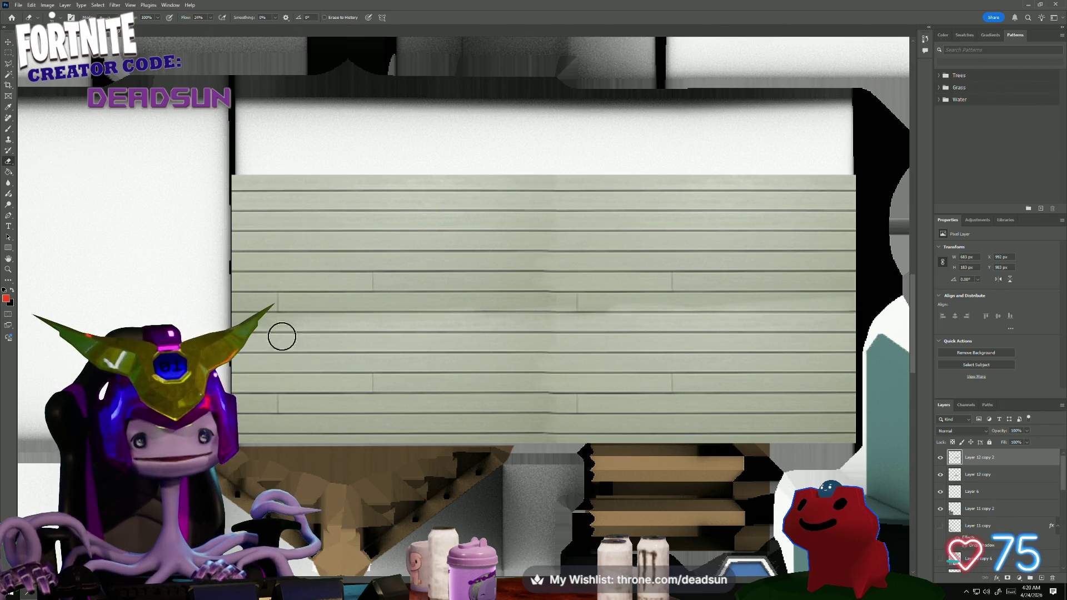
pyautogui.keyDown('alt'); pyautogui.scroll(-1, 280, 337); pyautogui.keyUp('alt')
pyautogui.keyDown('alt'); pyautogui.scroll(-2, 315, 369); pyautogui.keyUp('alt')
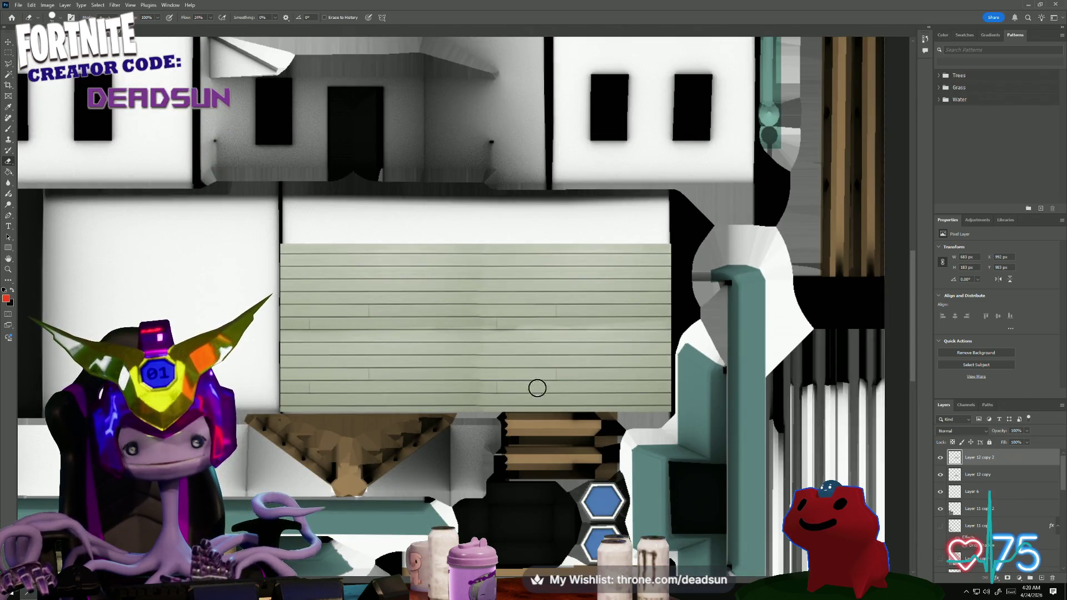
# - Merge the siding layers down and stretch the panel up to the wall's top edge
pyautogui.click(940, 458)
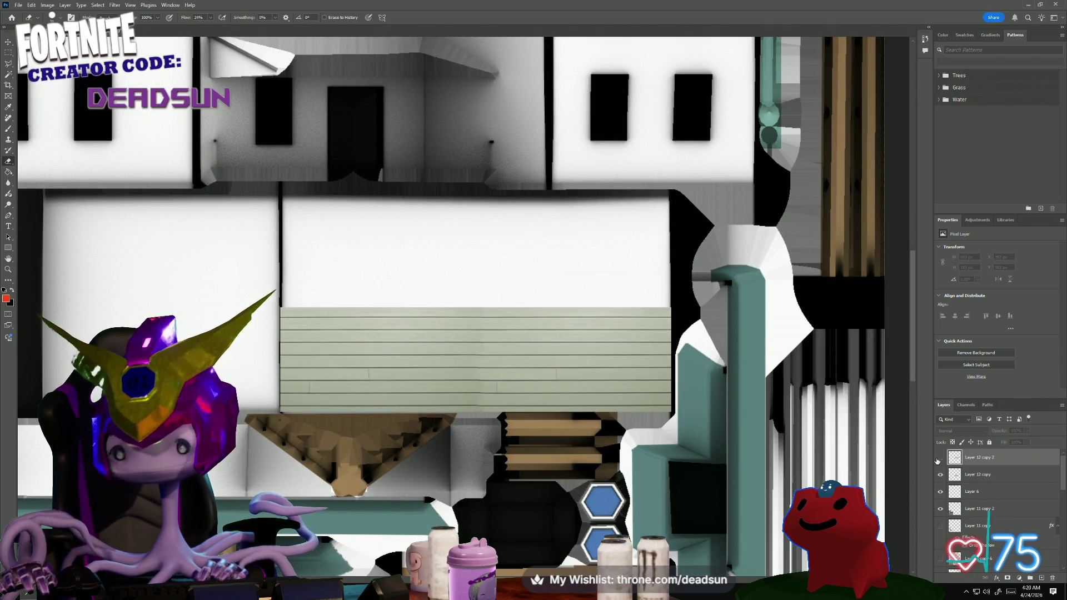
pyautogui.rightClick(987, 477)
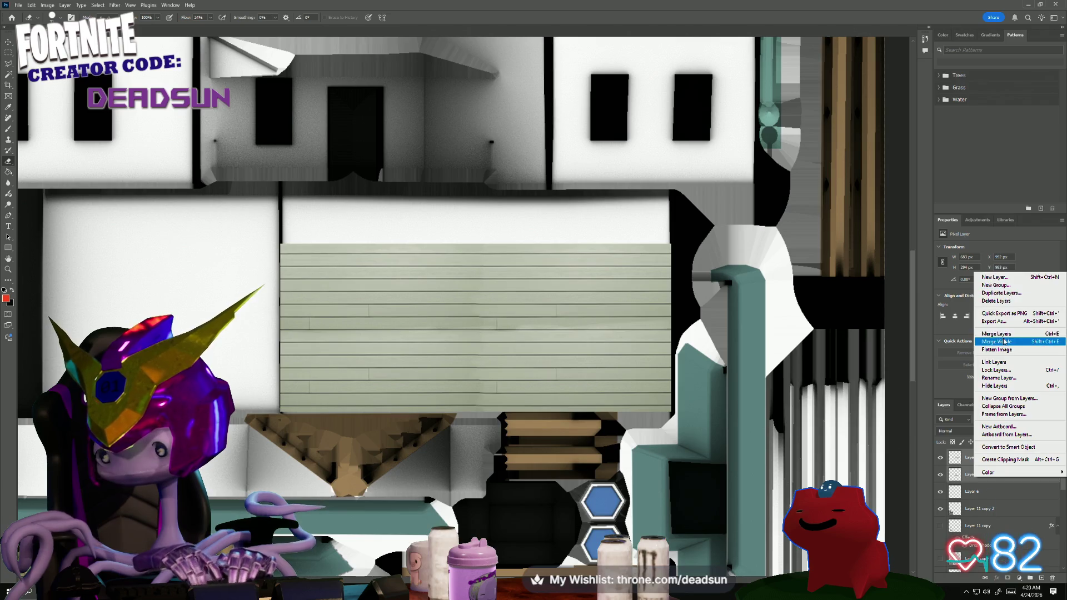
pyautogui.click(1009, 293)
pyautogui.hotkey('ctrl', 't')
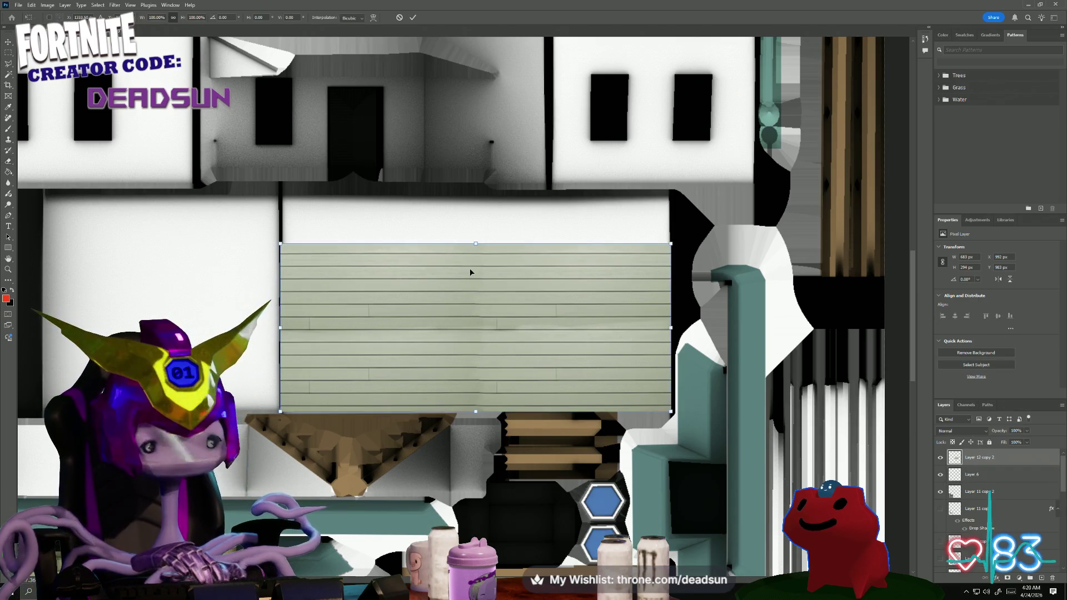
pyautogui.moveTo(476, 244); pyautogui.dragTo(484, 192)
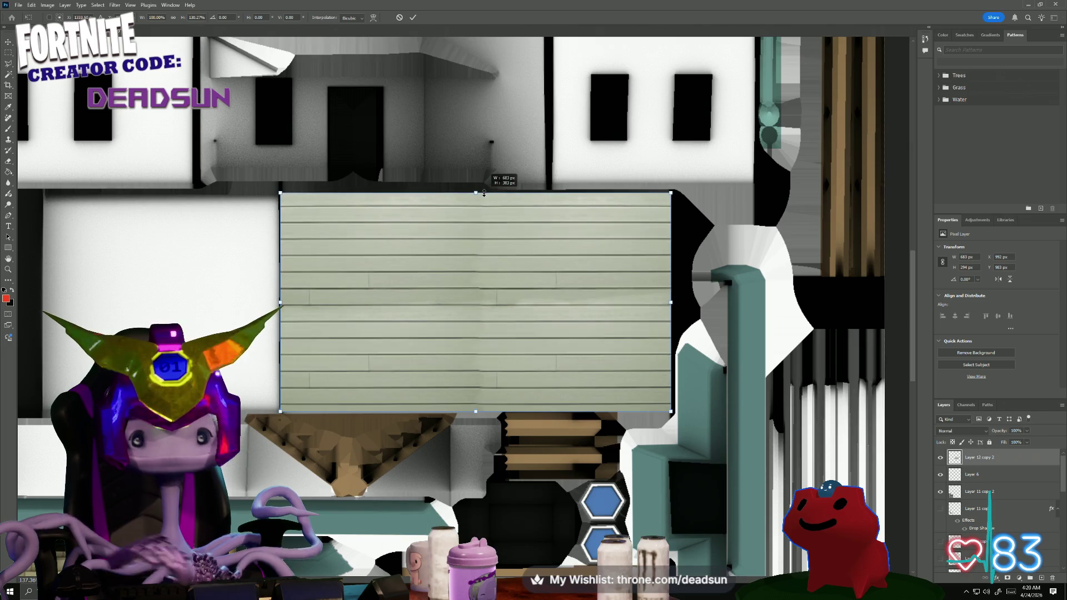
pyautogui.moveTo(483, 193); pyautogui.dragTo(483, 196)
pyautogui.press('Return')
pyautogui.press('e')
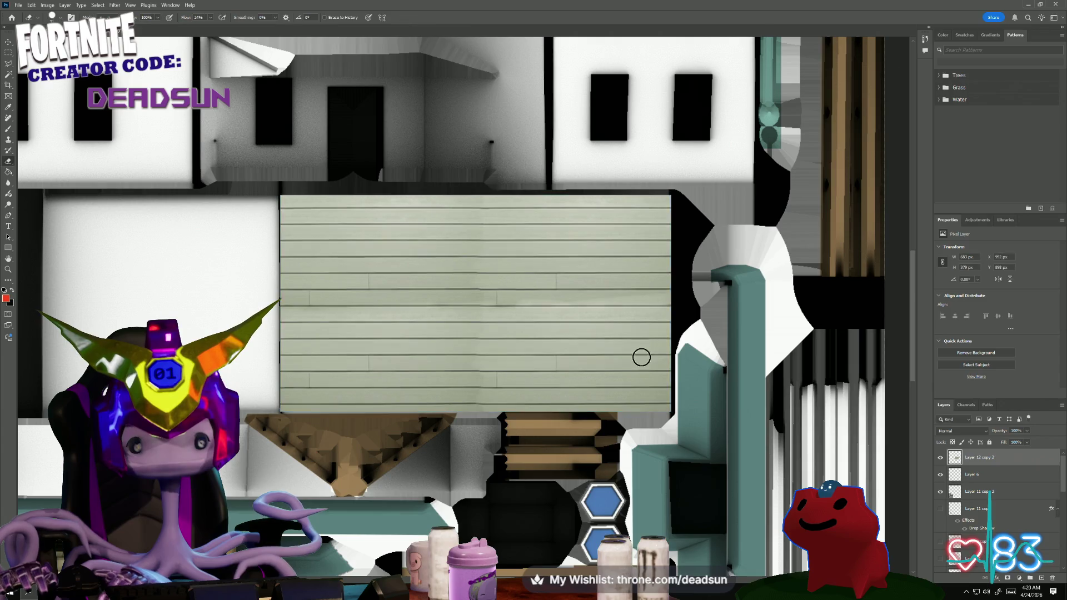
pyautogui.keyDown('alt'); pyautogui.scroll(-2, 442, 409); pyautogui.keyUp('alt')
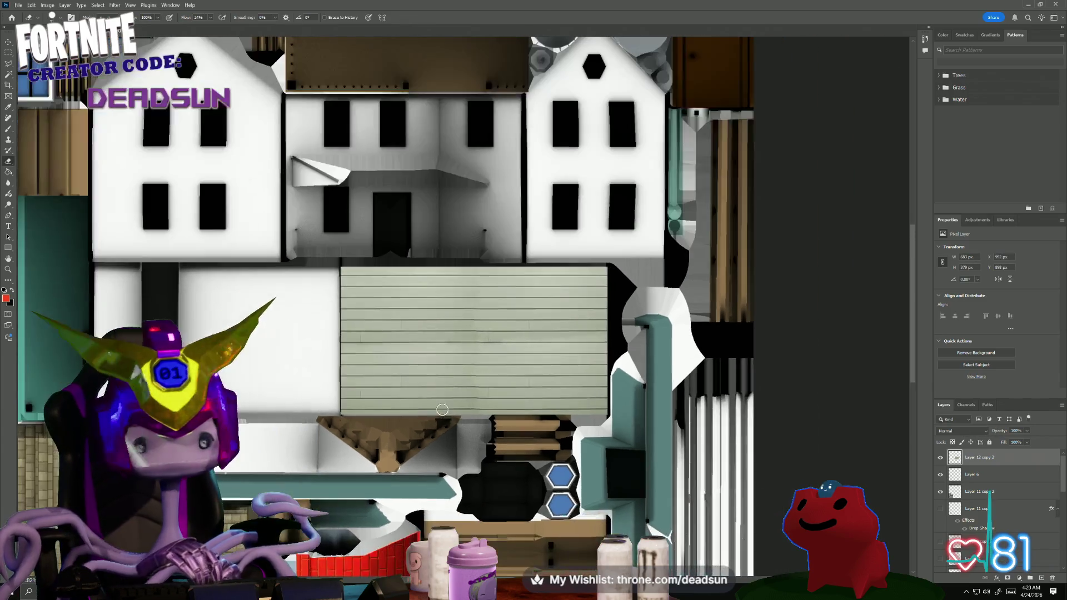
pyautogui.rightClick(984, 459)
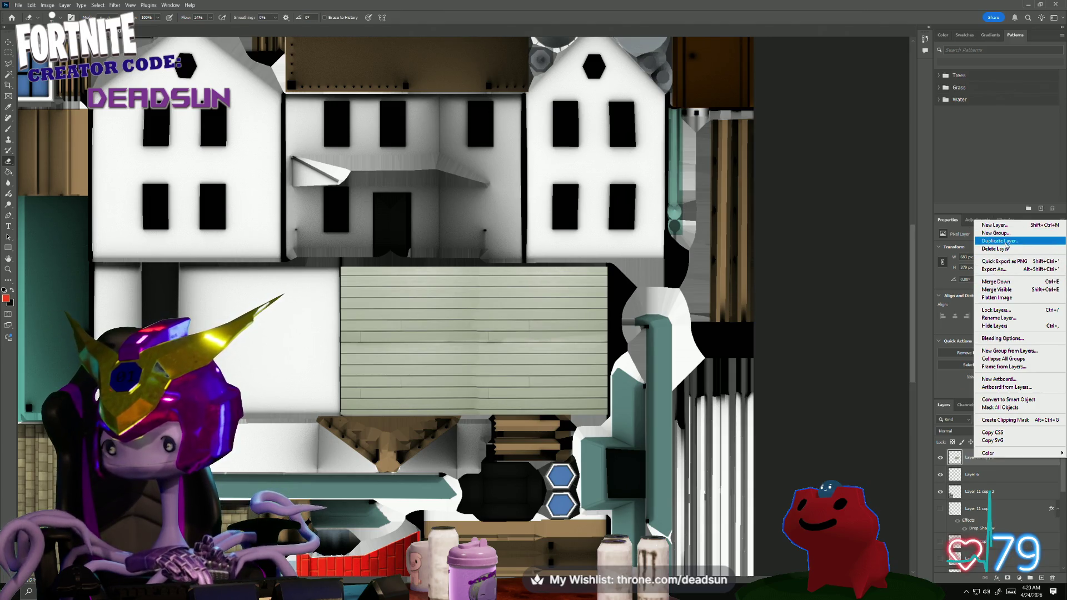
# - Duplicate the siding, move the copy onto the left wall, narrow it to fit, and select both copies
pyautogui.click(1007, 240)
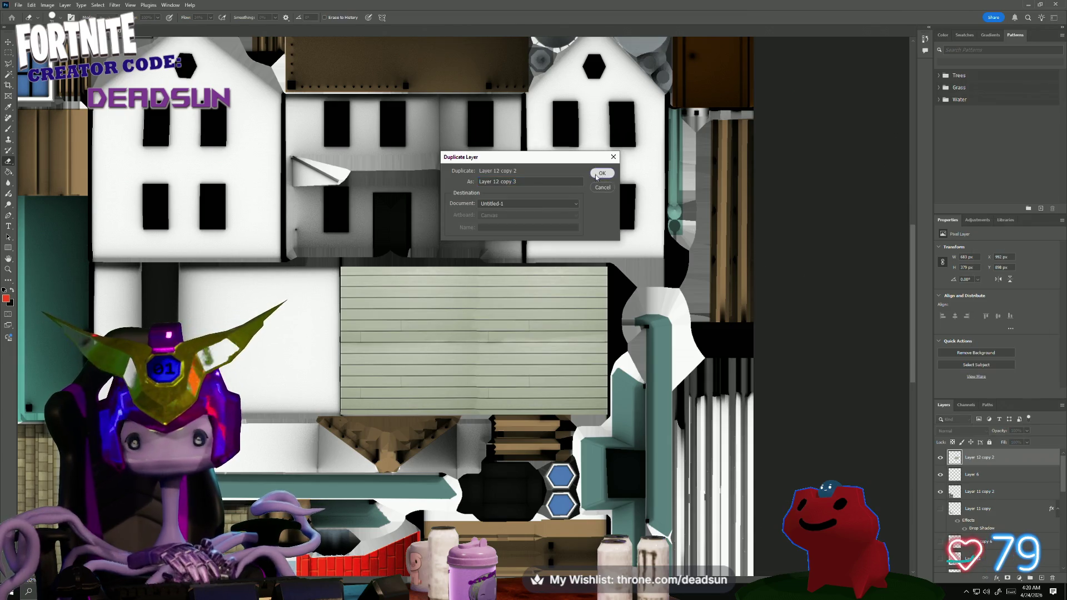
pyautogui.click(602, 174)
pyautogui.hotkey('ctrl', 't')
pyautogui.moveTo(368, 354)
pyautogui.mouseDown()
pyautogui.moveTo(229, 330)
pyautogui.moveTo(186, 333)
pyautogui.moveTo(191, 327)
pyautogui.mouseUp()
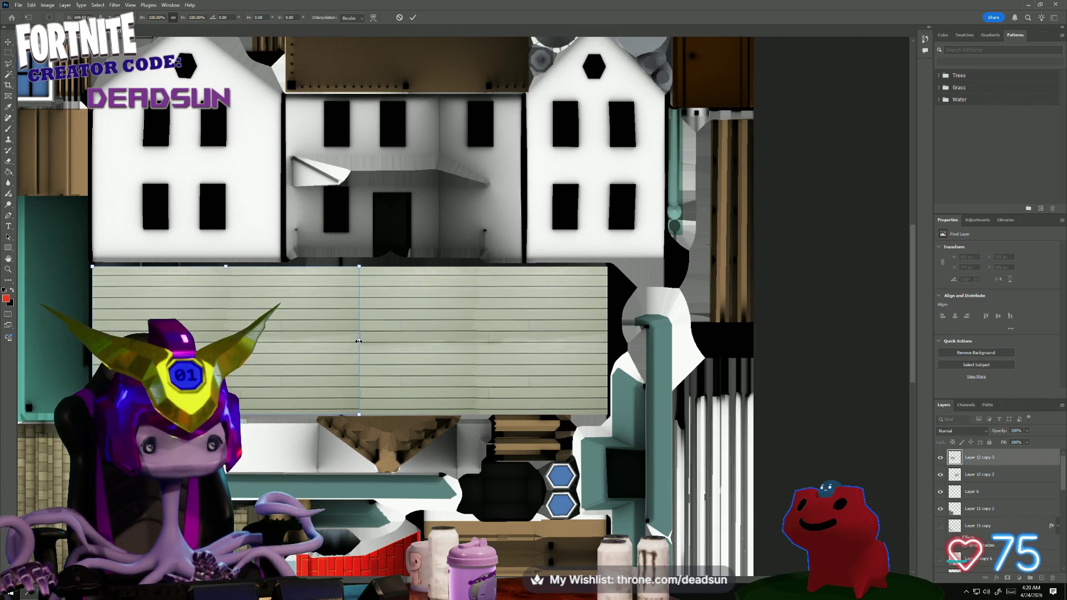
pyautogui.moveTo(358, 342); pyautogui.dragTo(350, 343)
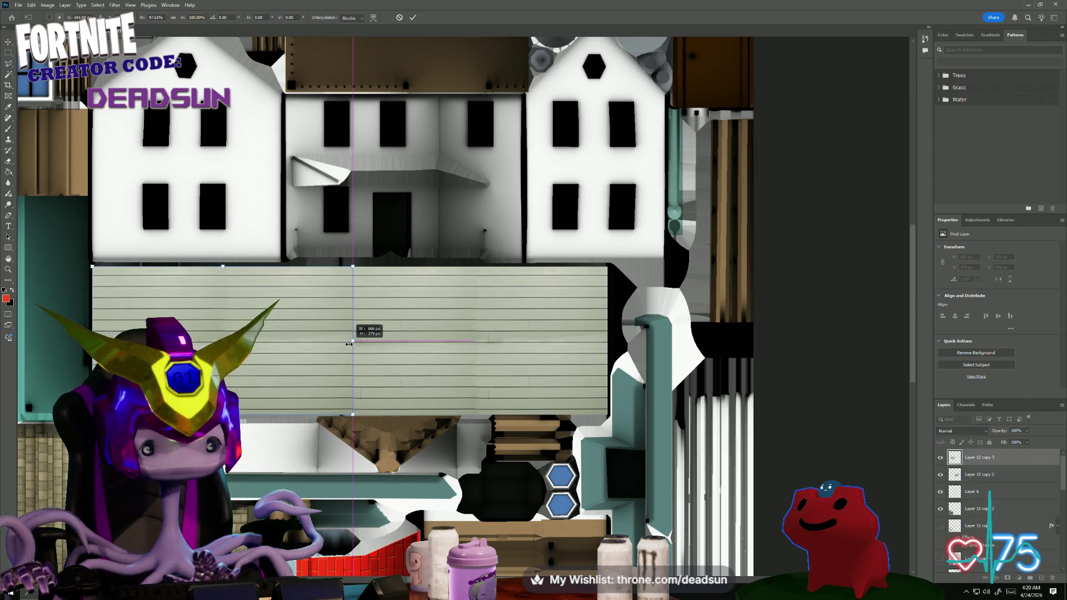
pyautogui.press('Return')
pyautogui.press('e')
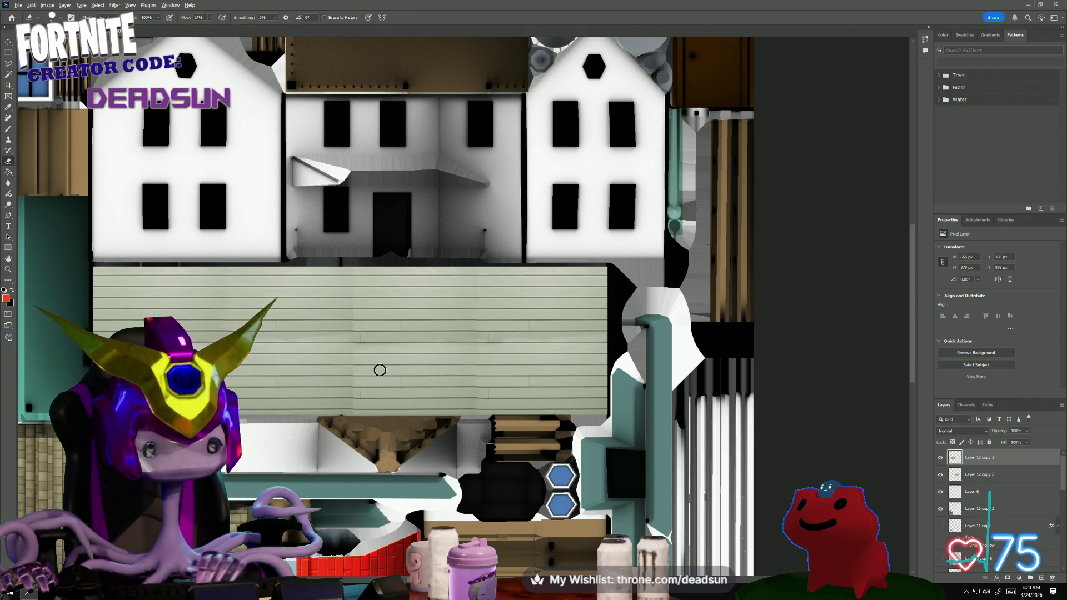
pyautogui.keyDown('alt'); pyautogui.scroll(2, 380, 371); pyautogui.keyUp('alt')
pyautogui.keyDown('alt'); pyautogui.scroll(1, 336, 350); pyautogui.keyUp('alt')
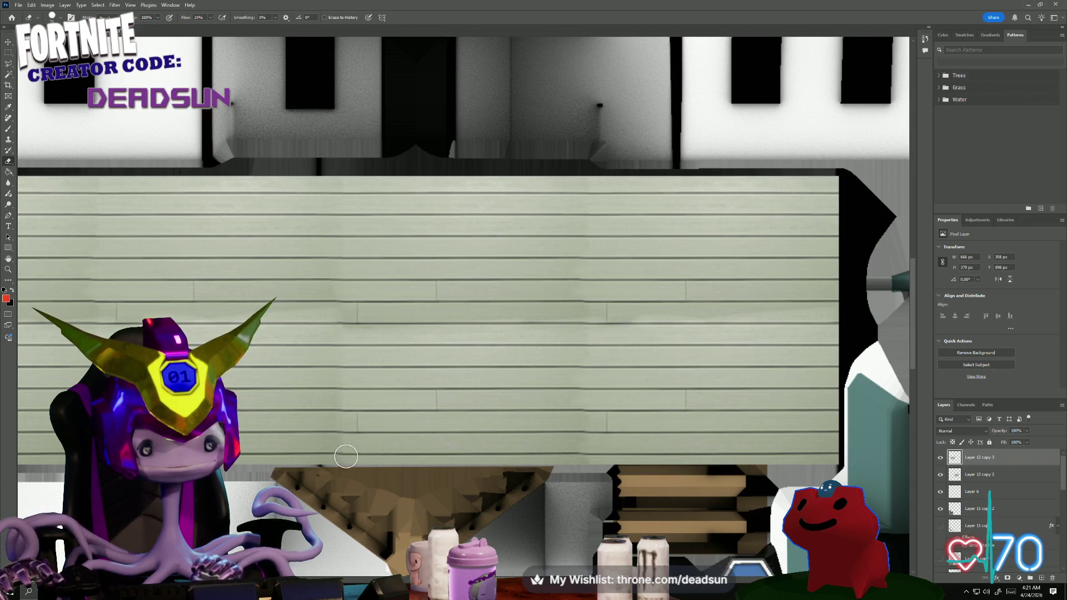
pyautogui.keyDown('alt'); pyautogui.scroll(-1, 455, 348); pyautogui.keyUp('alt')
pyautogui.keyDown('alt'); pyautogui.scroll(-2, 414, 344); pyautogui.keyUp('alt')
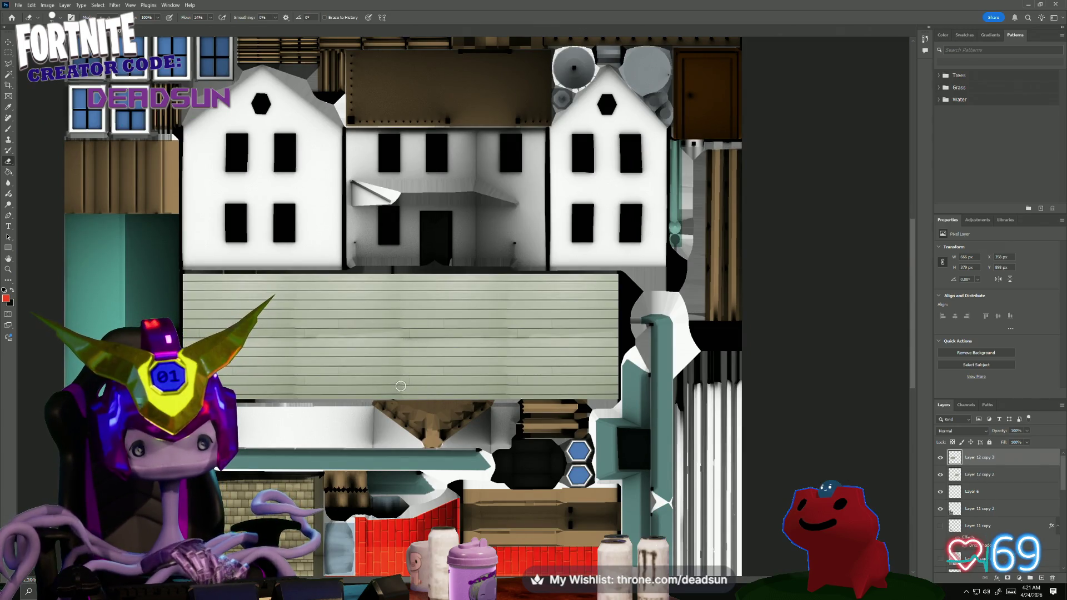
pyautogui.keyDown('shift'); pyautogui.click(992, 476); pyautogui.keyUp('shift')
# - Duplicate both siding layers and move the copies up over the upper house walls
pyautogui.rightClick(989, 477)
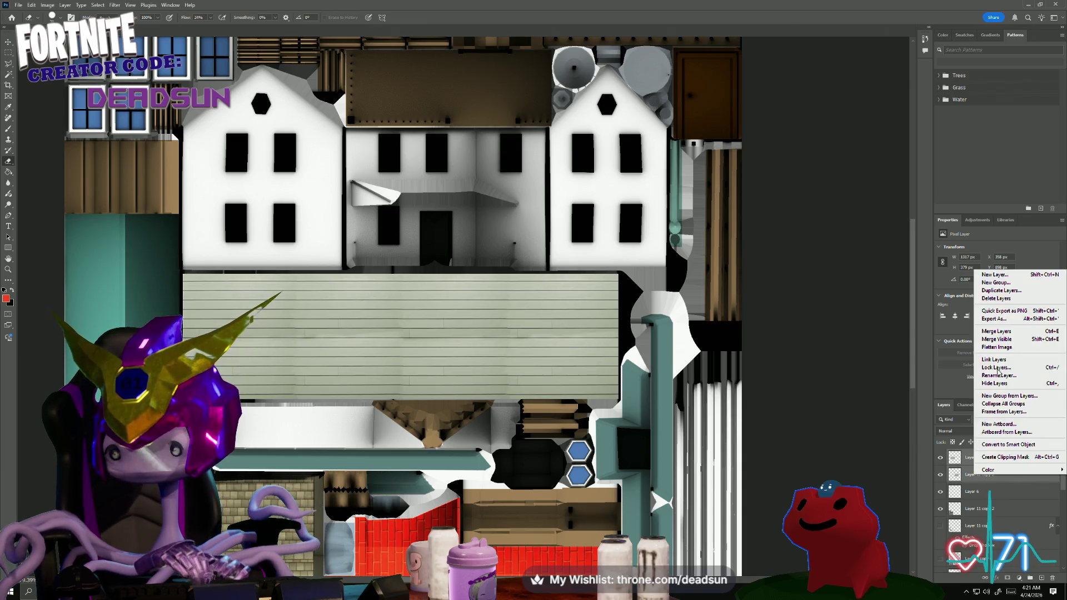
pyautogui.click(1000, 296)
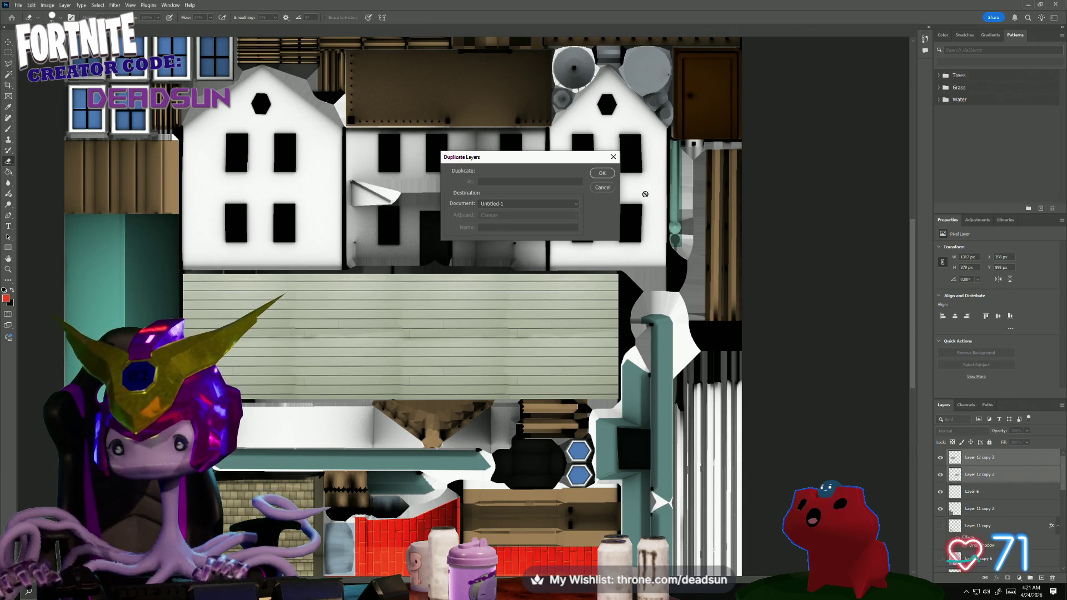
pyautogui.click(602, 173)
pyautogui.hotkey('ctrl', 't')
pyautogui.moveTo(459, 331); pyautogui.dragTo(483, 213)
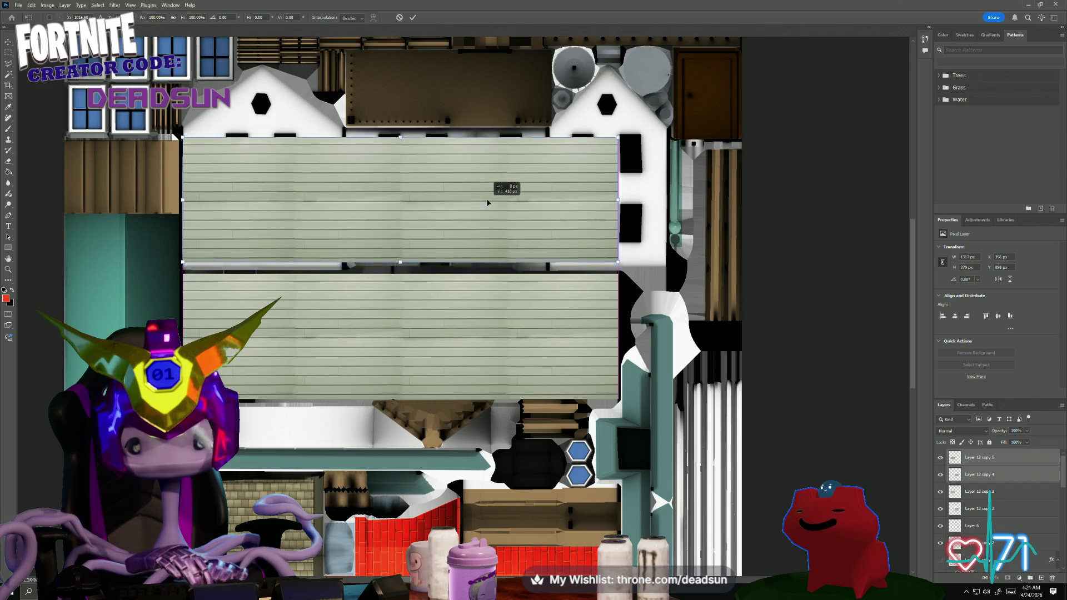
pyautogui.moveTo(483, 212); pyautogui.dragTo(483, 218)
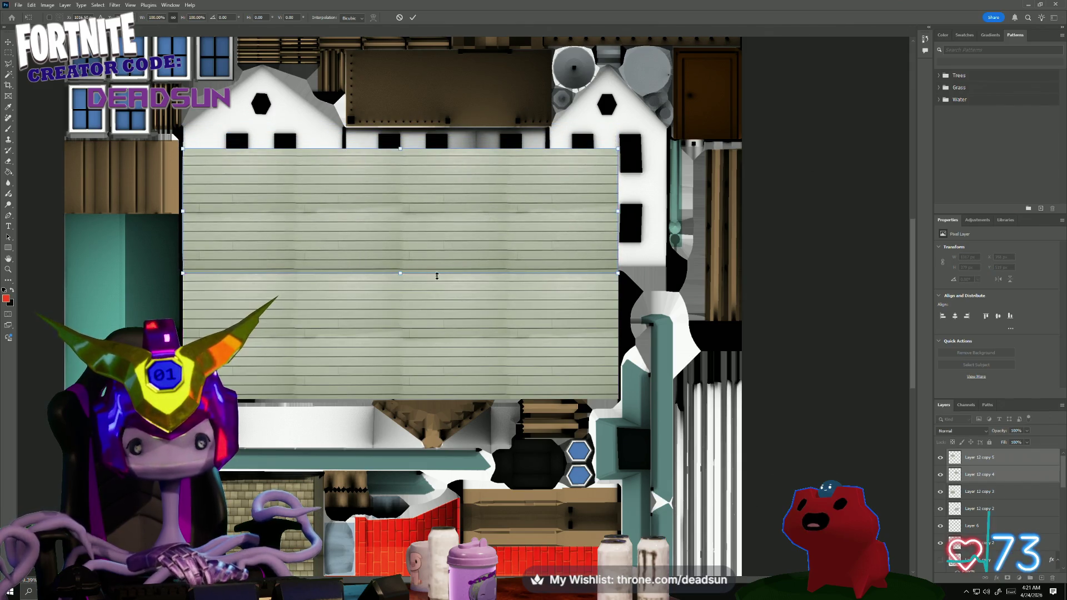
# - Undo a height stretch, widen the upper strip to the house's right edge and commit
pyautogui.moveTo(400, 148); pyautogui.dragTo(399, 132)
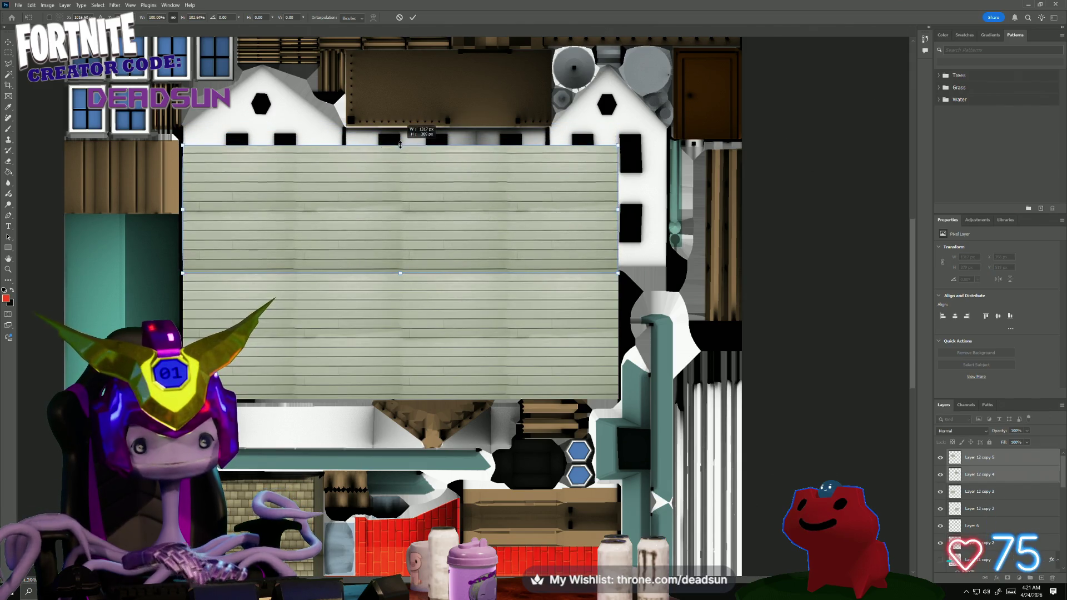
pyautogui.hotkey('ctrl', 'z')
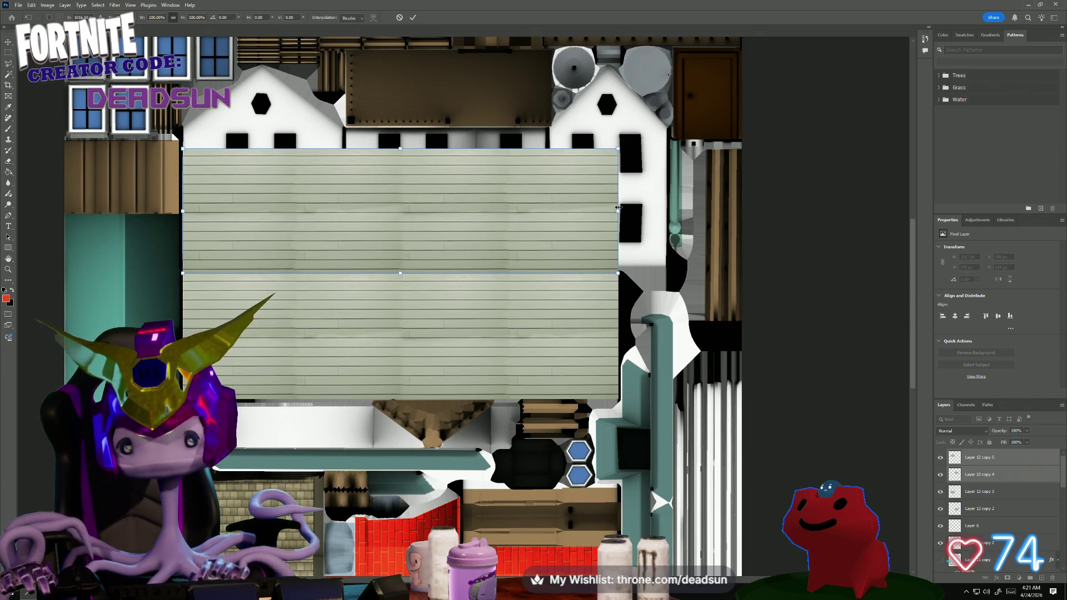
pyautogui.moveTo(619, 214); pyautogui.dragTo(662, 216)
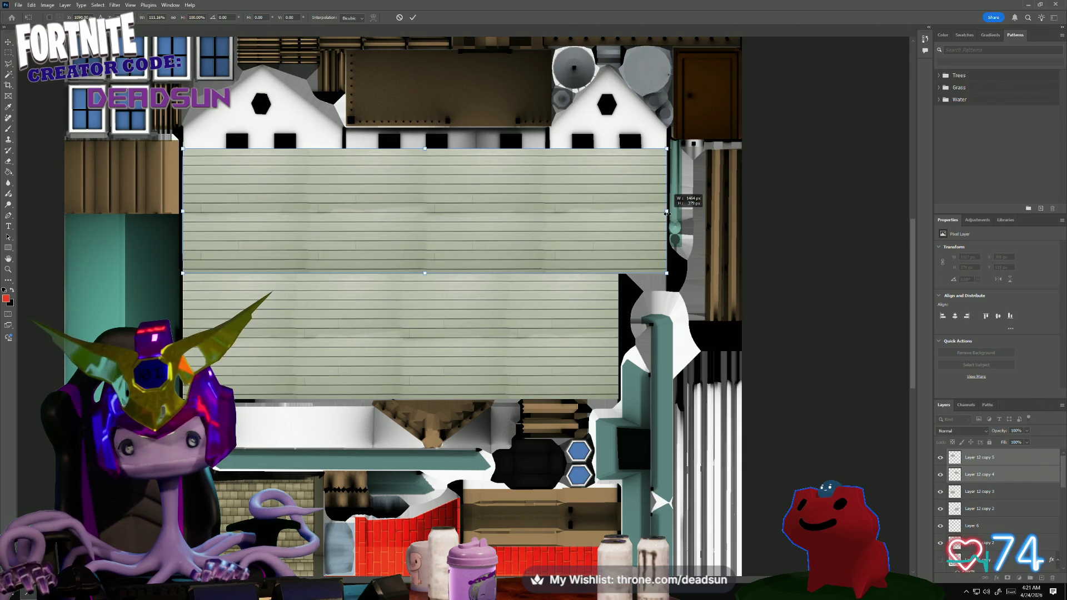
pyautogui.moveTo(666, 214); pyautogui.dragTo(666, 214)
pyautogui.press('Return')
pyautogui.press('e')
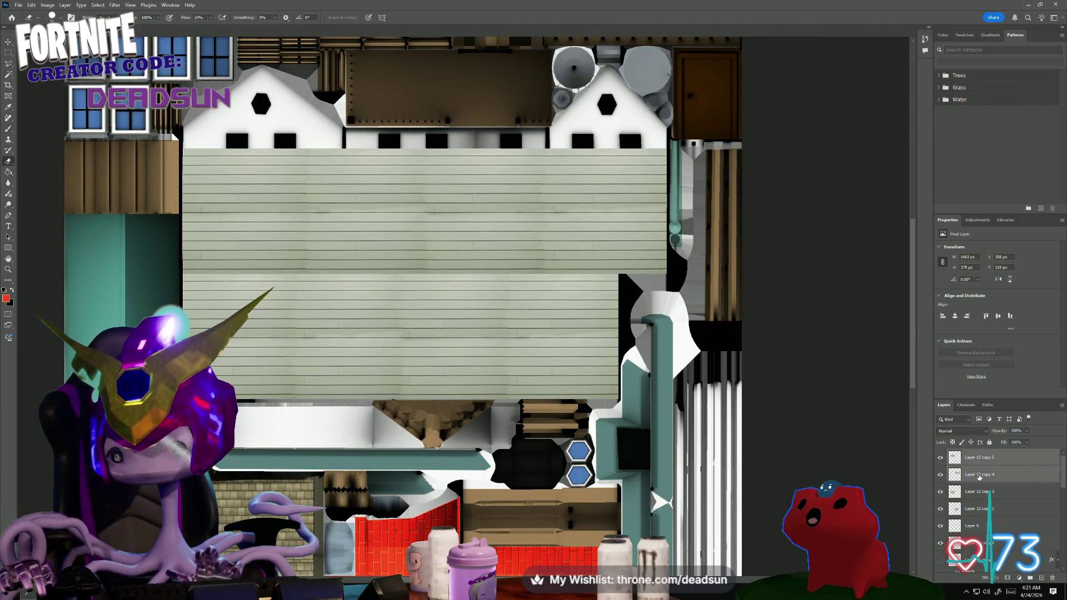
# - Select Layer 12 copy 4 and copy 5 together and toggle the top copy's visibility to compare
pyautogui.click(994, 460)
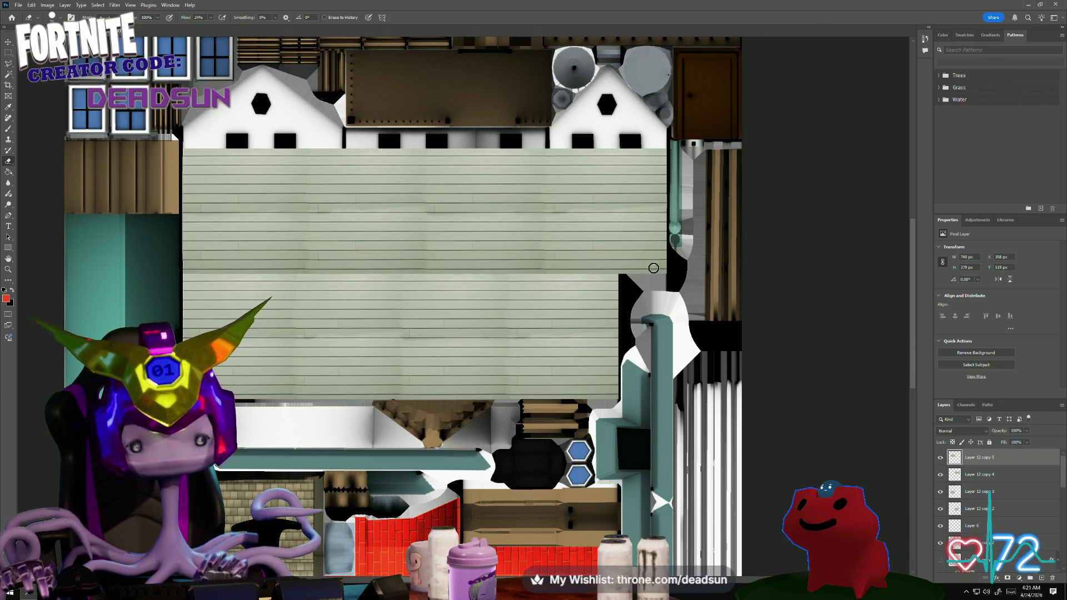
pyautogui.click(987, 475)
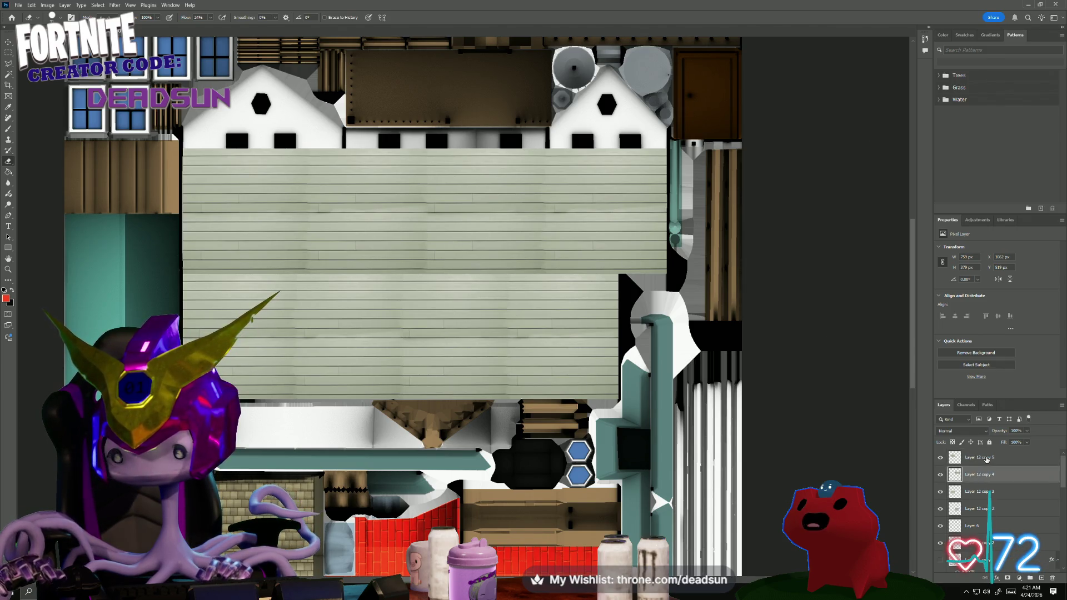
pyautogui.keyDown('shift'); pyautogui.click(987, 459); pyautogui.keyUp('shift')
pyautogui.rightClick(986, 458)
pyautogui.click(1003, 318)
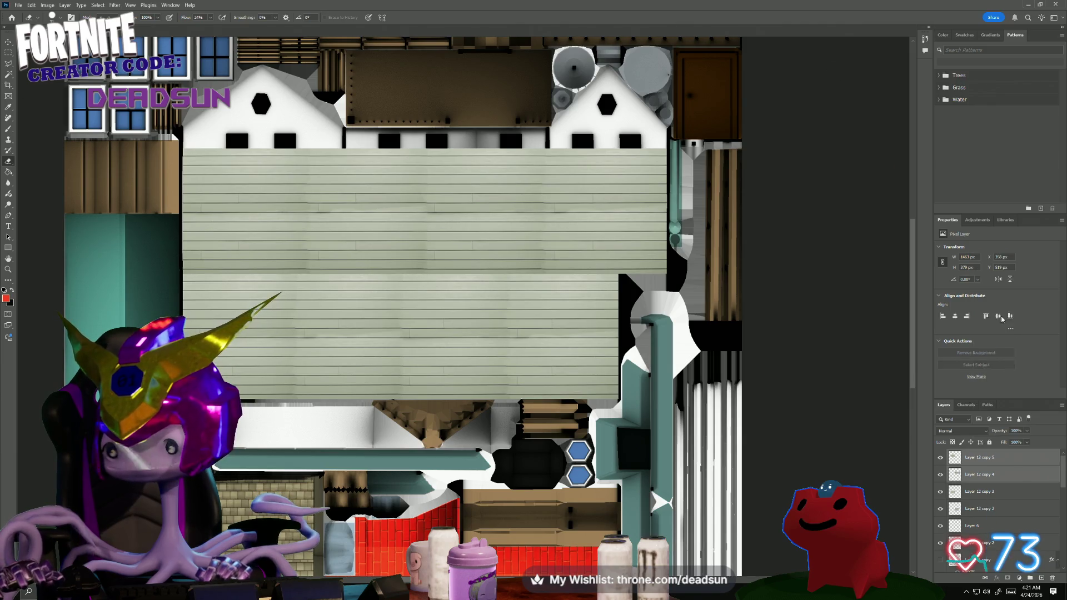
pyautogui.click(942, 458)
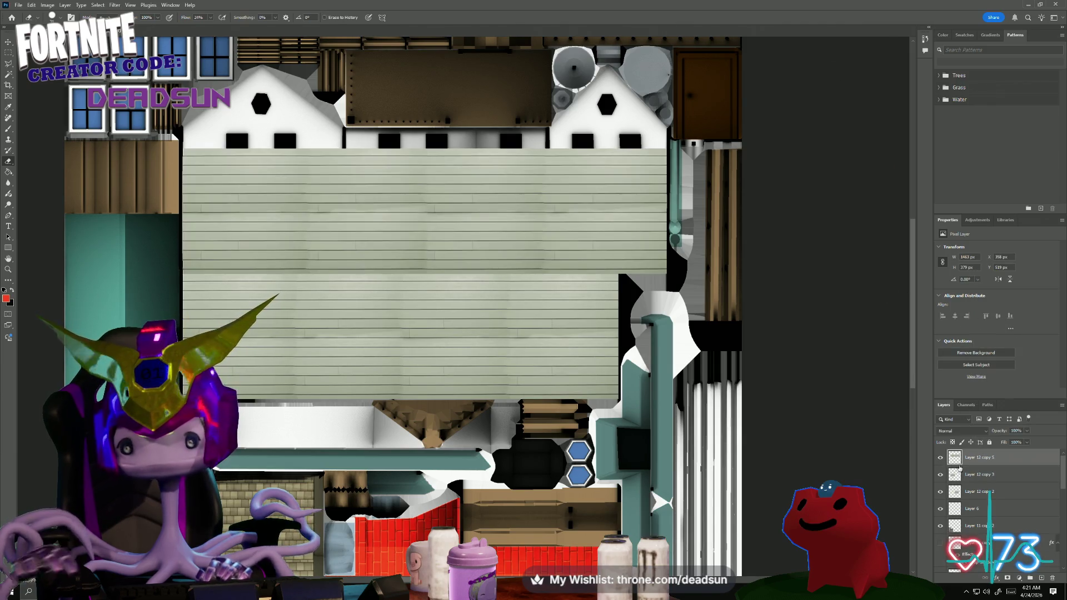
# - Merge the lower siding copies into a single Layer 12 copy 3
pyautogui.click(978, 476)
pyautogui.keyDown('shift'); pyautogui.click(982, 496); pyautogui.keyUp('shift')
pyautogui.rightClick(982, 496)
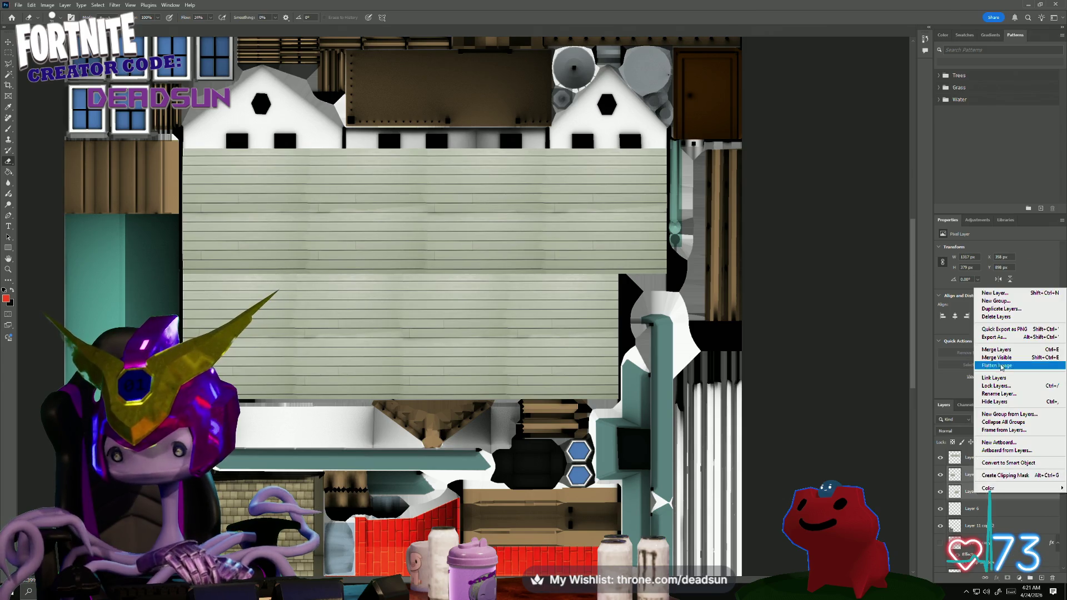
pyautogui.click(1000, 357)
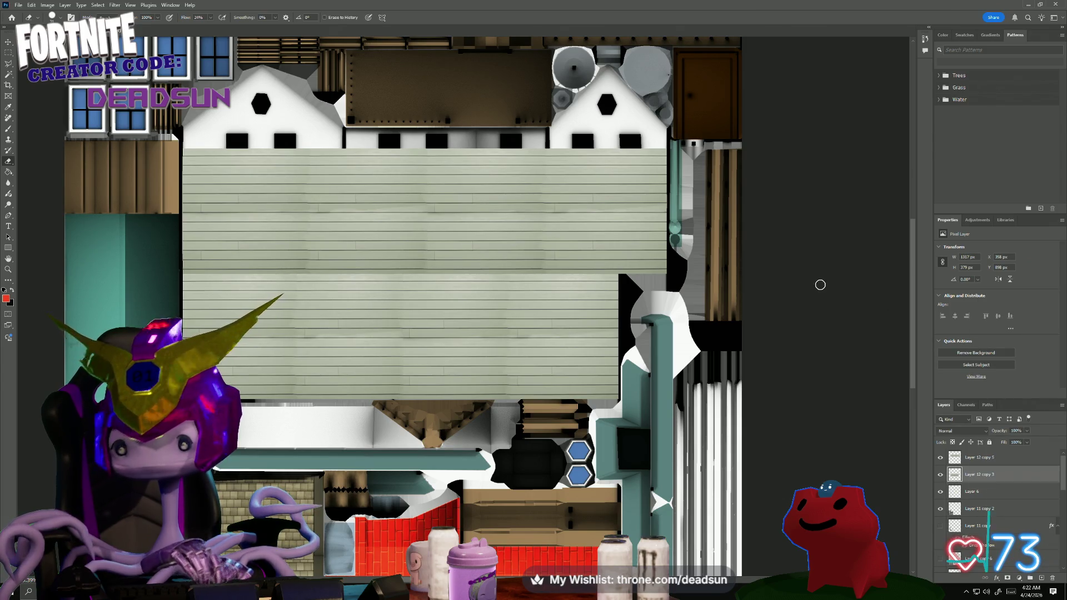
# - Back out of merging copy 5 with it, then review the blackboarders and Layer 11 copy 3 layers
pyautogui.keyDown('shift'); pyautogui.click(983, 464); pyautogui.keyUp('shift')
pyautogui.rightClick(983, 464)
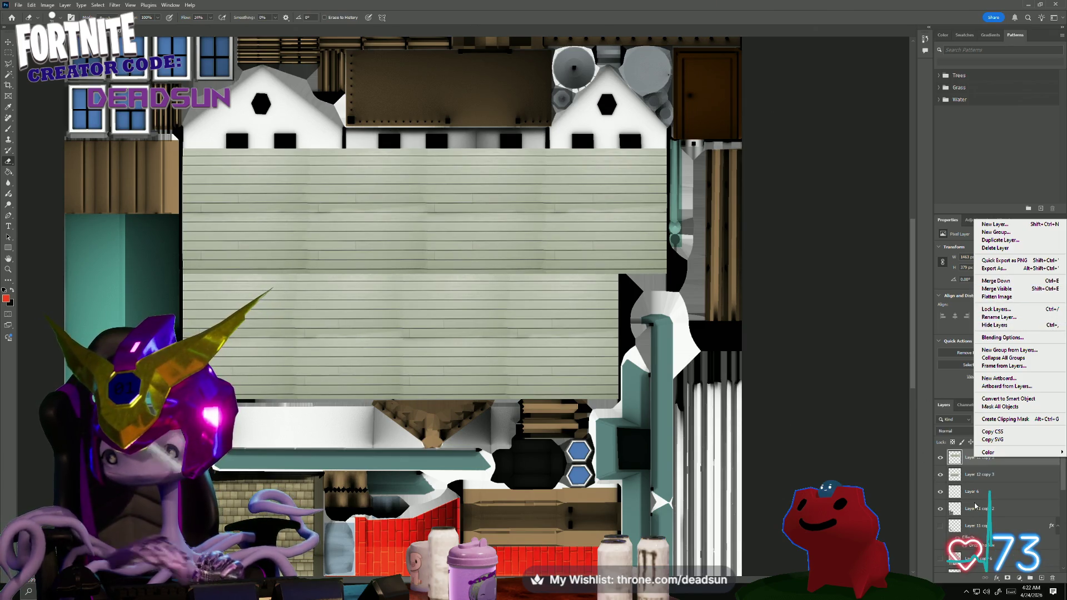
pyautogui.press('Escape')
pyautogui.scroll(-3, 999, 476)
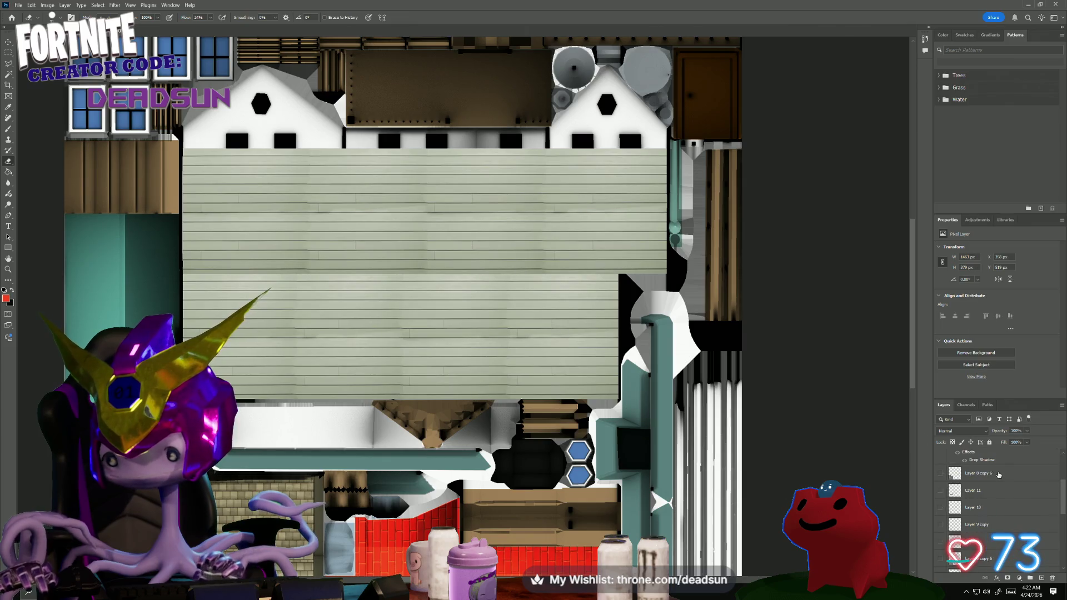
pyautogui.scroll(-3, 980, 524)
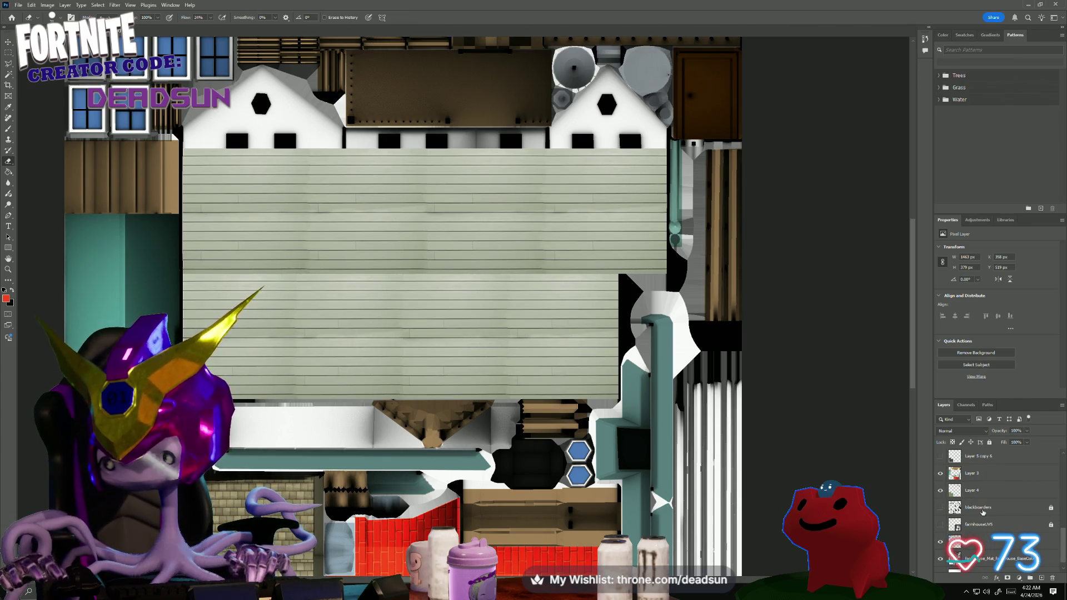
pyautogui.click(984, 511)
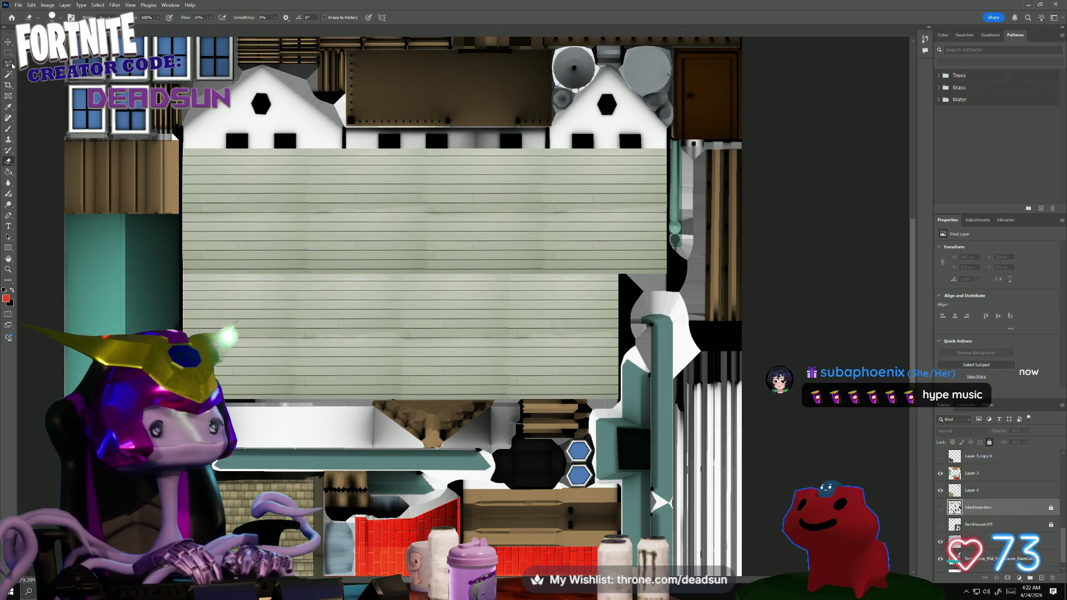
pyautogui.scroll(2, 984, 473)
pyautogui.scroll(2, 984, 472)
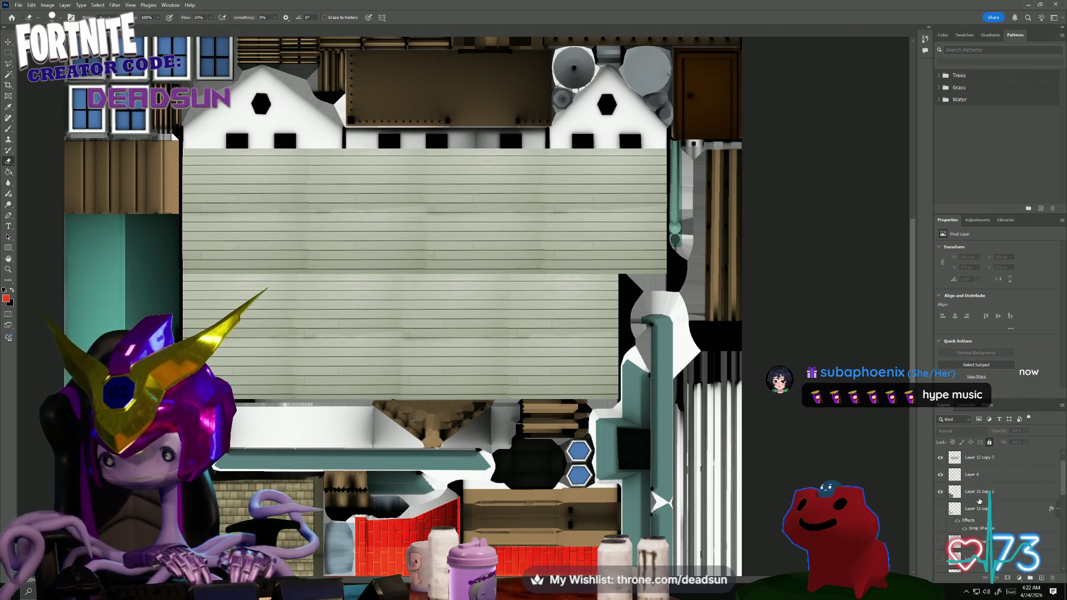
pyautogui.click(983, 455)
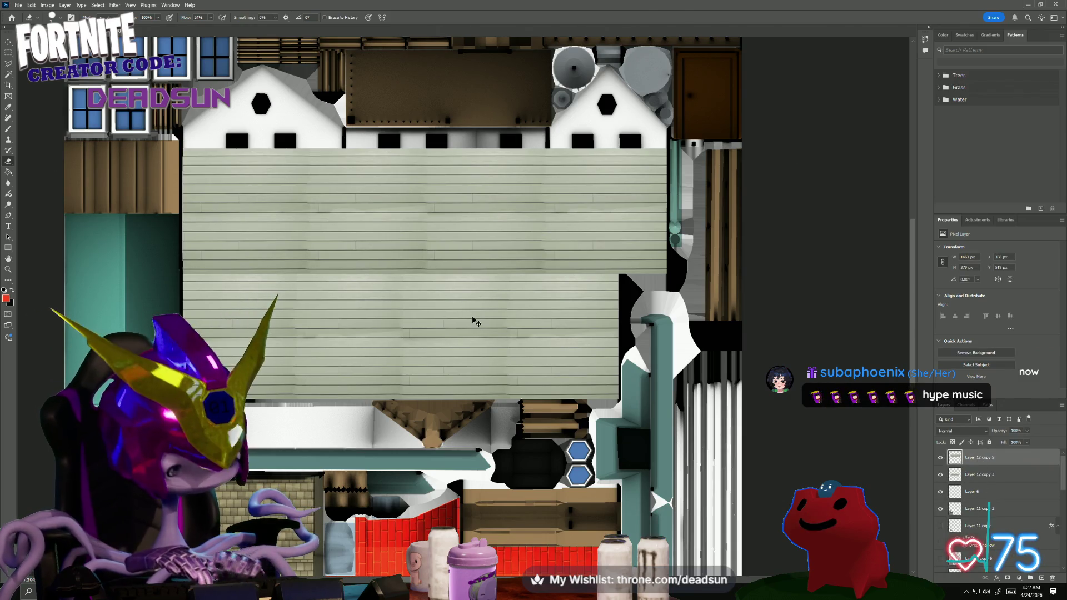
# - Undo a stray move and duplicate Layer 12 copy 3 into a new siding copy
pyautogui.hotkey('ctrl', 't')
pyautogui.moveTo(439, 229); pyautogui.dragTo(430, 129)
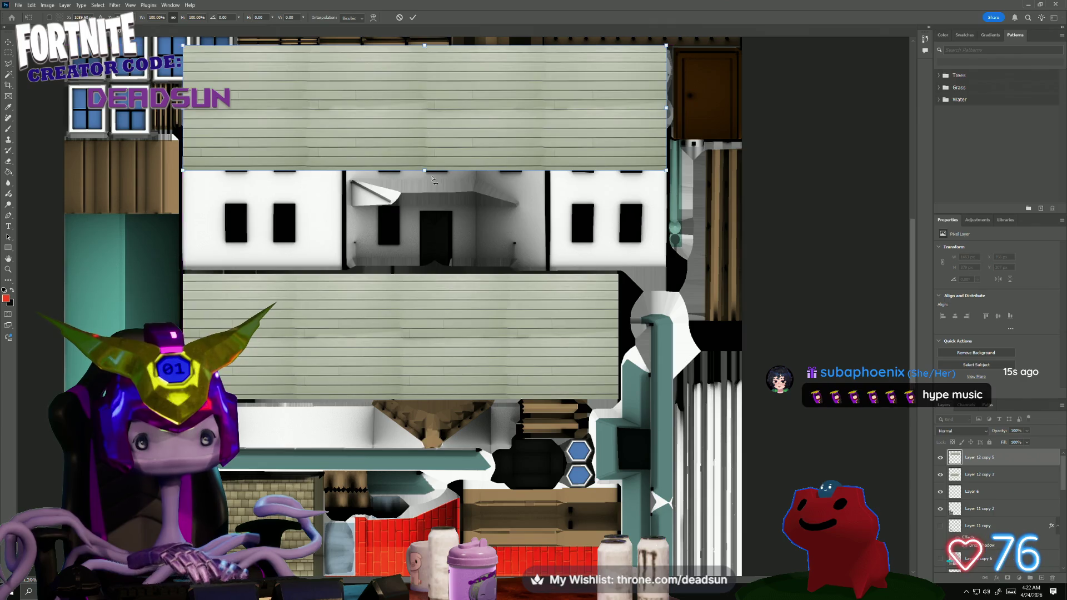
pyautogui.hotkey('ctrl', 'z')
pyautogui.click(969, 478)
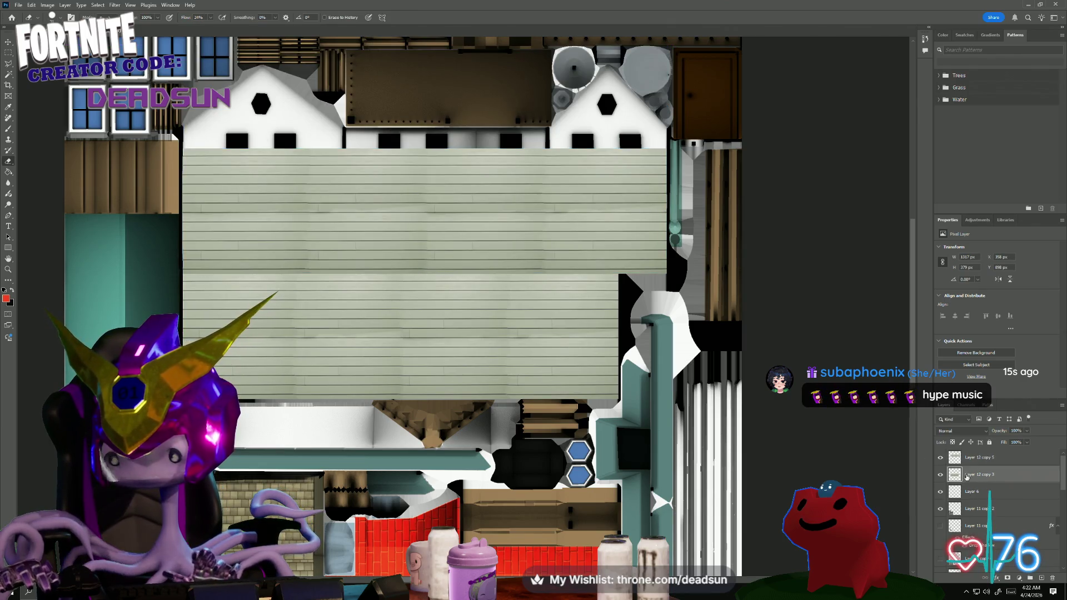
pyautogui.rightClick(978, 462)
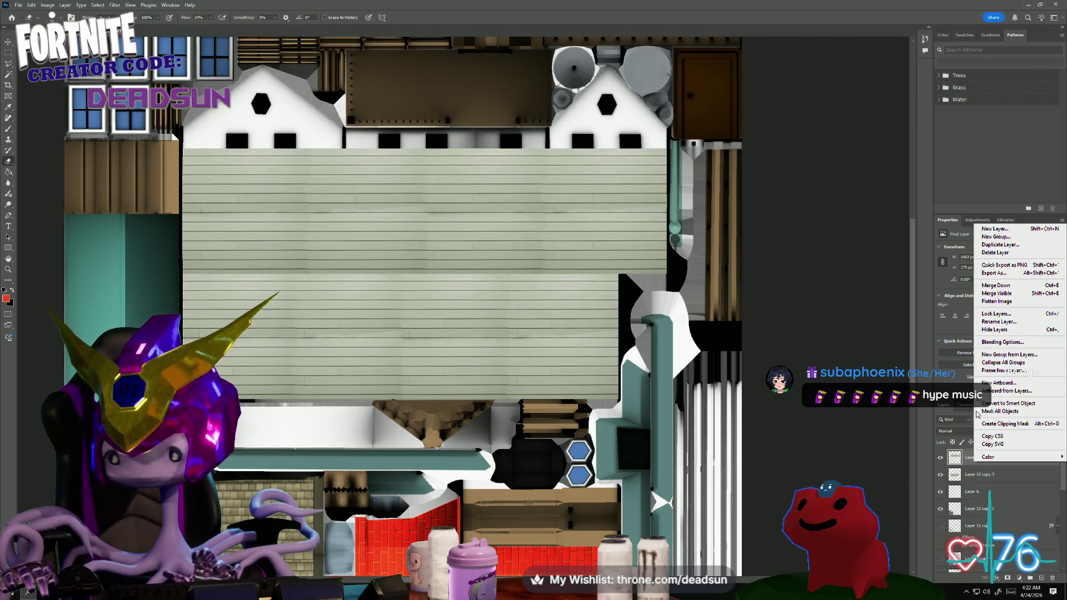
pyautogui.click(1012, 245)
pyautogui.click(602, 173)
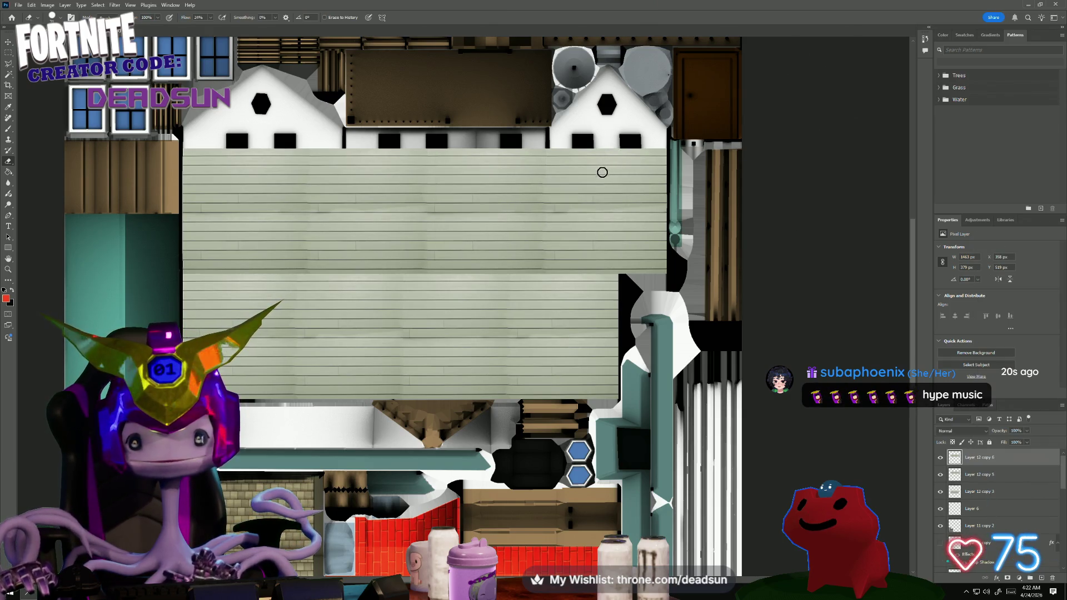
# - Move the new siding copy up over the gables, aligned with the planks below
pyautogui.hotkey('ctrl', 't')
pyautogui.moveTo(494, 225); pyautogui.dragTo(492, 112)
pyautogui.click(1027, 442)
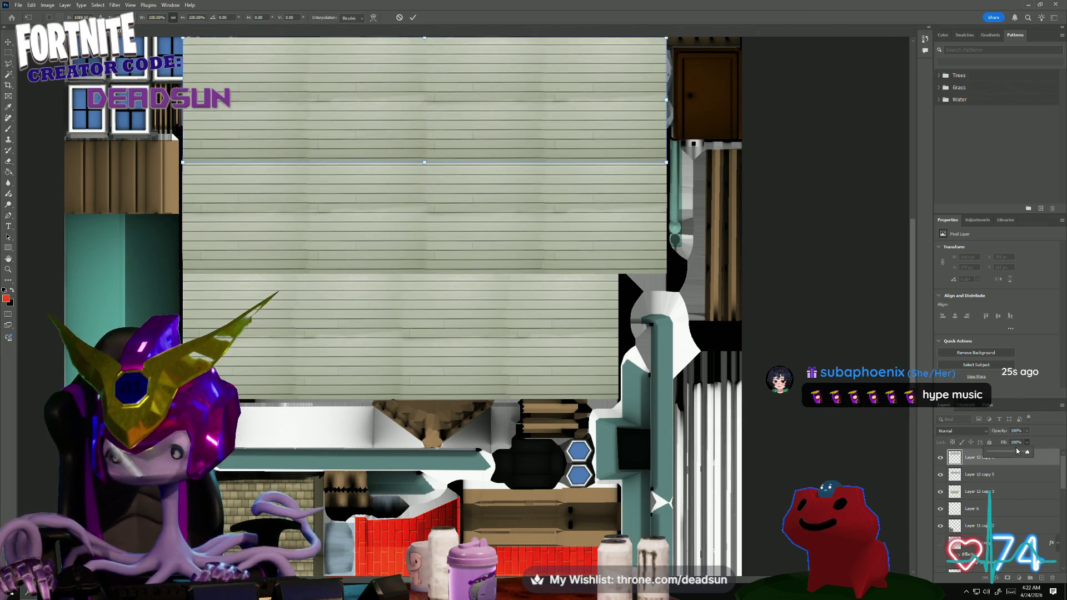
pyautogui.keyDown('alt'); pyautogui.scroll(5, 422, 155); pyautogui.keyUp('alt')
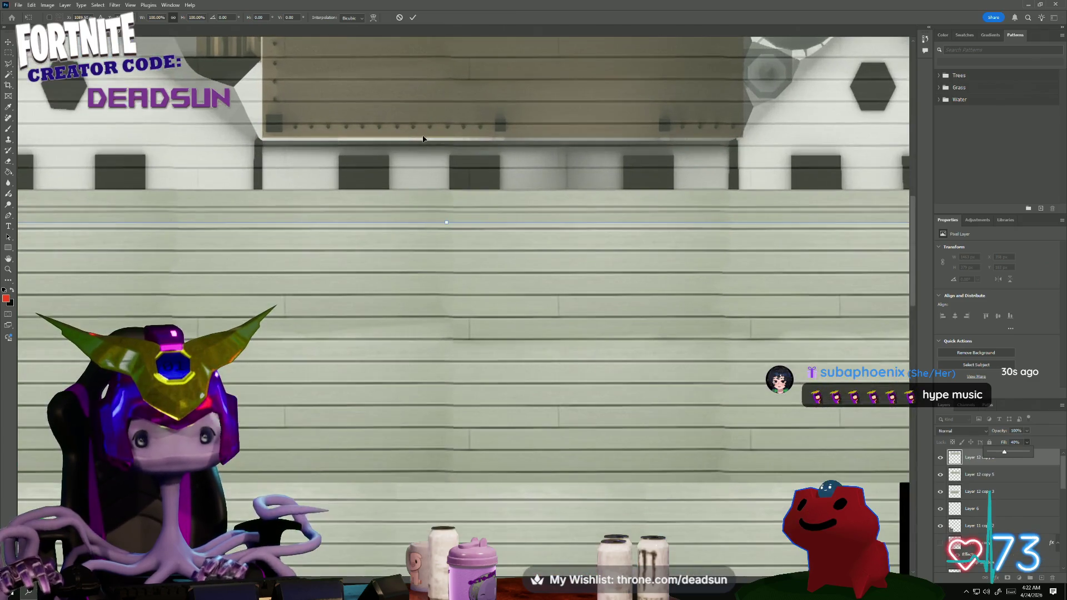
pyautogui.moveTo(422, 156); pyautogui.dragTo(422, 151)
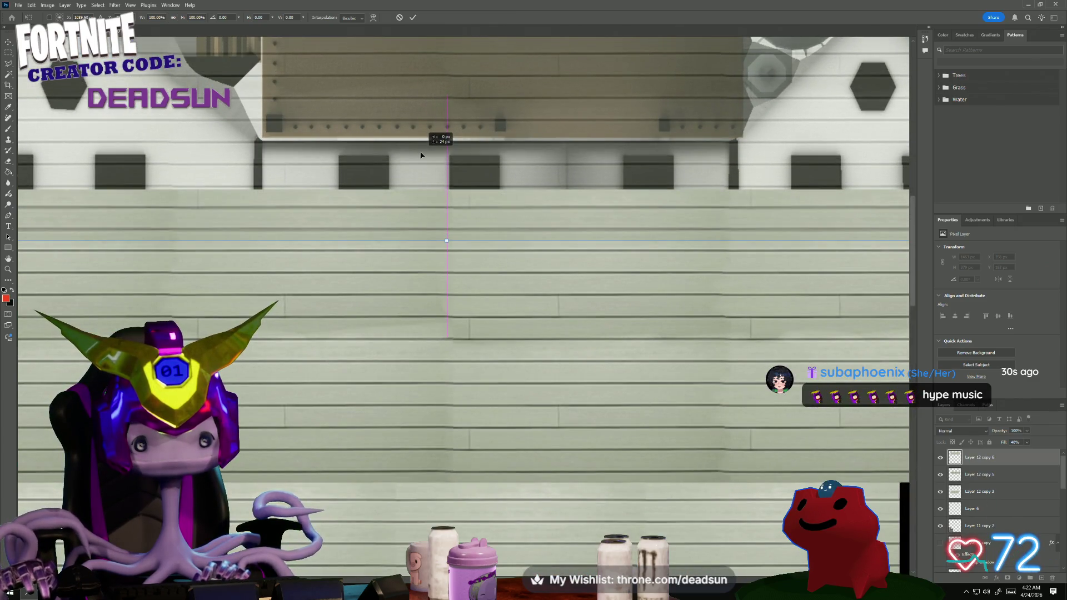
pyautogui.keyDown('alt'); pyautogui.scroll(-5, 422, 279); pyautogui.keyUp('alt')
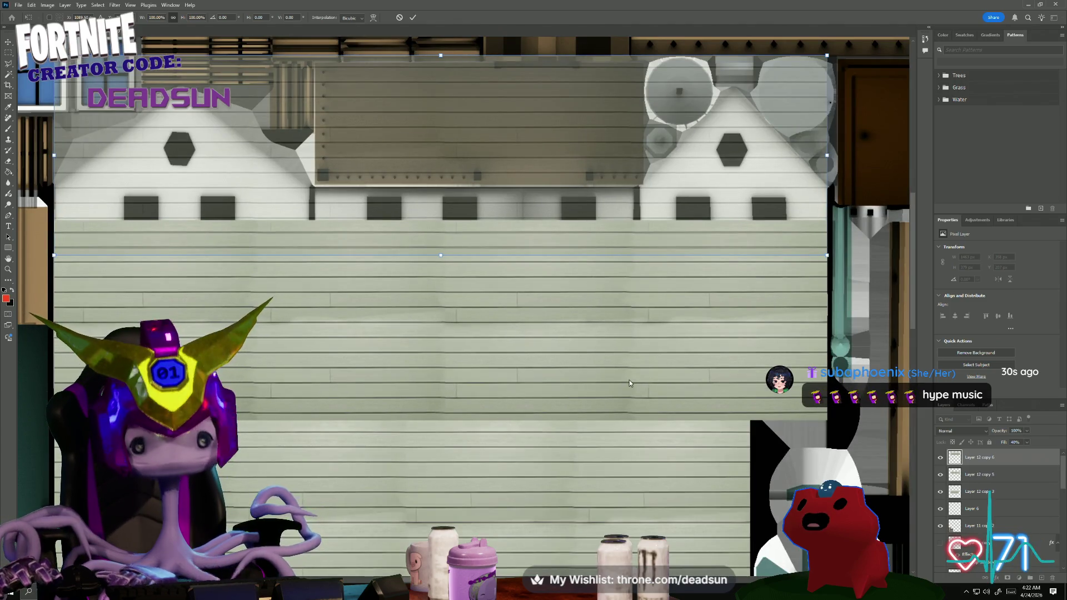
pyautogui.press('Return')
# - Erase along the horizontal seam to blend the upper and lower siding
pyautogui.press('e')
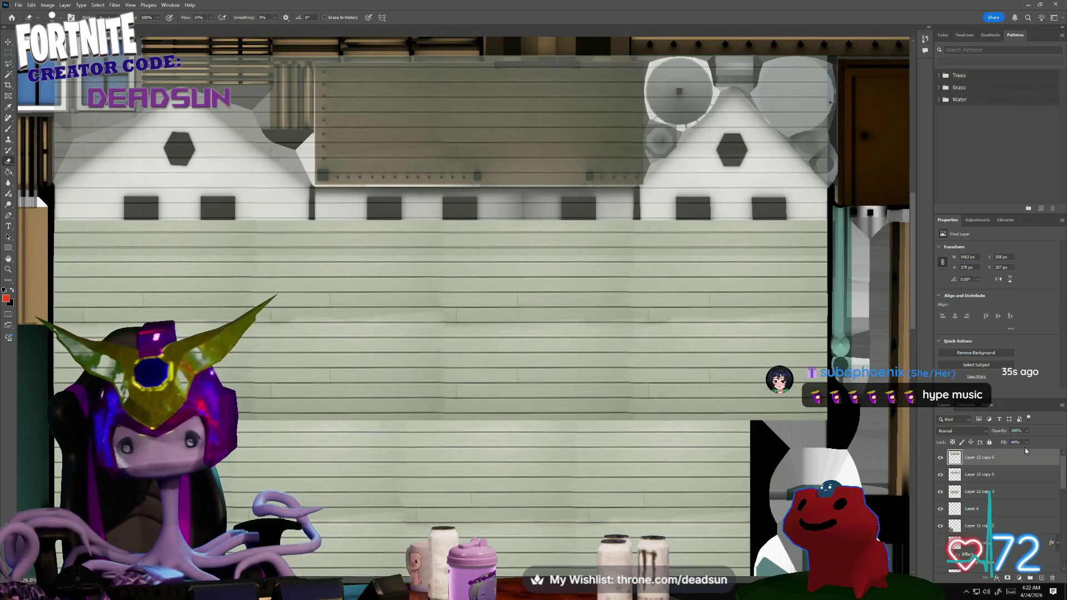
pyautogui.click(1026, 449)
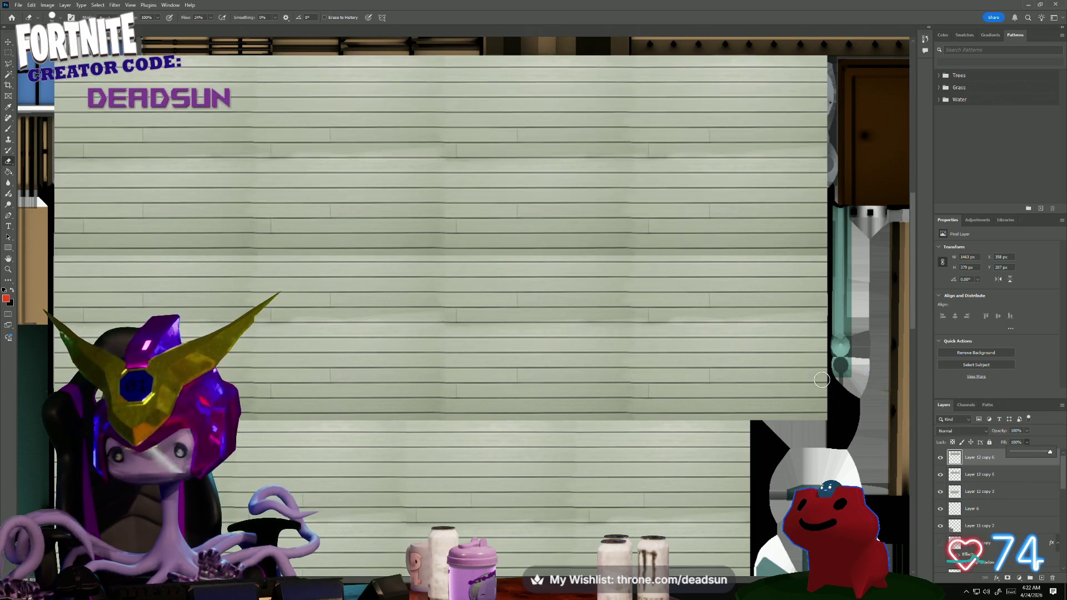
pyautogui.moveTo(811, 250); pyautogui.dragTo(619, 256)
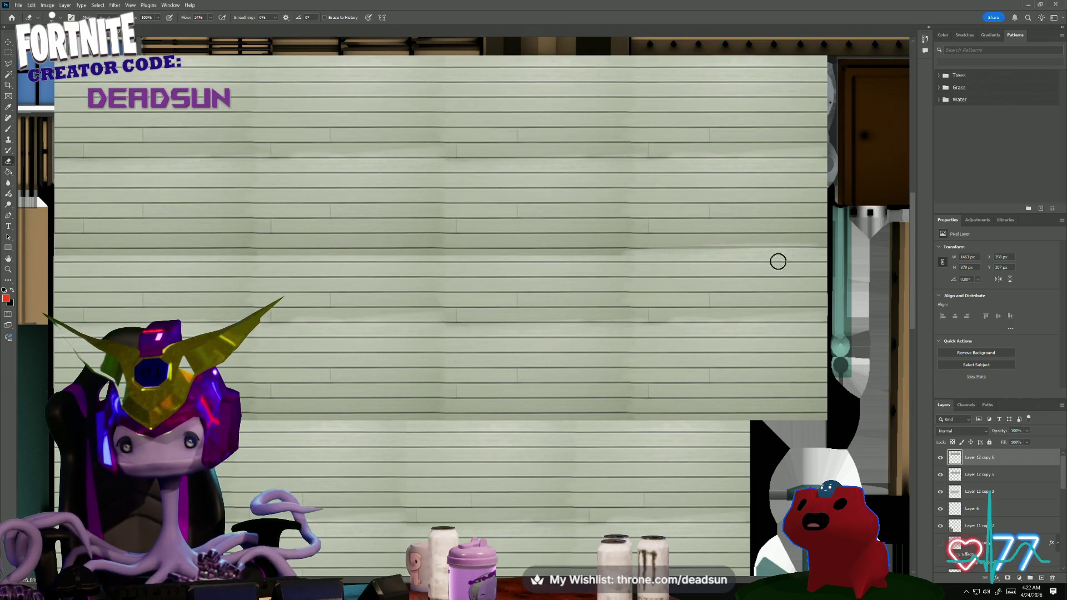
pyautogui.moveTo(667, 250); pyautogui.dragTo(447, 250)
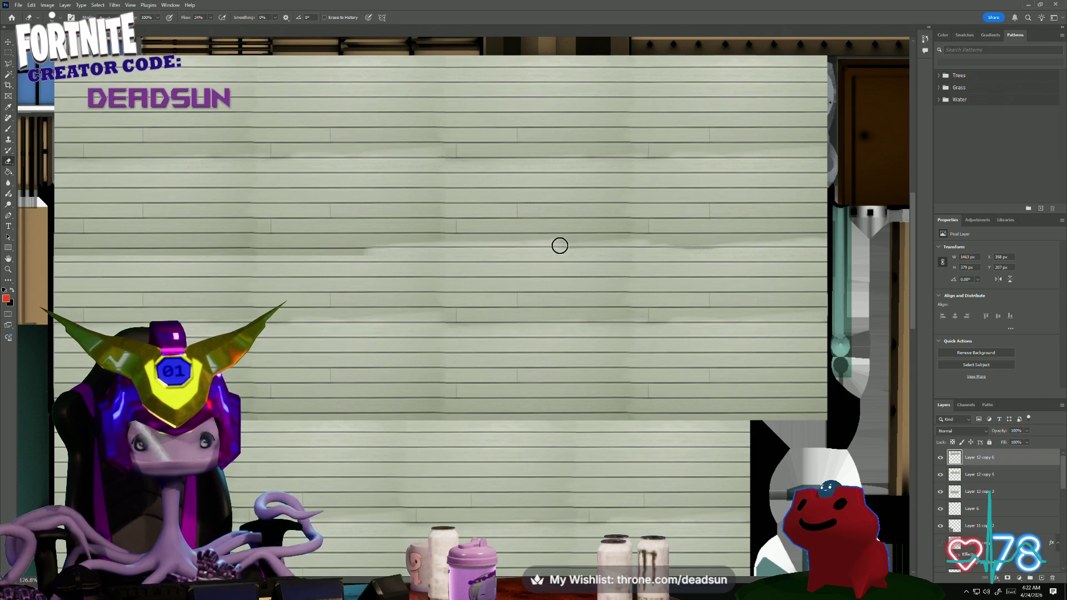
pyautogui.moveTo(369, 271); pyautogui.dragTo(193, 250)
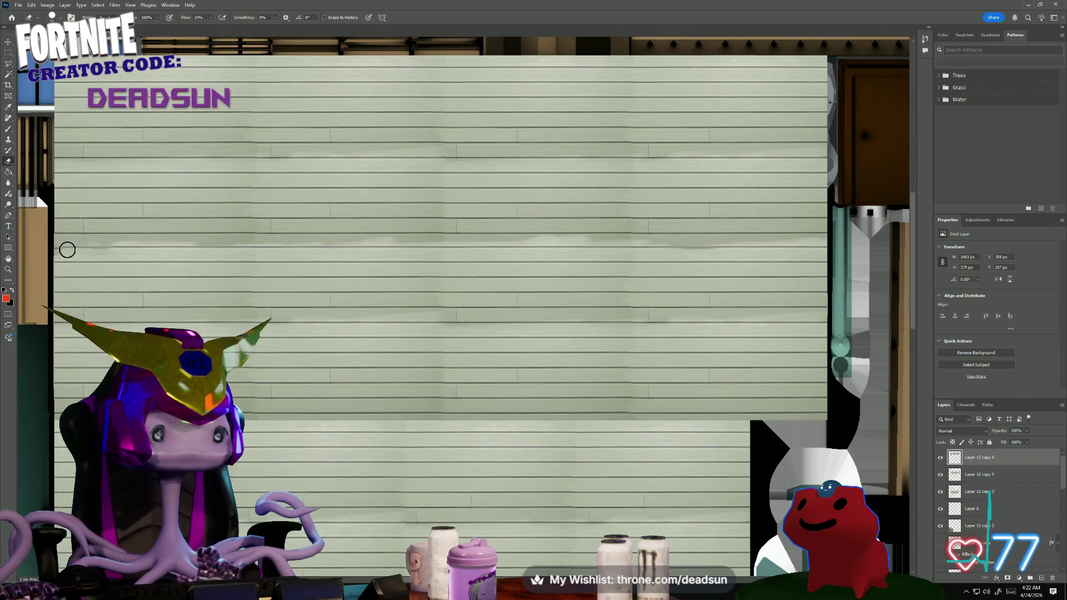
pyautogui.keyDown('alt'); pyautogui.scroll(-1, 362, 362); pyautogui.keyUp('alt')
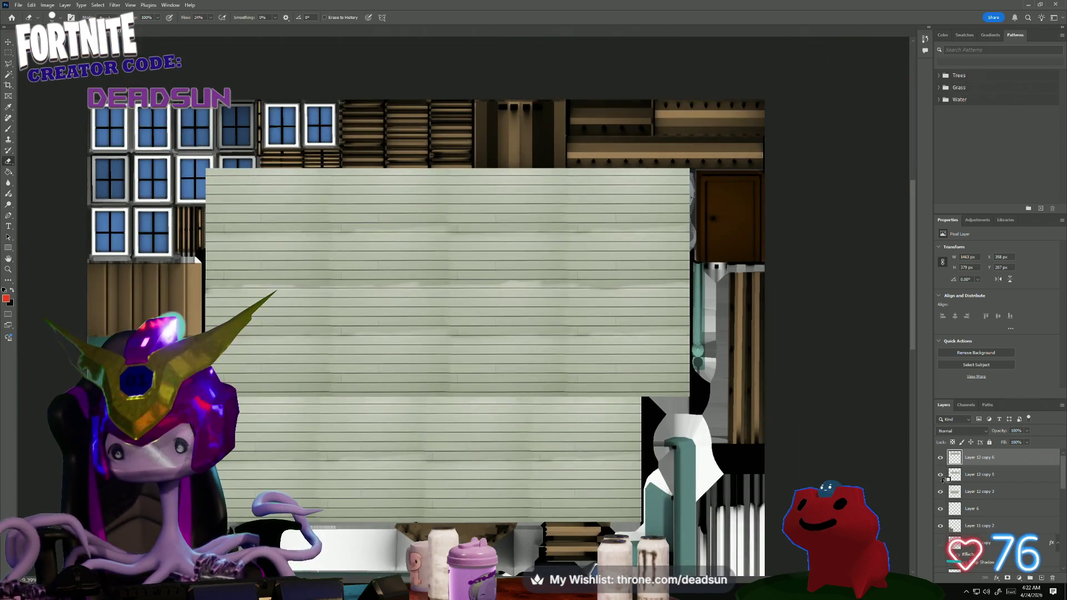
# - Merge the siding copies into one layer, then make blackboarders active with the Magic Wand
pyautogui.keyDown('shift'); pyautogui.click(987, 492); pyautogui.keyUp('shift')
pyautogui.rightClick(987, 494)
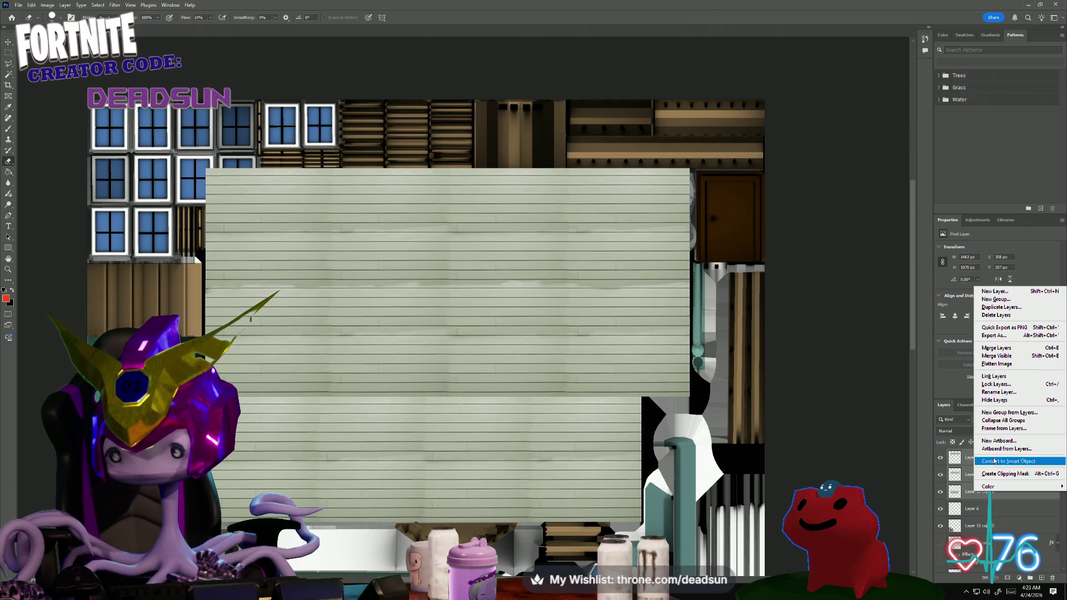
pyautogui.click(1014, 350)
pyautogui.scroll(-3, 983, 510)
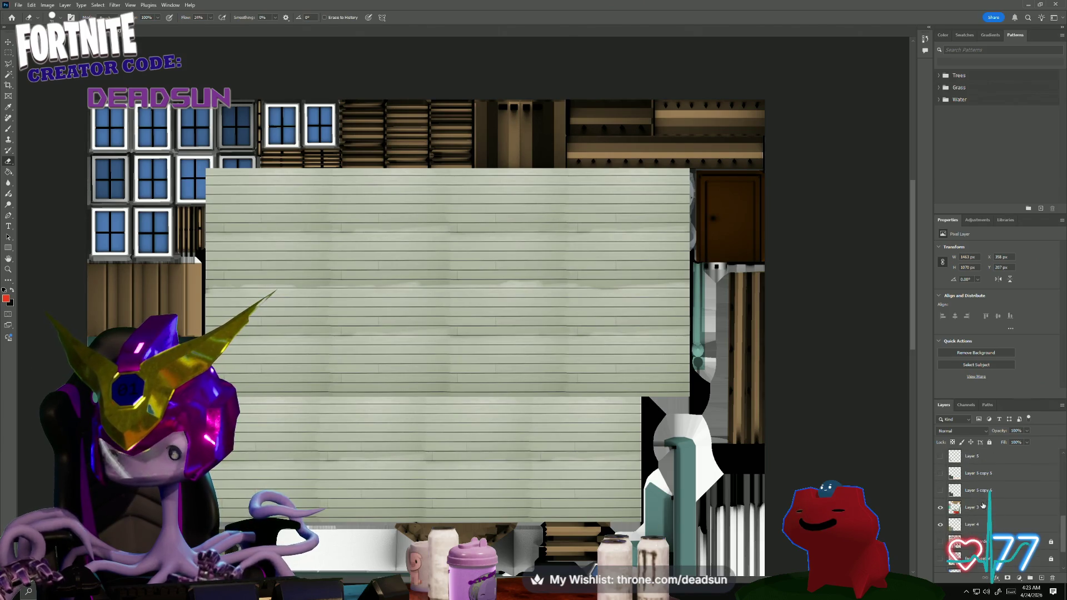
pyautogui.scroll(-1, 983, 518)
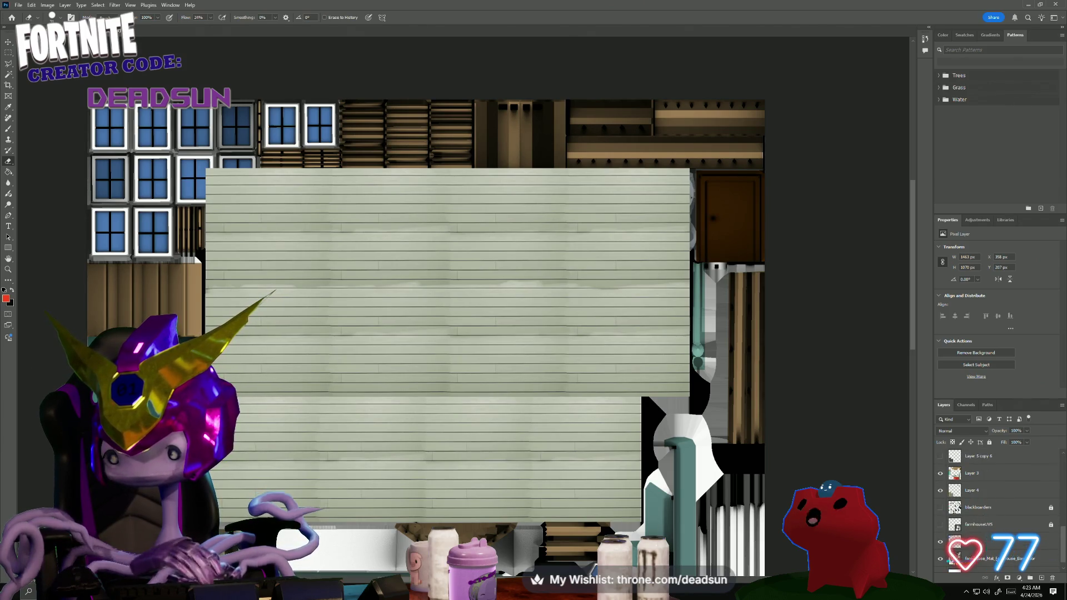
pyautogui.click(984, 507)
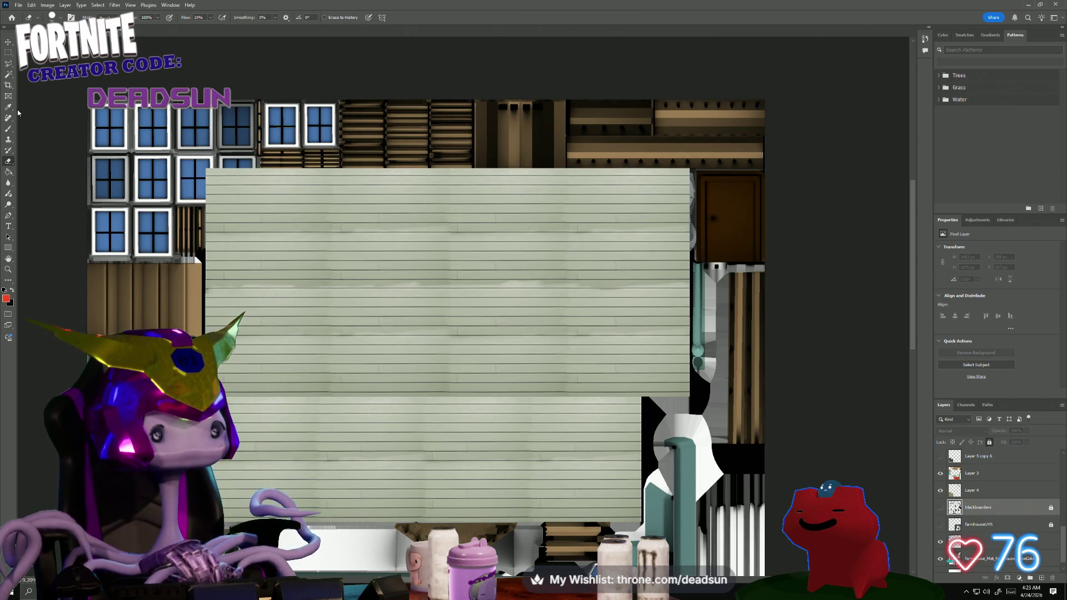
pyautogui.click(8, 77)
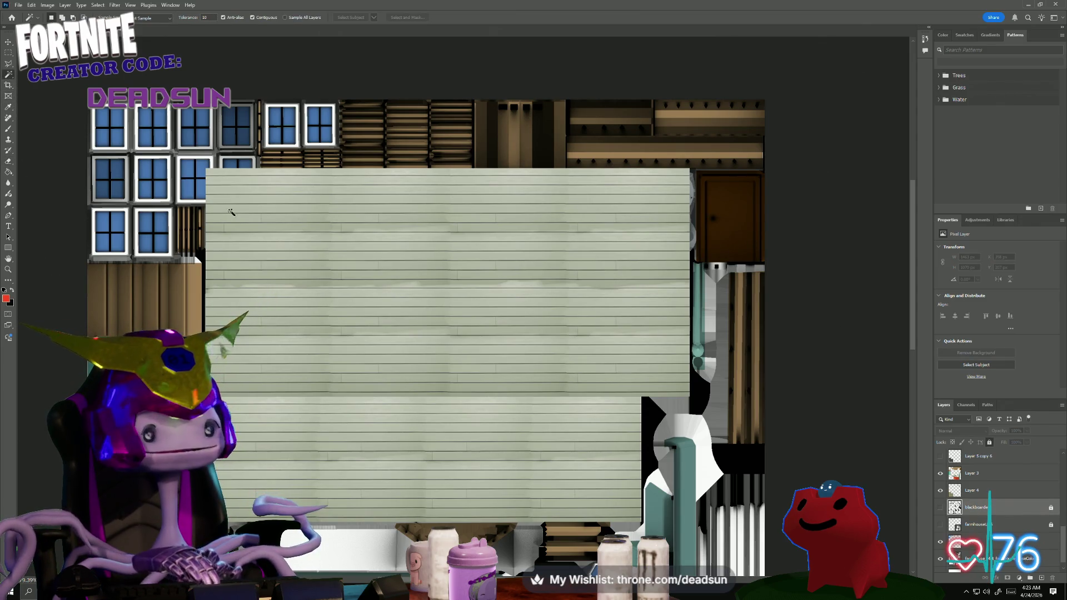
# - Wand-select both wall panels and invert to everything outside the walls
pyautogui.click(498, 429)
pyautogui.keyDown('shift'); pyautogui.click(529, 375); pyautogui.keyUp('shift')
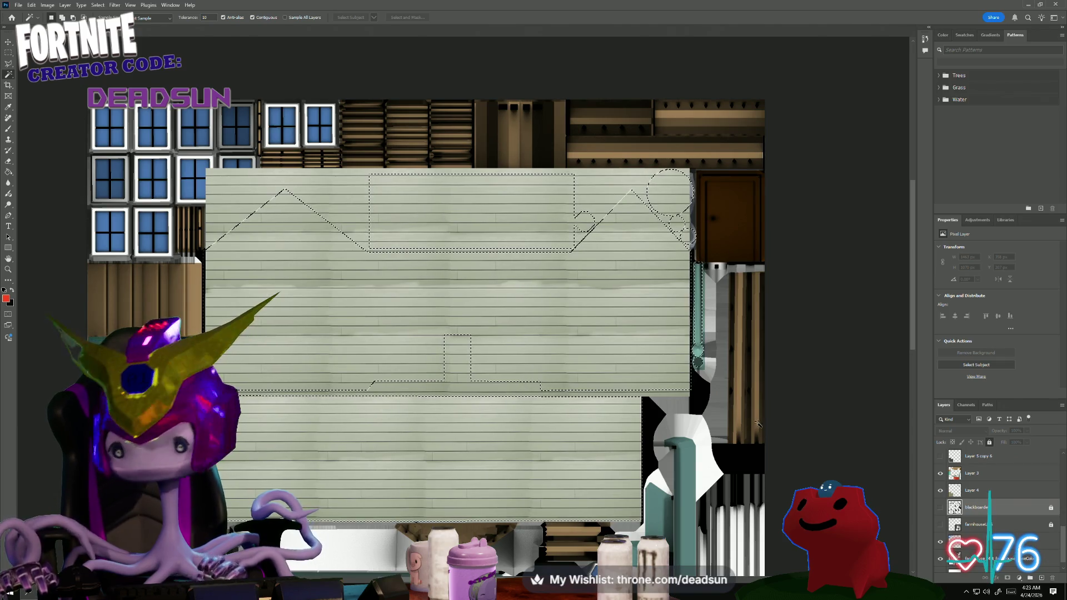
pyautogui.click(81, 5)
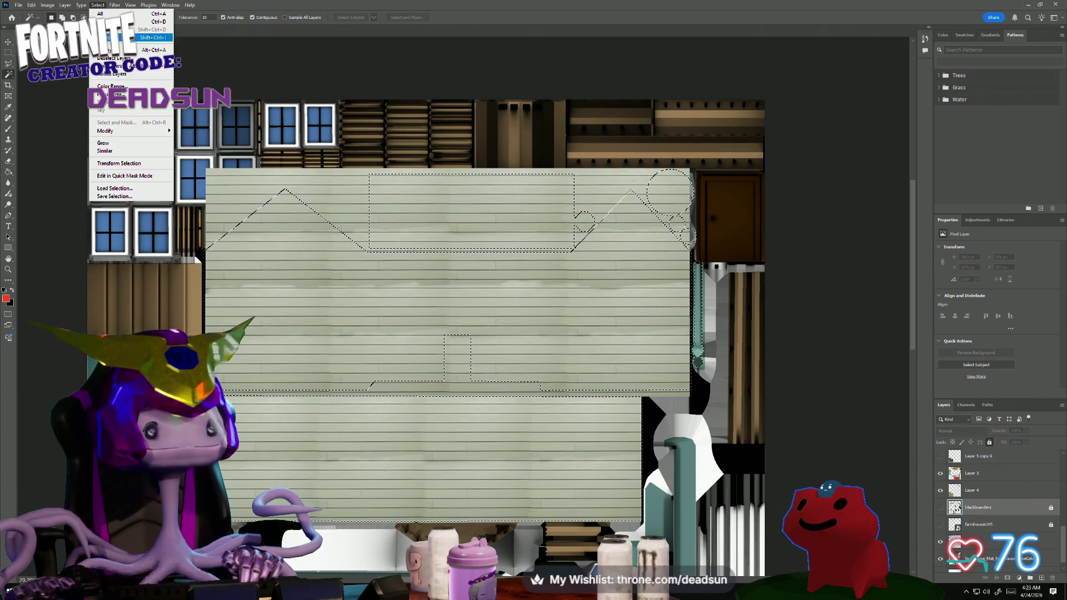
pyautogui.click(150, 38)
# - Contract the selection slightly inward via Select > Modify > Contract
pyautogui.click(98, 4)
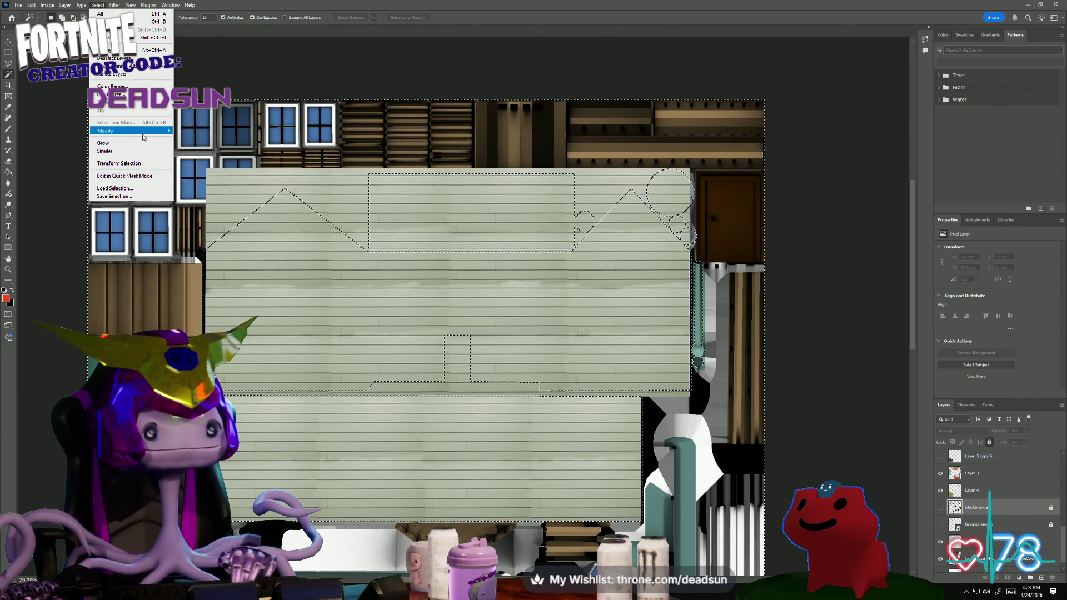
pyautogui.moveTo(106, 130)
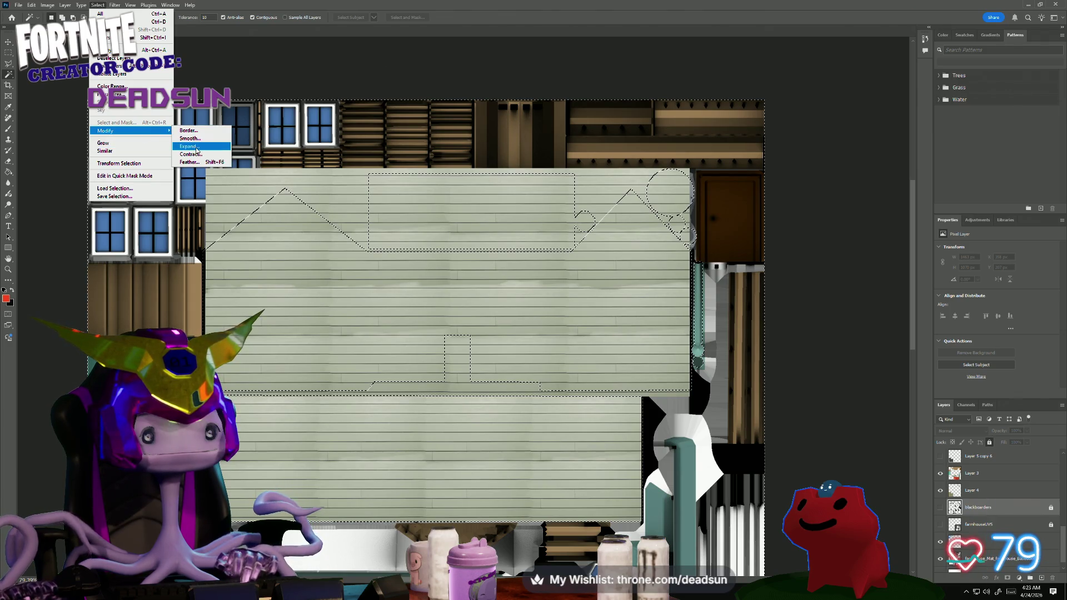
pyautogui.click(197, 155)
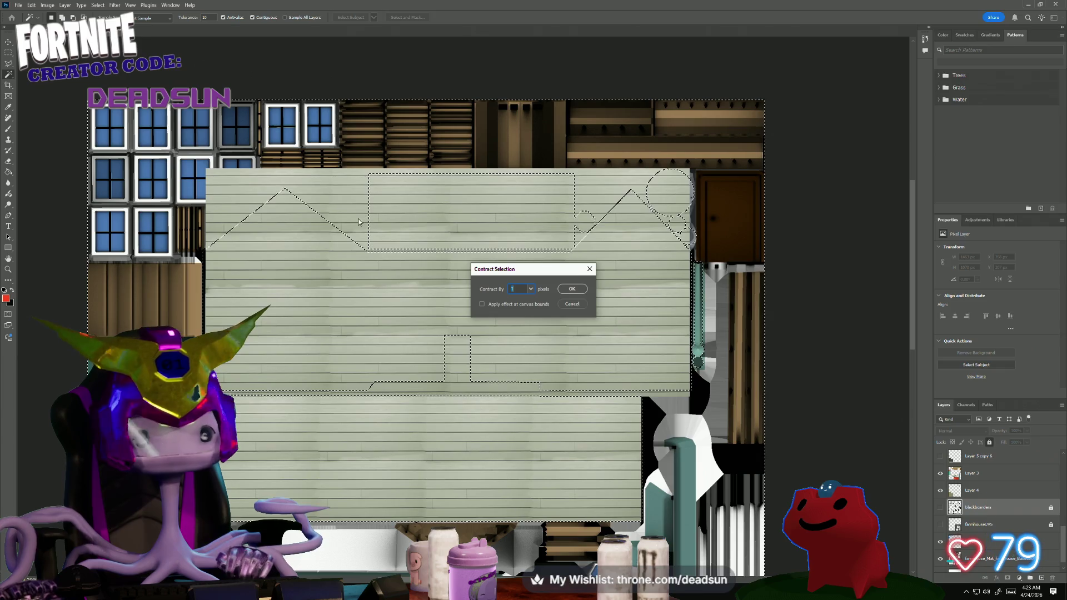
pyautogui.click(579, 291)
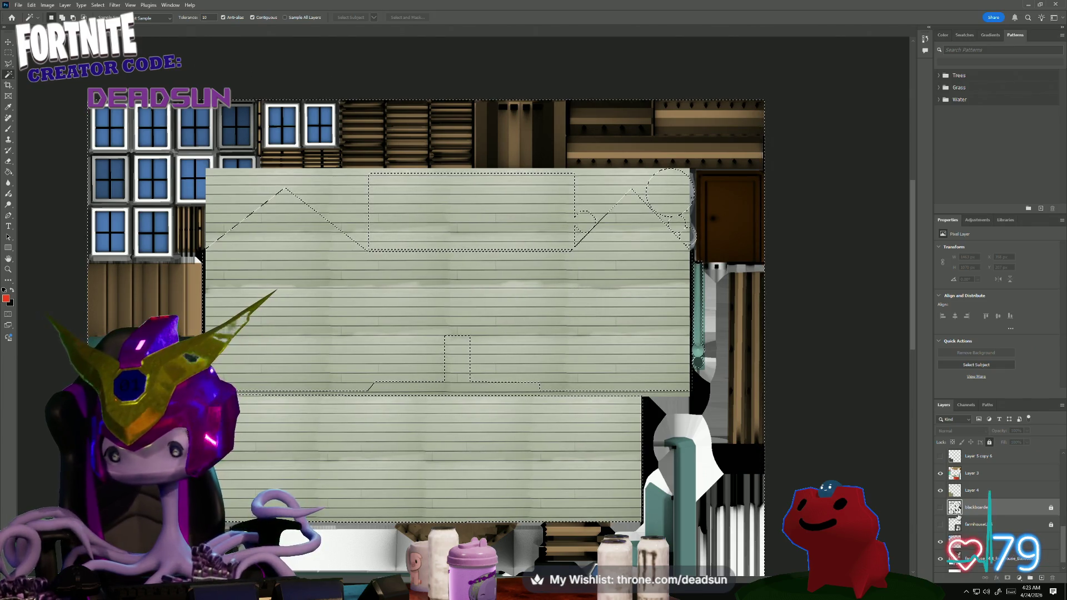
pyautogui.scroll(3, 996, 478)
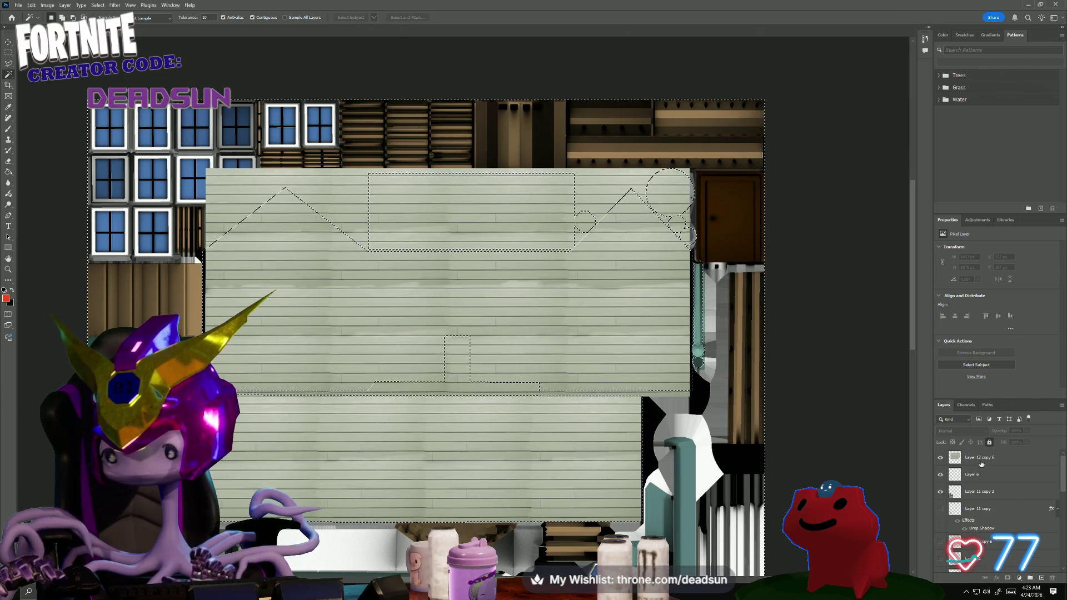
# - Delete the siding outside the wall outlines on the top siding layer and deselect
pyautogui.hotkey('ctrl', 'j')
pyautogui.click(10, 165)
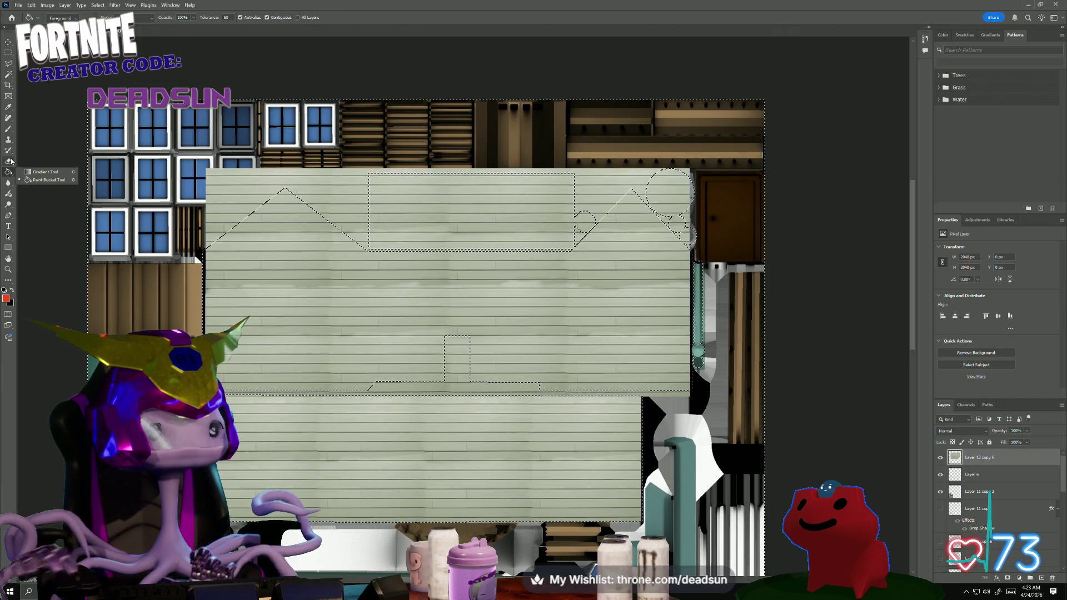
pyautogui.keyDown('alt'); pyautogui.scroll(-1, 322, 311); pyautogui.keyUp('alt')
pyautogui.keyDown('alt'); pyautogui.scroll(1, 321, 311); pyautogui.keyUp('alt')
pyautogui.keyDown('alt'); pyautogui.scroll(-2, 321, 311); pyautogui.keyUp('alt')
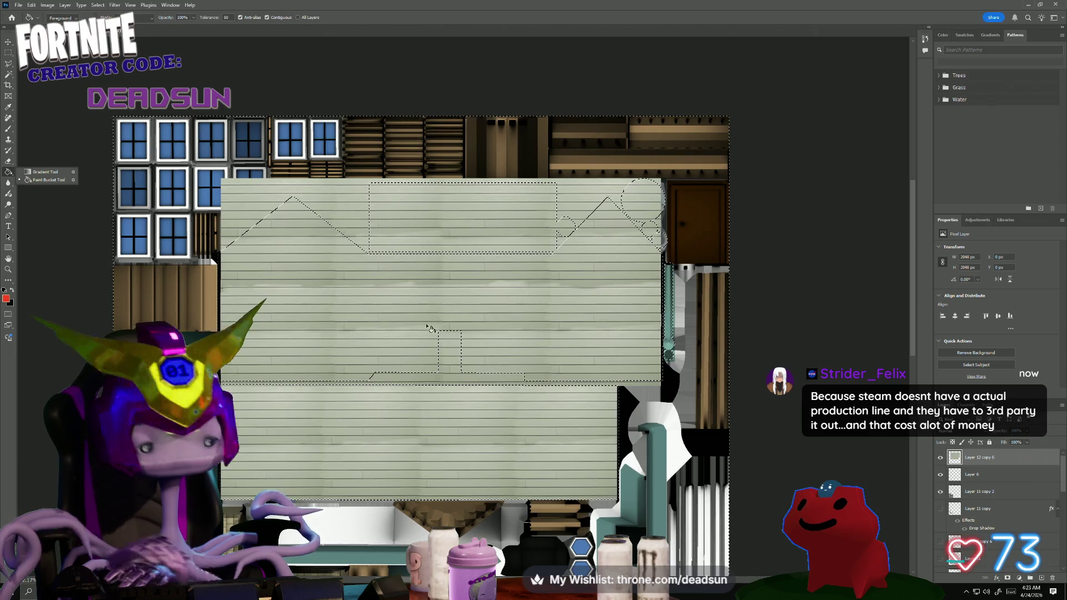
pyautogui.keyDown('alt'); pyautogui.scroll(-1, 434, 307); pyautogui.keyUp('alt')
pyautogui.keyDown('alt'); pyautogui.scroll(1, 433, 308); pyautogui.keyUp('alt')
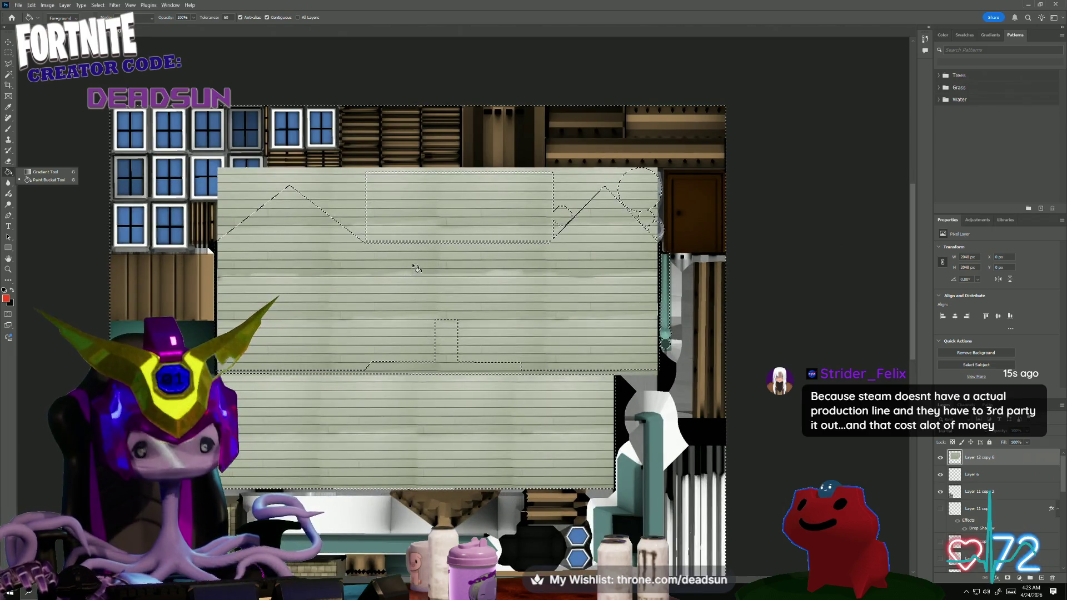
pyautogui.press('m')
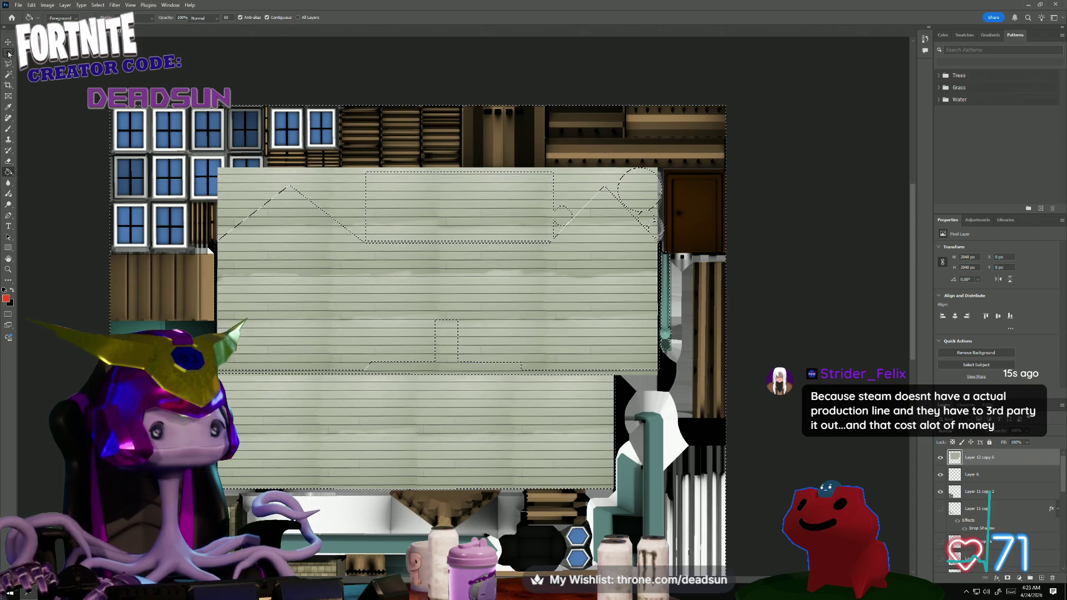
pyautogui.press('Delete')
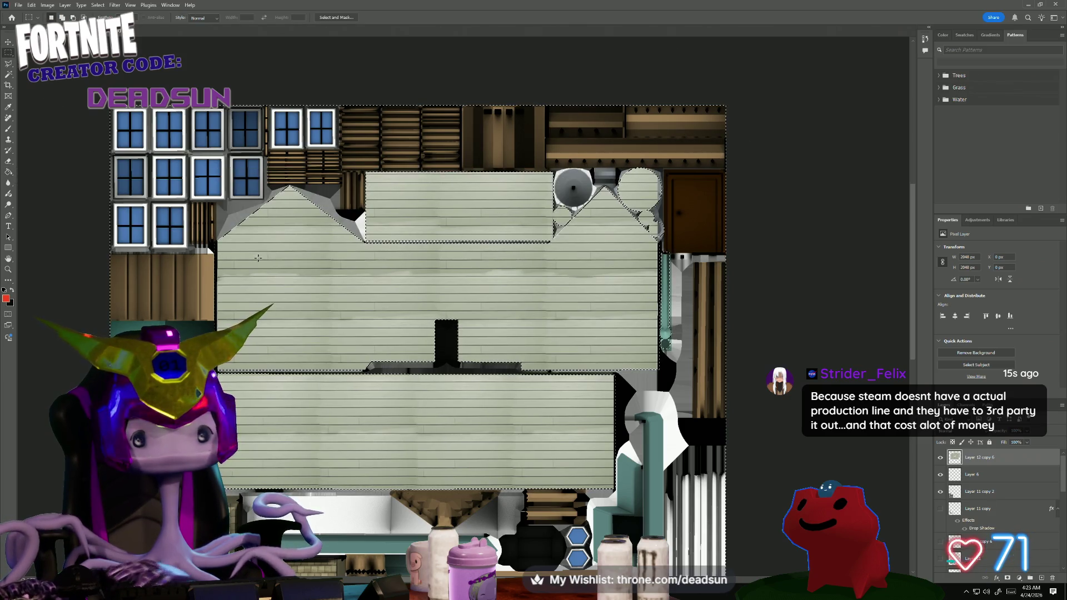
pyautogui.keyDown('alt'); pyautogui.scroll(1, 536, 224); pyautogui.keyUp('alt')
pyautogui.keyDown('alt'); pyautogui.scroll(2, 536, 224); pyautogui.keyUp('alt')
pyautogui.keyDown('alt'); pyautogui.scroll(2, 536, 224); pyautogui.keyUp('alt')
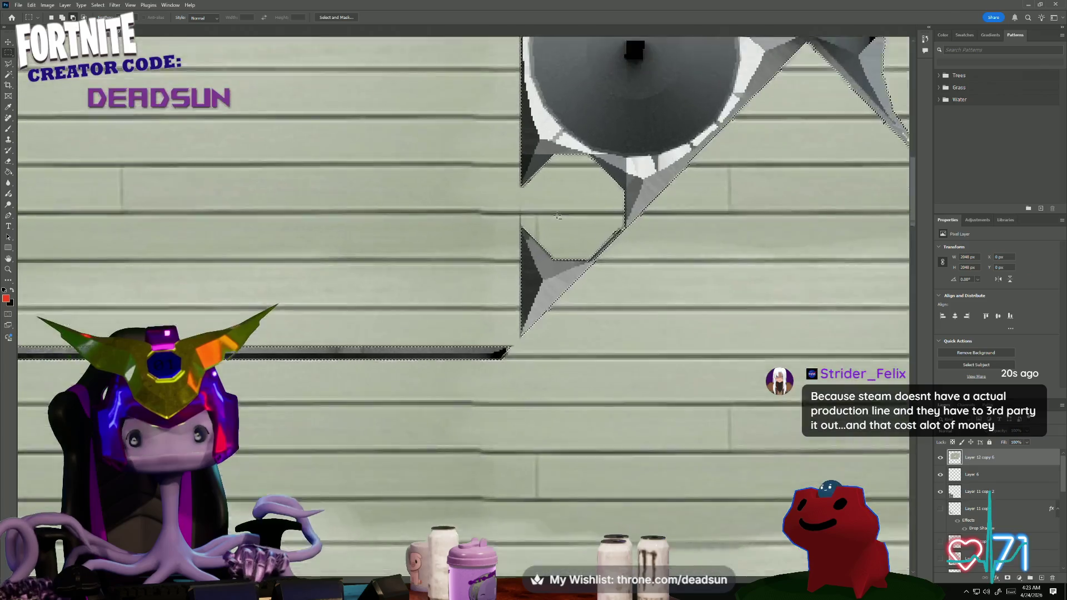
pyautogui.keyDown('alt'); pyautogui.scroll(1, 536, 224); pyautogui.keyUp('alt')
pyautogui.hotkey('ctrl', 'd')
pyautogui.keyDown('alt'); pyautogui.scroll(-1, 537, 223); pyautogui.keyUp('alt')
# - Polygon-lasso and delete the siding over the octagon vent and the right round vent
pyautogui.press('l')
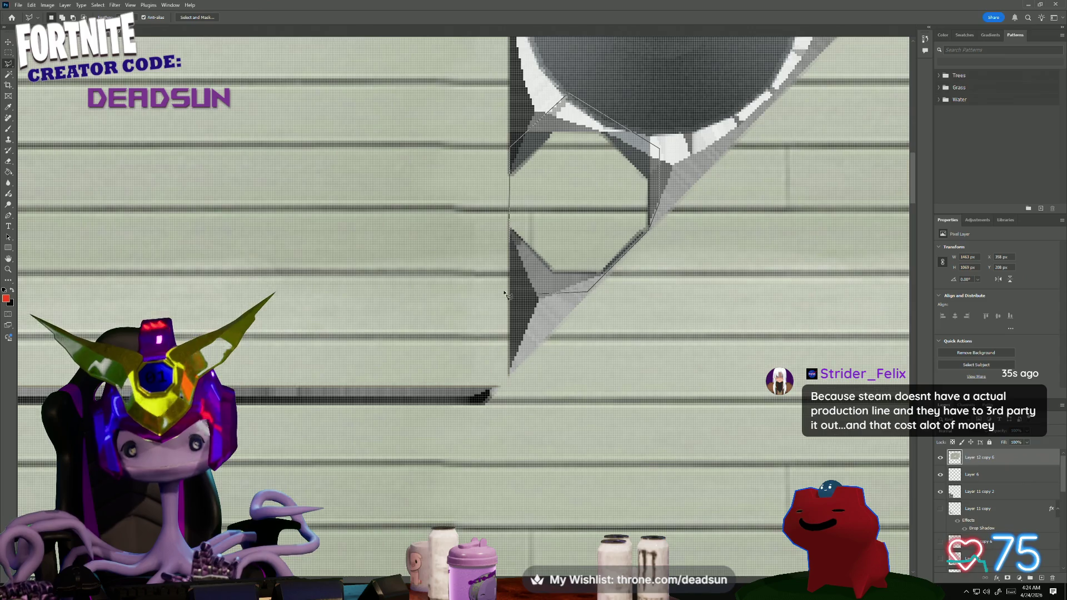
pyautogui.doubleClick(523, 268)
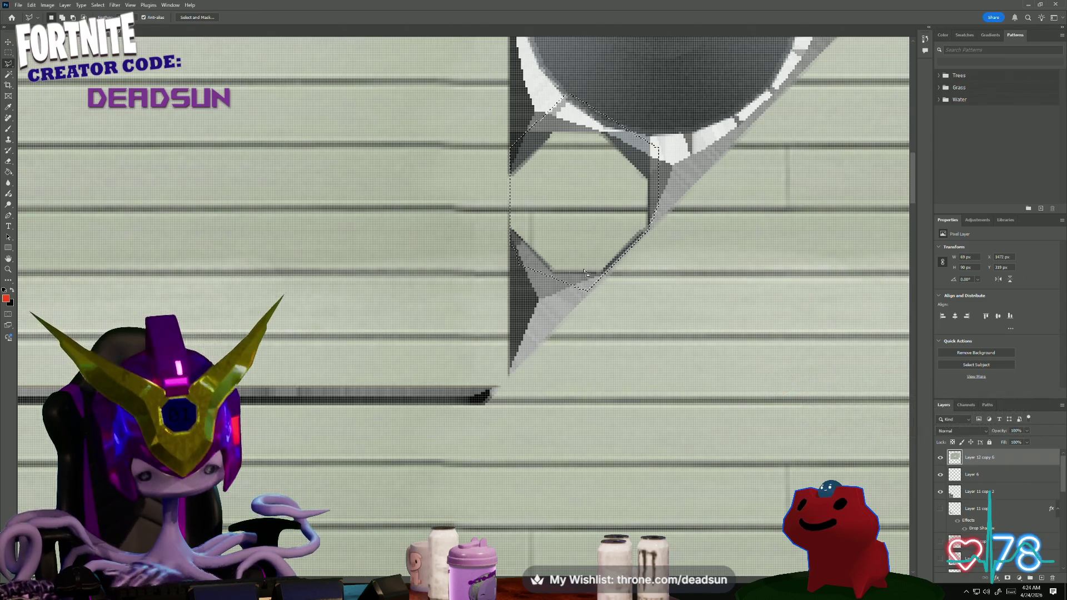
pyautogui.press('Delete')
pyautogui.hotkey('ctrl', '-')
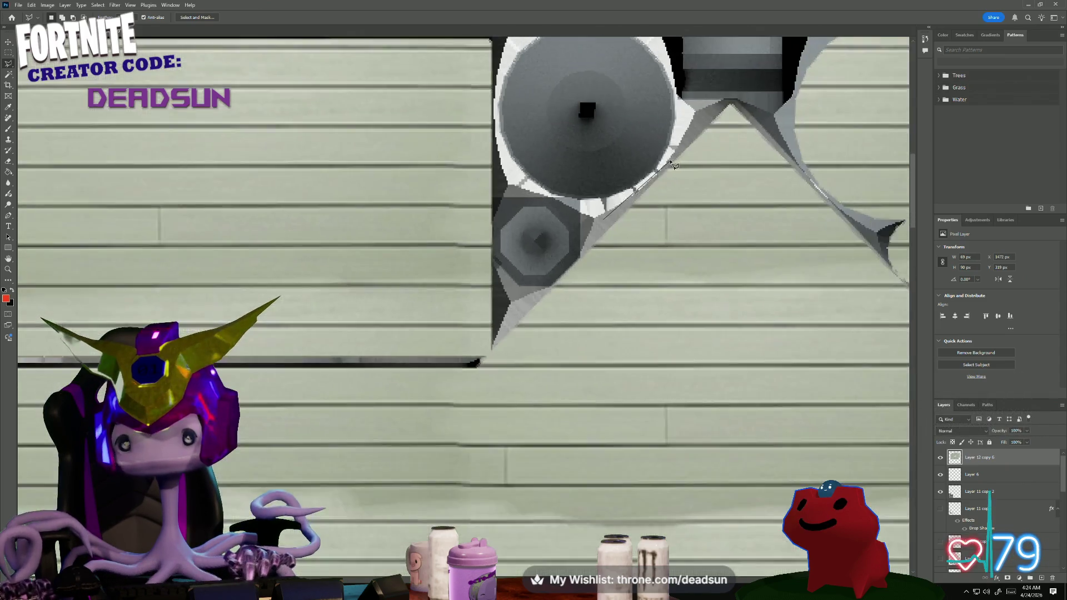
pyautogui.moveTo(680, 119); pyautogui.dragTo(422, 188)
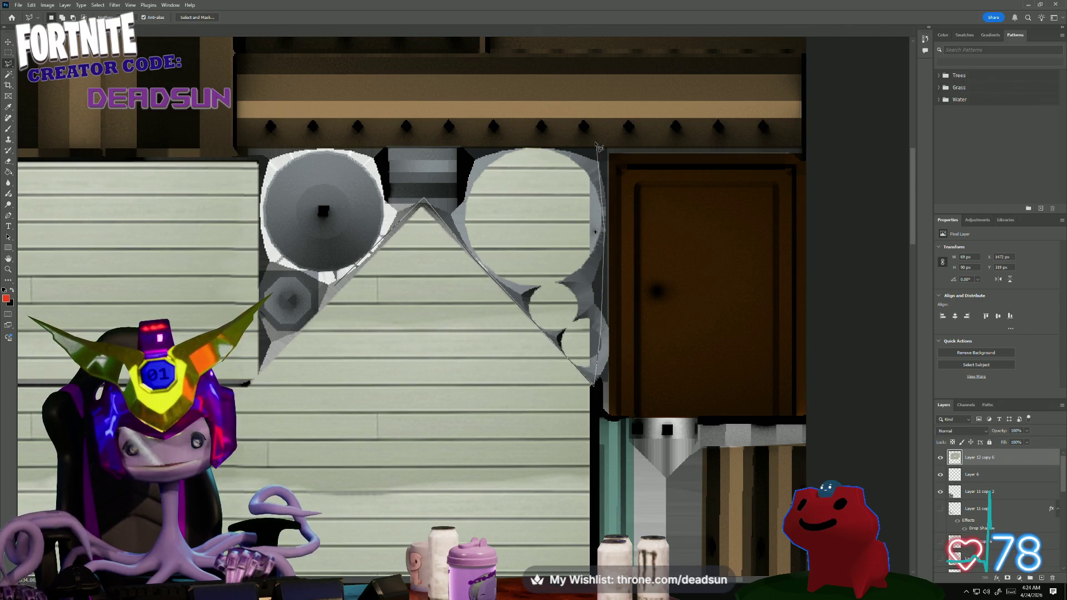
pyautogui.doubleClick(451, 130)
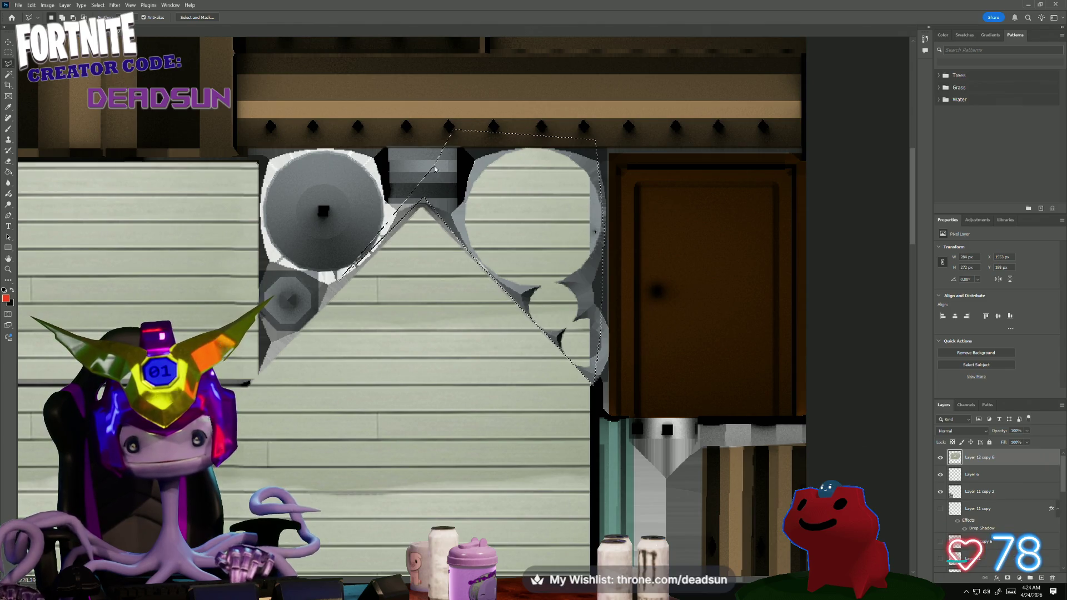
pyautogui.press('Delete')
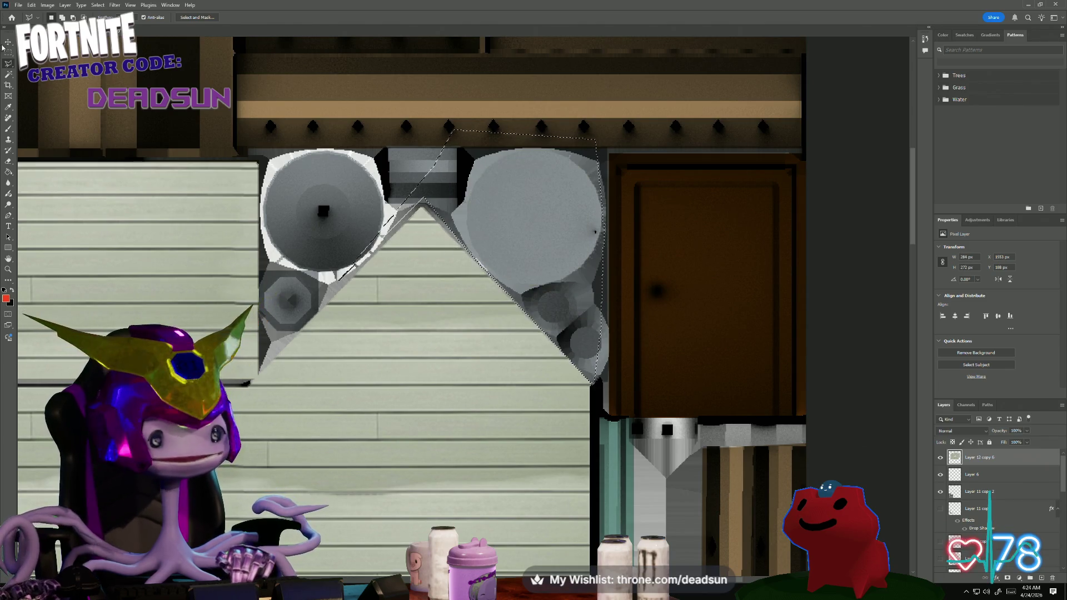
pyautogui.press('m')
pyautogui.hotkey('ctrl', 'd')
pyautogui.keyDown('alt'); pyautogui.scroll(-3, 594, 231); pyautogui.keyUp('alt')
pyautogui.keyDown('alt'); pyautogui.scroll(-2, 595, 231); pyautogui.keyUp('alt')
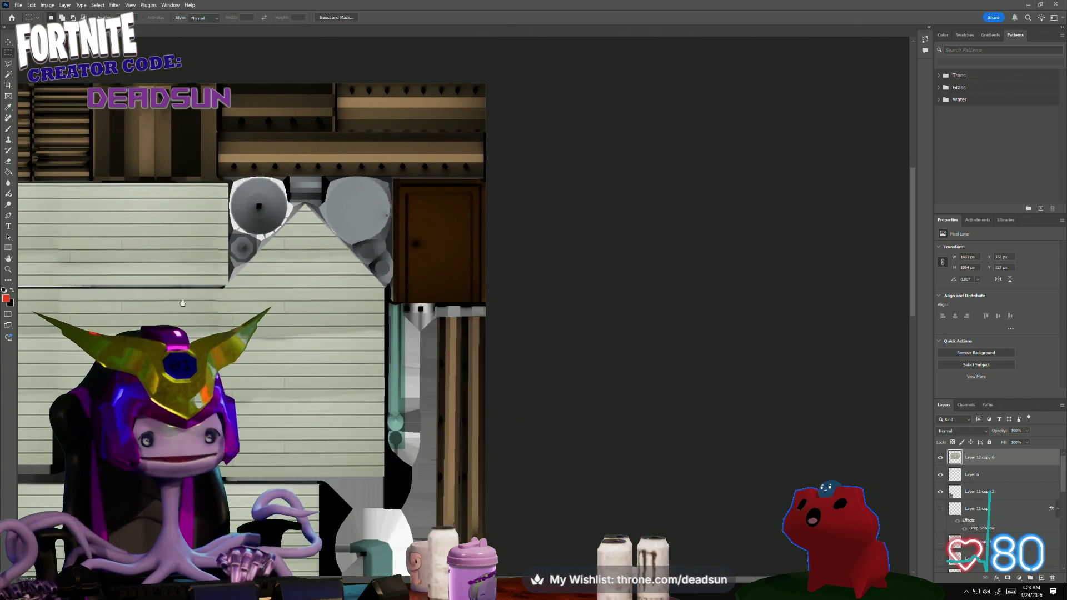
pyautogui.keyDown('alt'); pyautogui.scroll(3, 518, 233); pyautogui.keyUp('alt')
pyautogui.keyDown('alt'); pyautogui.scroll(3, 518, 233); pyautogui.keyUp('alt')
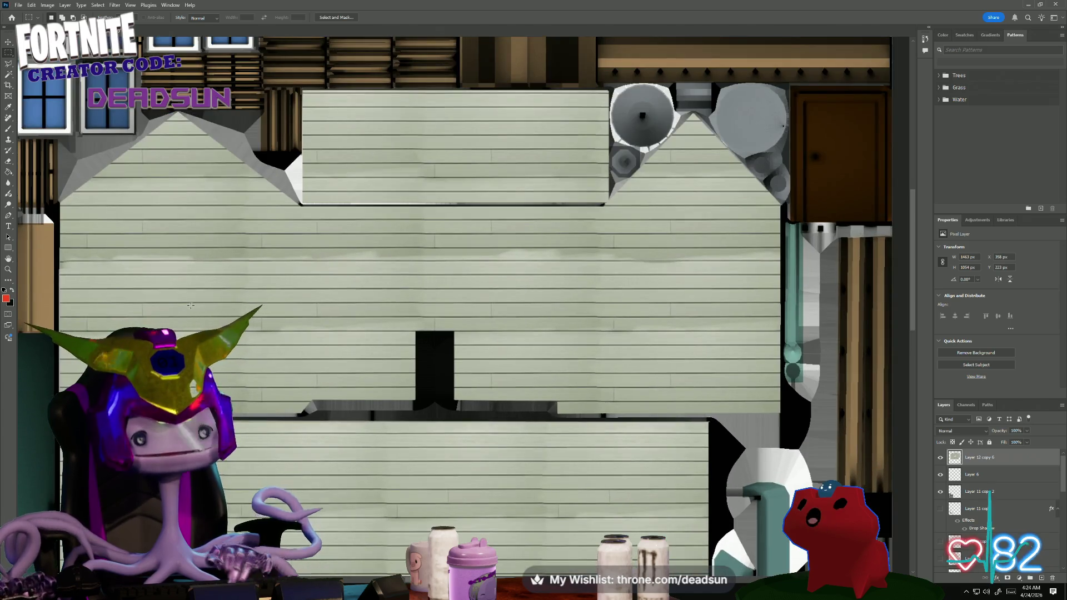
pyautogui.keyDown('alt'); pyautogui.scroll(3, 291, 359); pyautogui.keyUp('alt')
pyautogui.keyDown('alt'); pyautogui.scroll(-1, 228, 212); pyautogui.keyUp('alt')
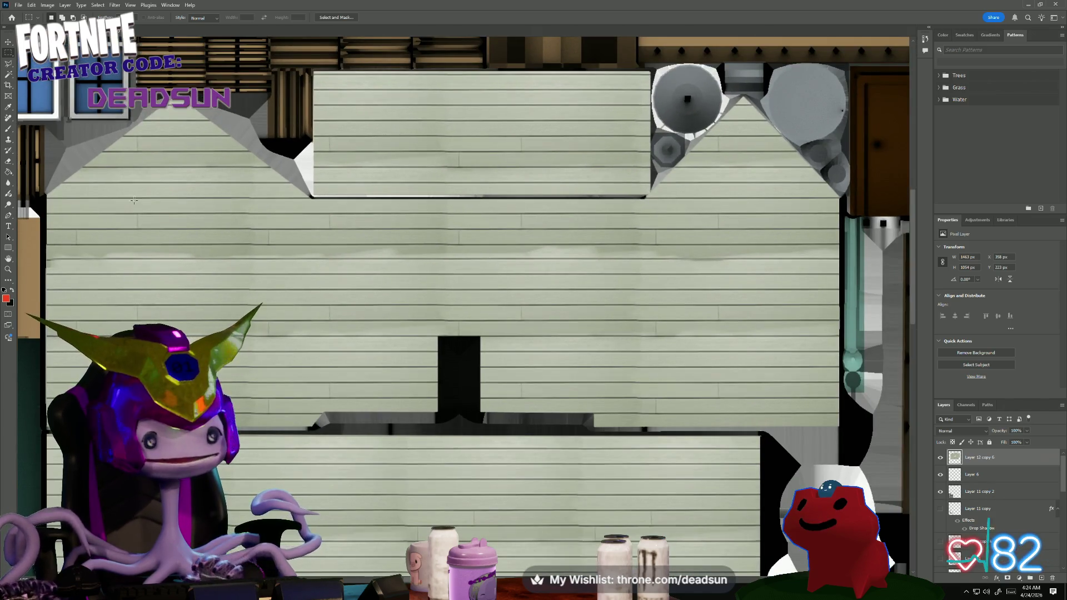
# - Marquee-delete the siding over the upper middle rectangle and its bottom strip so the brown panel shows
pyautogui.click(941, 457)
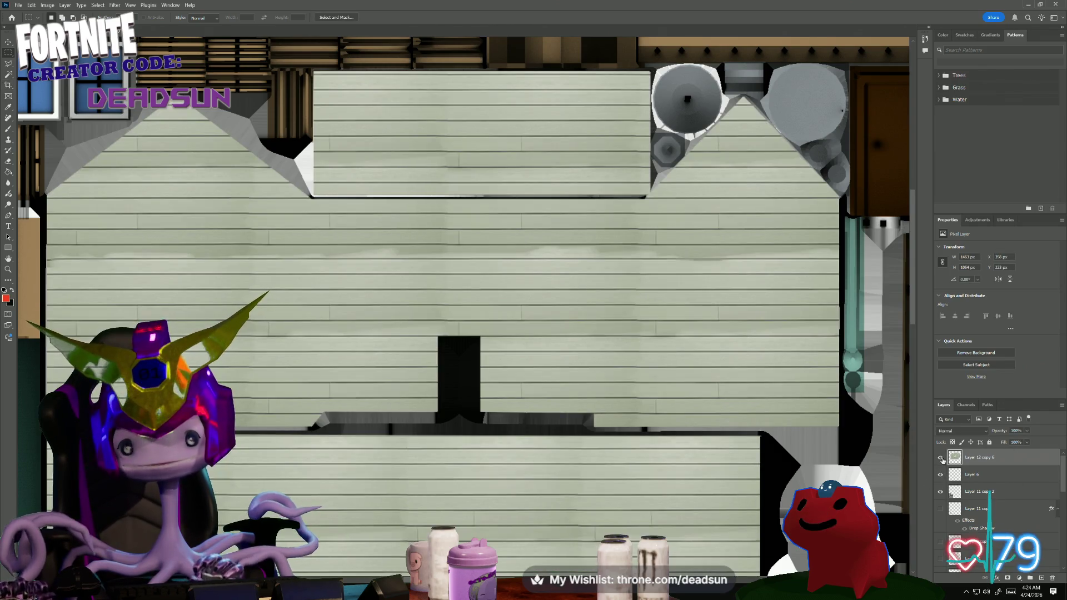
pyautogui.click(942, 458)
pyautogui.click(940, 458)
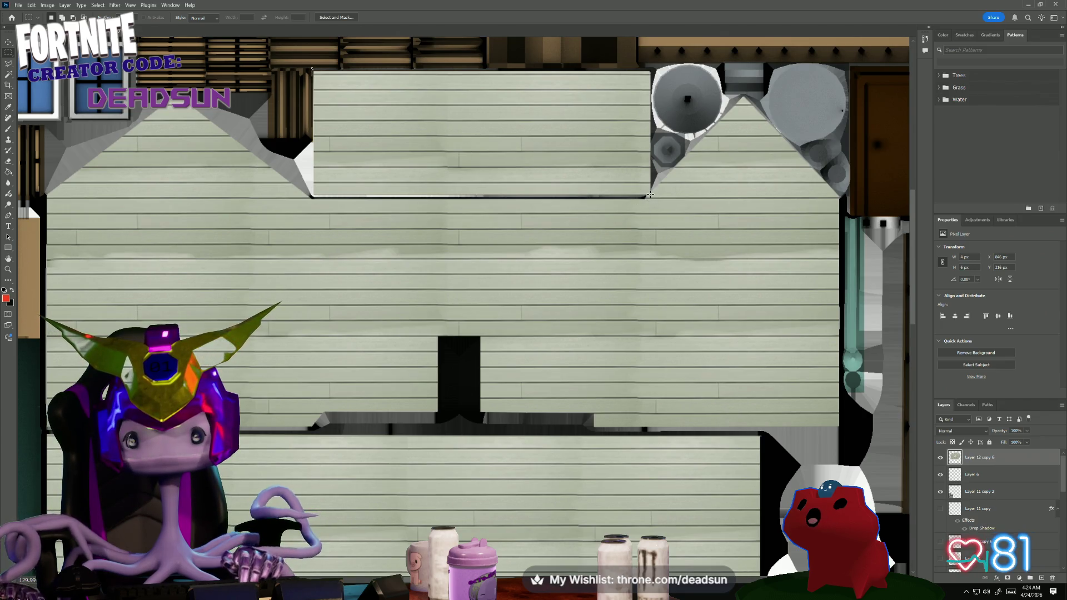
pyautogui.moveTo(311, 65); pyautogui.dragTo(651, 196)
pyautogui.press('Delete')
pyautogui.hotkey('ctrl', 'd')
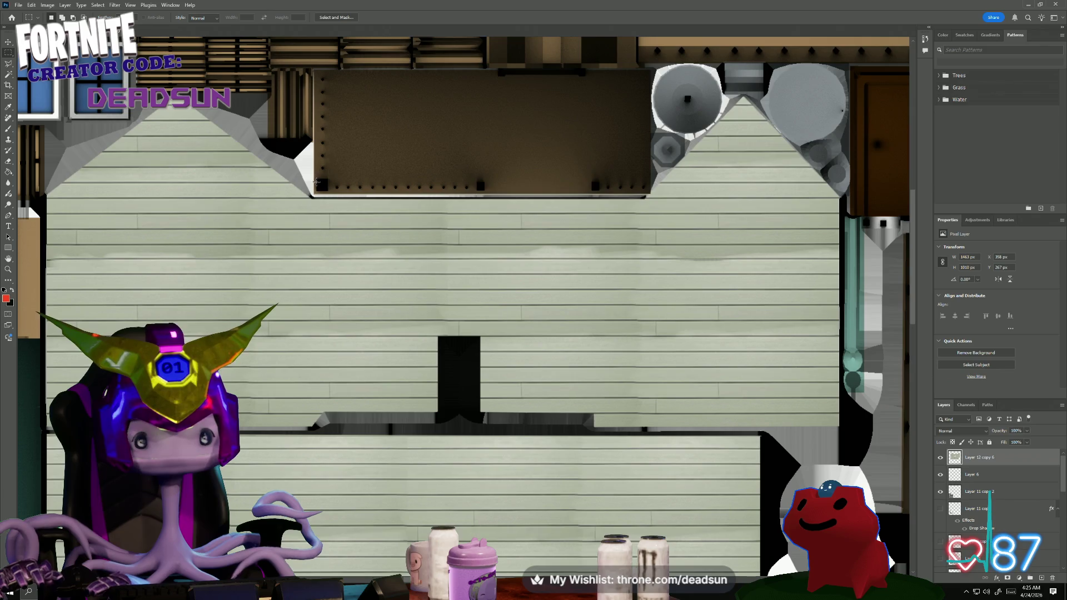
pyautogui.moveTo(313, 185); pyautogui.dragTo(652, 195)
pyautogui.hotkey('ctrl', 'd')
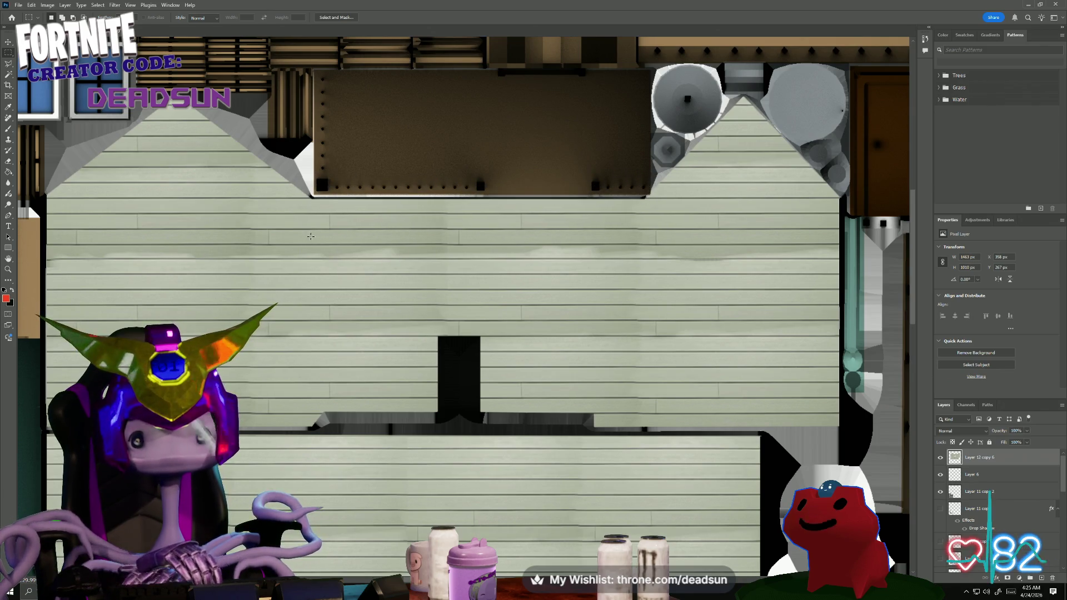
pyautogui.keyDown('alt'); pyautogui.scroll(-2, 323, 222); pyautogui.keyUp('alt')
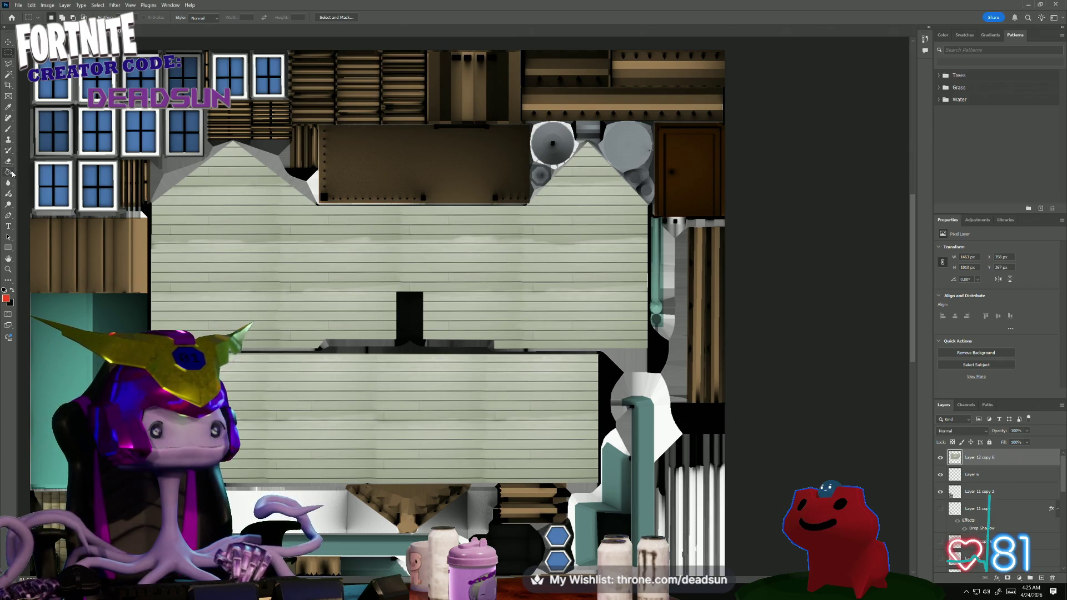
# - Clone-stamp clapboard over the remaining wall area with the Clone Stamp tool
pyautogui.click(9, 140)
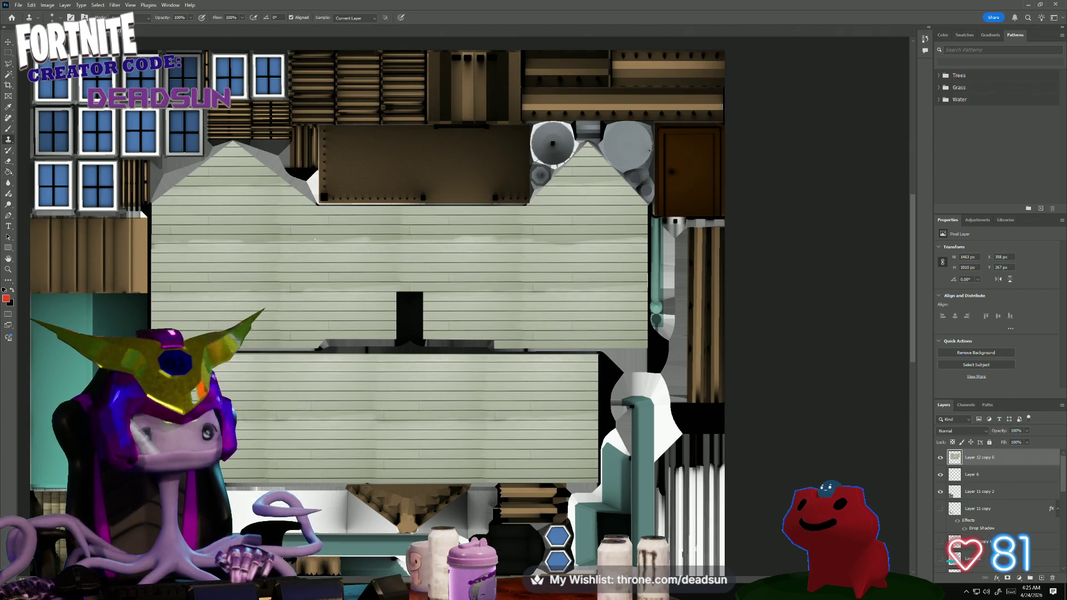
pyautogui.click(31, 17)
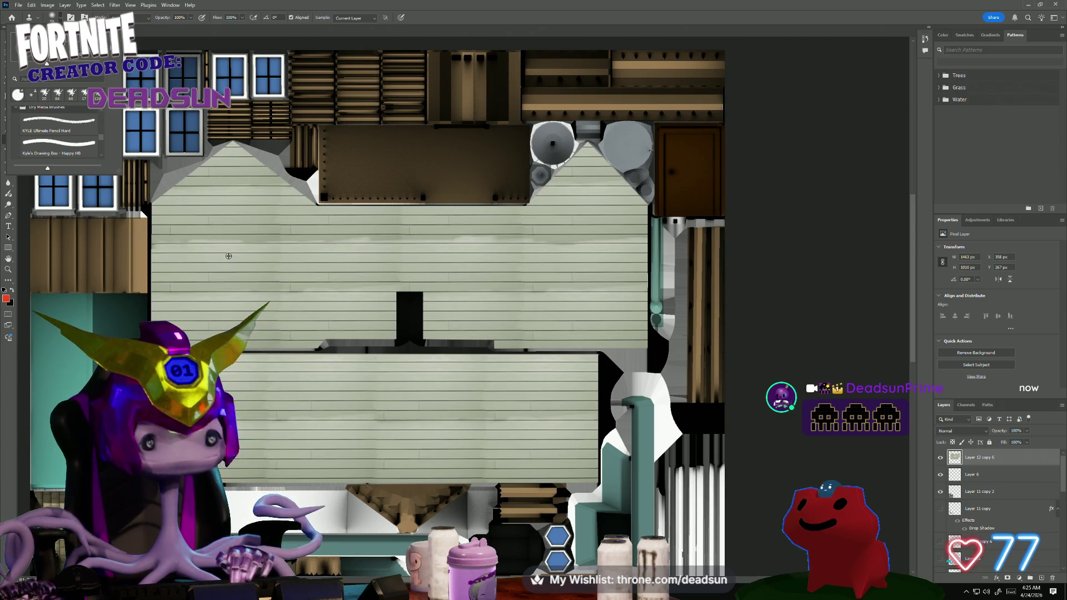
pyautogui.press('Escape')
pyautogui.keyDown('alt'); pyautogui.scroll(3, 256, 278); pyautogui.keyUp('alt')
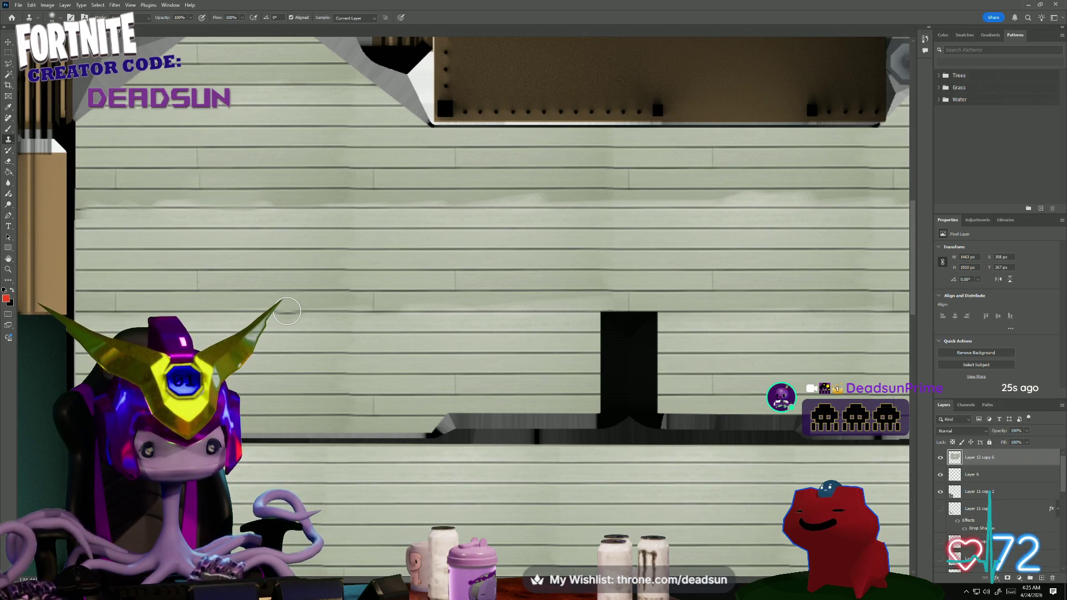
pyautogui.keyDown('alt'); pyautogui.click(287, 207); pyautogui.keyUp('alt')
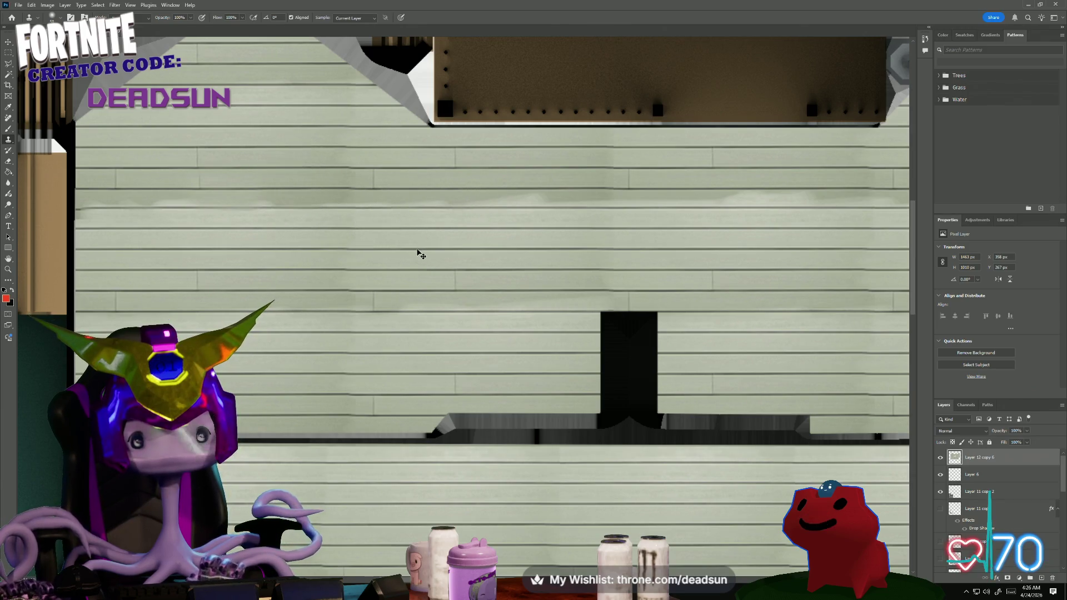
pyautogui.keyDown('alt'); pyautogui.scroll(-2, 427, 286); pyautogui.keyUp('alt')
pyautogui.keyDown('alt'); pyautogui.scroll(-2, 400, 286); pyautogui.keyUp('alt')
pyautogui.keyDown('alt'); pyautogui.scroll(1, 364, 283); pyautogui.keyUp('alt')
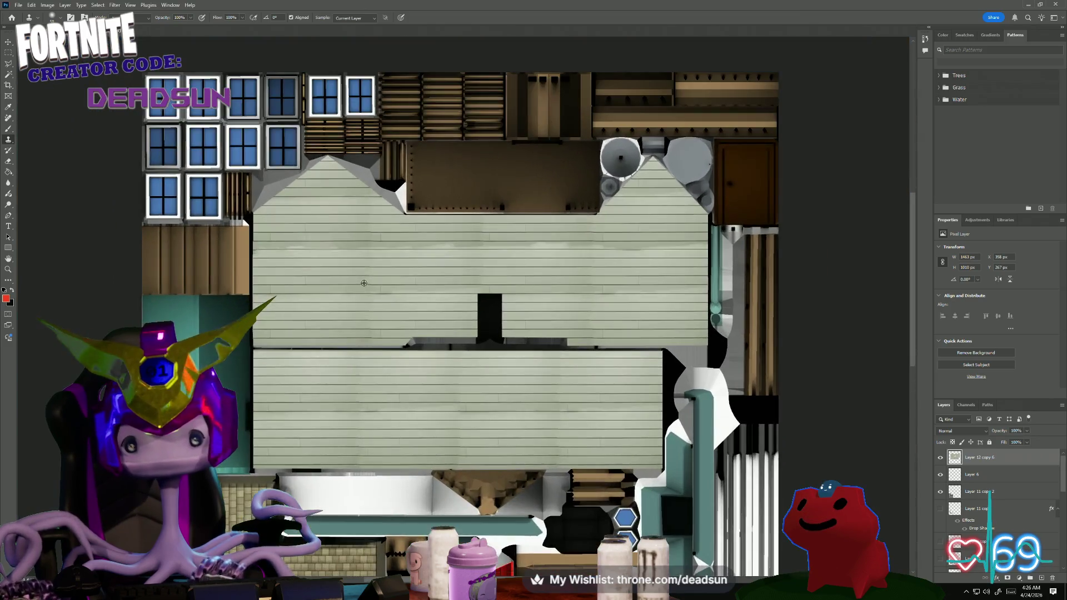
# - Set the siding layer's blend mode to Multiply
pyautogui.click(957, 430)
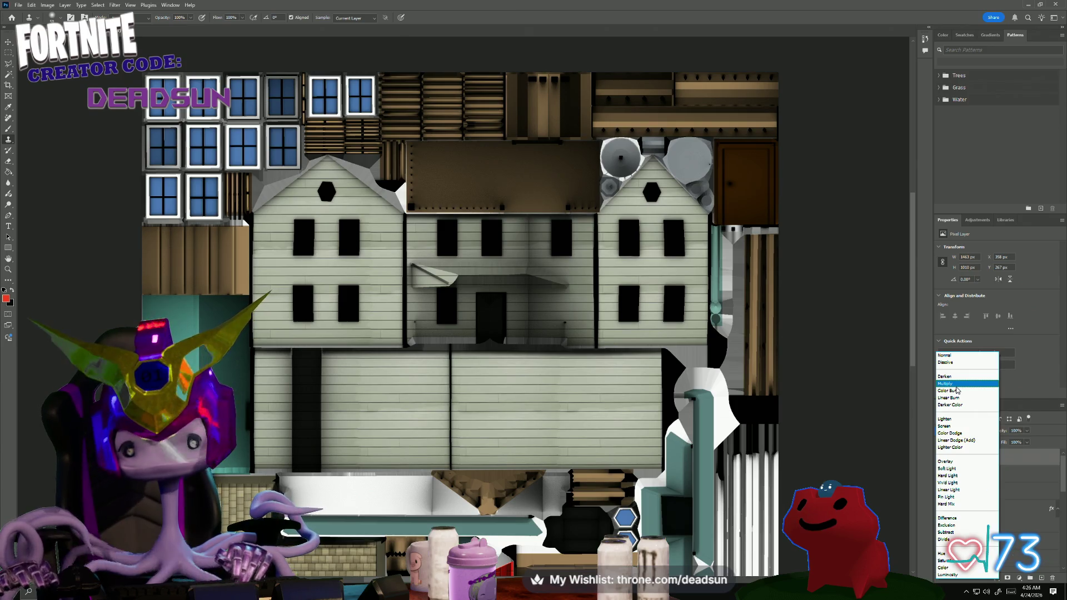
pyautogui.click(957, 386)
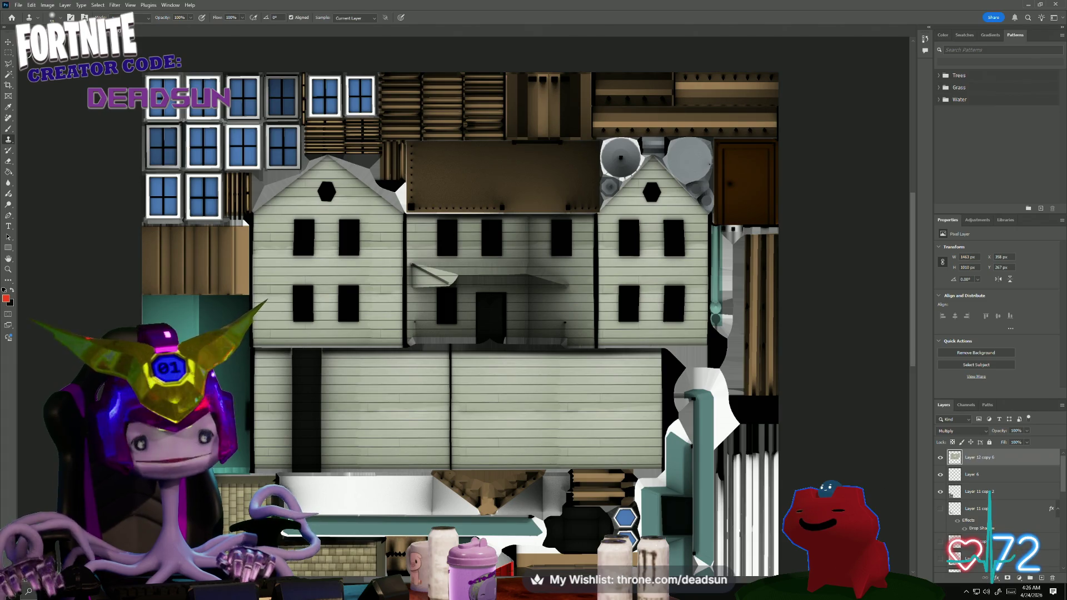
pyautogui.click(19, 6)
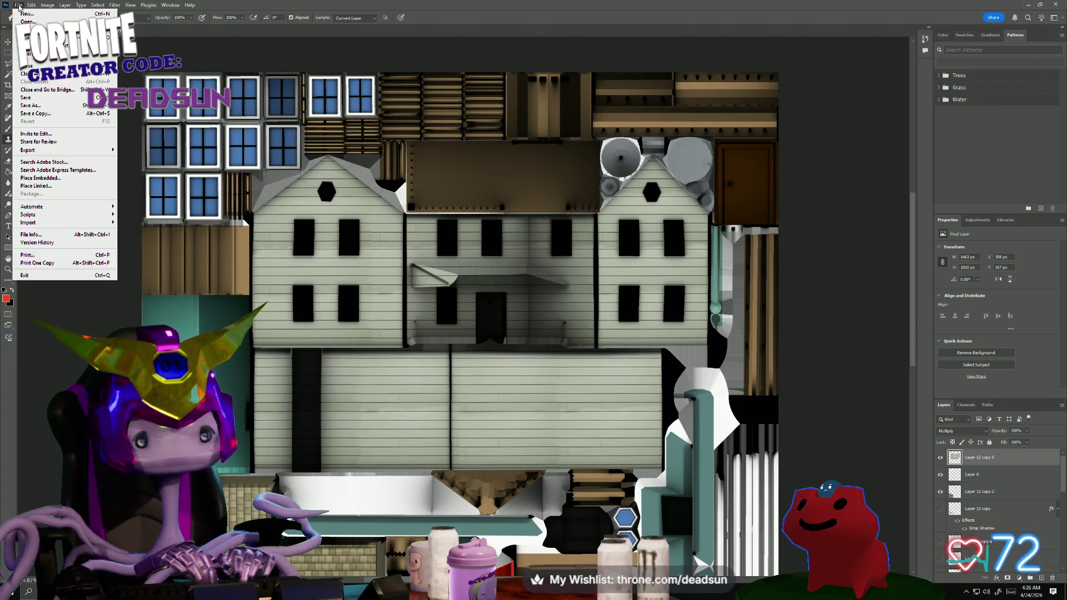
# - Save a Copy of the atlas in PNG format
pyautogui.press('Escape')
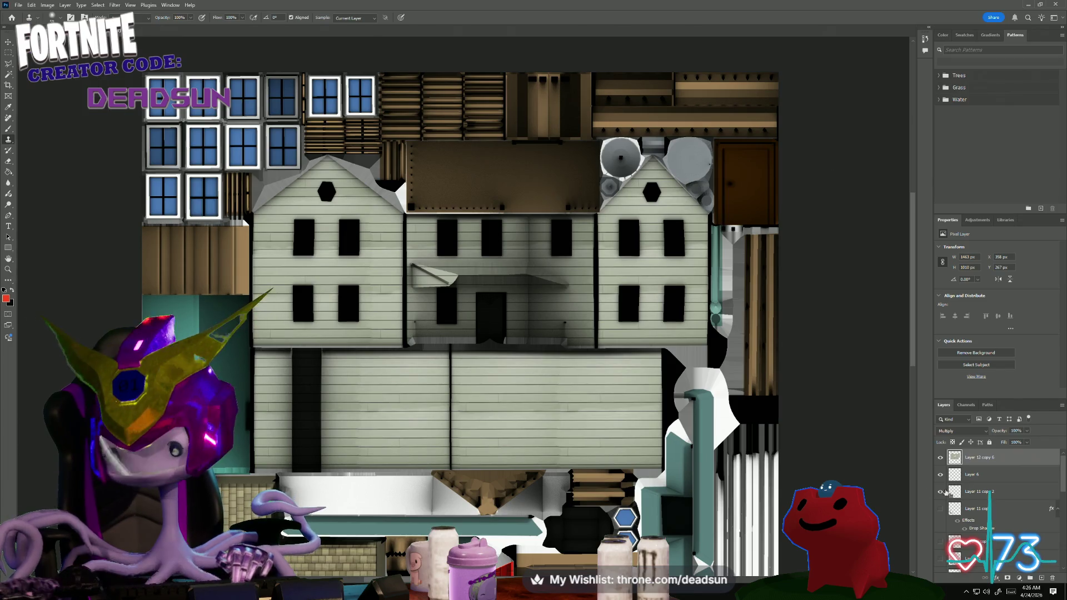
pyautogui.scroll(-3, 988, 498)
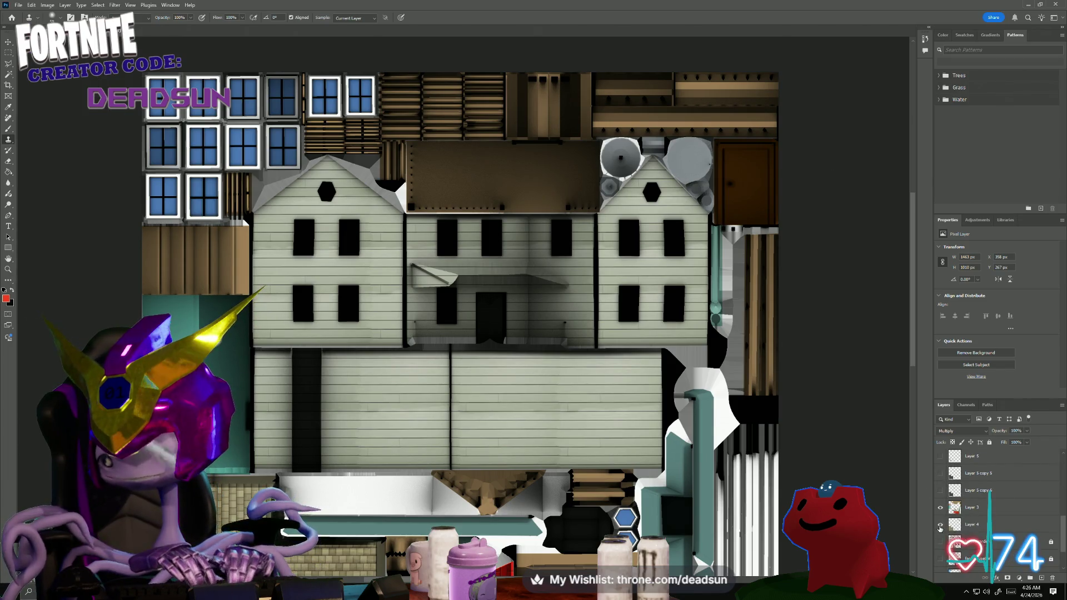
pyautogui.scroll(-2, 943, 530)
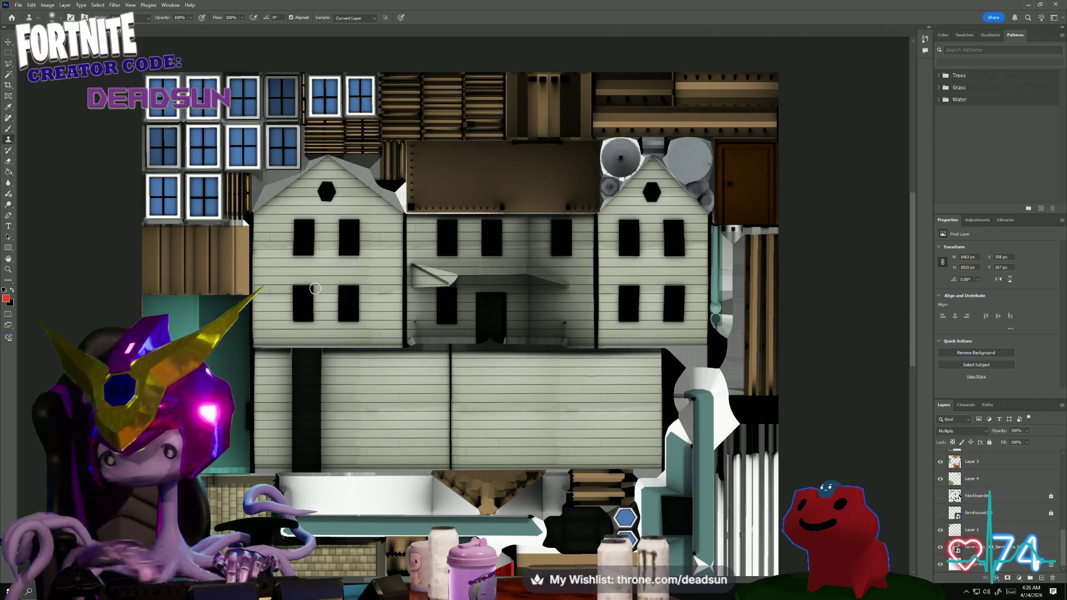
pyautogui.click(17, 5)
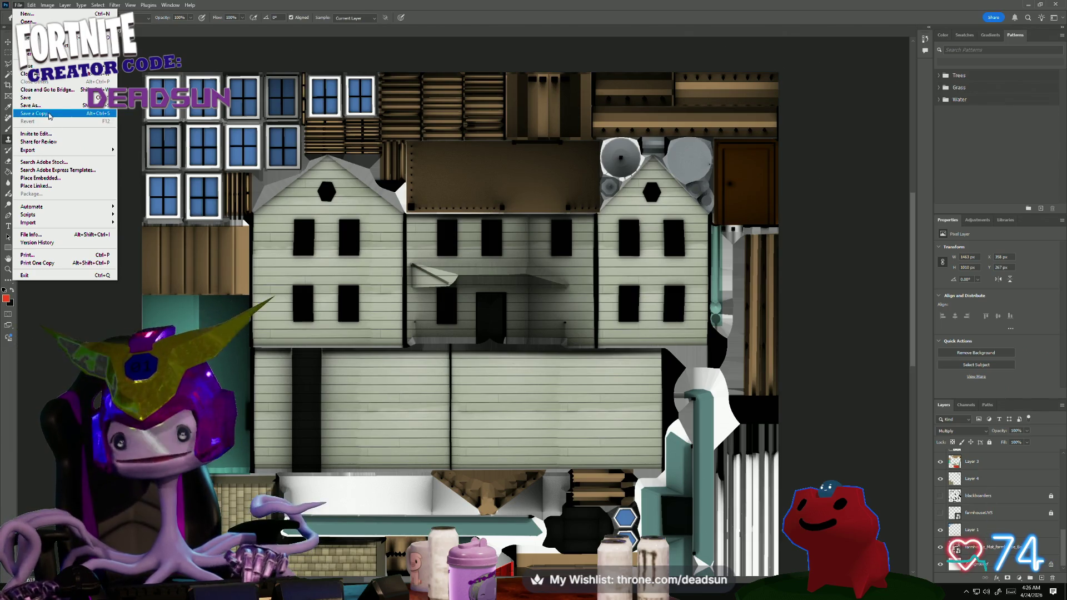
pyautogui.click(50, 114)
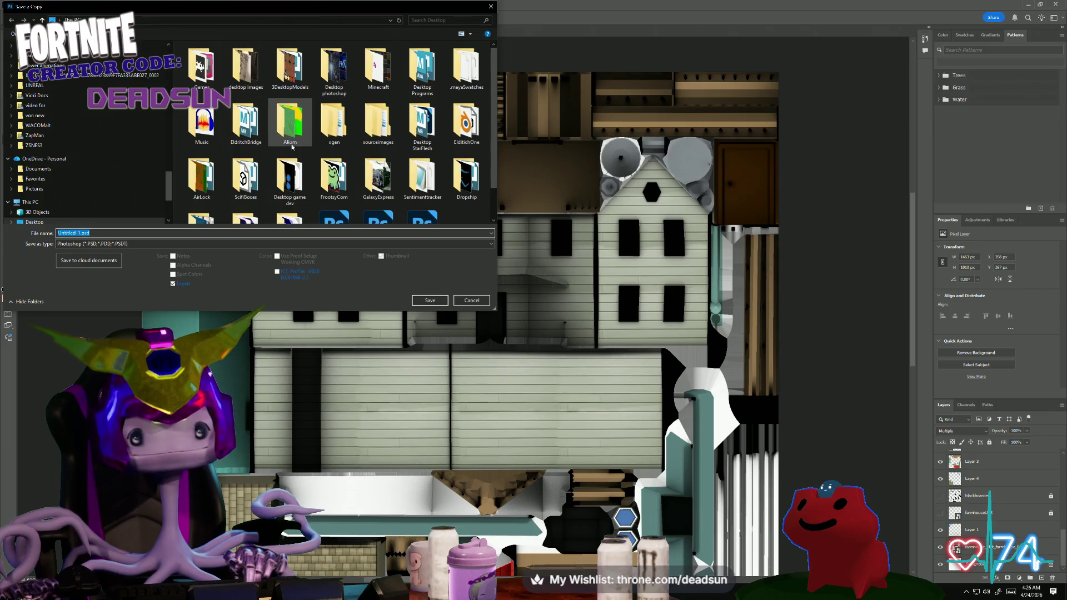
pyautogui.scroll(-1, 290, 147)
pyautogui.click(250, 244)
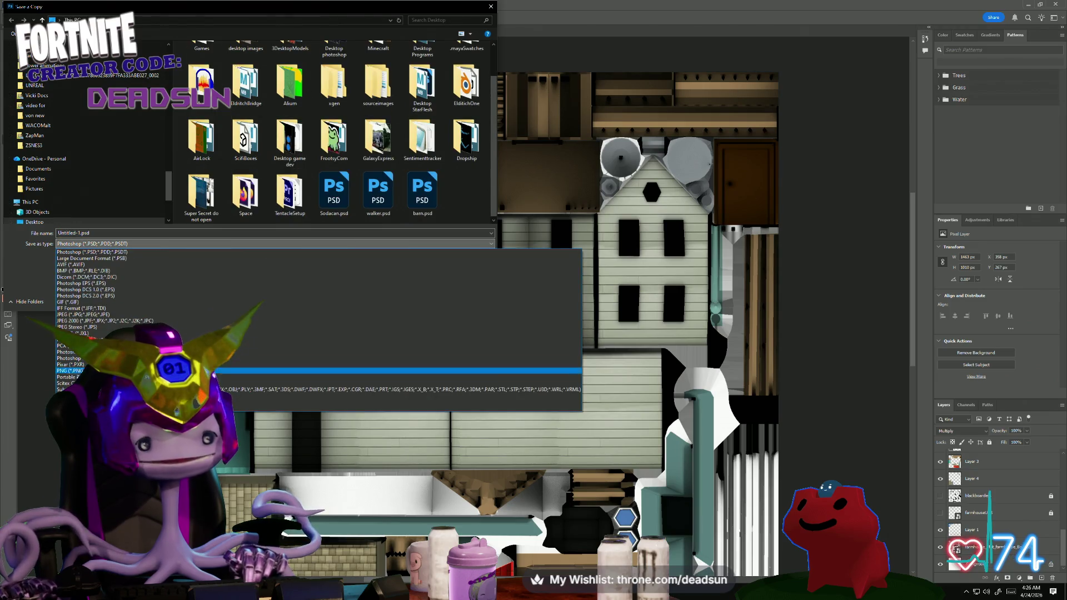
pyautogui.click(250, 373)
# - Overwrite farmhouse_Color.png on the desktop and accept the PNG options
pyautogui.click(422, 190)
pyautogui.click(431, 302)
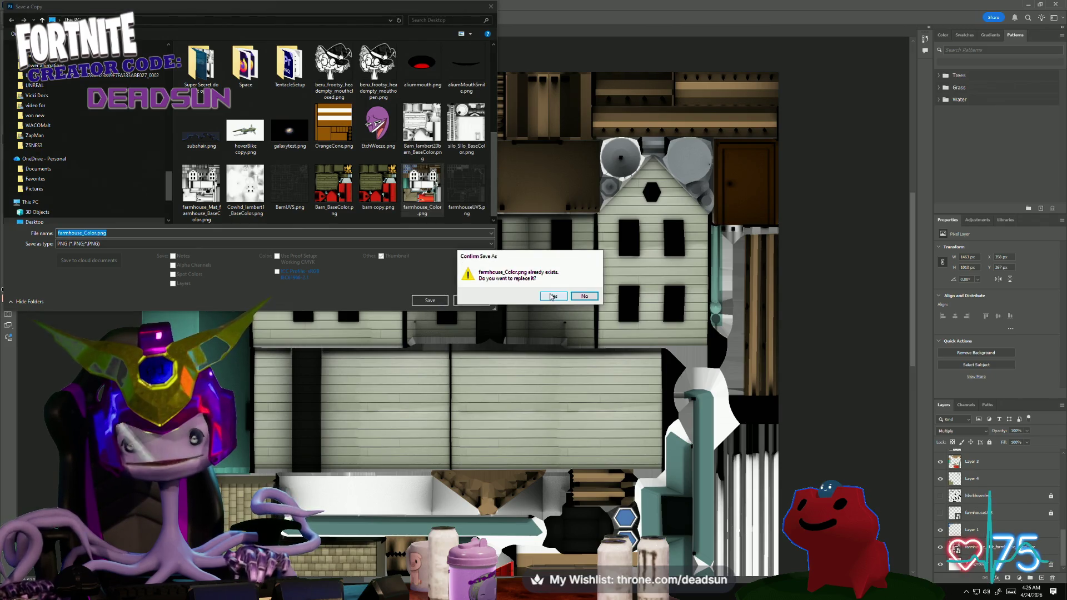
pyautogui.click(553, 296)
pyautogui.click(581, 181)
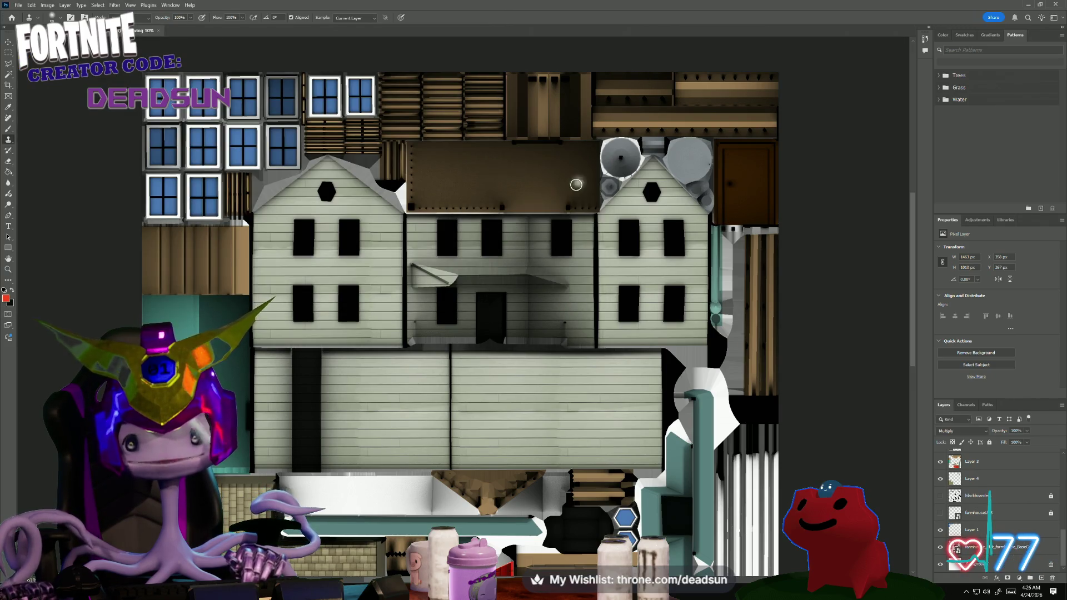
pyautogui.hotkey('alt', 'Tab')
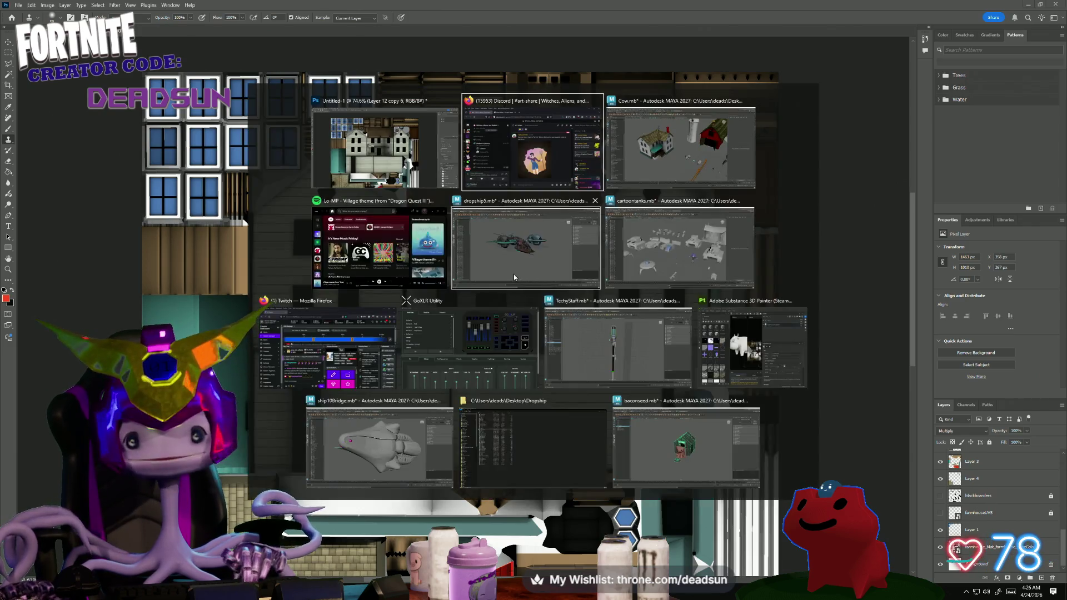
# - Switch to Maya and reload the farmhouse texture on the file9 node
pyautogui.hotkey('alt', 'Tab')
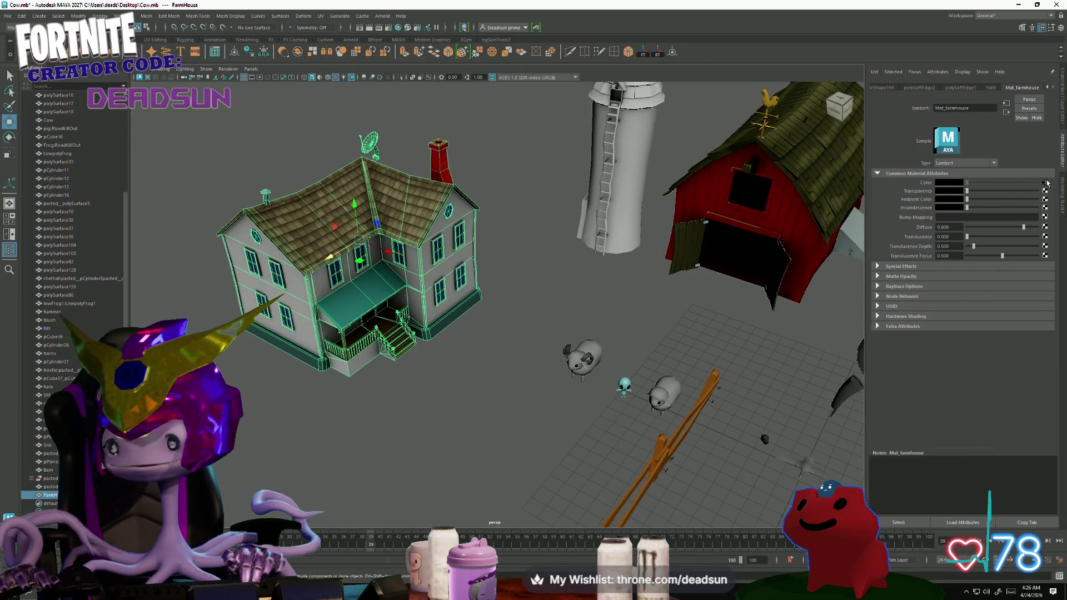
pyautogui.click(1045, 182)
pyautogui.click(950, 216)
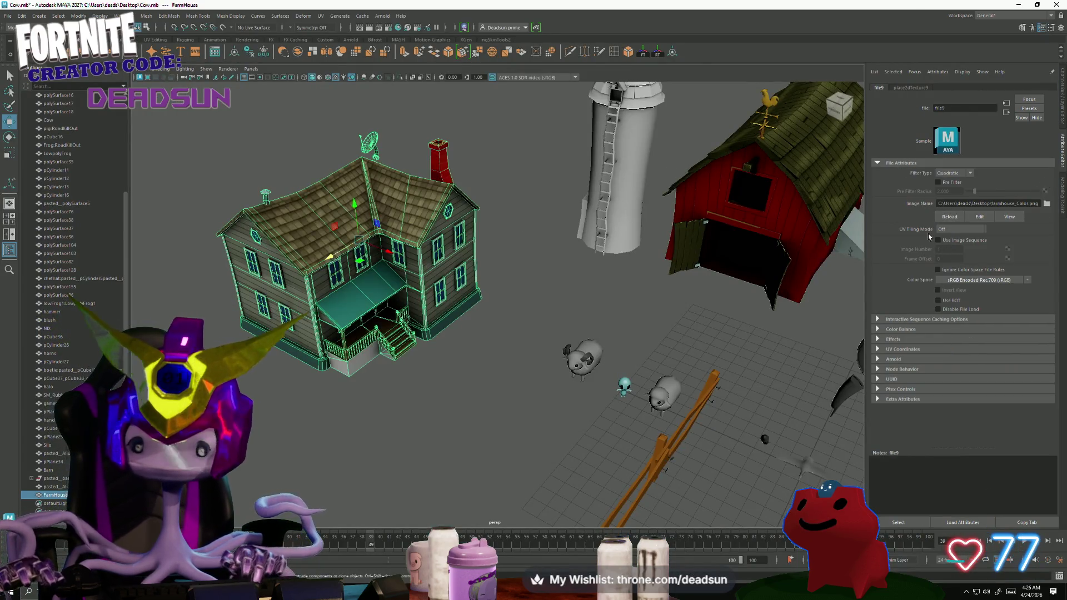
# - Orbit around the farmhouse to check the clapboard walls, then return to Photoshop
pyautogui.click(386, 391)
pyautogui.keyDown('alt'); pyautogui.moveTo(387, 391); pyautogui.dragTo(355, 370); pyautogui.keyUp('alt')
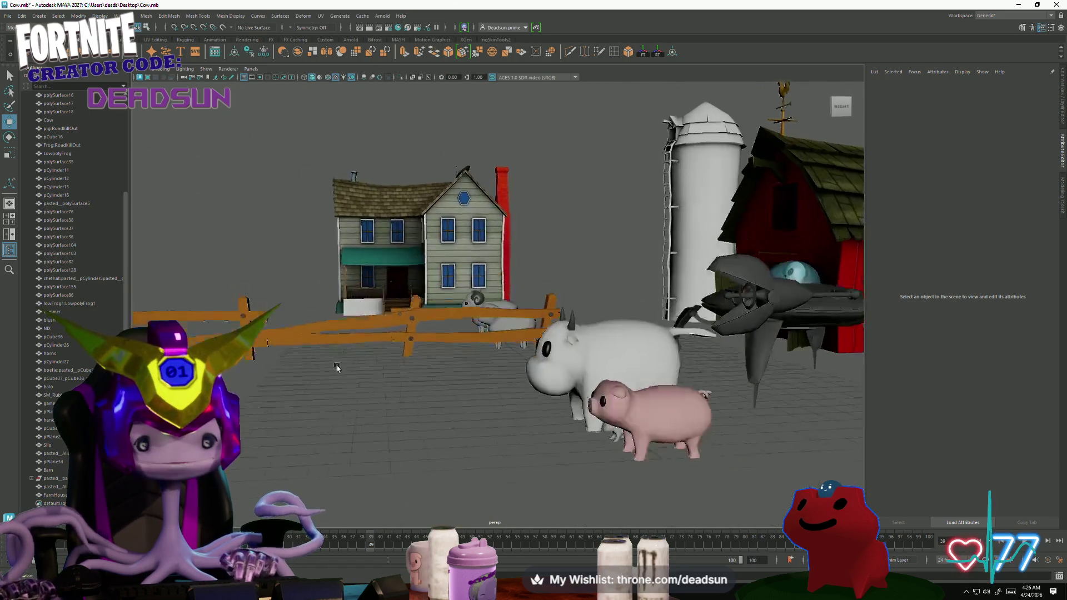
pyautogui.scroll(3, 486, 421)
pyautogui.moveTo(486, 421)
pyautogui.keyDown('alt'); pyautogui.mouseDown()
pyautogui.moveTo(439, 372)
pyautogui.moveTo(519, 317)
pyautogui.moveTo(584, 429)
pyautogui.moveTo(529, 409)
pyautogui.moveTo(572, 410)
pyautogui.moveTo(591, 425)
pyautogui.mouseUp(); pyautogui.keyUp('alt')
pyautogui.keyDown('alt'); pyautogui.moveTo(592, 424); pyautogui.dragTo(343, 414, button='right'); pyautogui.keyUp('alt')
pyautogui.moveTo(342, 415)
pyautogui.keyDown('alt'); pyautogui.mouseDown()
pyautogui.moveTo(358, 401)
pyautogui.moveTo(418, 396)
pyautogui.moveTo(412, 381)
pyautogui.moveTo(370, 410)
pyautogui.moveTo(370, 399)
pyautogui.mouseUp(); pyautogui.keyUp('alt')
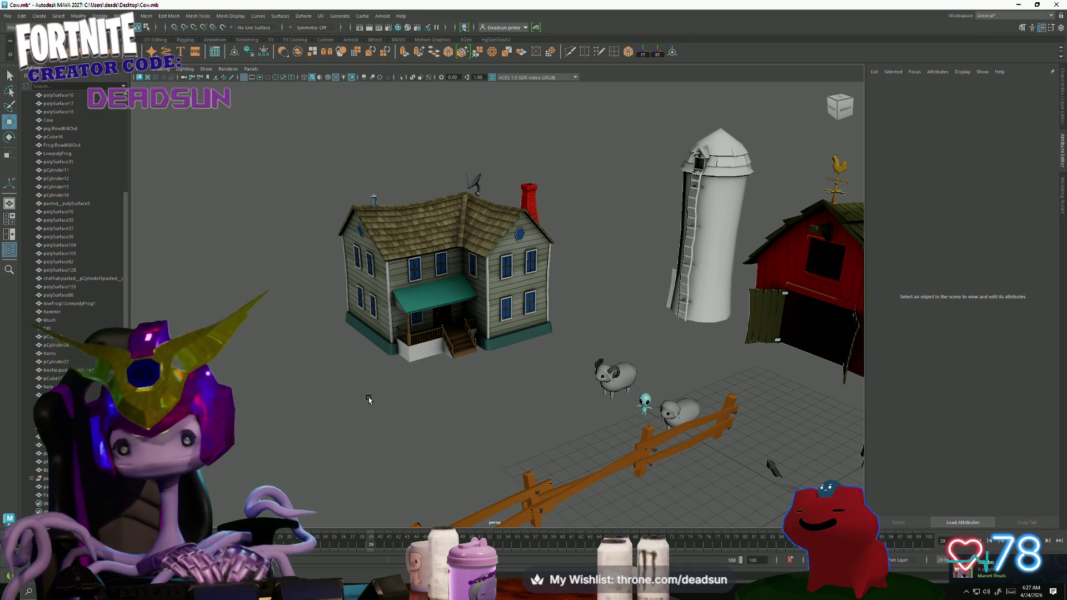
pyautogui.hotkey('alt', 'Tab')
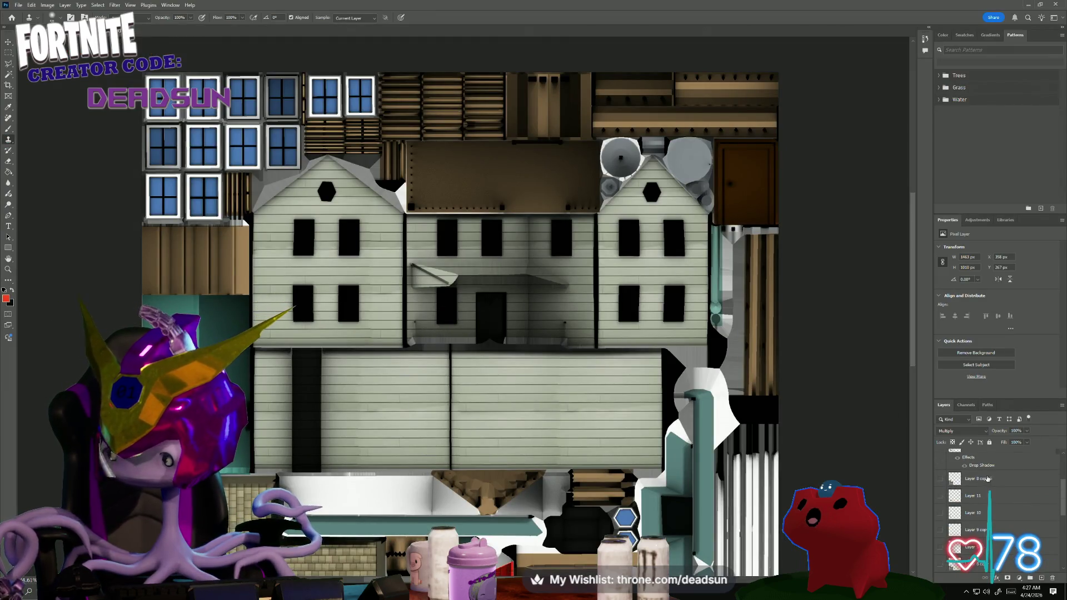
pyautogui.scroll(3, 992, 475)
# - Lower the multiplied siding layer's fill to 53% so the house walls read lighter
pyautogui.click(1025, 447)
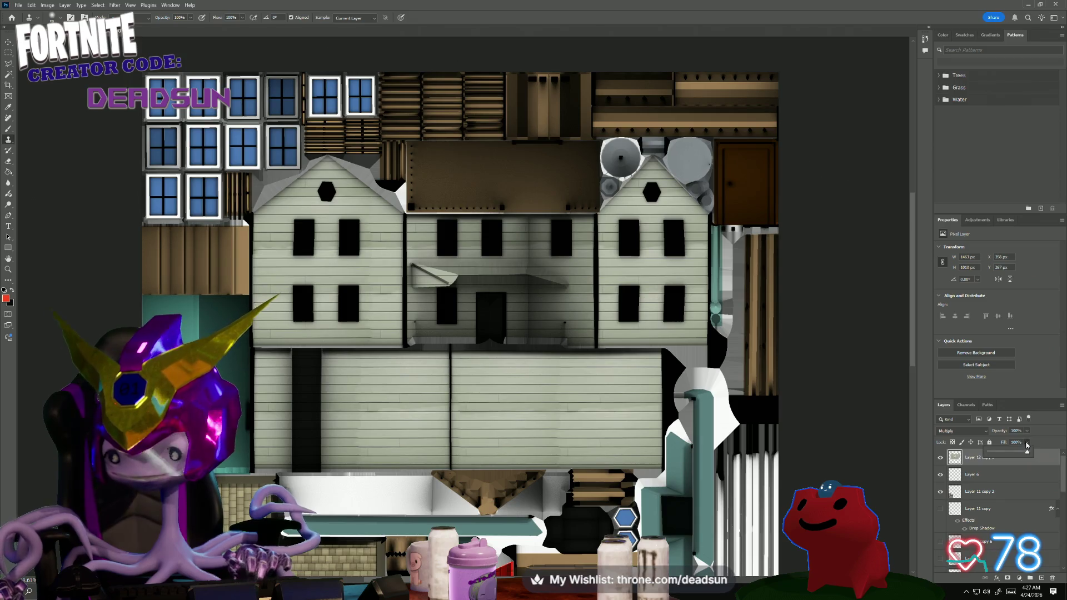
pyautogui.moveTo(1026, 452); pyautogui.dragTo(1005, 455)
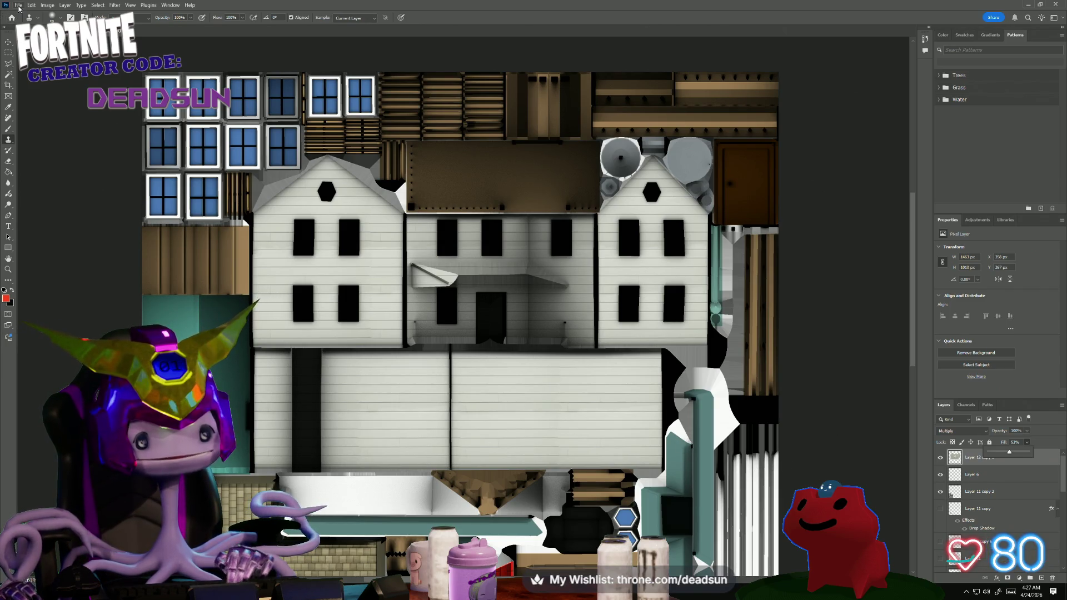
pyautogui.keyDown('alt'); pyautogui.scroll(2, 151, 220); pyautogui.keyUp('alt')
pyautogui.keyDown('alt'); pyautogui.scroll(2, 146, 242); pyautogui.keyUp('alt')
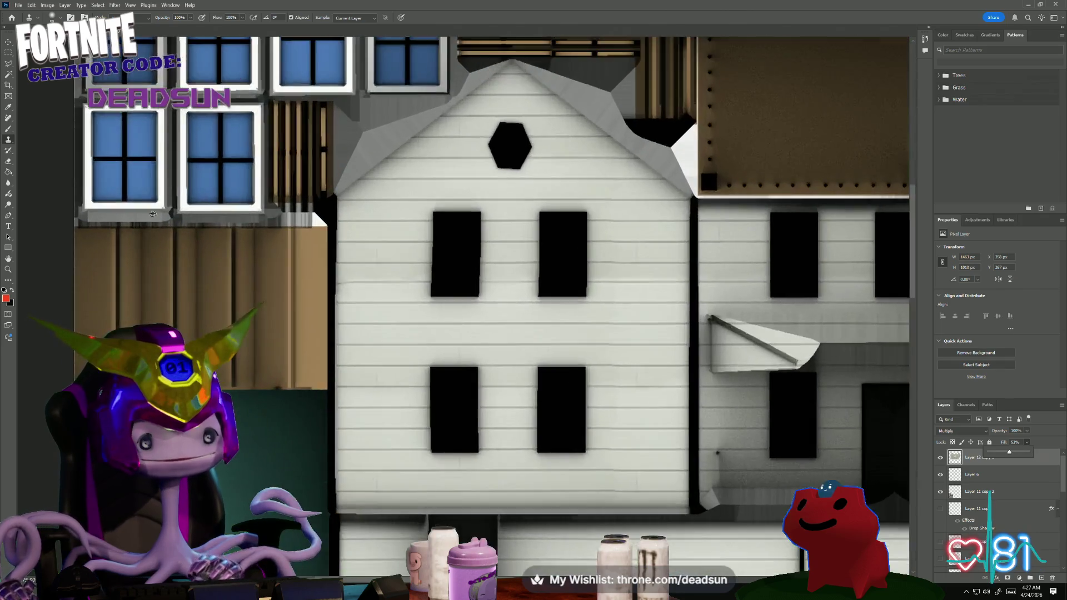
pyautogui.keyDown('alt'); pyautogui.scroll(2, 138, 262); pyautogui.keyUp('alt')
pyautogui.keyDown('alt'); pyautogui.scroll(2, 136, 269); pyautogui.keyUp('alt')
pyautogui.moveTo(7, 95); pyautogui.dragTo(74, 199)
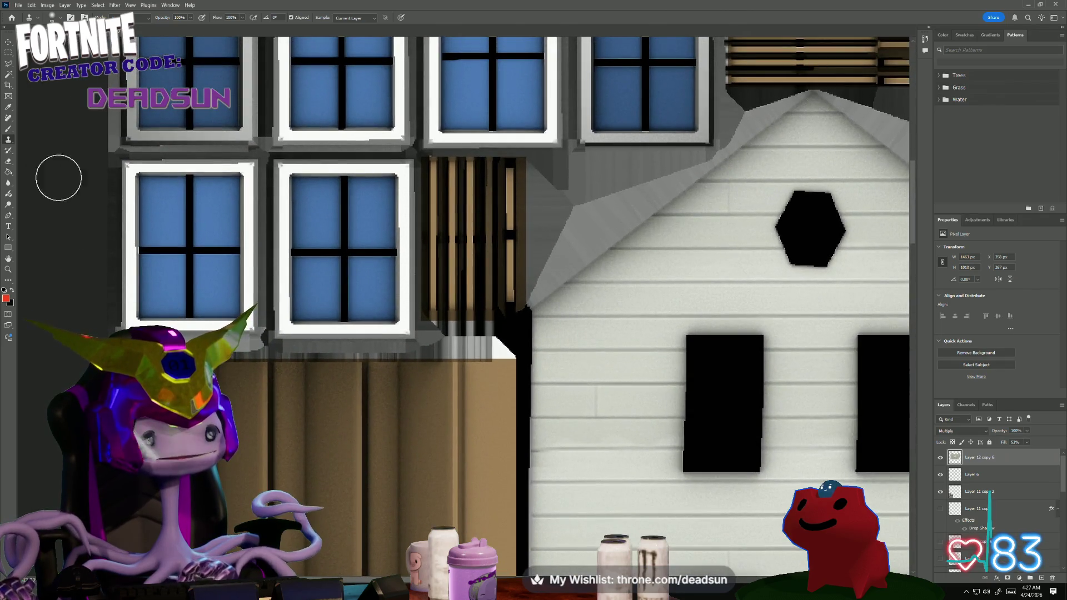
# - Switch to the Magic Wand and toggle a layer's visibility to compare the result
pyautogui.click(9, 74)
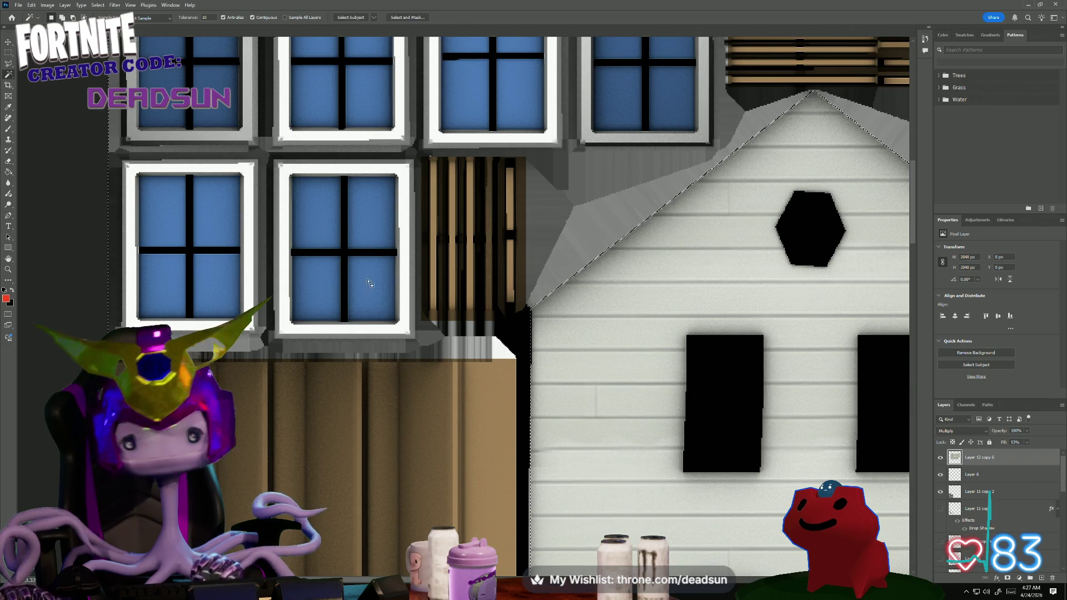
pyautogui.scroll(-3, 969, 510)
pyautogui.scroll(-3, 969, 509)
pyautogui.scroll(-3, 959, 515)
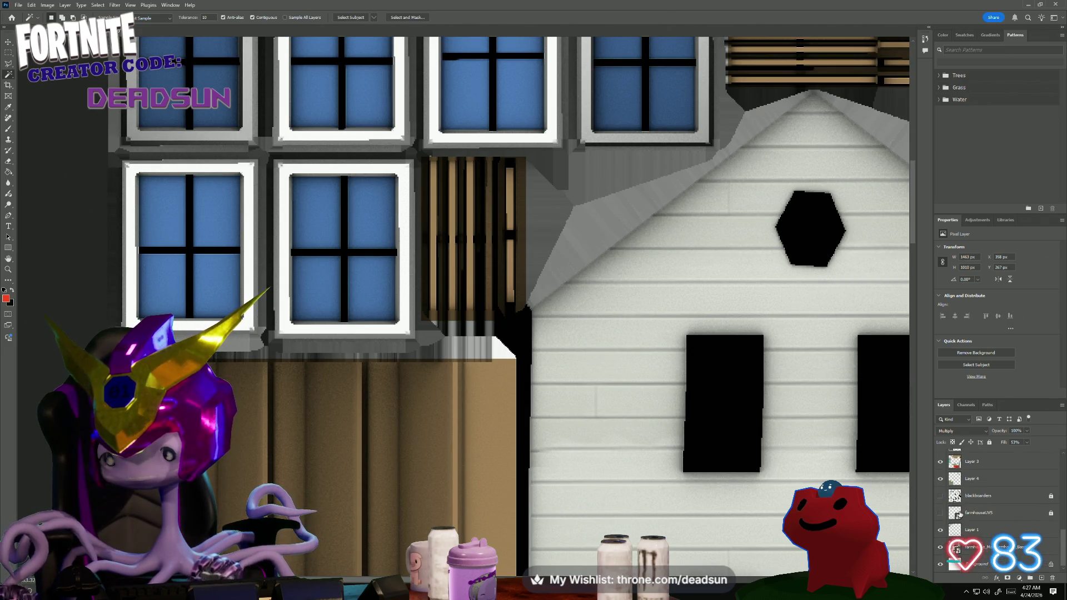
pyautogui.click(942, 530)
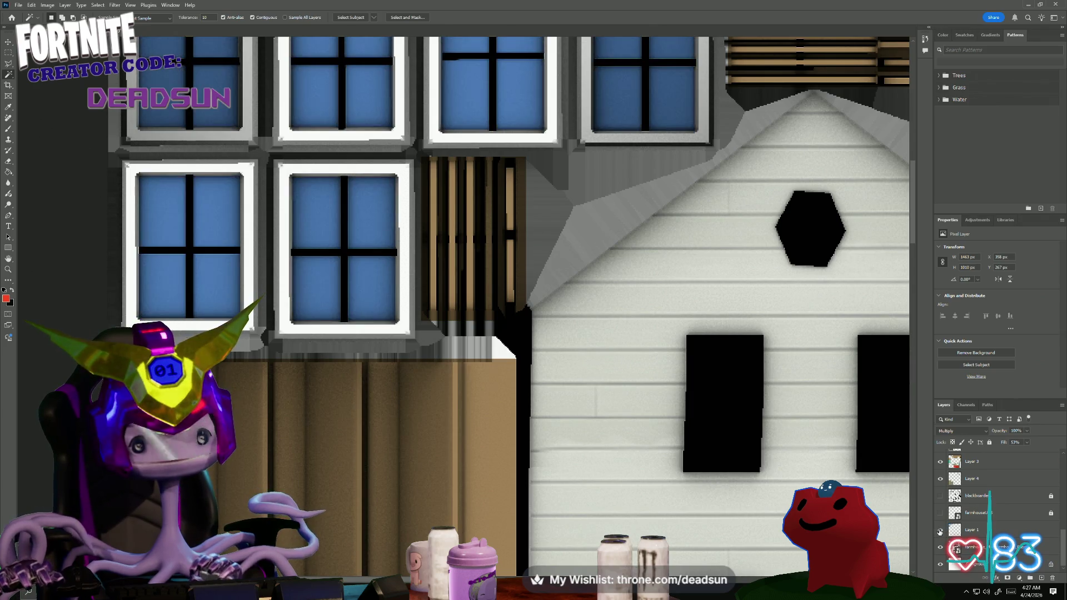
pyautogui.keyDown('alt'); pyautogui.scroll(-1, 542, 453); pyautogui.keyUp('alt')
pyautogui.keyDown('alt'); pyautogui.scroll(-1, 546, 455); pyautogui.keyUp('alt')
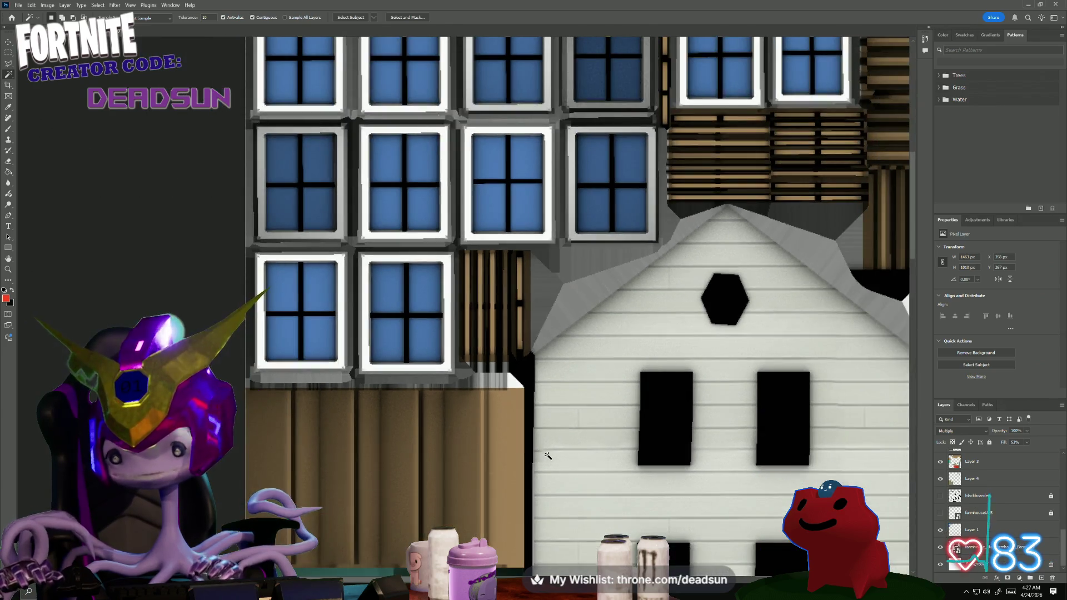
pyautogui.keyDown('alt'); pyautogui.scroll(-1, 548, 456); pyautogui.keyUp('alt')
pyautogui.keyDown('alt'); pyautogui.scroll(-1, 550, 456); pyautogui.keyUp('alt')
pyautogui.keyDown('alt'); pyautogui.scroll(1, 550, 456); pyautogui.keyUp('alt')
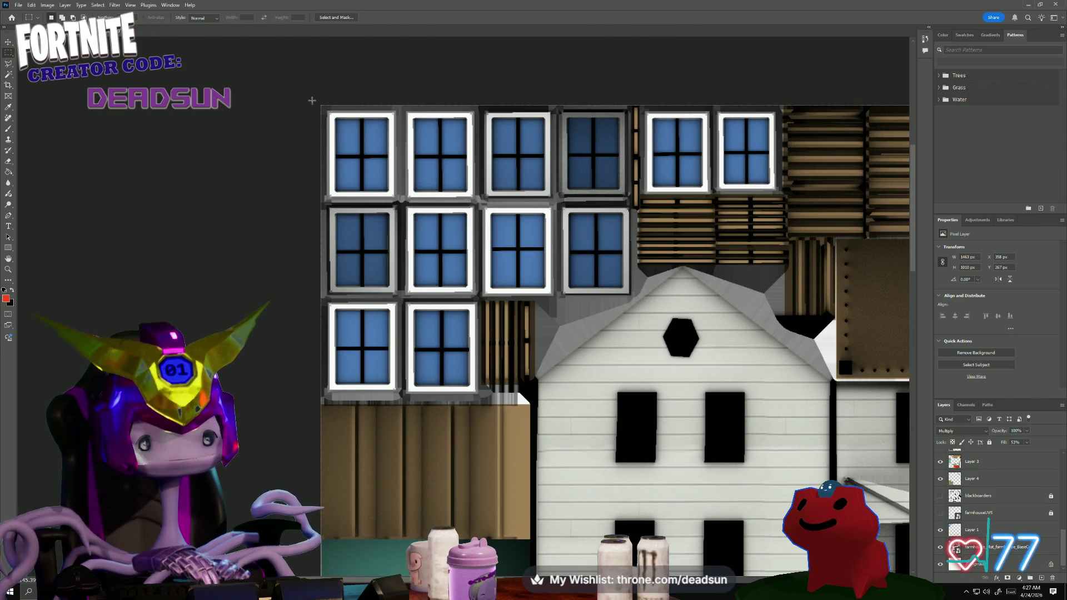
# - Shift-add three Rectangular Marquee boxes to select the whole top-left block of window tiles
pyautogui.moveTo(316, 99); pyautogui.dragTo(482, 388)
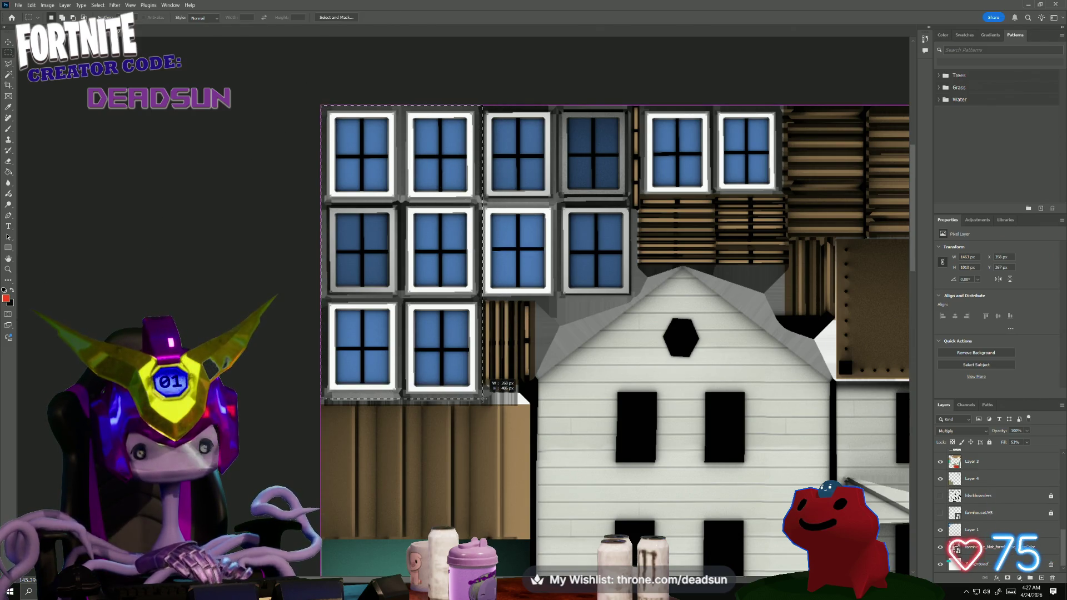
pyautogui.moveTo(482, 107)
pyautogui.keyDown('shift'); pyautogui.mouseDown()
pyautogui.moveTo(643, 286)
pyautogui.moveTo(638, 298)
pyautogui.mouseUp(); pyautogui.keyUp('shift')
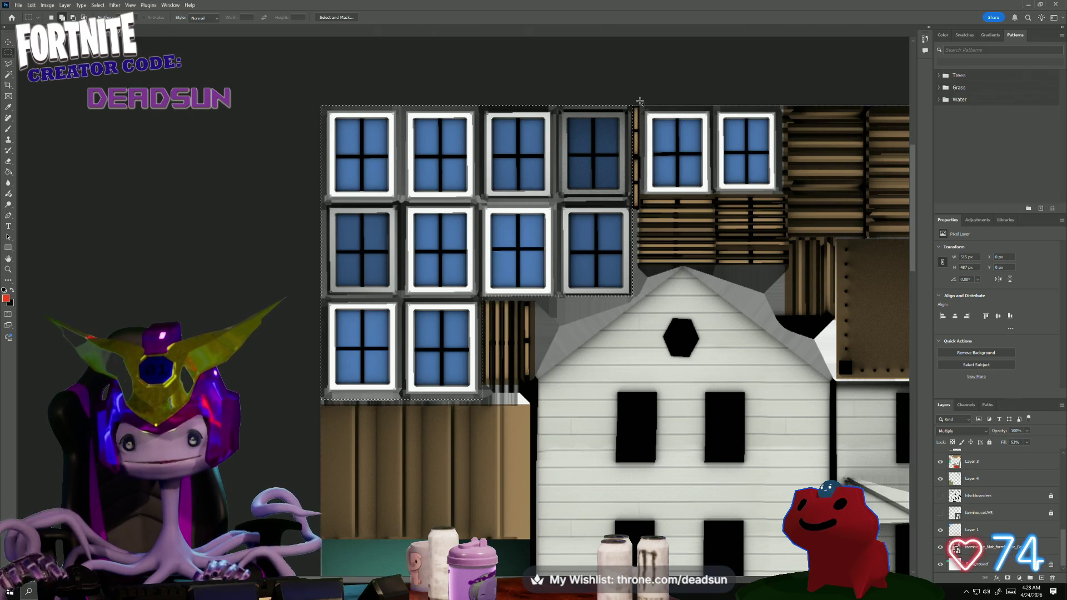
pyautogui.keyDown('shift'); pyautogui.moveTo(639, 106); pyautogui.dragTo(782, 192); pyautogui.keyUp('shift')
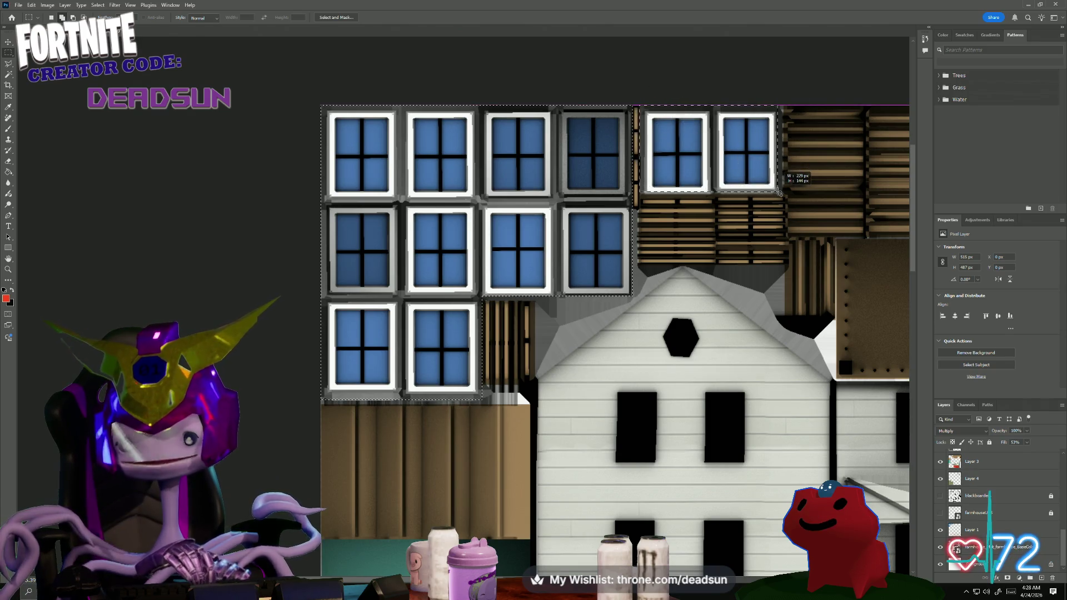
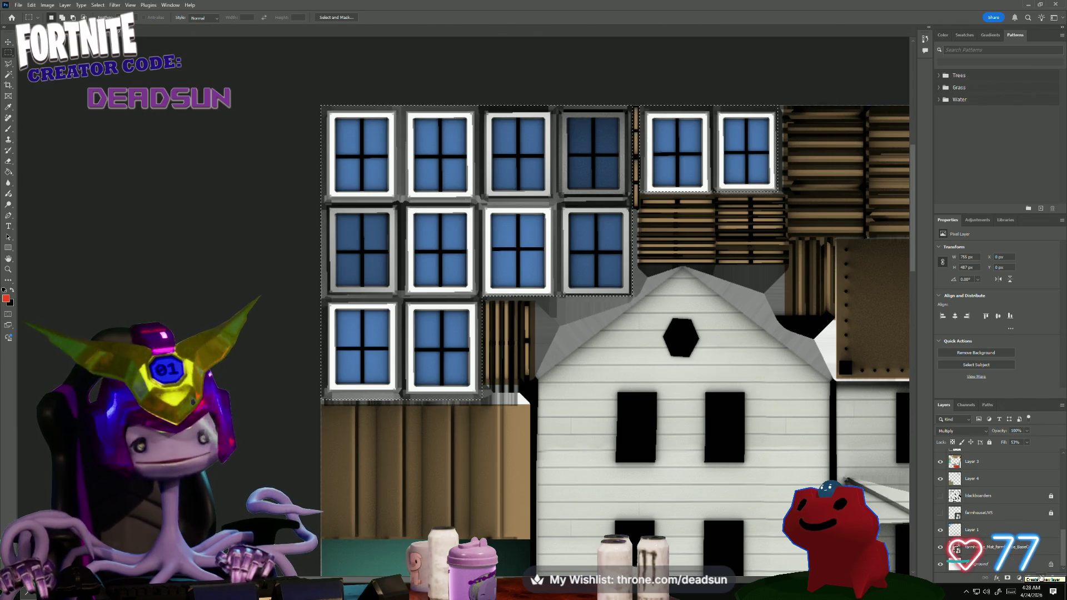
# - Set the foreground colour to a light grey
pyautogui.click(7, 299)
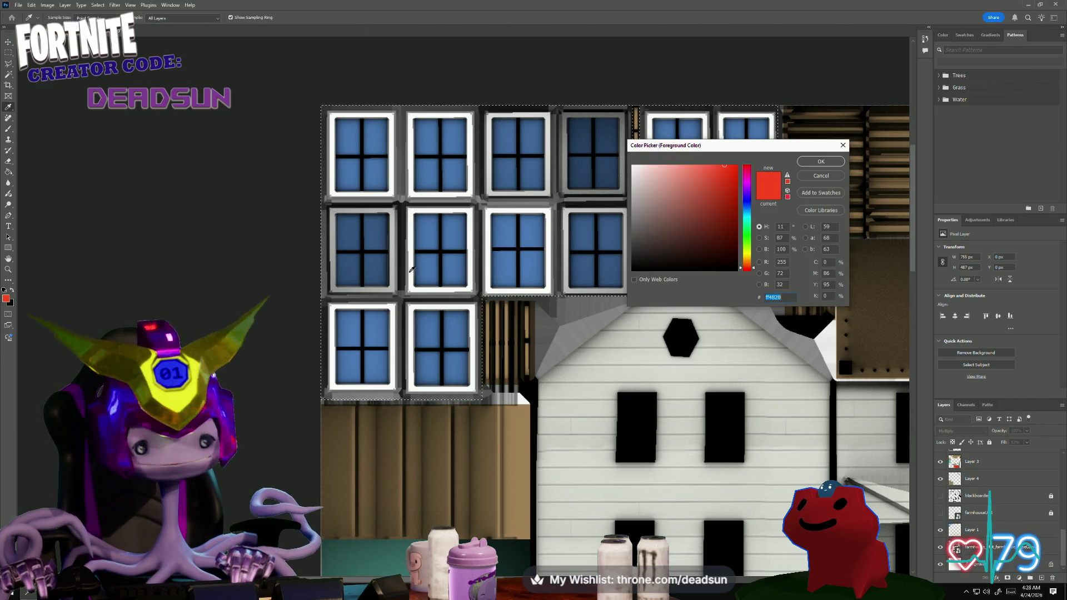
pyautogui.click(641, 192)
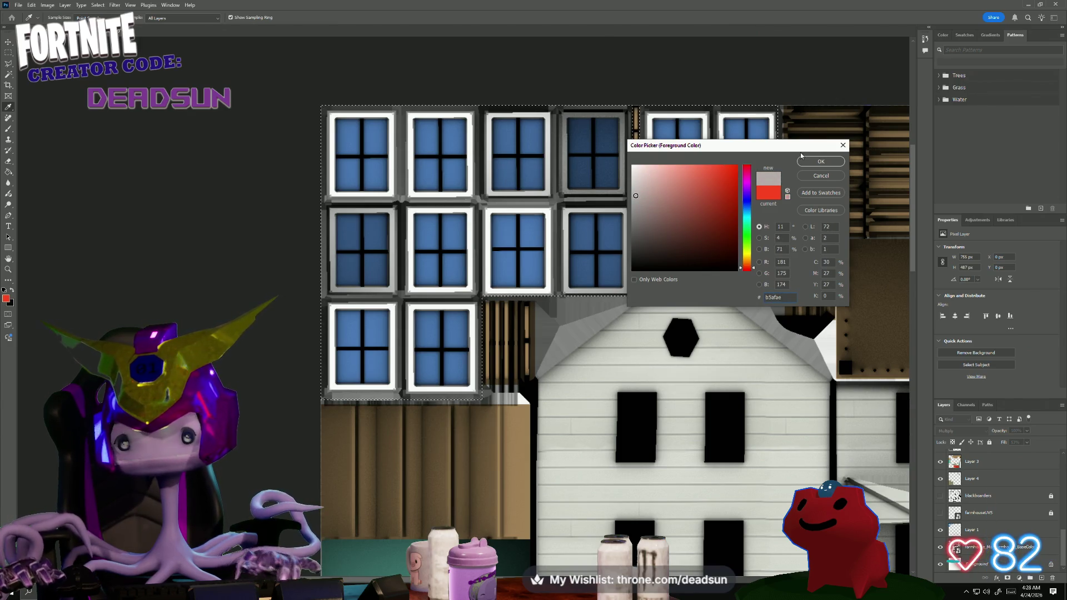
pyautogui.click(819, 162)
pyautogui.press('m')
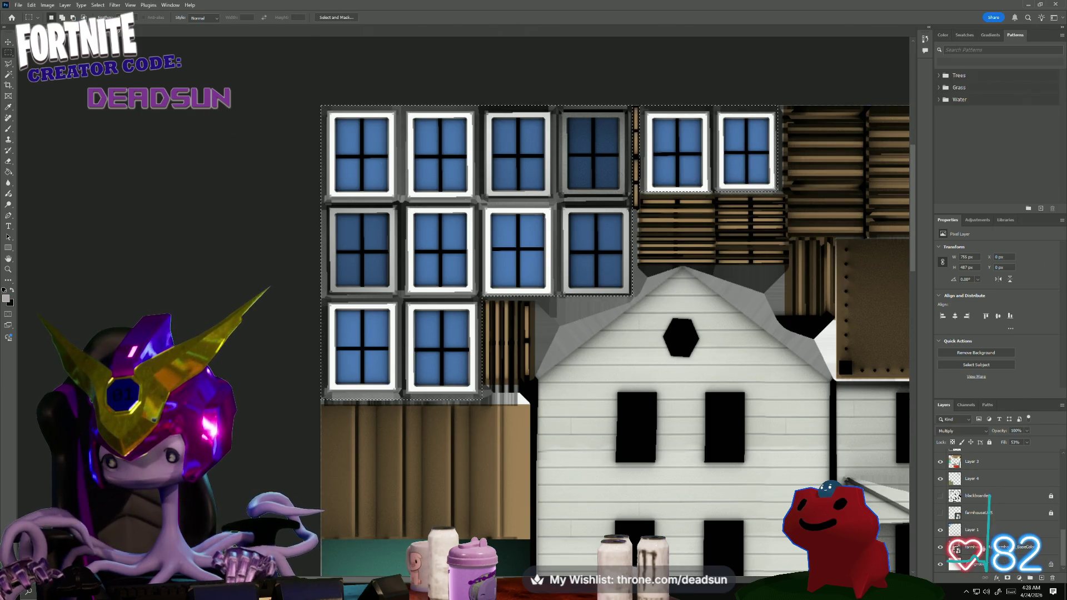
# - Fill the window frames flat grey with the Paint Bucket, then choose a brownish foreground colour
pyautogui.click(975, 546)
pyautogui.click(9, 171)
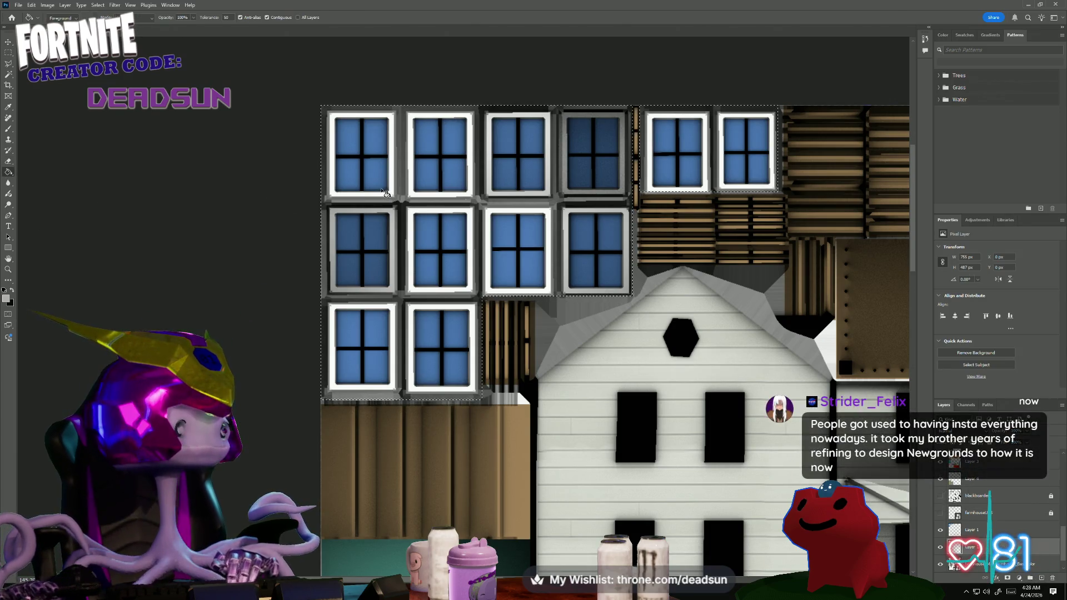
pyautogui.click(400, 219)
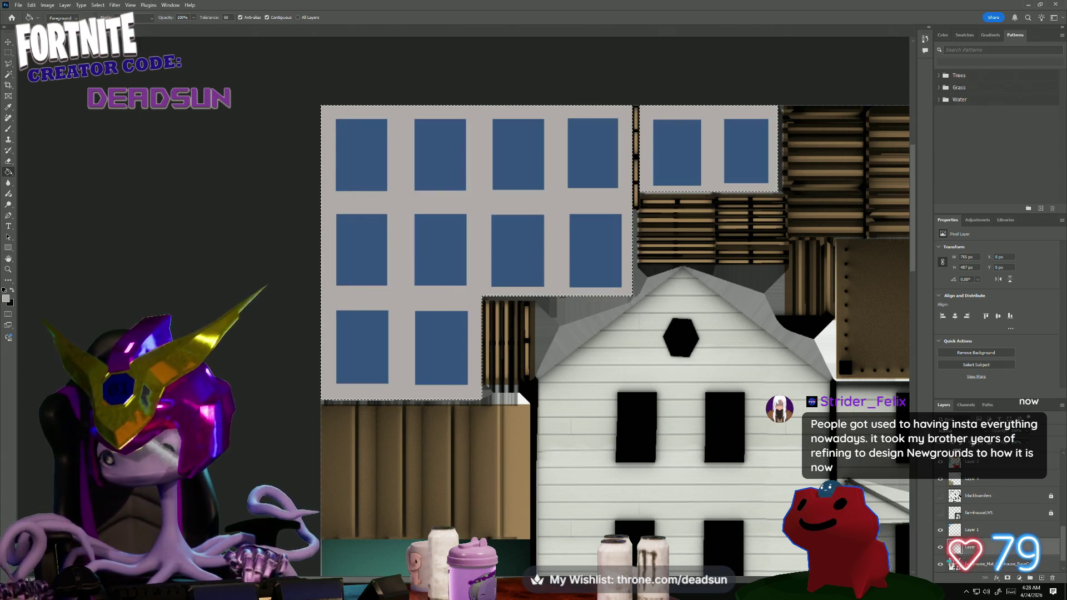
pyautogui.click(6, 298)
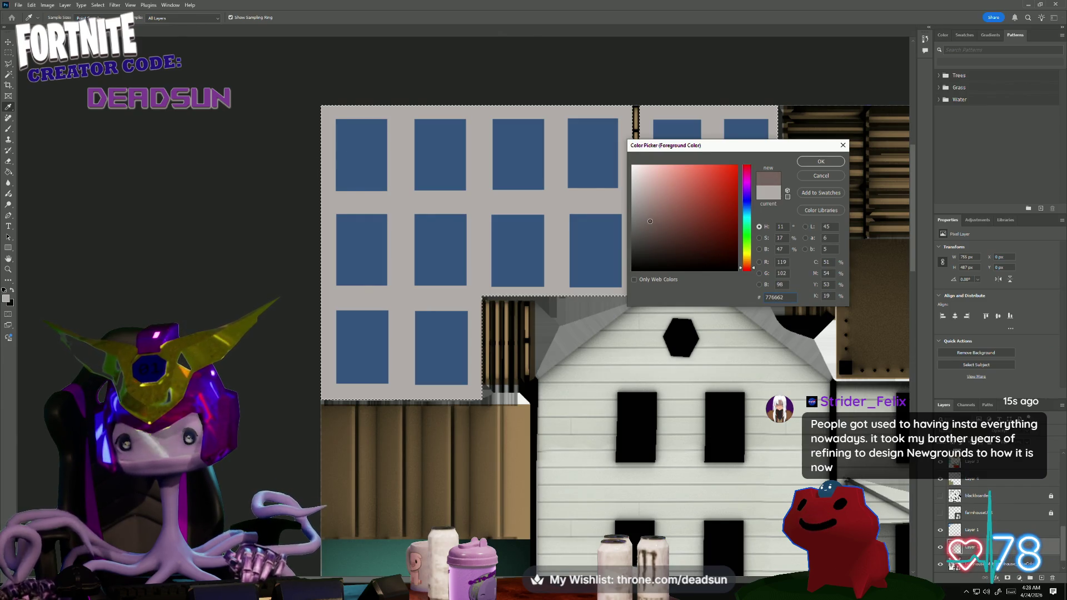
pyautogui.click(822, 163)
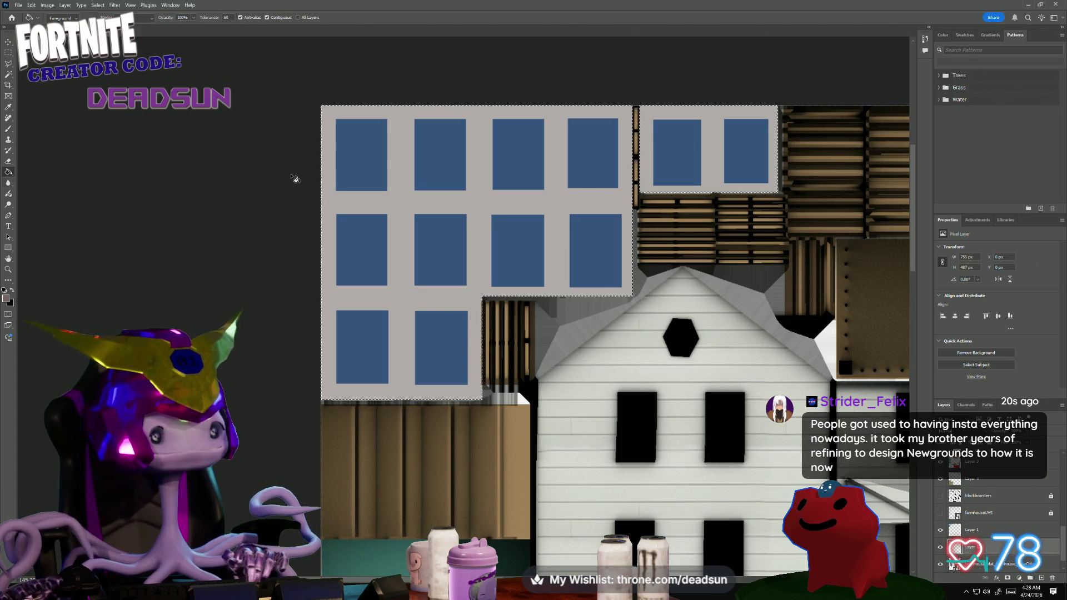
# - Fill both window blocks' grey frames with brown and return to Layer 1
pyautogui.click(367, 355)
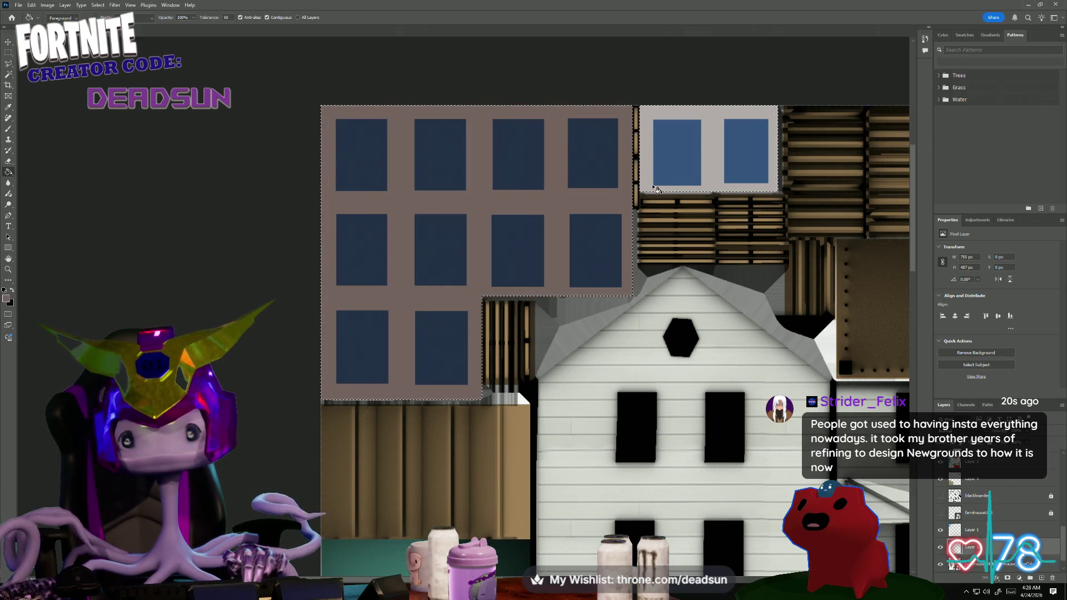
pyautogui.click(713, 150)
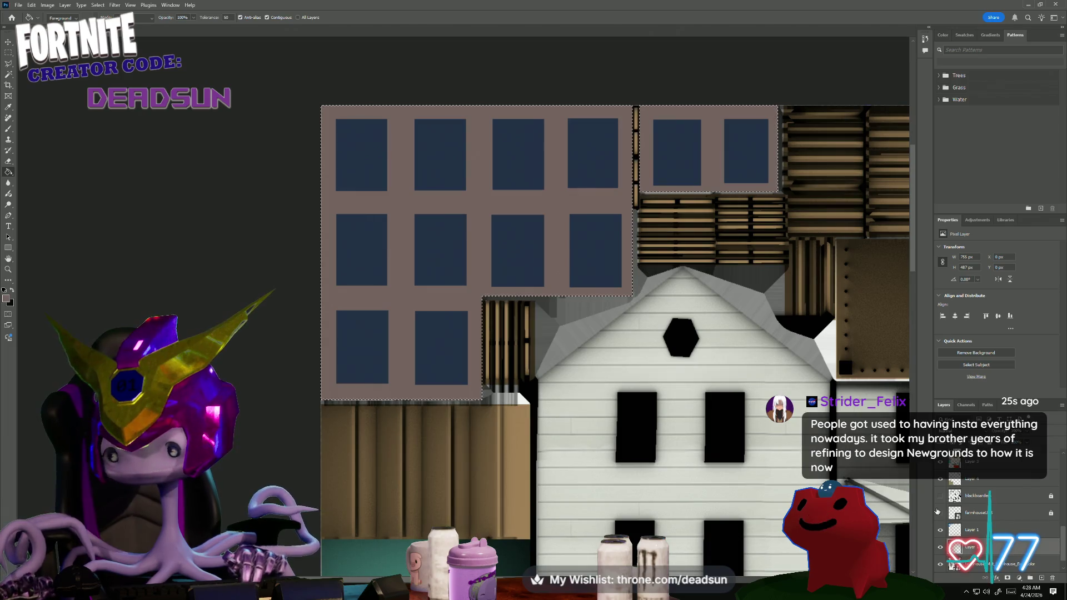
pyautogui.click(972, 530)
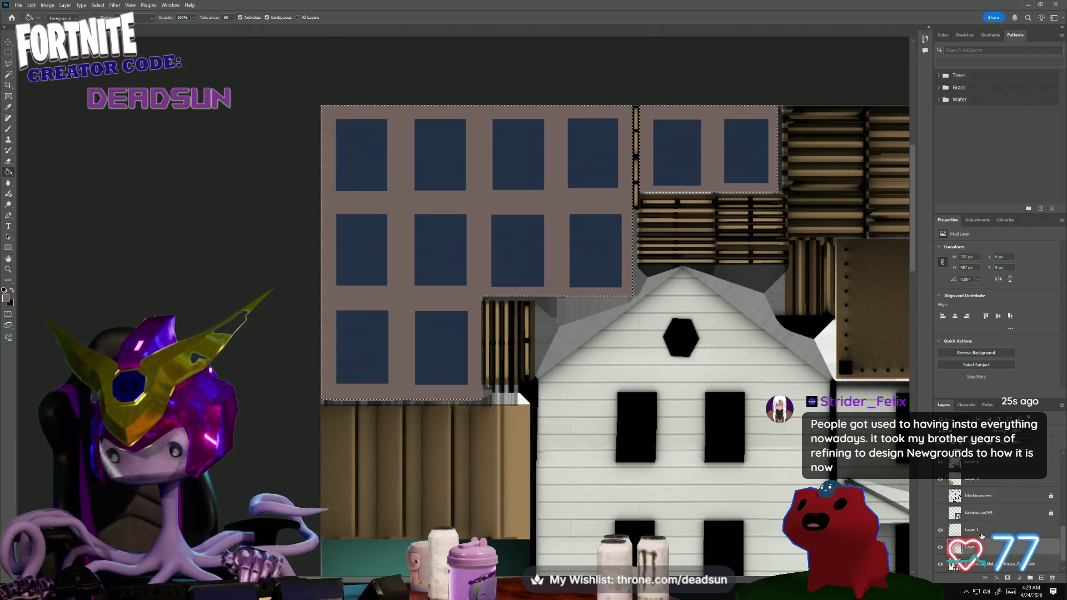
pyautogui.click(8, 74)
pyautogui.hotkey('ctrl', 'd')
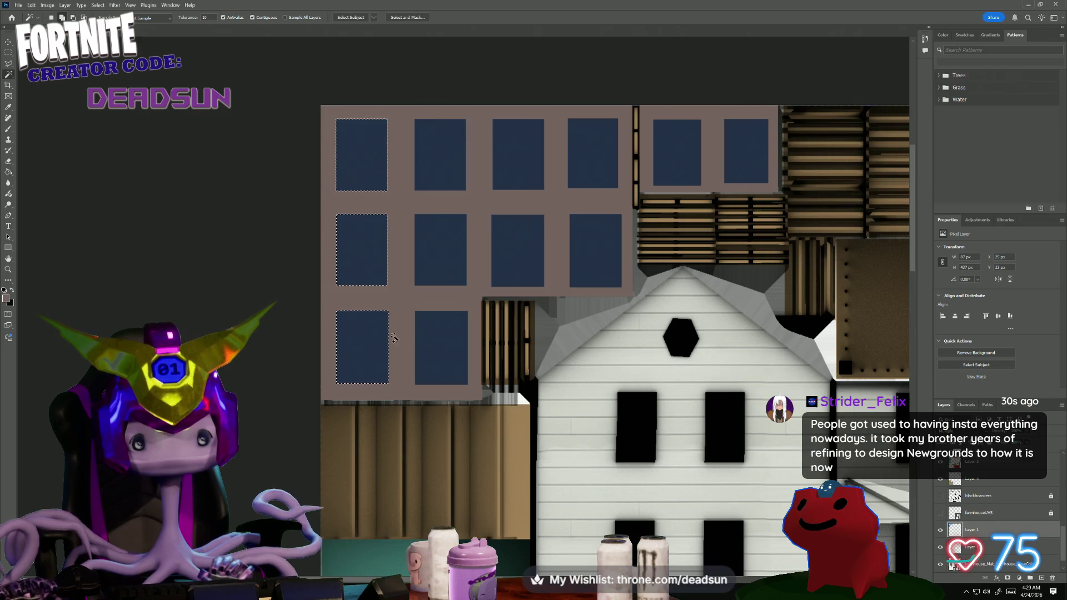
# - Magic Wand-select every window rectangle and delete the blue fill to reveal the paned windows
pyautogui.keyDown('shift'); pyautogui.click(446, 326); pyautogui.keyUp('shift')
pyautogui.keyDown('shift'); pyautogui.click(432, 169); pyautogui.keyUp('shift')
pyautogui.keyDown('shift'); pyautogui.click(513, 150); pyautogui.keyUp('shift')
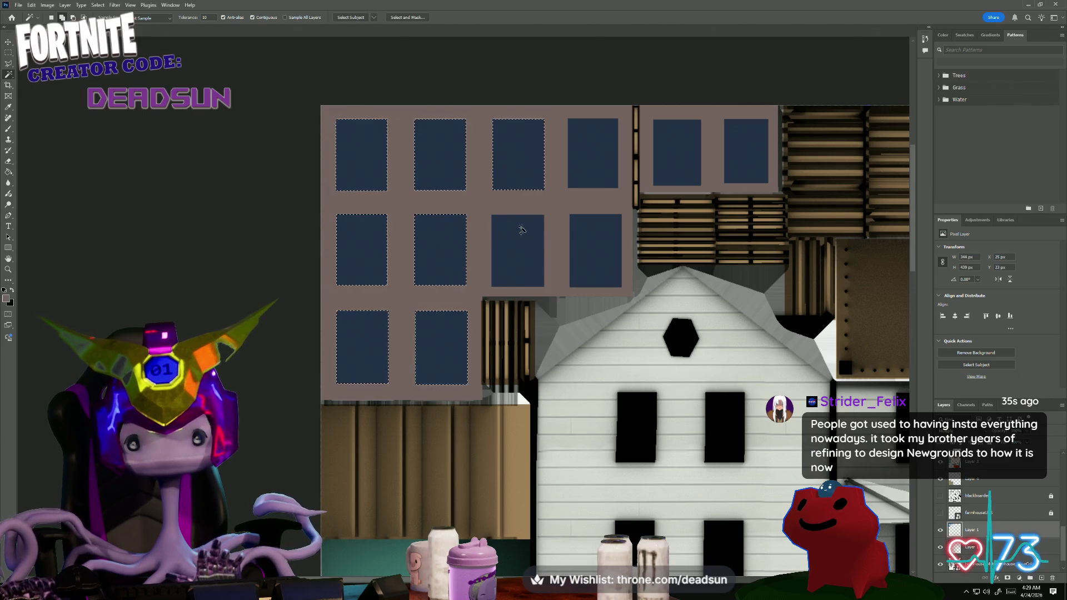
pyautogui.keyDown('shift'); pyautogui.click(519, 231); pyautogui.keyUp('shift')
pyautogui.keyDown('shift'); pyautogui.click(593, 159); pyautogui.keyUp('shift')
pyautogui.keyDown('shift'); pyautogui.click(668, 154); pyautogui.keyUp('shift')
pyautogui.keyDown('shift'); pyautogui.click(746, 152); pyautogui.keyUp('shift')
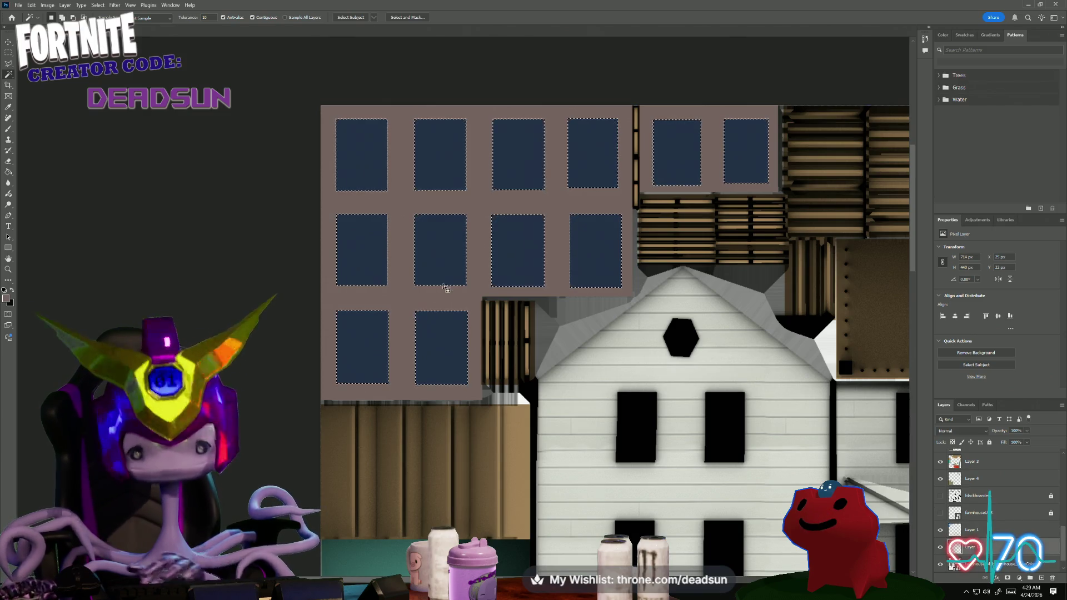
pyautogui.press('Delete')
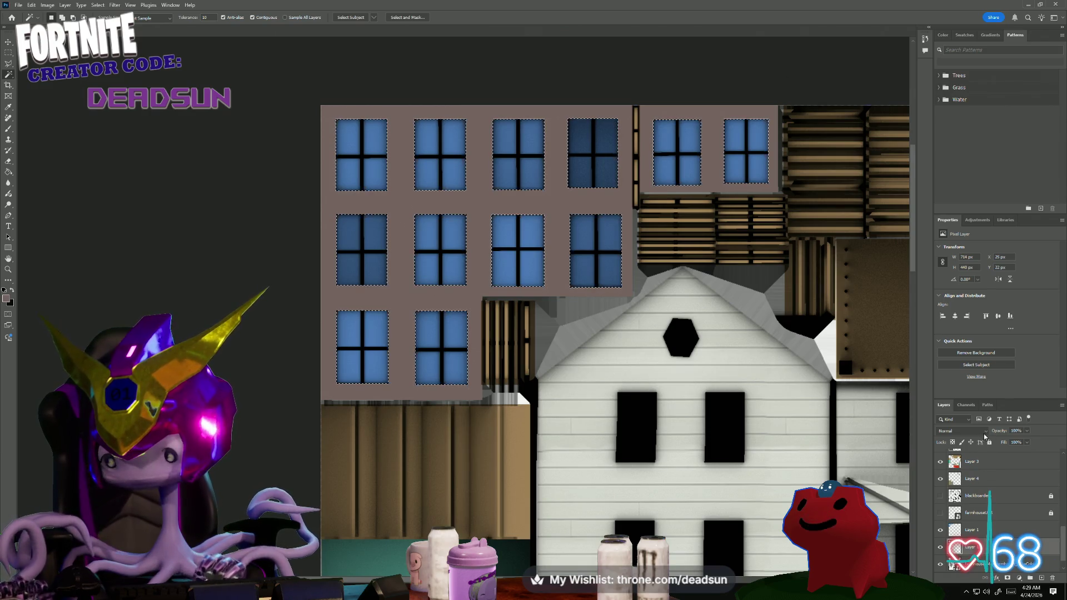
pyautogui.click(967, 431)
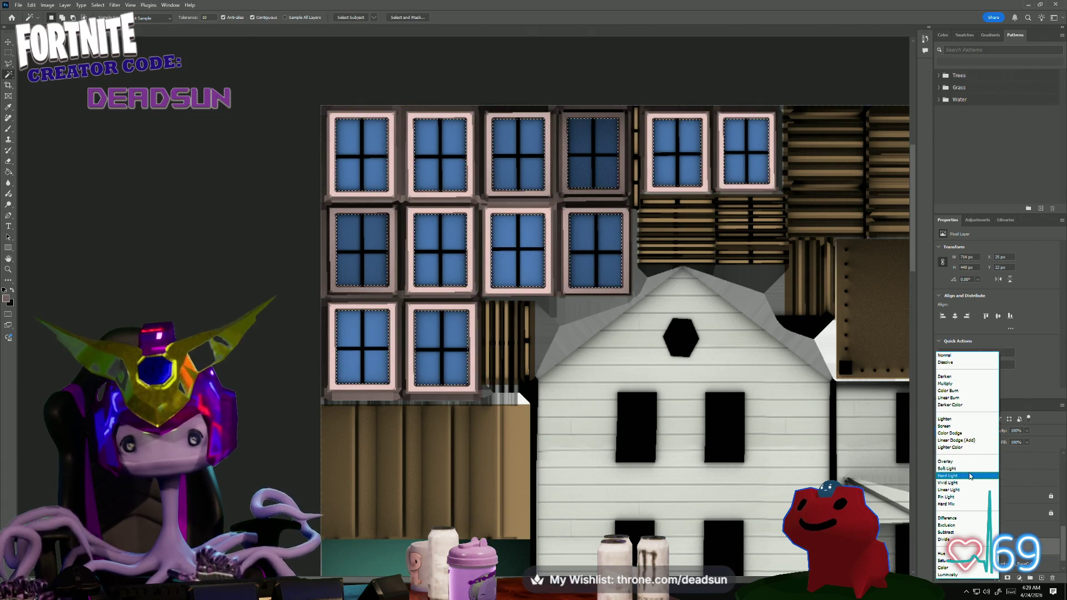
# - Set the frame layer to Multiply and start a Save a Copy in PNG format
pyautogui.click(973, 391)
pyautogui.click(17, 5)
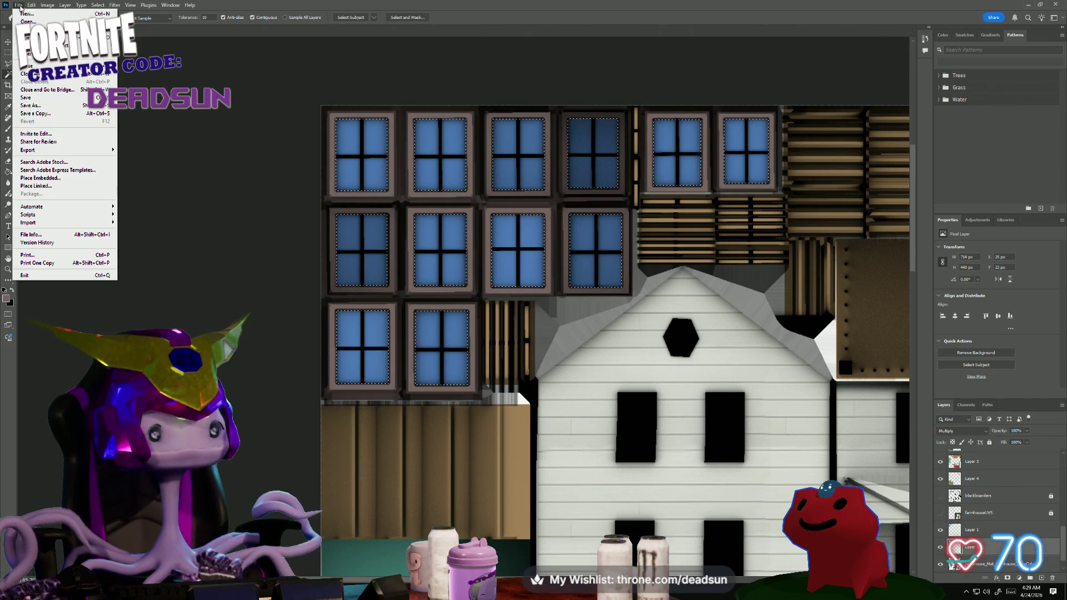
pyautogui.click(45, 113)
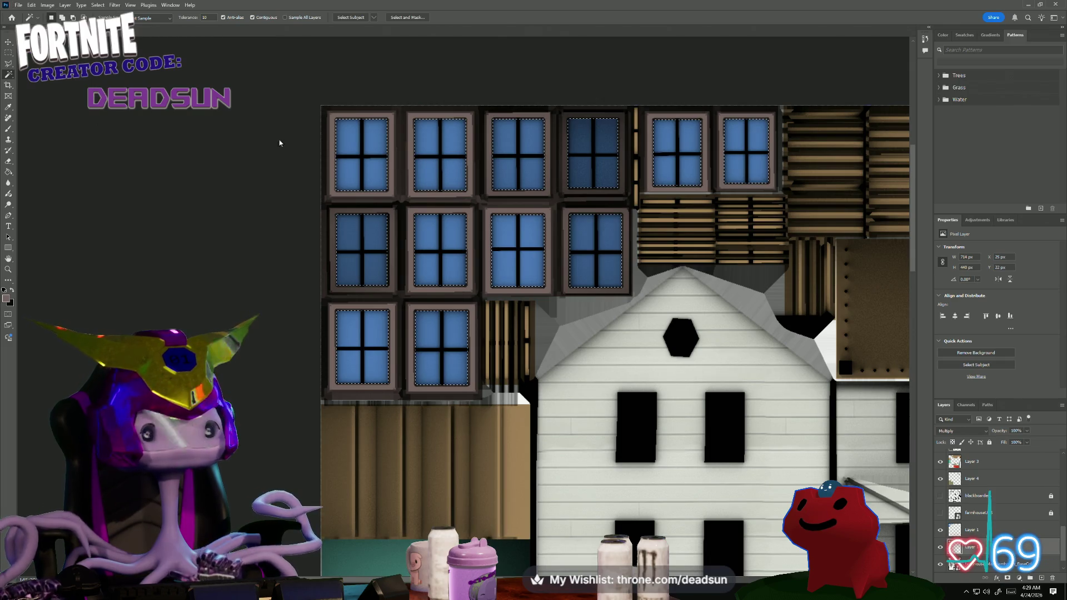
pyautogui.click(251, 244)
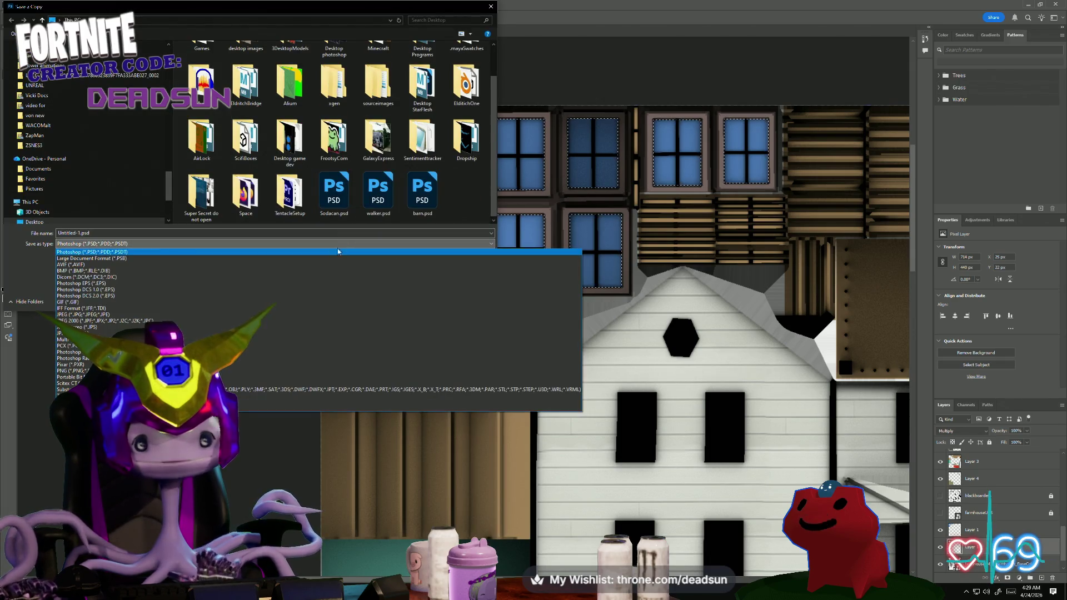
pyautogui.click(250, 371)
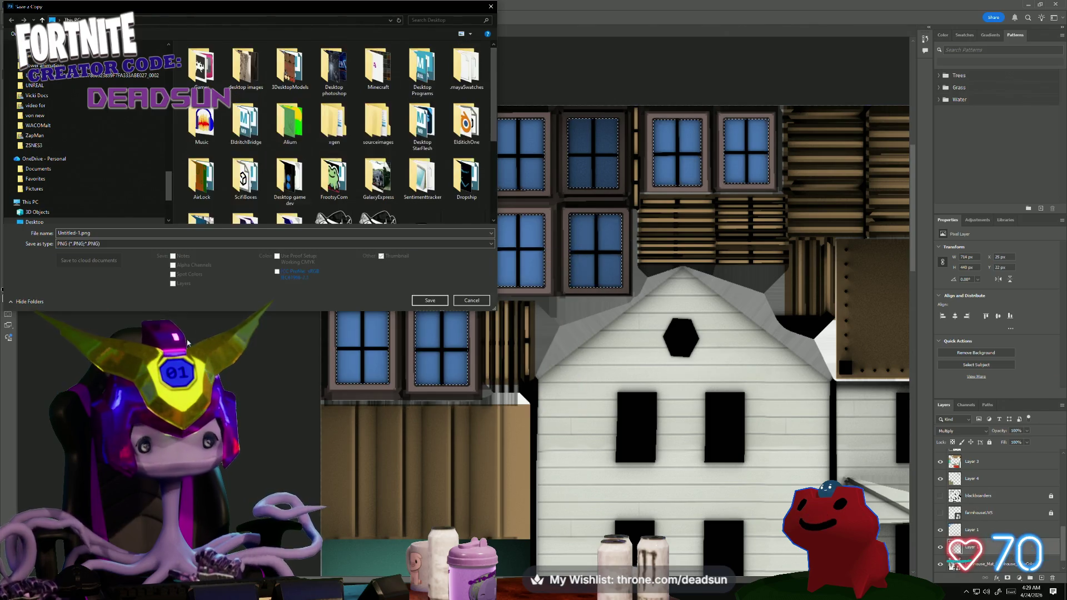
# - Save the PNG copy over the existing file and zoom out to view the whole sheet
pyautogui.click(413, 196)
pyautogui.click(429, 300)
pyautogui.click(542, 301)
pyautogui.click(580, 181)
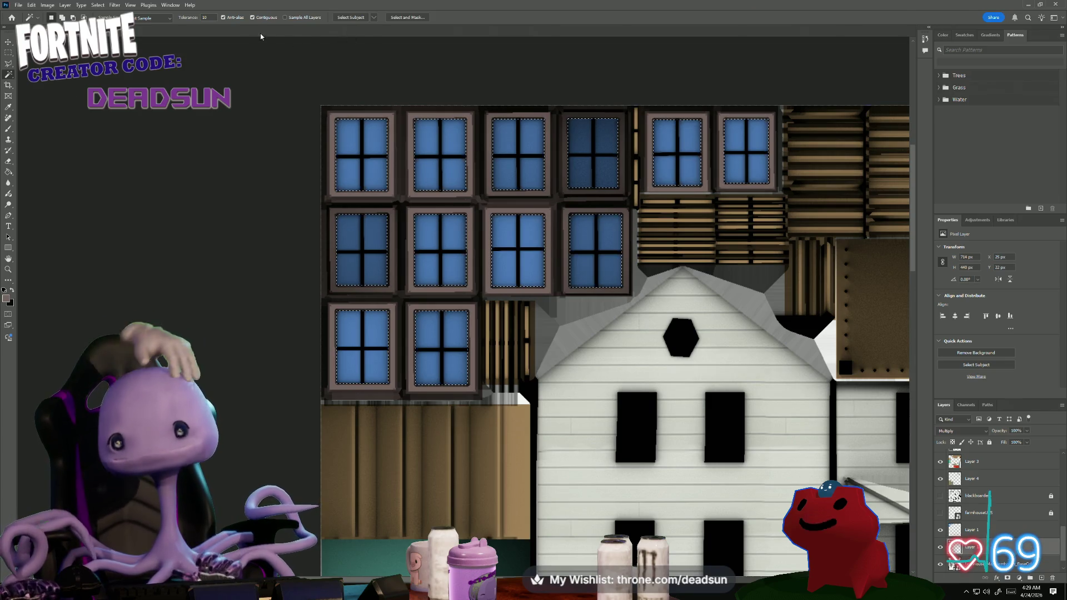
pyautogui.hotkey('ctrl', '-')
pyautogui.hotkey('ctrl', '-')
pyautogui.moveTo(240, 243); pyautogui.dragTo(134, 143)
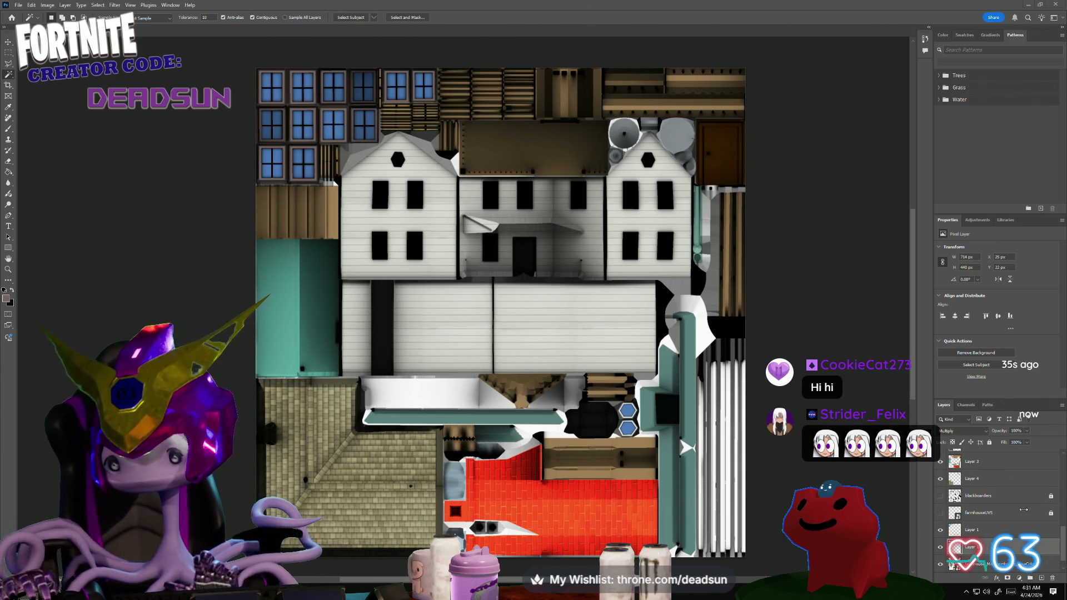
pyautogui.scroll(3, 1022, 506)
pyautogui.scroll(2, 1022, 507)
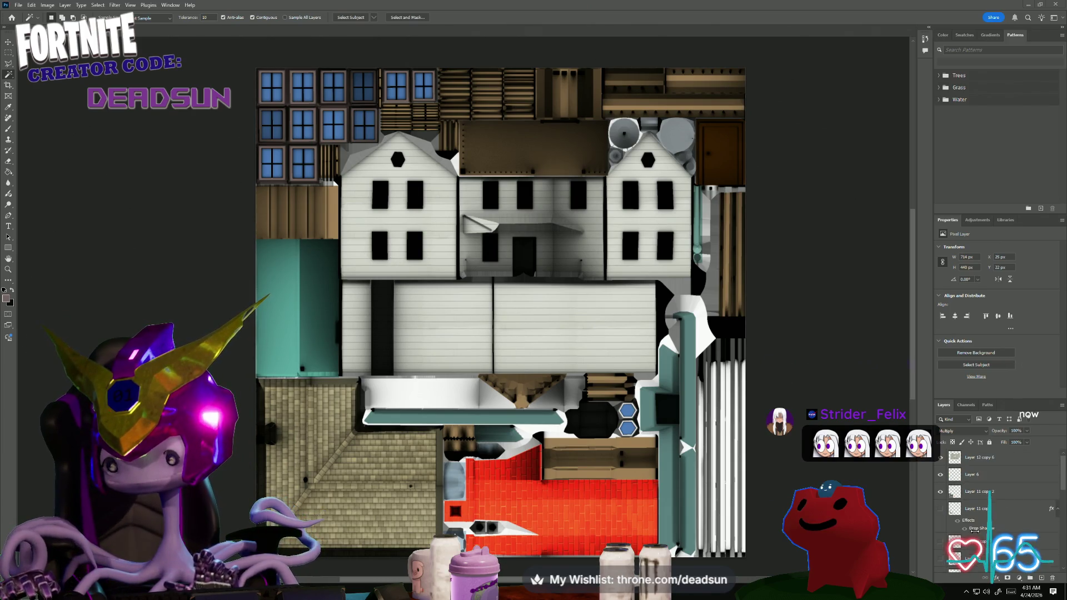
# - Magic Wand-select around the pieces on Layer 12 copy 6, invert the selection and bring up the foreground colour picker
pyautogui.click(981, 460)
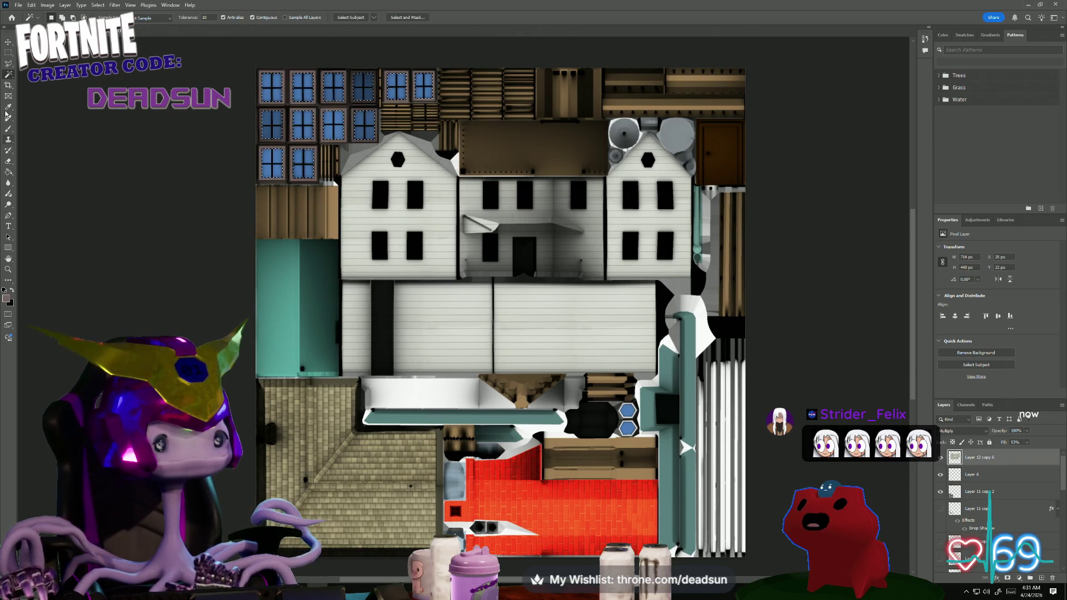
pyautogui.click(342, 298)
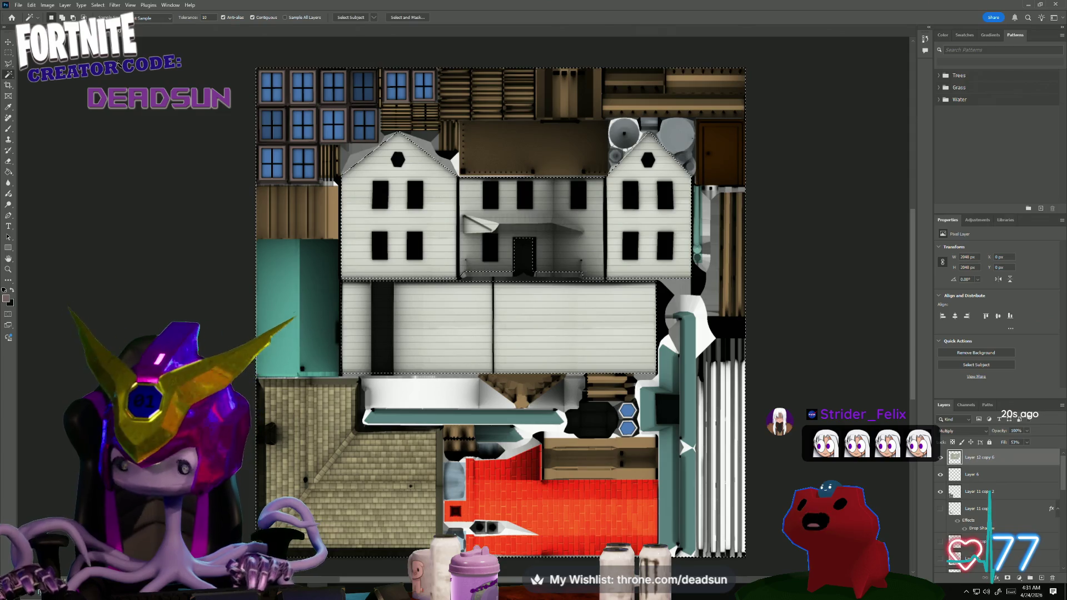
pyautogui.click(82, 5)
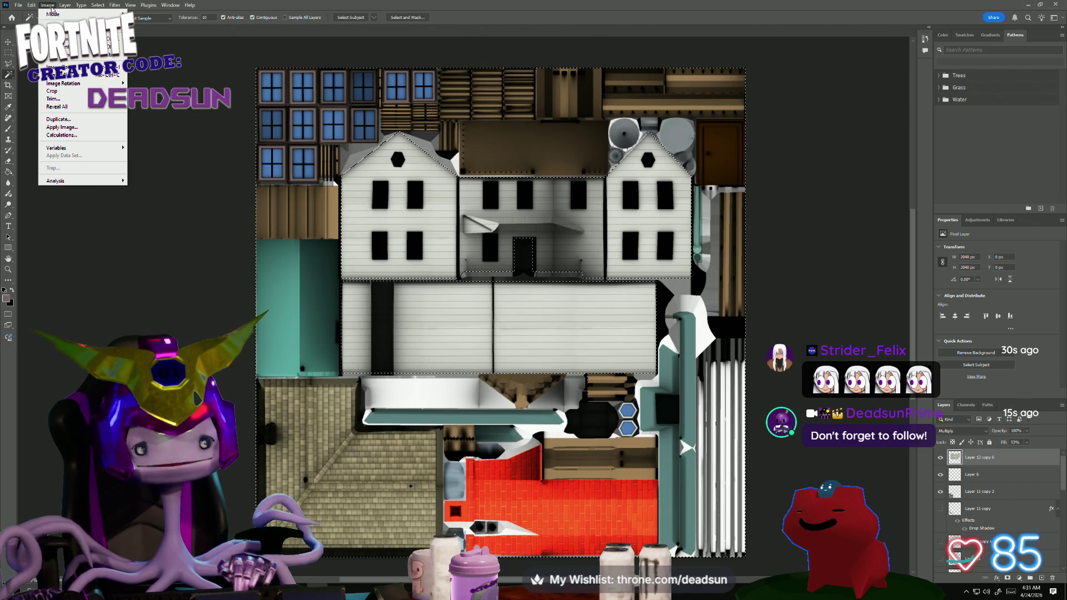
pyautogui.click(52, 9)
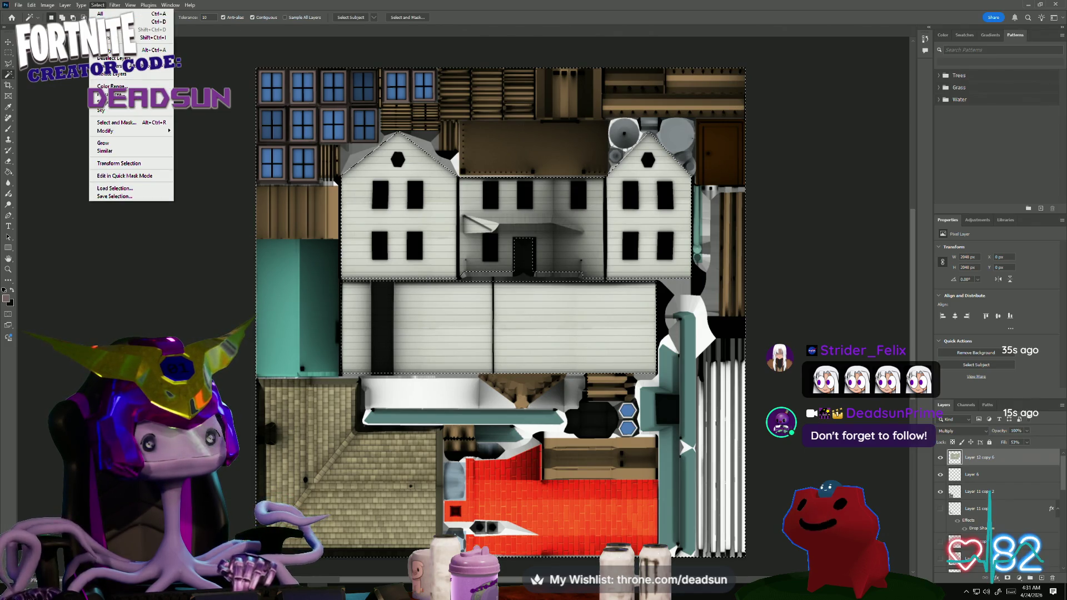
pyautogui.click(108, 38)
pyautogui.click(8, 105)
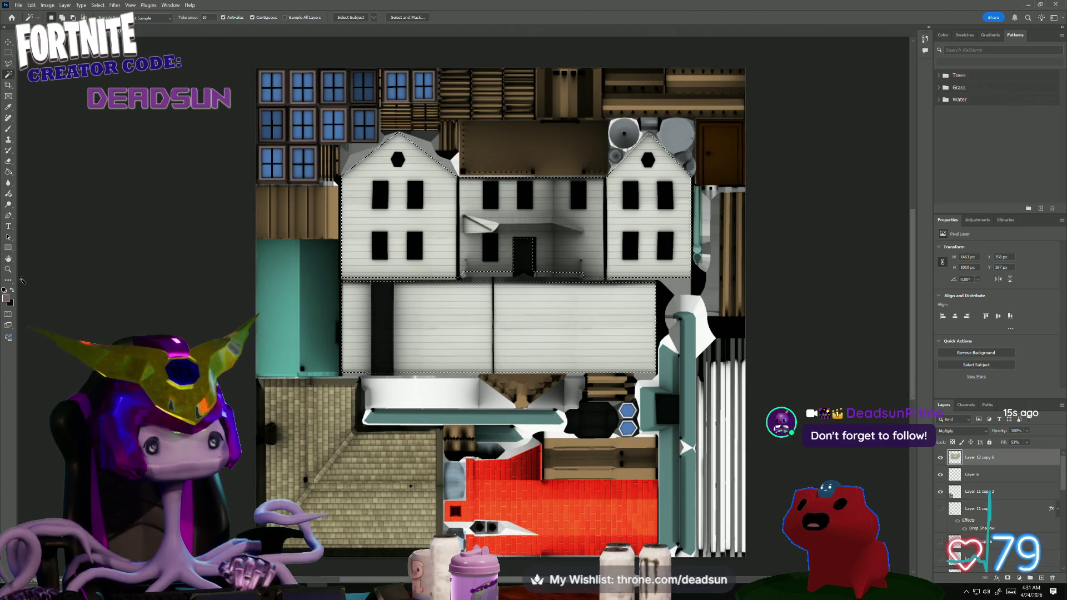
pyautogui.click(6, 297)
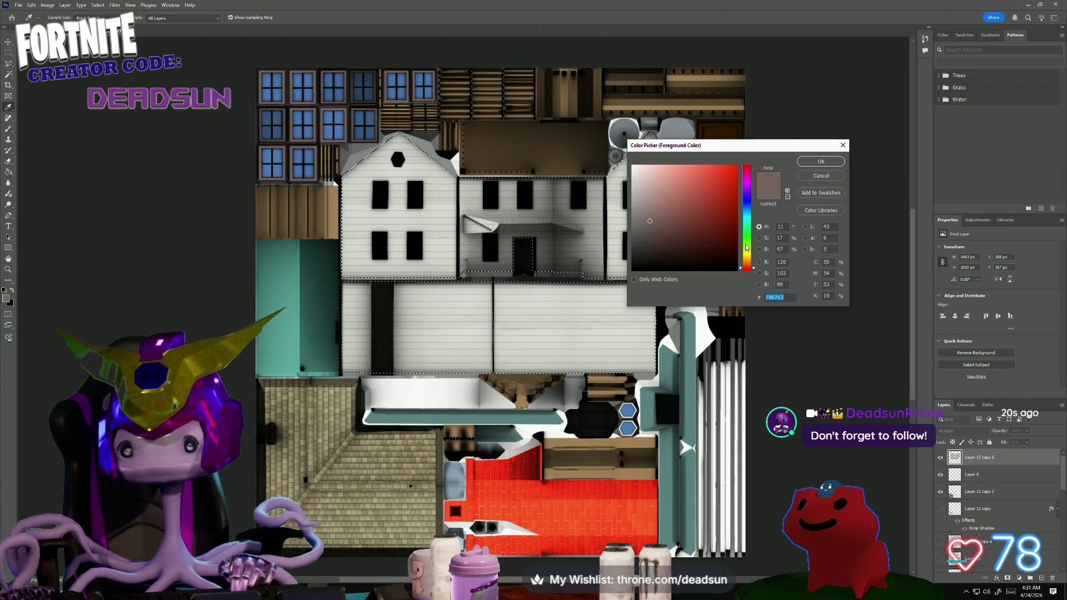
# - Fill the selected house walls with light cyan on a new empty layer
pyautogui.moveTo(750, 230); pyautogui.dragTo(752, 222)
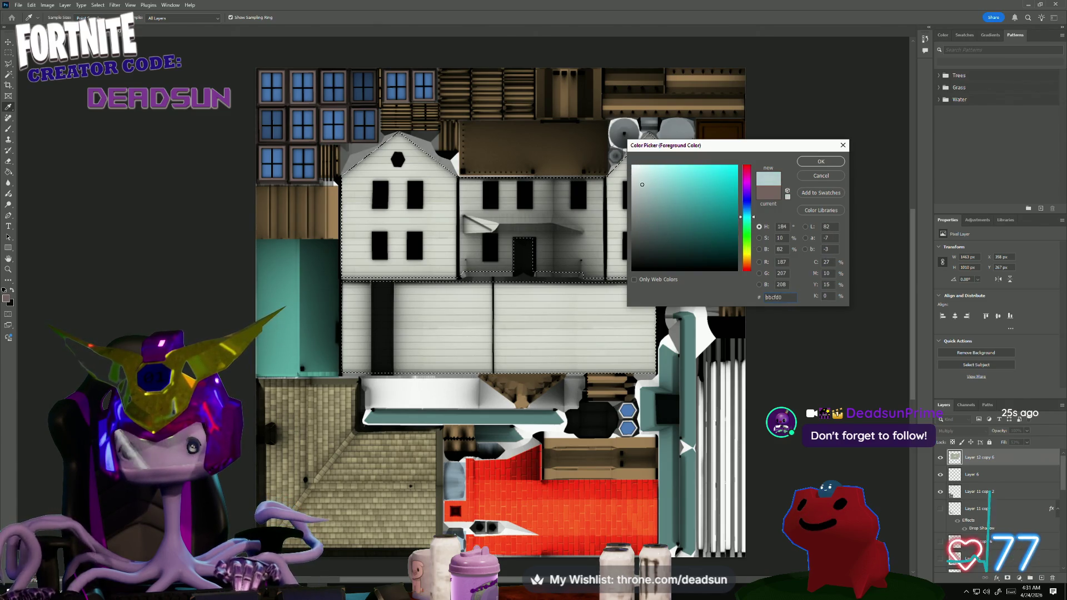
pyautogui.click(821, 162)
pyautogui.press('w')
pyautogui.moveTo(1042, 589)
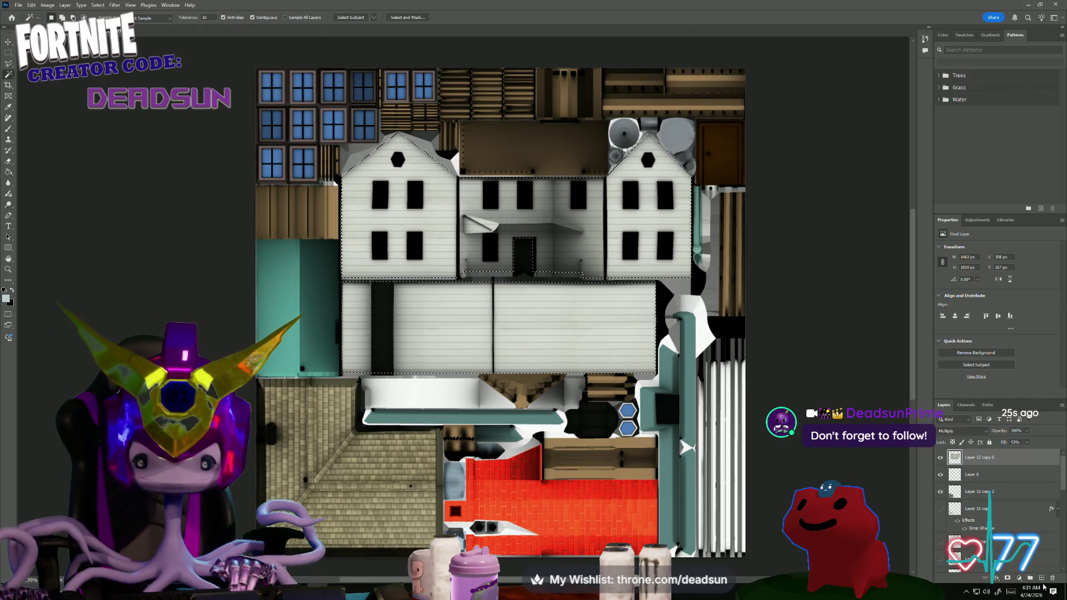
pyautogui.click(1040, 579)
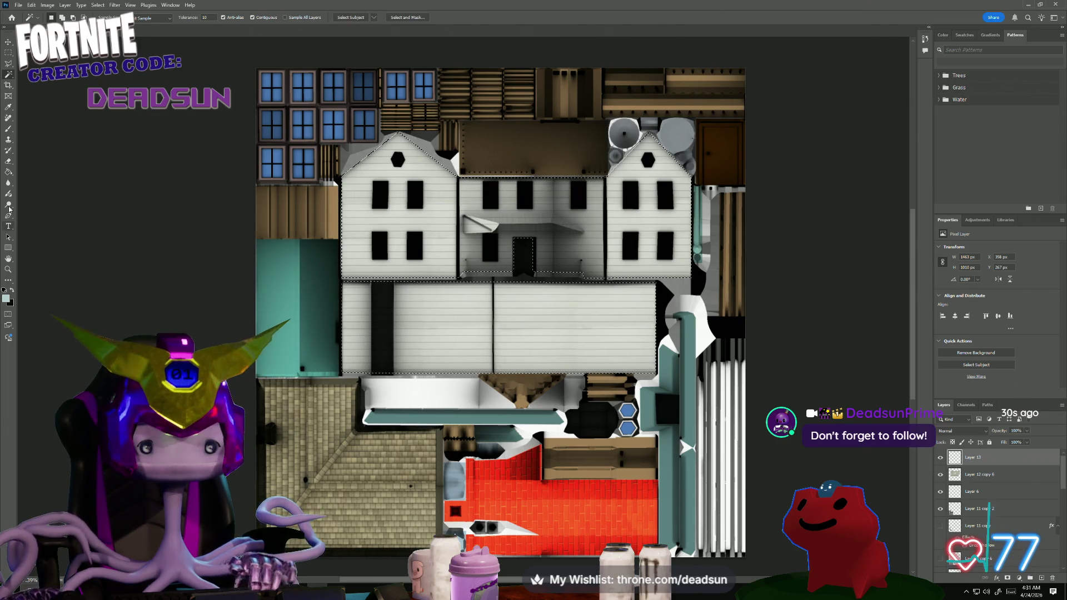
pyautogui.click(449, 319)
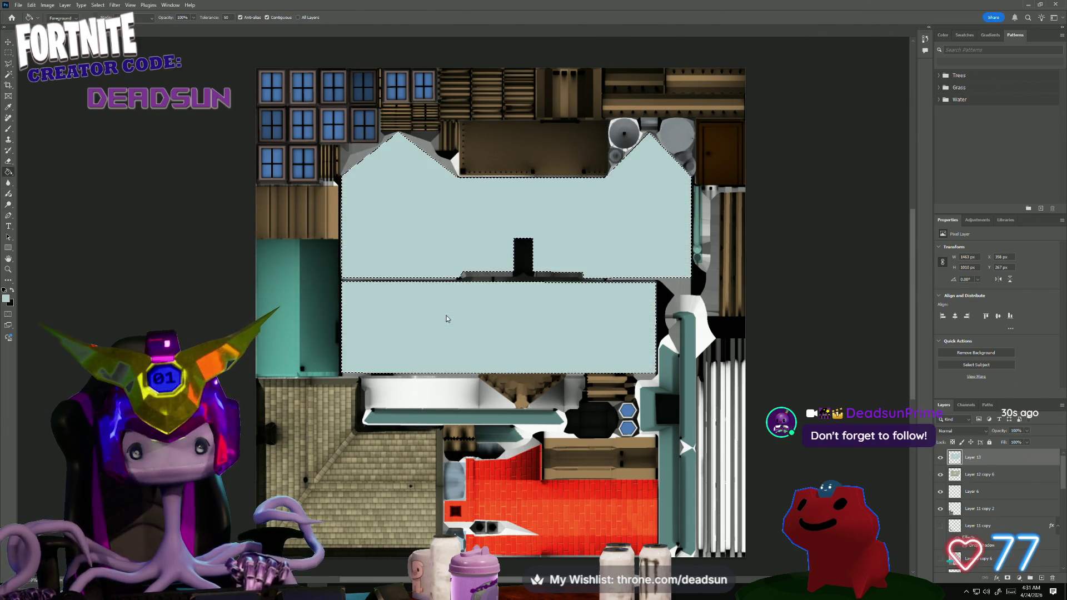
# - Blend the cyan layer with Linear Burn, deselect, and set the foreground to a dark grey
pyautogui.click(959, 430)
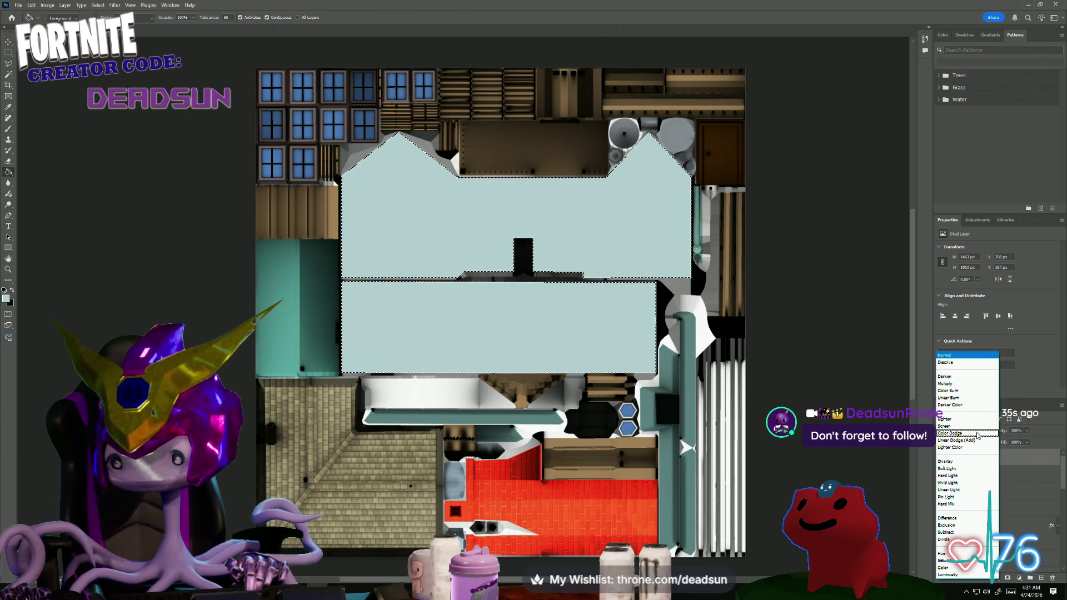
pyautogui.click(972, 397)
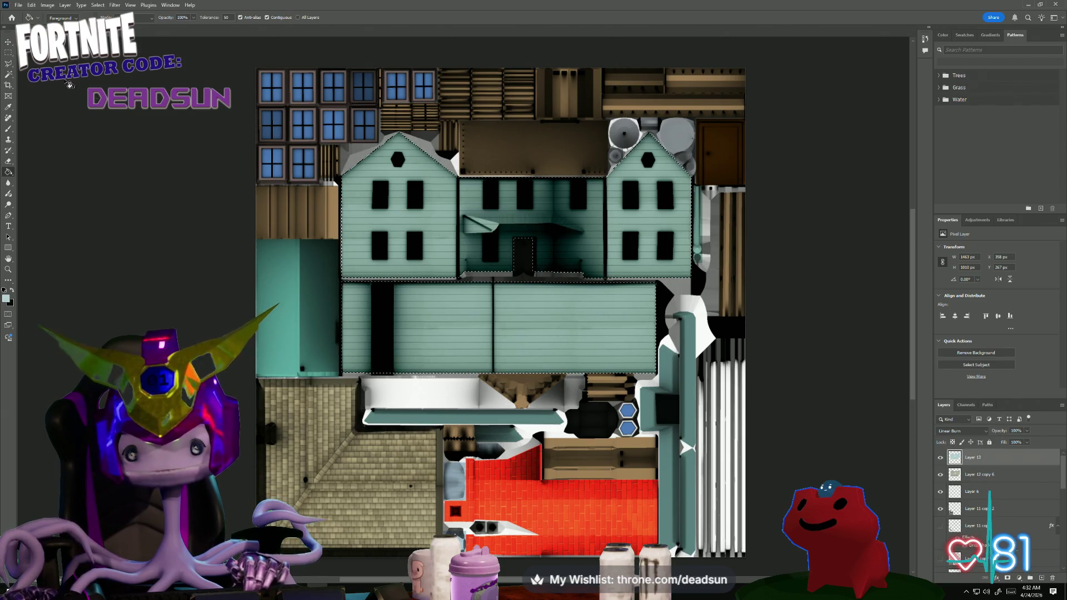
pyautogui.click(7, 52)
pyautogui.click(83, 97)
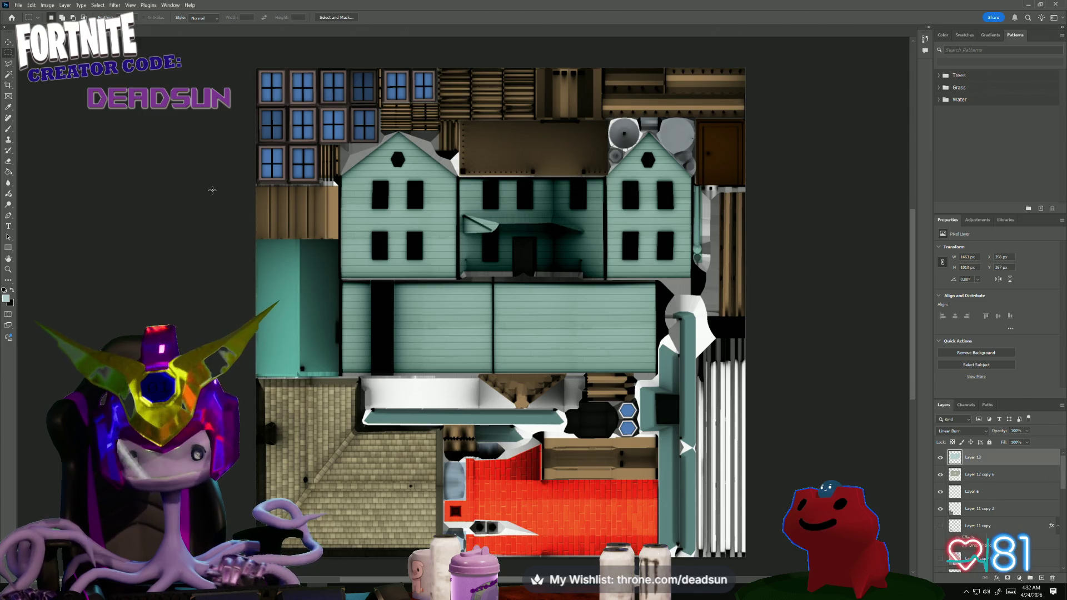
pyautogui.keyDown('alt'); pyautogui.scroll(-3, 212, 190); pyautogui.keyUp('alt')
pyautogui.keyDown('alt'); pyautogui.scroll(1, 217, 194); pyautogui.keyUp('alt')
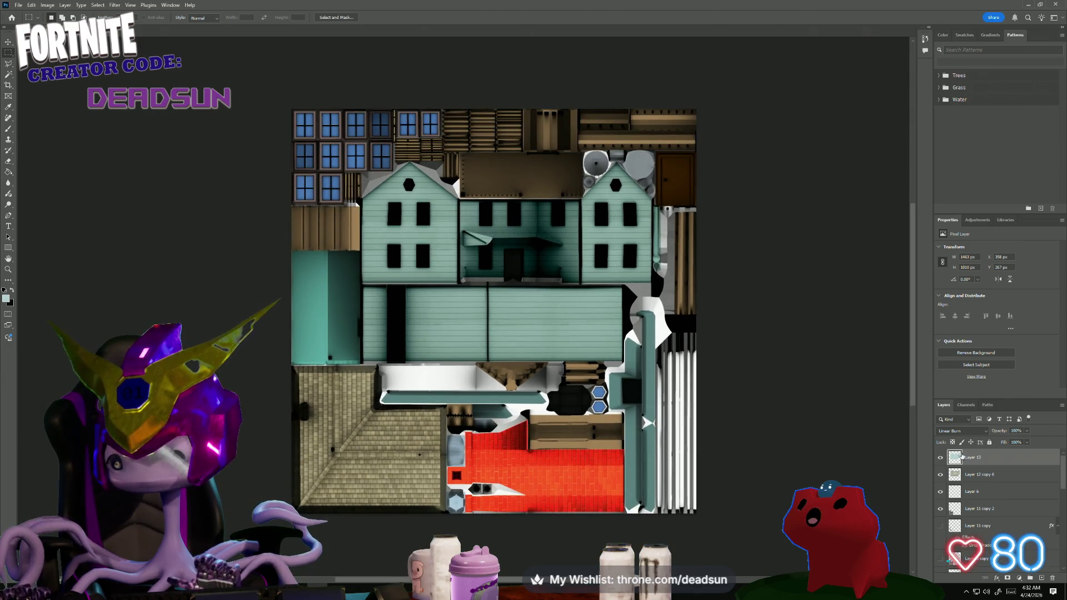
pyautogui.click(8, 300)
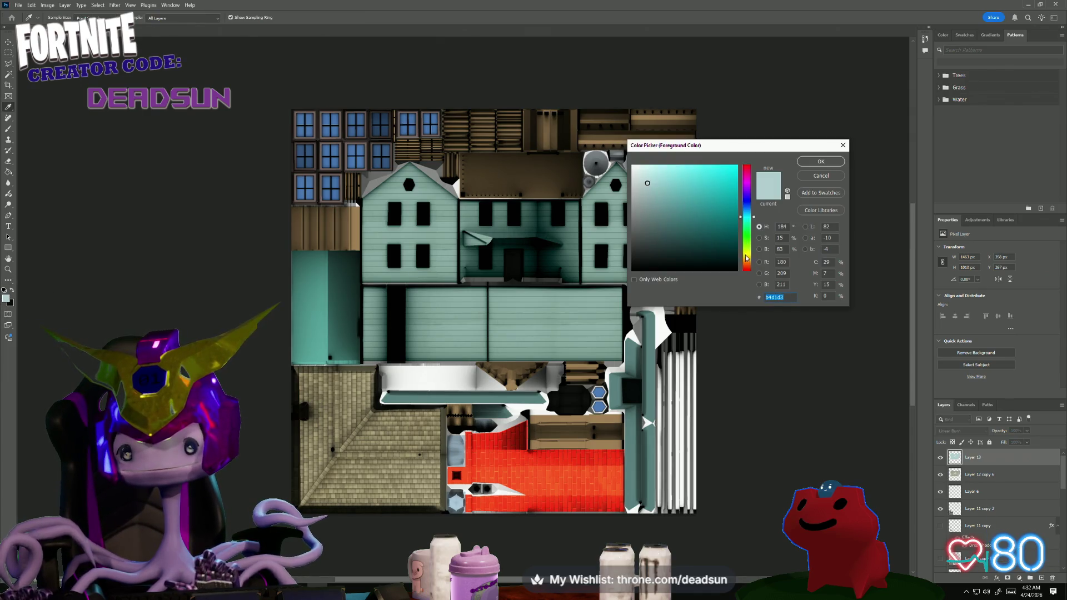
pyautogui.moveTo(747, 259); pyautogui.dragTo(752, 206)
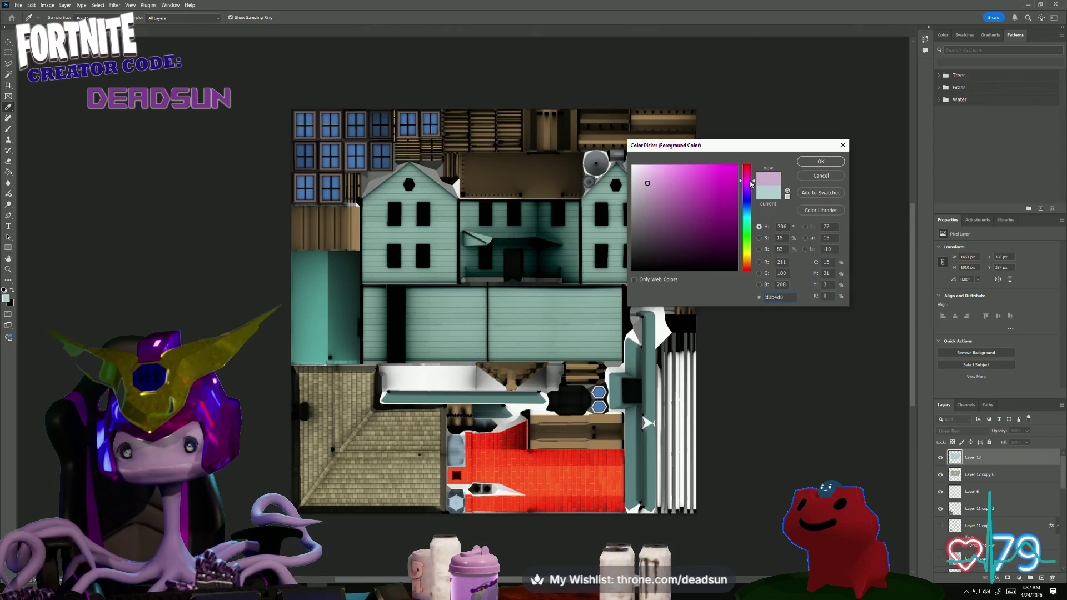
pyautogui.click(196, 272)
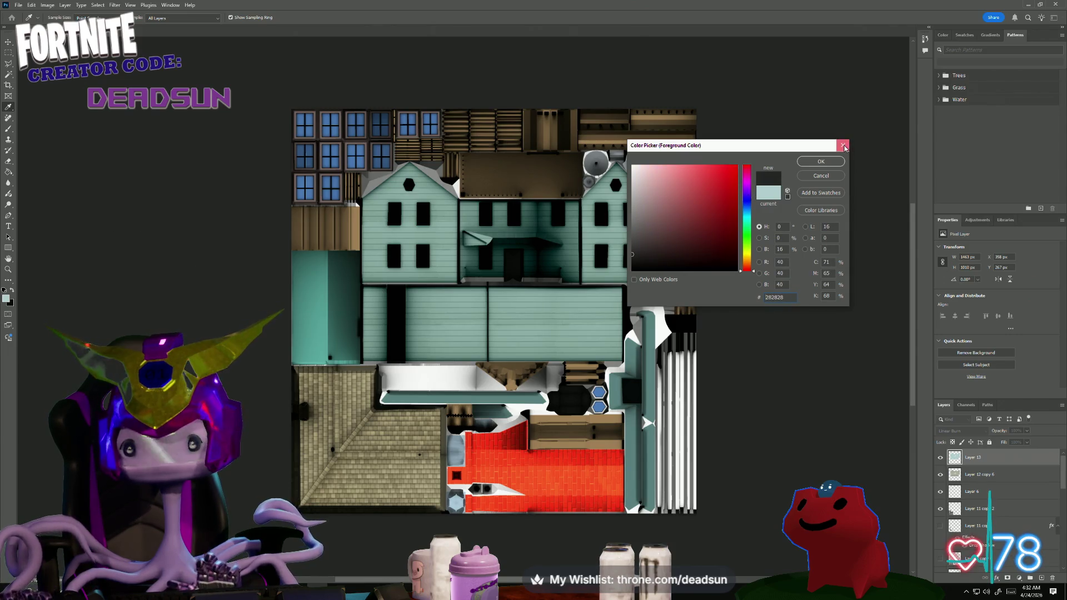
# - Save a PNG copy over farmhouse_Color.png and switch to Maya
pyautogui.click(845, 148)
pyautogui.click(17, 4)
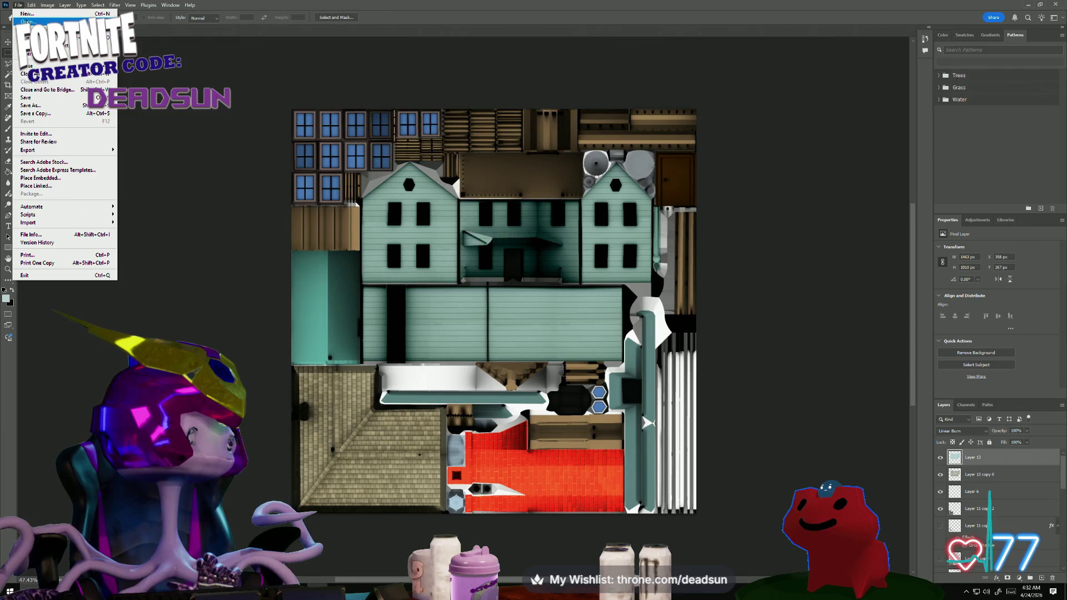
pyautogui.click(53, 117)
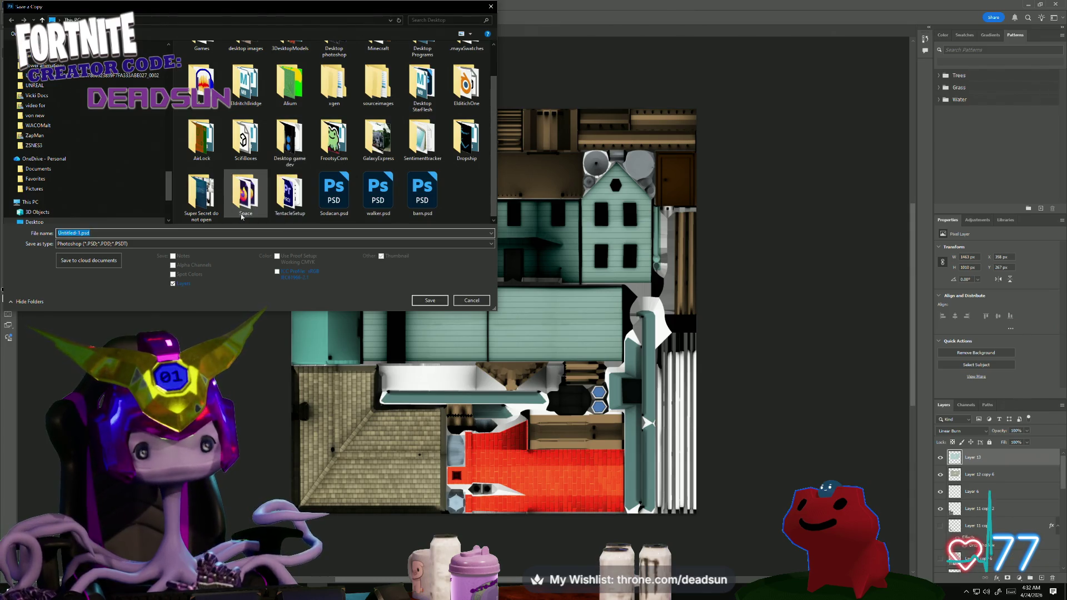
pyautogui.click(294, 246)
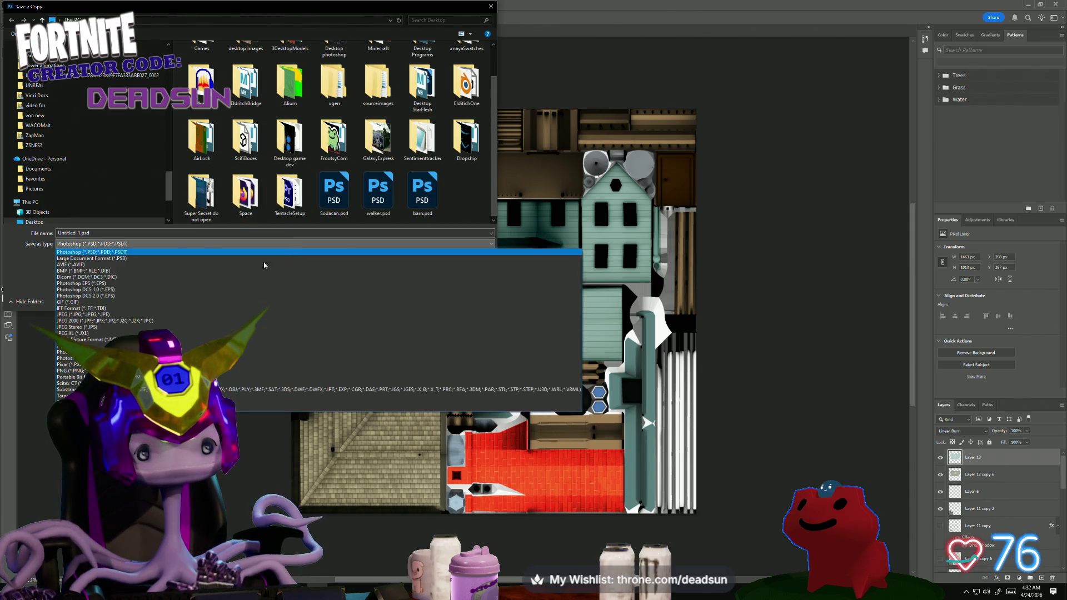
pyautogui.click(167, 370)
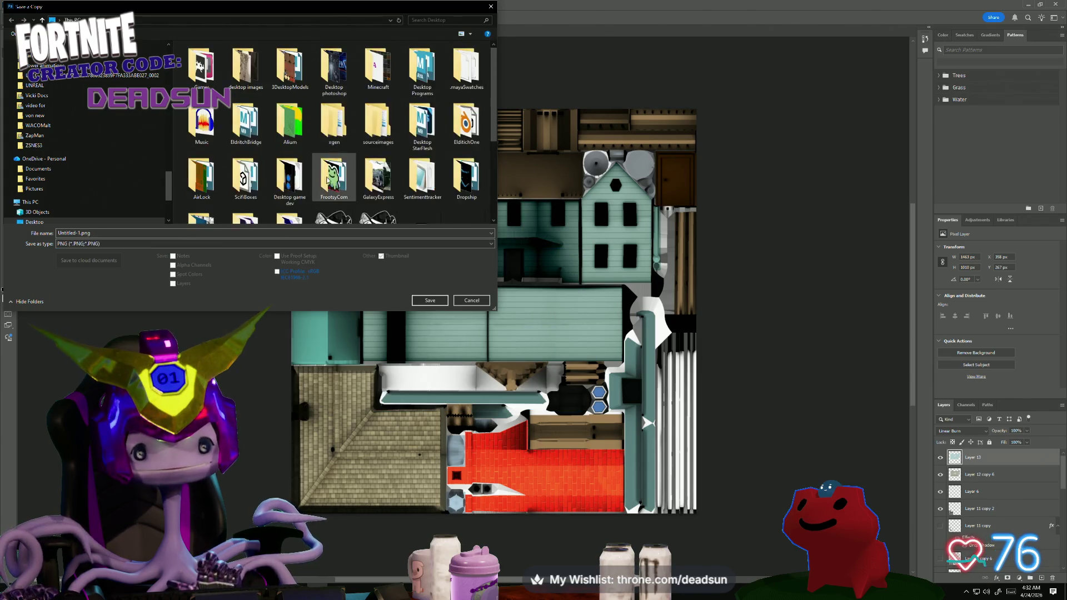
pyautogui.click(431, 302)
pyautogui.click(554, 297)
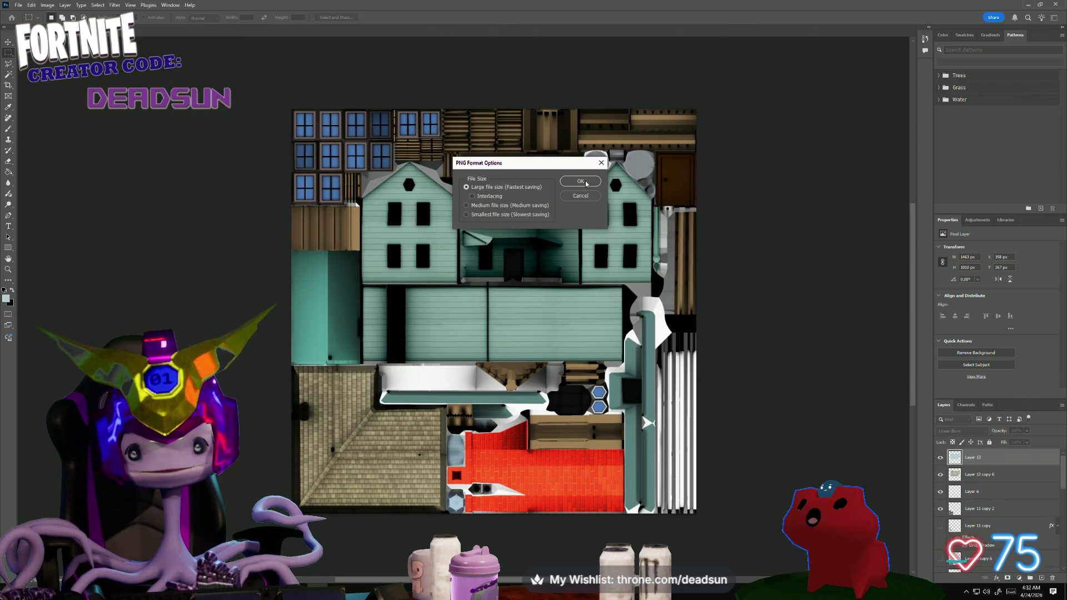
pyautogui.click(582, 183)
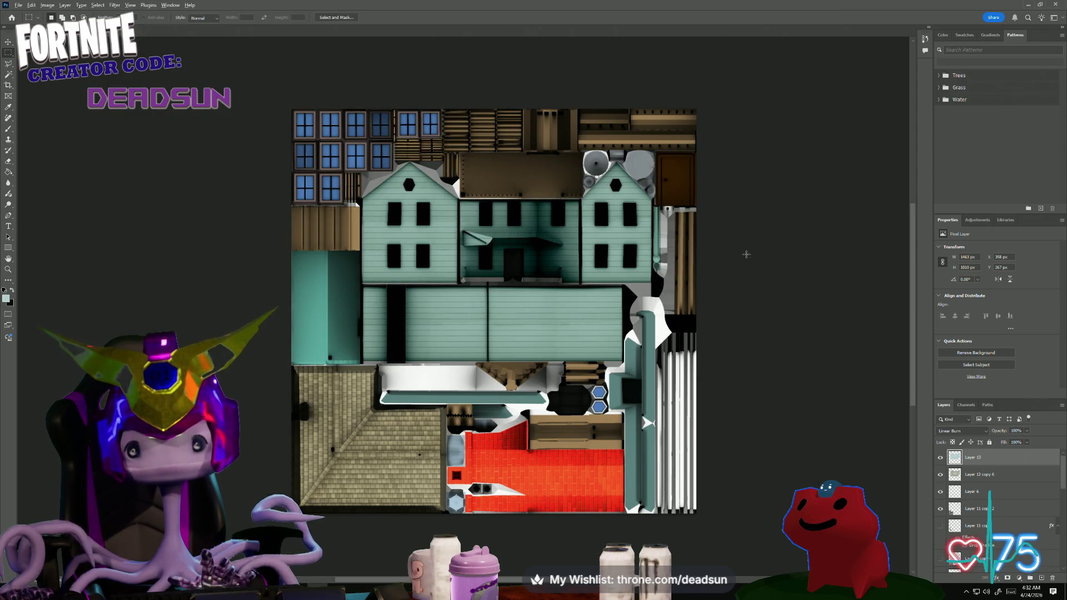
pyautogui.hotkey('alt', 'Tab')
pyautogui.hotkey('alt', 'Tab')
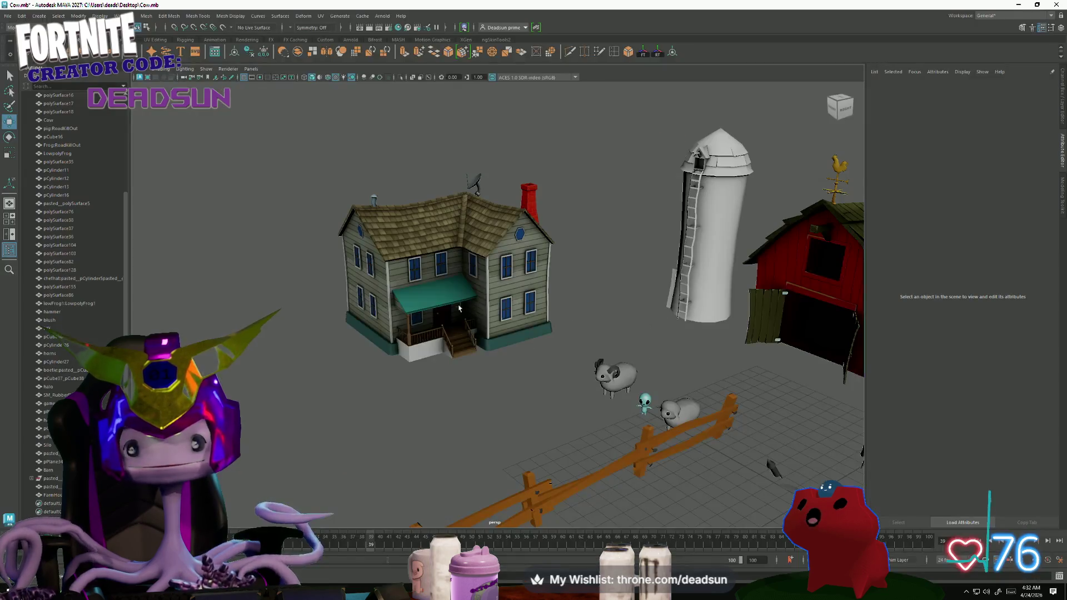
# - Reload the farmhouse's file9 colour texture so the model shows the teal walls
pyautogui.click(480, 265)
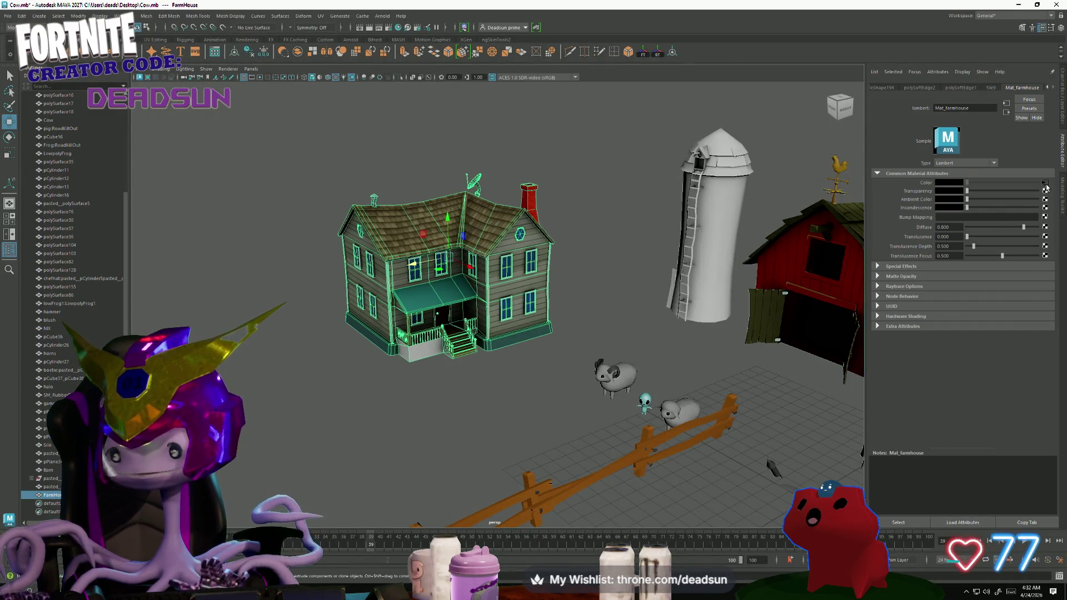
pyautogui.click(1045, 183)
pyautogui.click(956, 218)
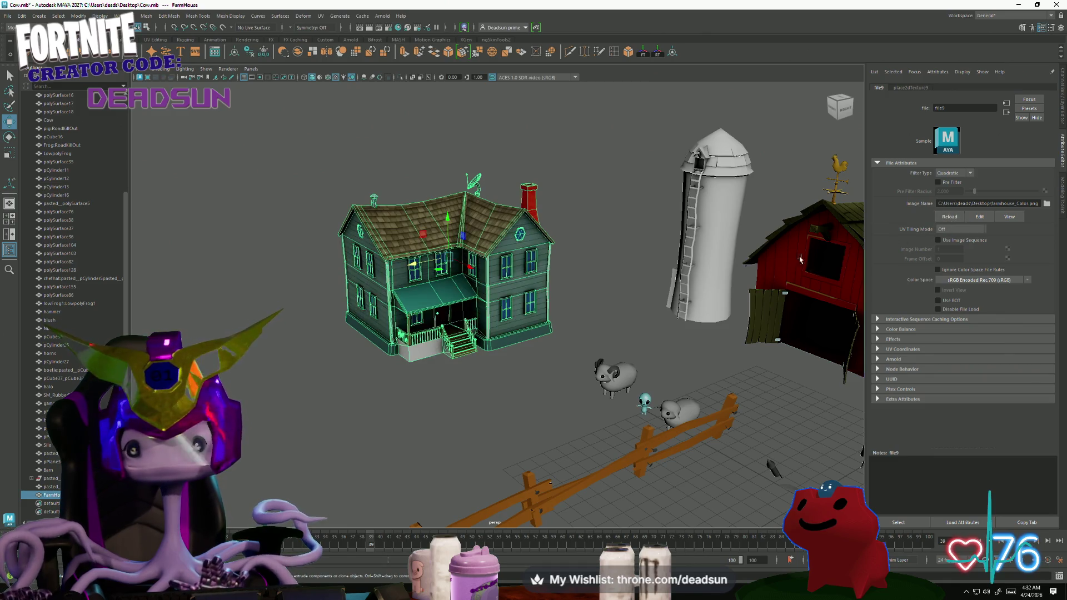
pyautogui.click(387, 385)
pyautogui.keyDown('alt'); pyautogui.moveTo(363, 386); pyautogui.dragTo(445, 391); pyautogui.keyUp('alt')
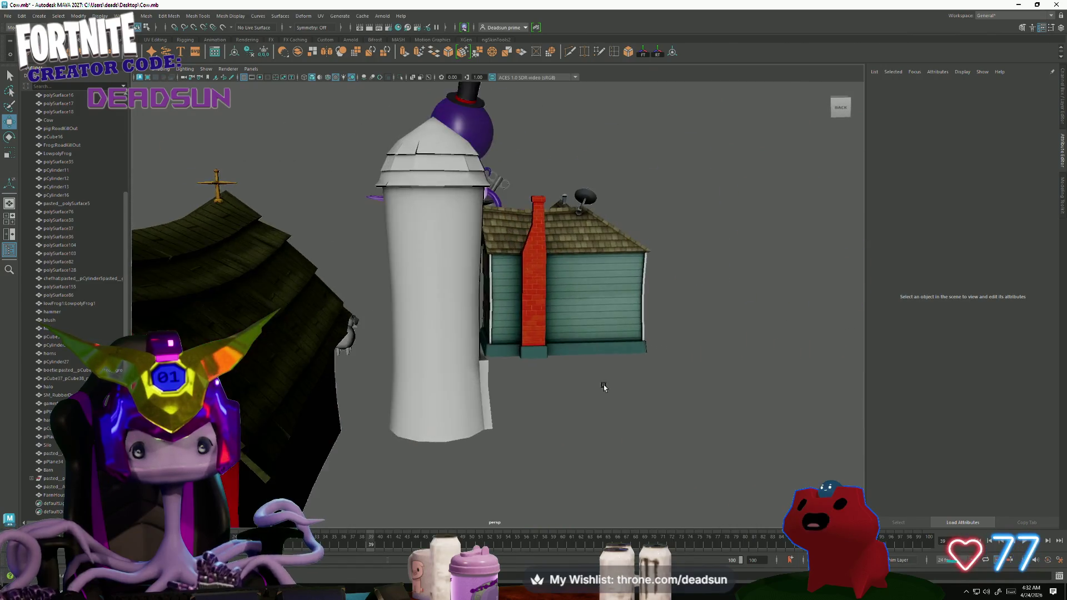
pyautogui.keyDown('alt'); pyautogui.moveTo(445, 391); pyautogui.dragTo(353, 395); pyautogui.keyUp('alt')
pyautogui.scroll(3, 615, 422)
pyautogui.moveTo(614, 421)
pyautogui.keyDown('alt'); pyautogui.mouseDown()
pyautogui.moveTo(501, 427)
pyautogui.moveTo(504, 392)
pyautogui.moveTo(411, 386)
pyautogui.moveTo(465, 377)
pyautogui.moveTo(391, 375)
pyautogui.mouseUp(); pyautogui.keyUp('alt')
pyautogui.scroll(-3, 610, 426)
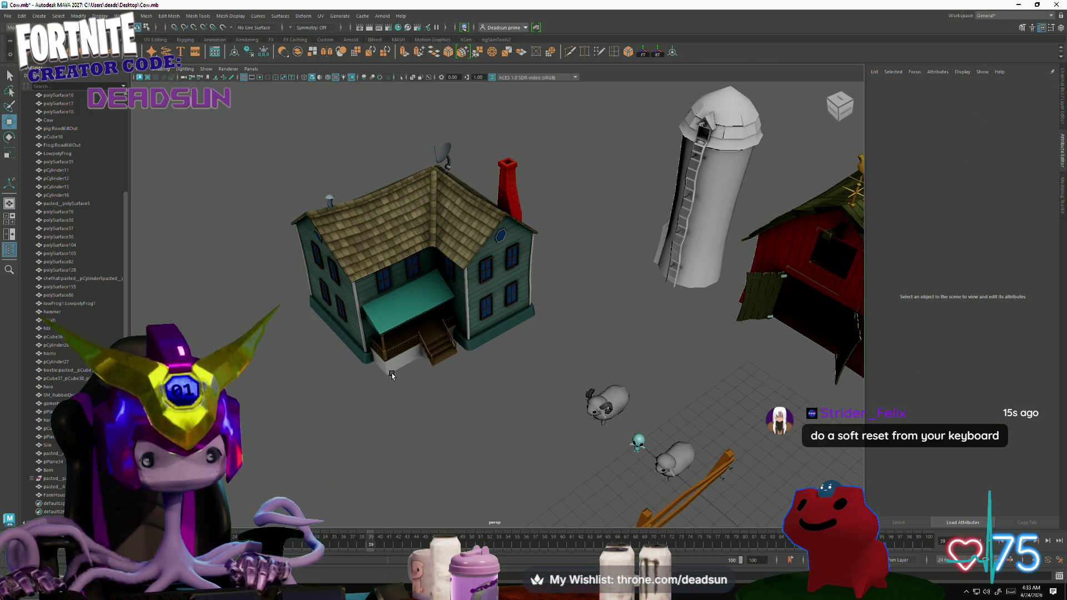
pyautogui.moveTo(373, 423)
pyautogui.keyDown('alt'); pyautogui.mouseDown()
pyautogui.moveTo(370, 391)
pyautogui.moveTo(333, 429)
pyautogui.mouseUp(); pyautogui.keyUp('alt')
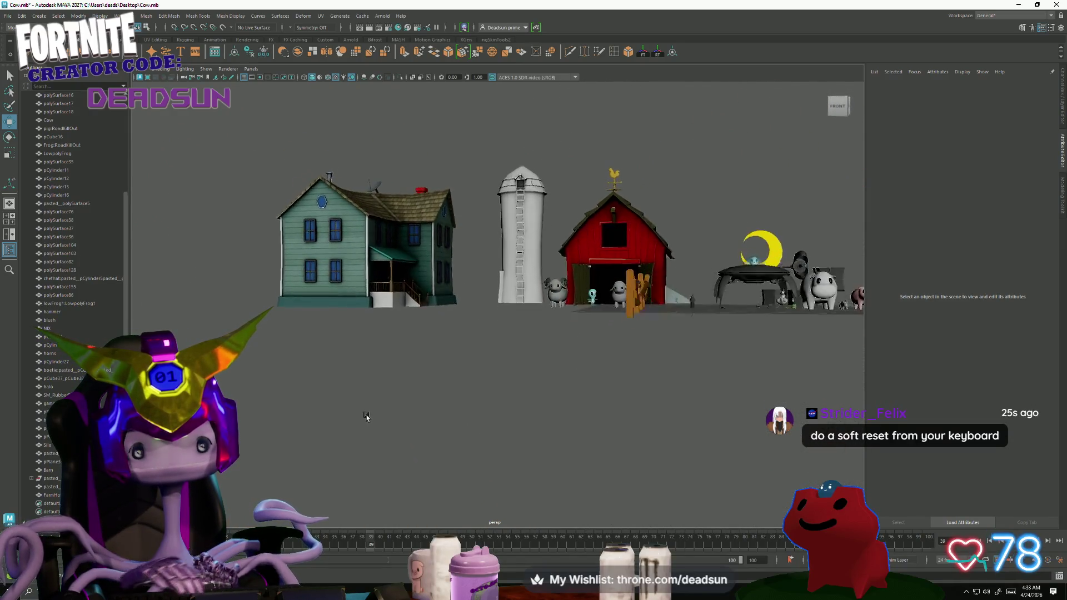
pyautogui.scroll(5, 332, 429)
pyautogui.keyDown('alt'); pyautogui.moveTo(340, 427); pyautogui.dragTo(706, 451, button='middle'); pyautogui.keyUp('alt')
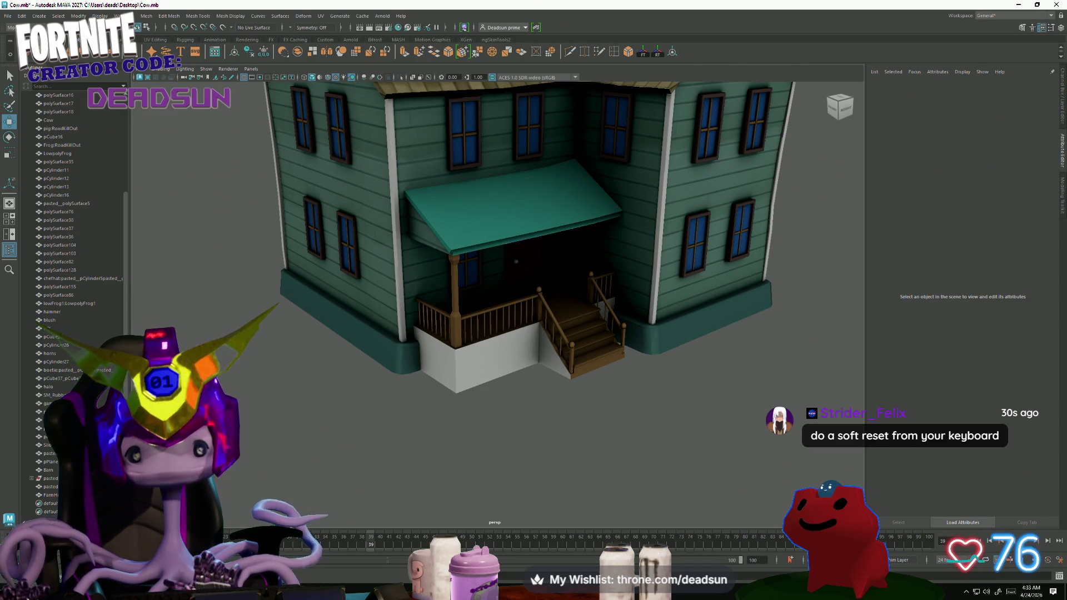
pyautogui.scroll(-5, 654, 412)
pyautogui.moveTo(528, 351)
pyautogui.keyDown('alt'); pyautogui.mouseDown()
pyautogui.moveTo(495, 469)
pyautogui.moveTo(538, 478)
pyautogui.mouseUp(); pyautogui.keyUp('alt')
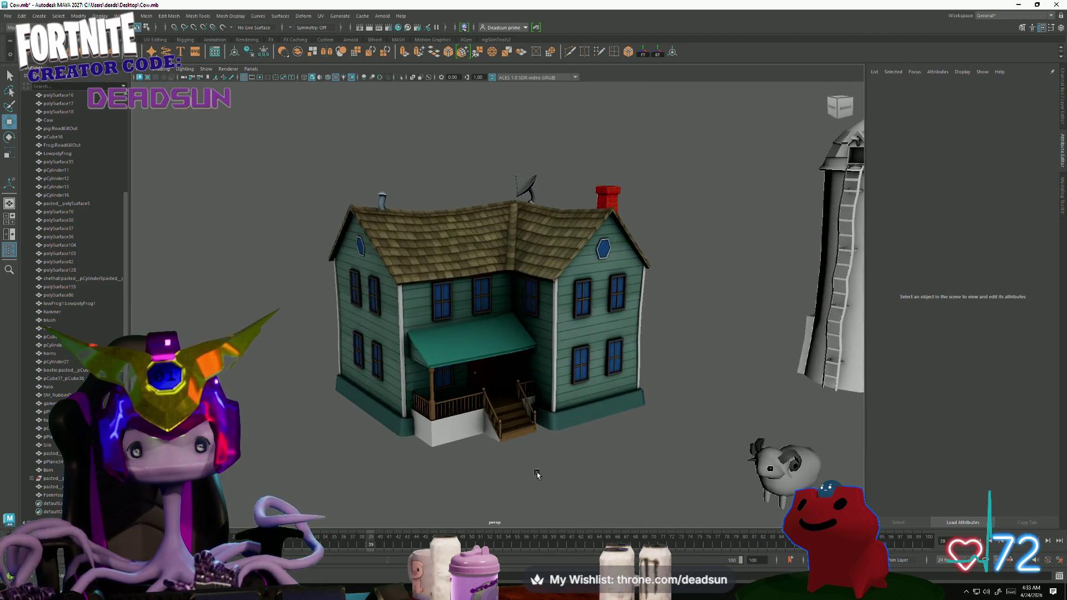
pyautogui.scroll(3, 537, 478)
pyautogui.scroll(3, 584, 471)
pyautogui.scroll(2, 617, 456)
pyautogui.scroll(-5, 617, 456)
pyautogui.scroll(5, 408, 445)
pyautogui.keyDown('alt'); pyautogui.moveTo(409, 445); pyautogui.dragTo(515, 455); pyautogui.keyUp('alt')
pyautogui.scroll(-4, 400, 454)
pyautogui.scroll(-4, 390, 446)
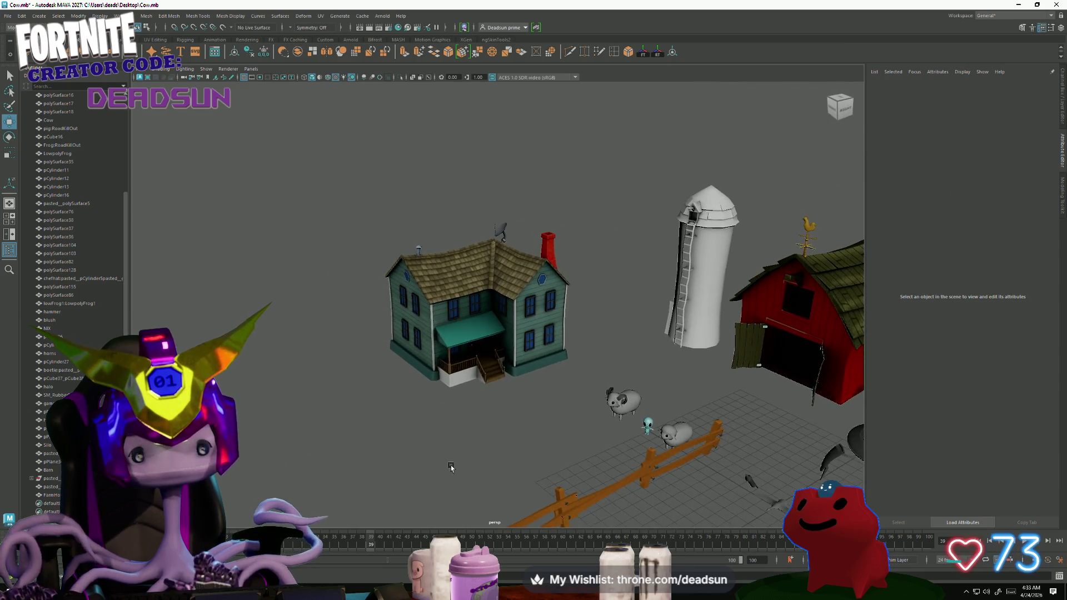
pyautogui.scroll(2, 432, 455)
pyautogui.scroll(-2, 432, 455)
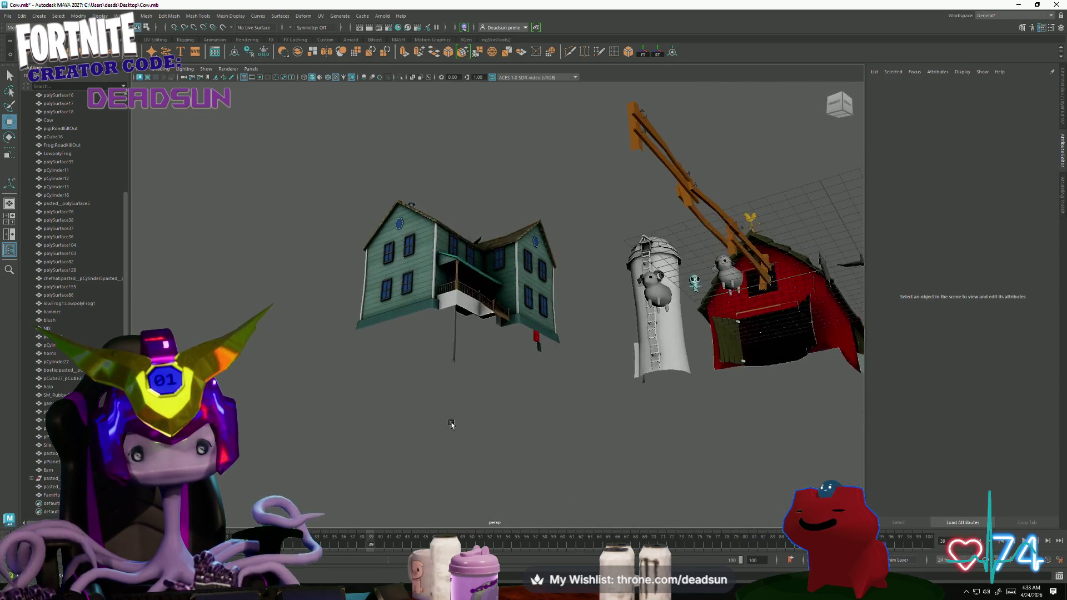
pyautogui.moveTo(453, 425)
pyautogui.keyDown('alt'); pyautogui.mouseDown()
pyautogui.moveTo(478, 453)
pyautogui.moveTo(423, 460)
pyautogui.moveTo(434, 453)
pyautogui.moveTo(472, 442)
pyautogui.moveTo(431, 465)
pyautogui.moveTo(436, 476)
pyautogui.mouseUp(); pyautogui.keyUp('alt')
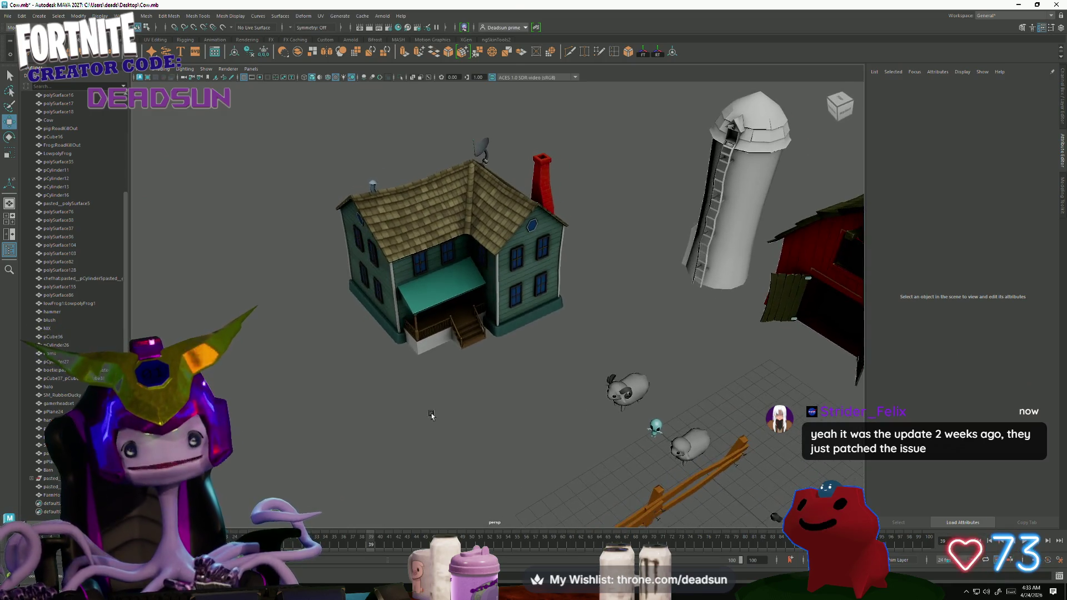
pyautogui.scroll(3, 428, 417)
pyautogui.scroll(3, 615, 493)
pyautogui.scroll(2, 614, 446)
pyautogui.moveTo(571, 439)
pyautogui.keyDown('alt'); pyautogui.mouseDown()
pyautogui.moveTo(593, 424)
pyautogui.moveTo(596, 442)
pyautogui.moveTo(520, 424)
pyautogui.moveTo(436, 442)
pyautogui.moveTo(410, 433)
pyautogui.moveTo(530, 443)
pyautogui.mouseUp(); pyautogui.keyUp('alt')
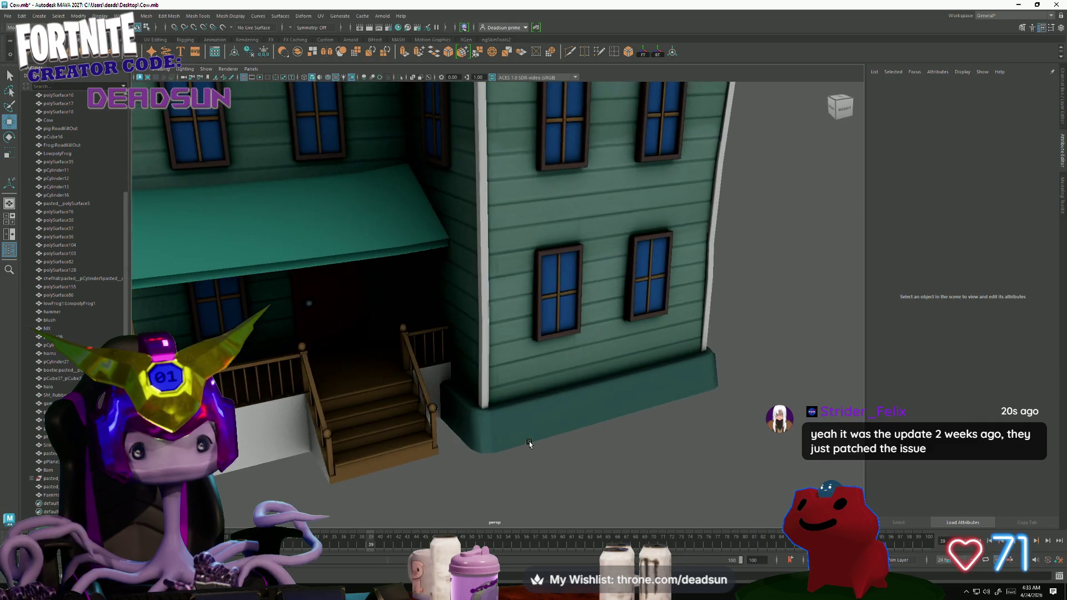
pyautogui.scroll(-3, 432, 429)
pyautogui.scroll(1, 477, 450)
pyautogui.scroll(2, 473, 453)
pyautogui.scroll(-1, 473, 453)
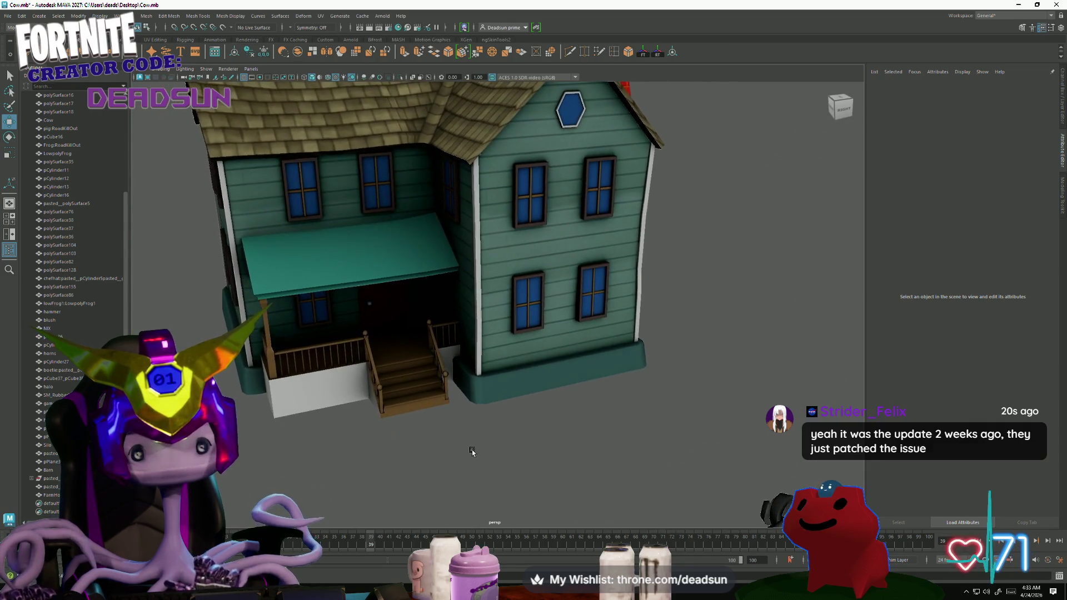
pyautogui.scroll(-2, 450, 452)
pyautogui.keyDown('alt'); pyautogui.moveTo(425, 451); pyautogui.dragTo(510, 445); pyautogui.keyUp('alt')
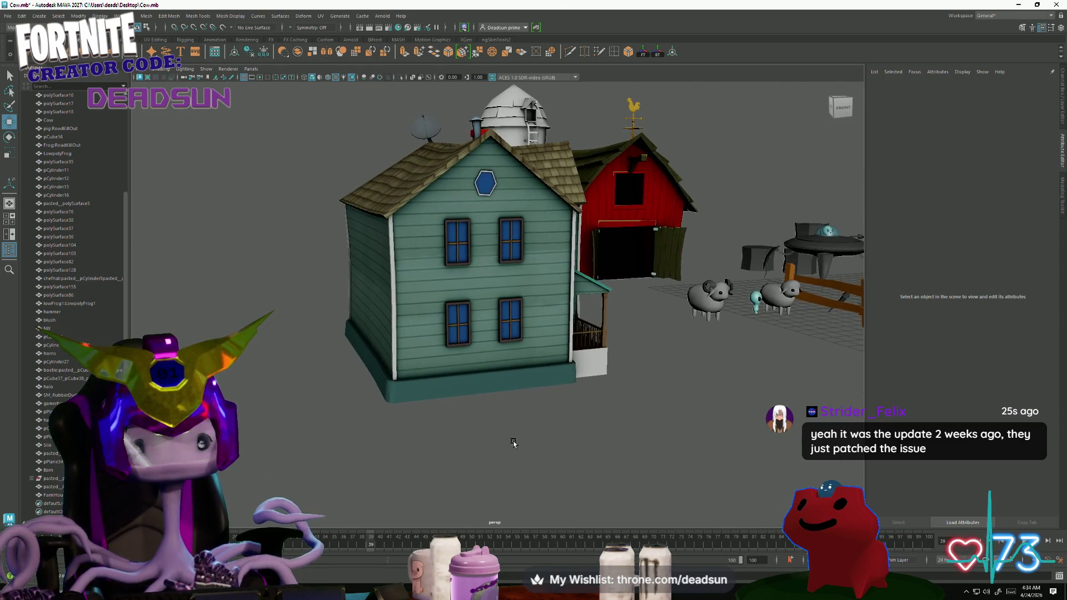
pyautogui.keyDown('alt'); pyautogui.moveTo(509, 445); pyautogui.dragTo(429, 464); pyautogui.keyUp('alt')
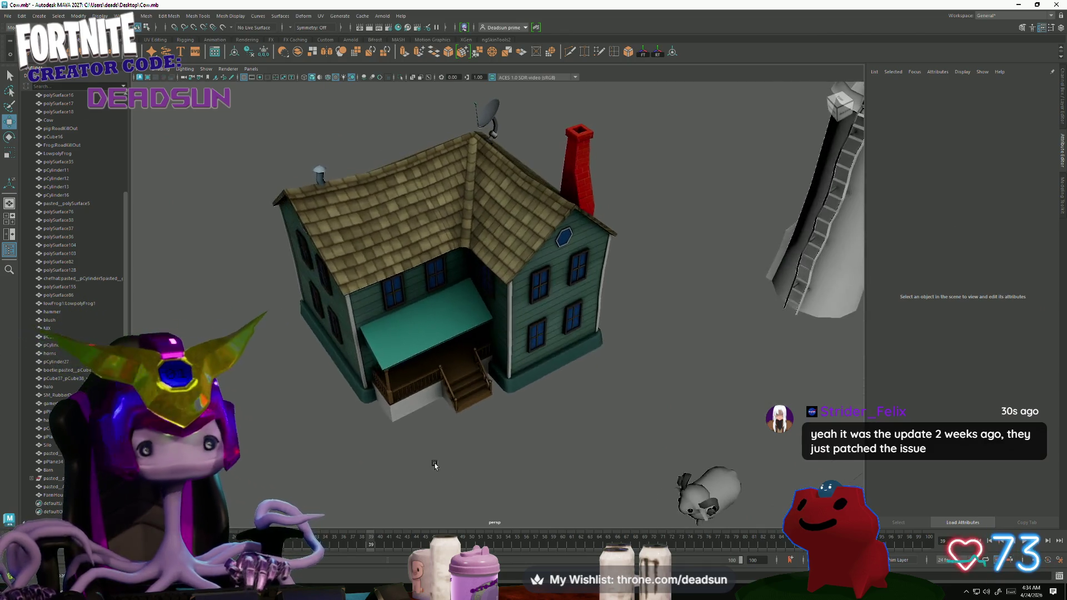
pyautogui.scroll(-3, 436, 470)
pyautogui.scroll(3, 458, 485)
pyautogui.scroll(3, 469, 476)
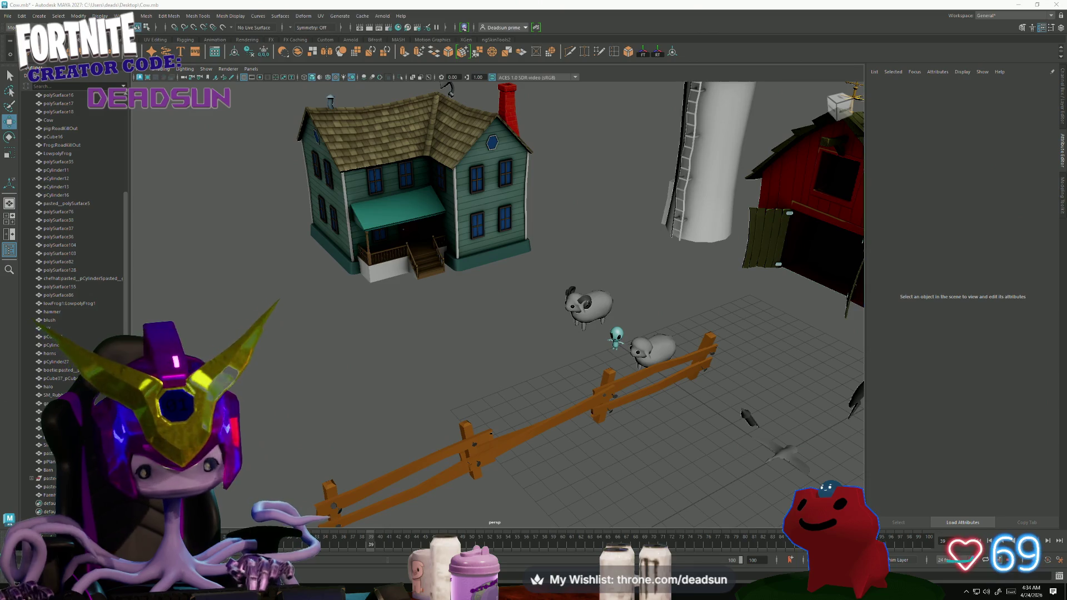
# - Cancel the accidental Snipping Tool capture and switch back to the texture atlas in Photoshop
pyautogui.press('super+shift+s')
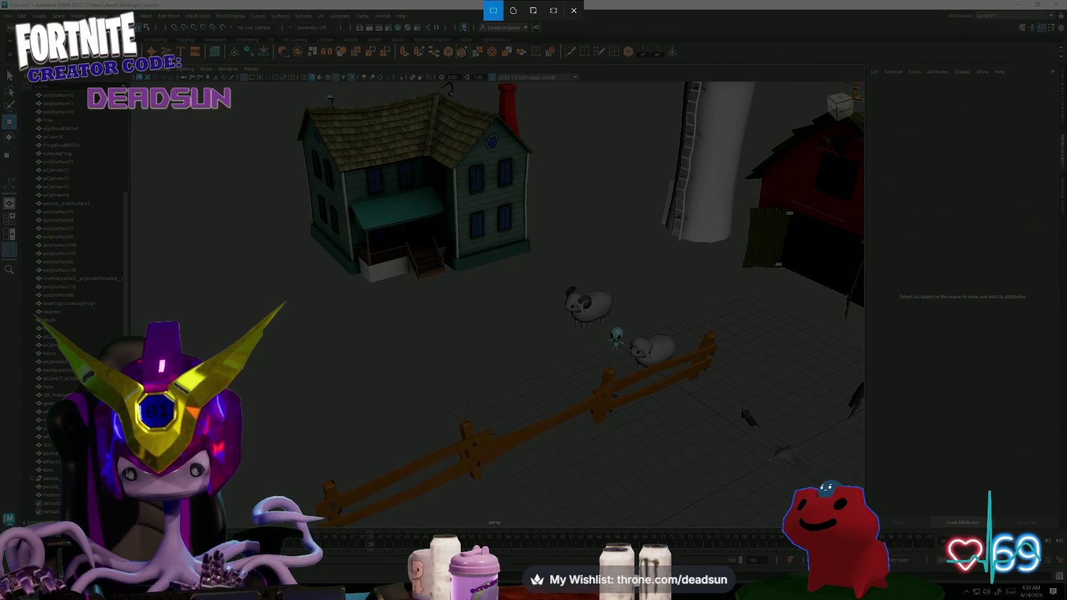
pyautogui.press('Escape')
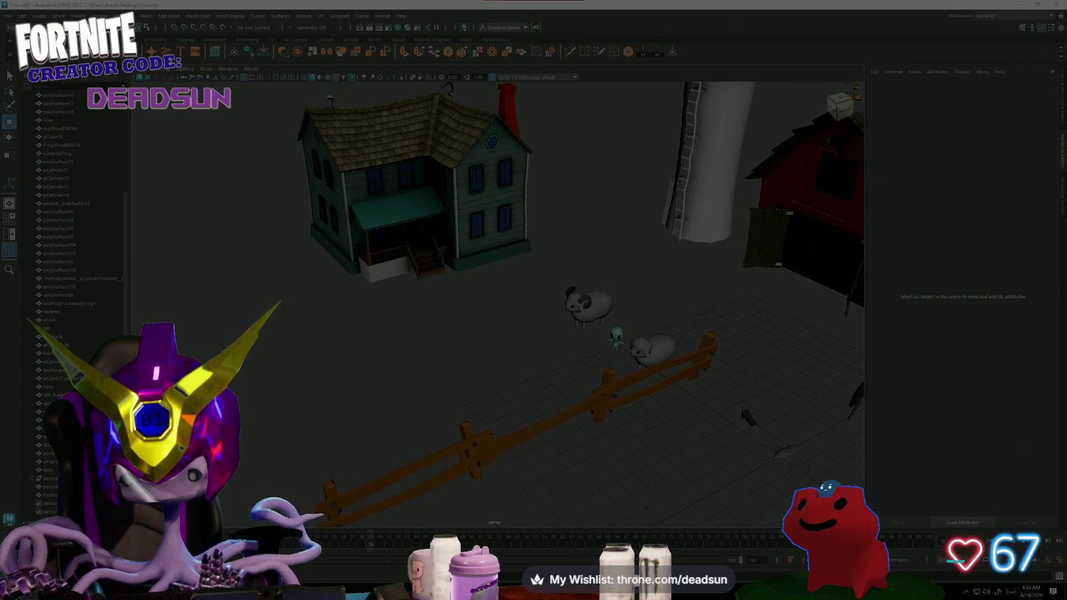
pyautogui.press('Escape')
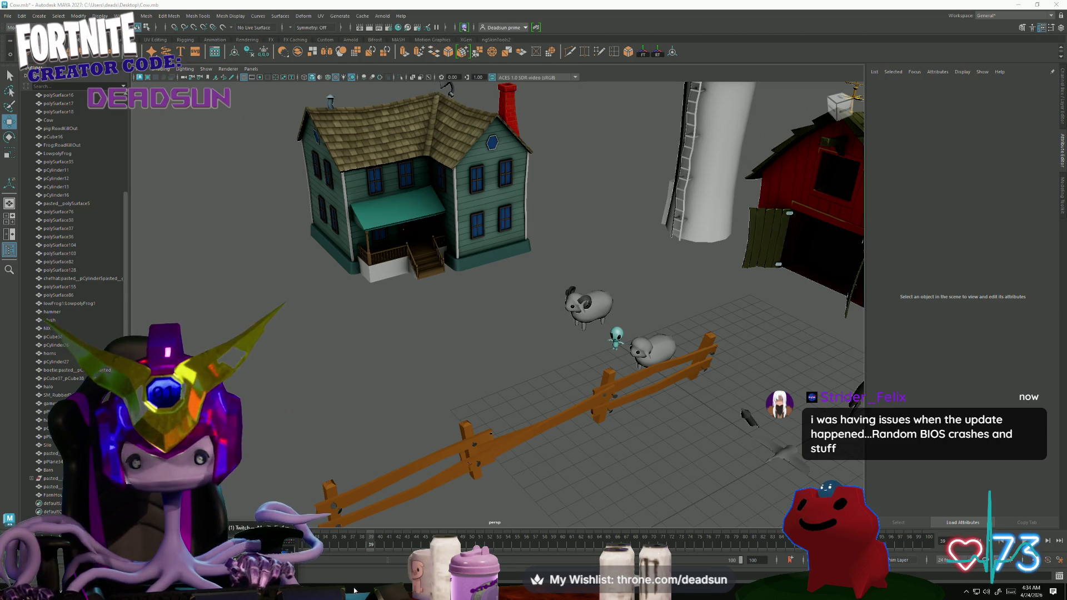
pyautogui.hotkey('alt', 'Tab')
pyautogui.scroll(3, 345, 253)
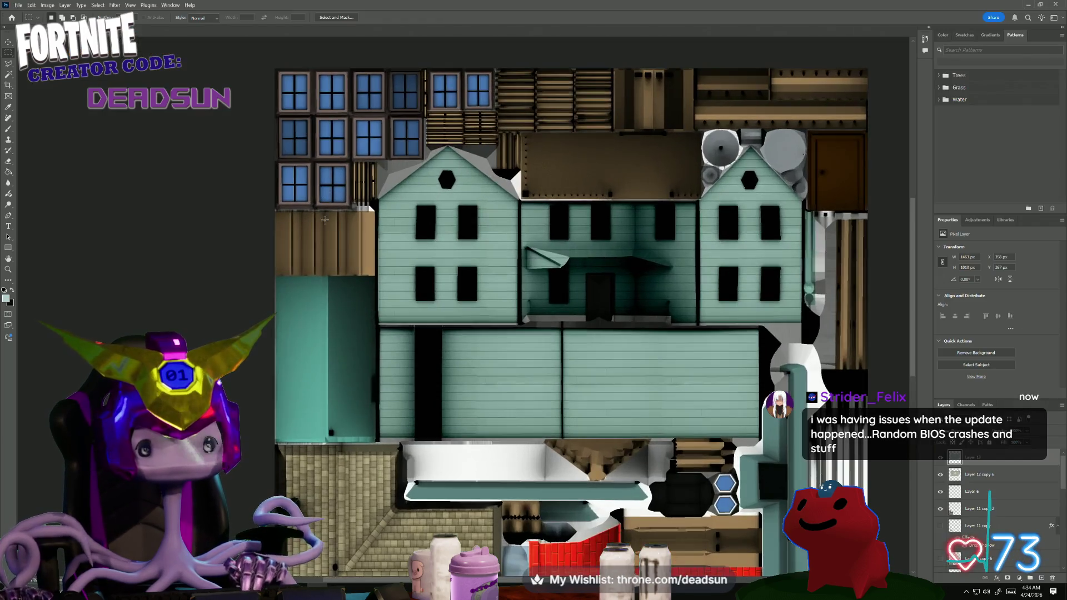
pyautogui.scroll(2, 531, 334)
pyautogui.scroll(2, 484, 328)
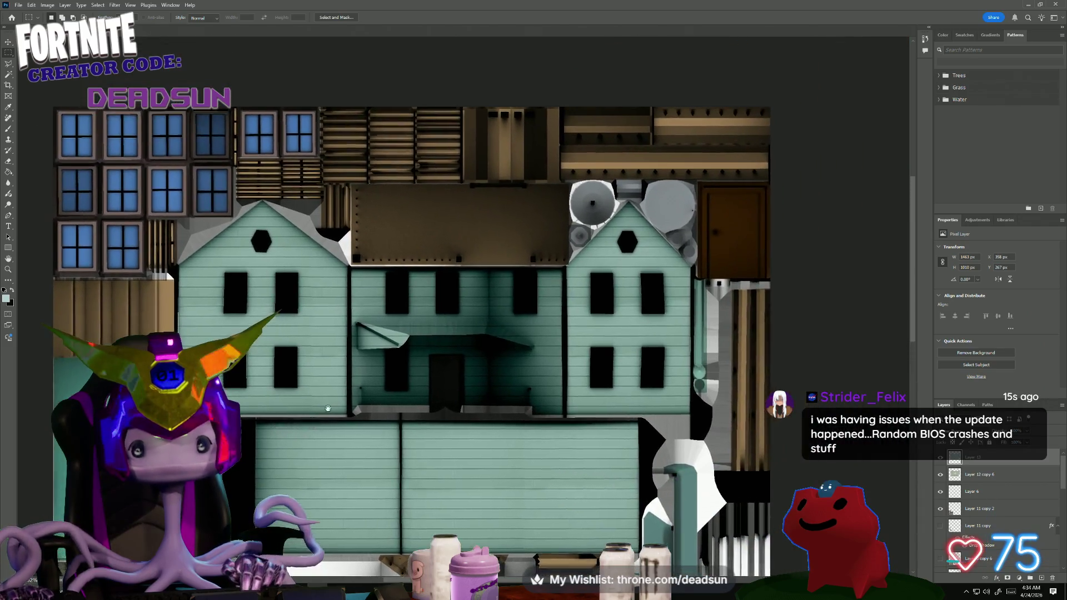
pyautogui.scroll(2, 435, 324)
# - Paste the wood-plank texture and transform it to fit the strip above the middle building
pyautogui.hotkey('ctrl', 'v')
pyautogui.hotkey('ctrl', 't')
pyautogui.moveTo(419, 303); pyautogui.dragTo(410, 176)
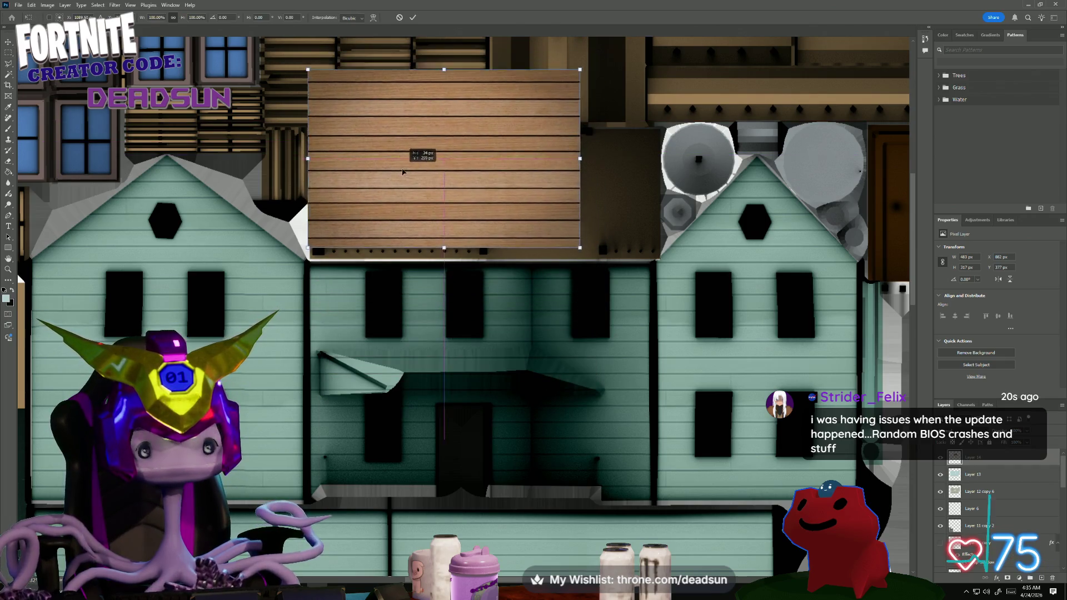
pyautogui.moveTo(410, 176); pyautogui.dragTo(407, 180)
pyautogui.moveTo(443, 80); pyautogui.dragTo(445, 130)
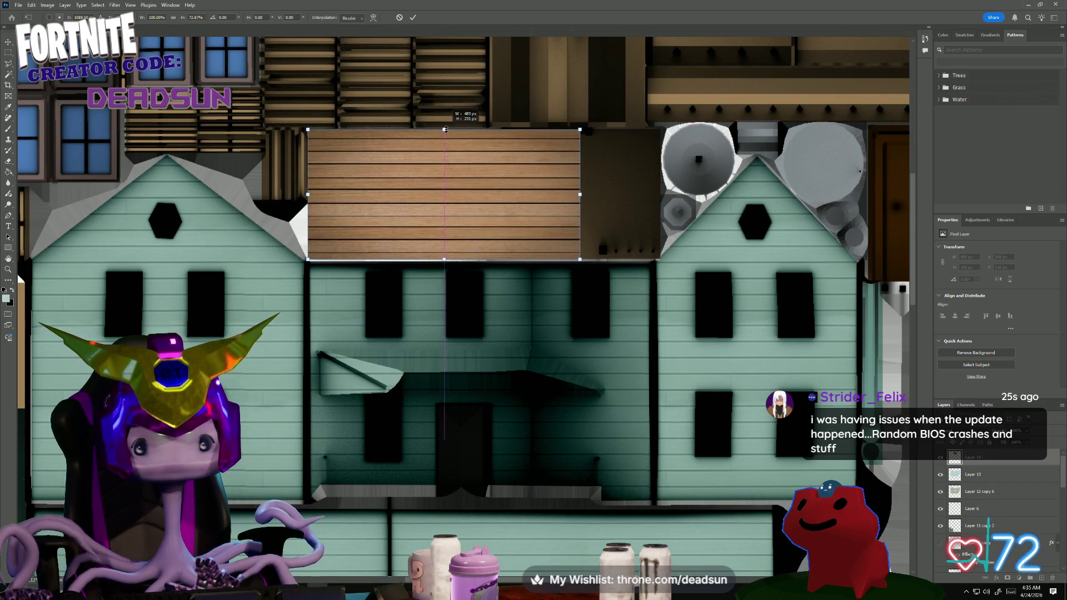
pyautogui.moveTo(580, 194); pyautogui.dragTo(659, 196)
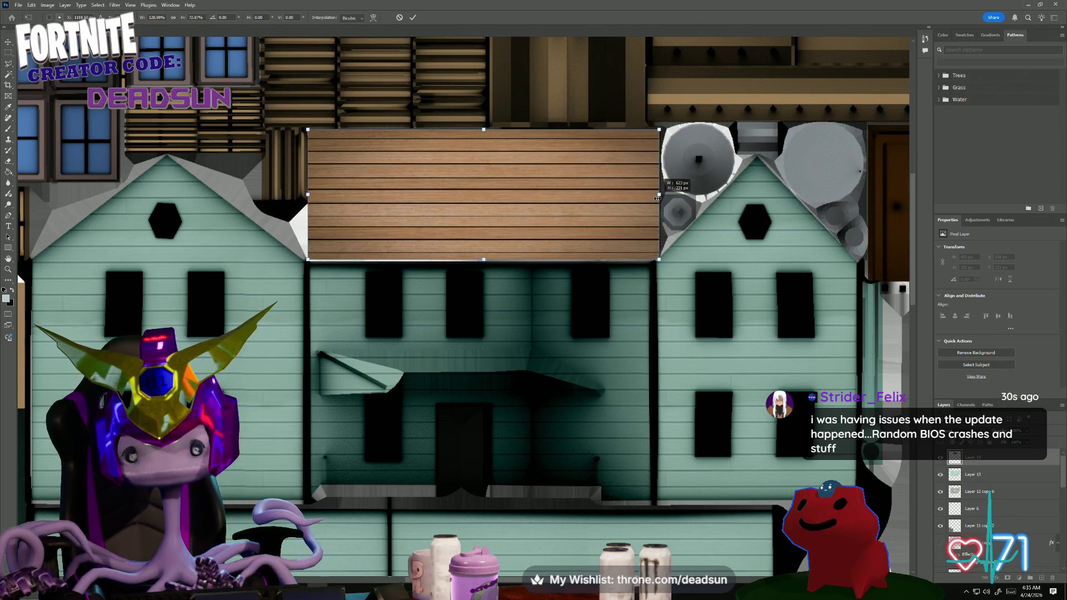
pyautogui.press('Return')
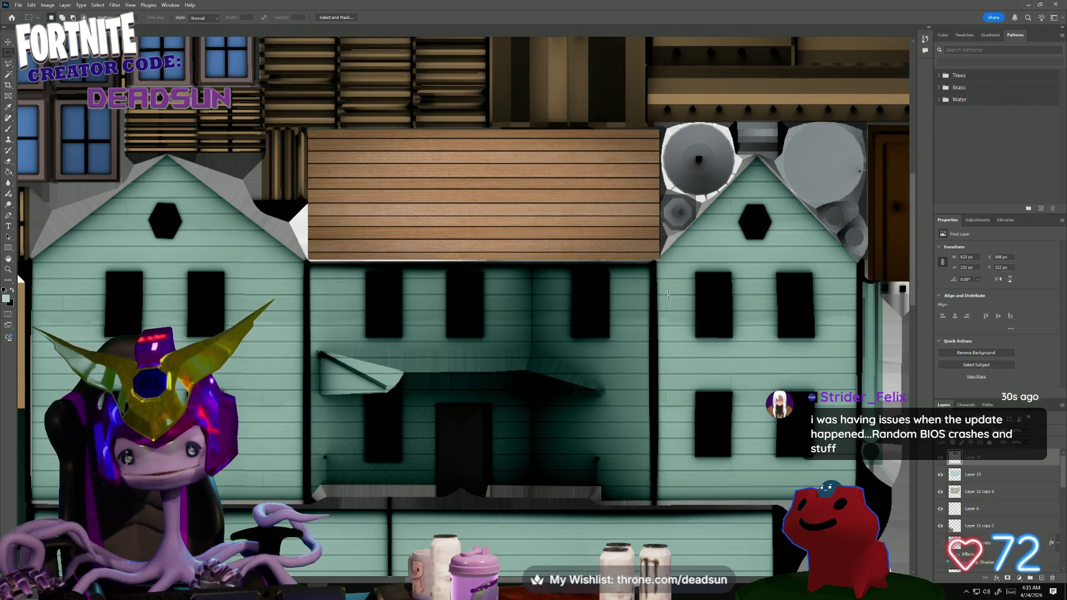
# - Blend the plank layer in Color Dodge so it glows orange
pyautogui.click(967, 427)
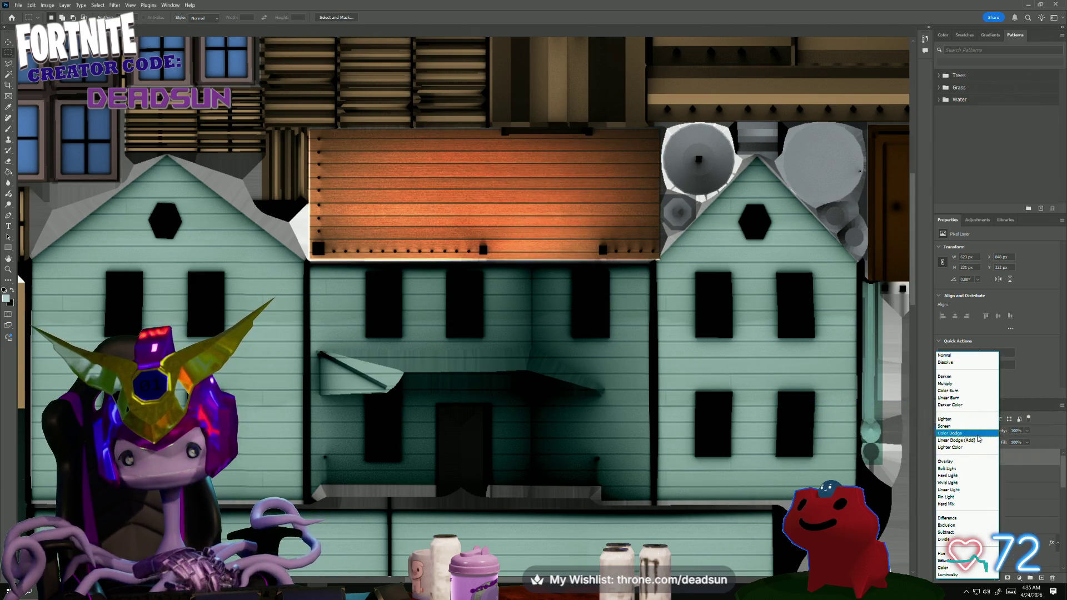
pyautogui.click(951, 433)
pyautogui.keyDown('alt'); pyautogui.scroll(-1, 579, 342); pyautogui.keyUp('alt')
pyautogui.keyDown('alt'); pyautogui.scroll(-1, 579, 342); pyautogui.keyUp('alt')
pyautogui.keyDown('alt'); pyautogui.scroll(1, 579, 343); pyautogui.keyUp('alt')
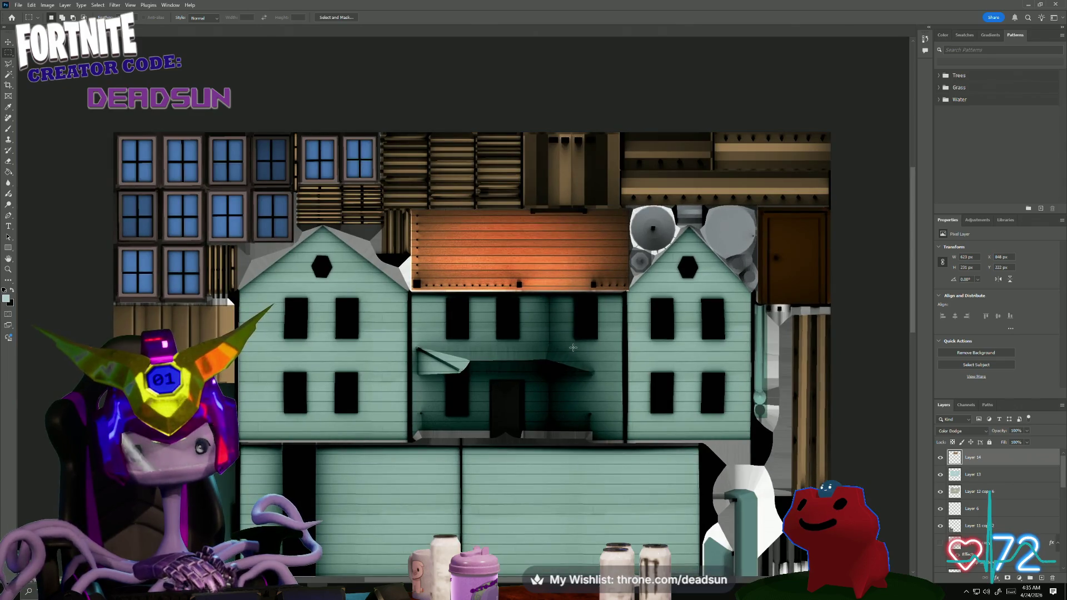
pyautogui.click(19, 6)
# - Save a PNG copy of the atlas over farmhouse_Color.png
pyautogui.click(36, 116)
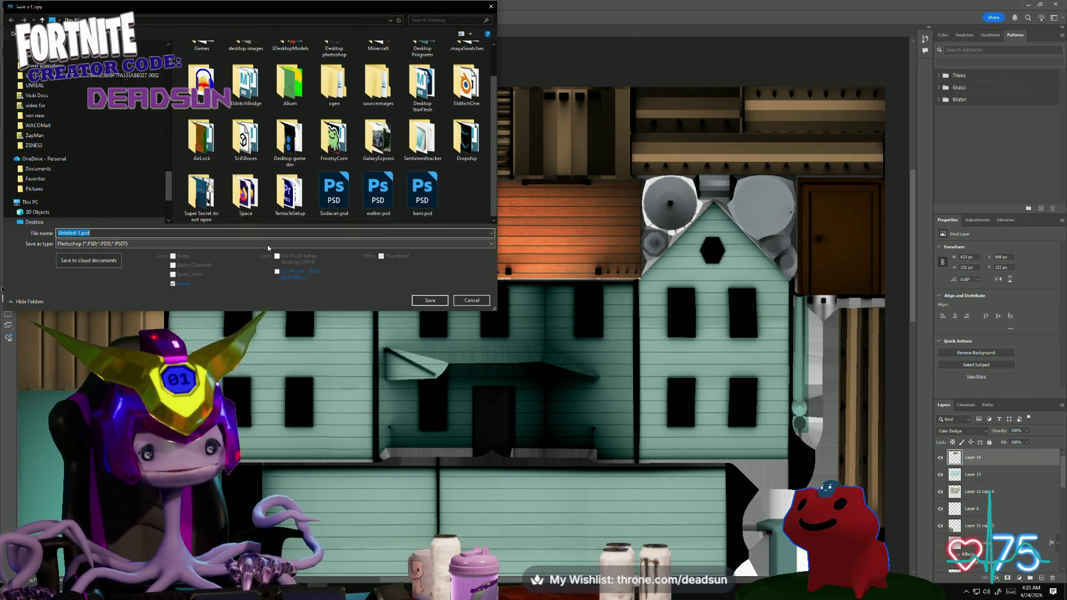
pyautogui.click(268, 245)
pyautogui.click(75, 370)
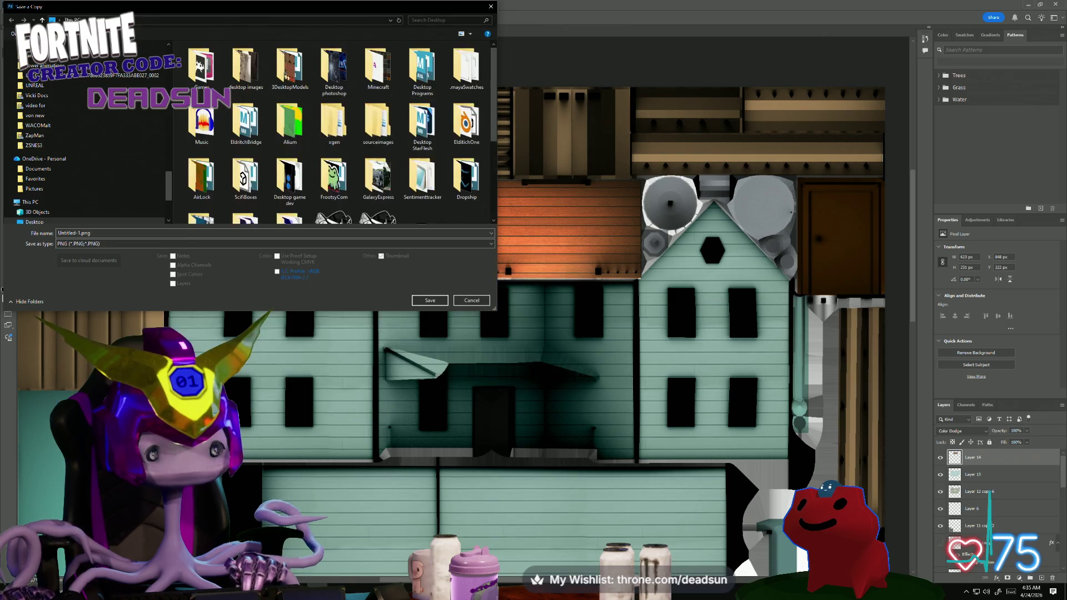
pyautogui.click(425, 302)
pyautogui.click(554, 297)
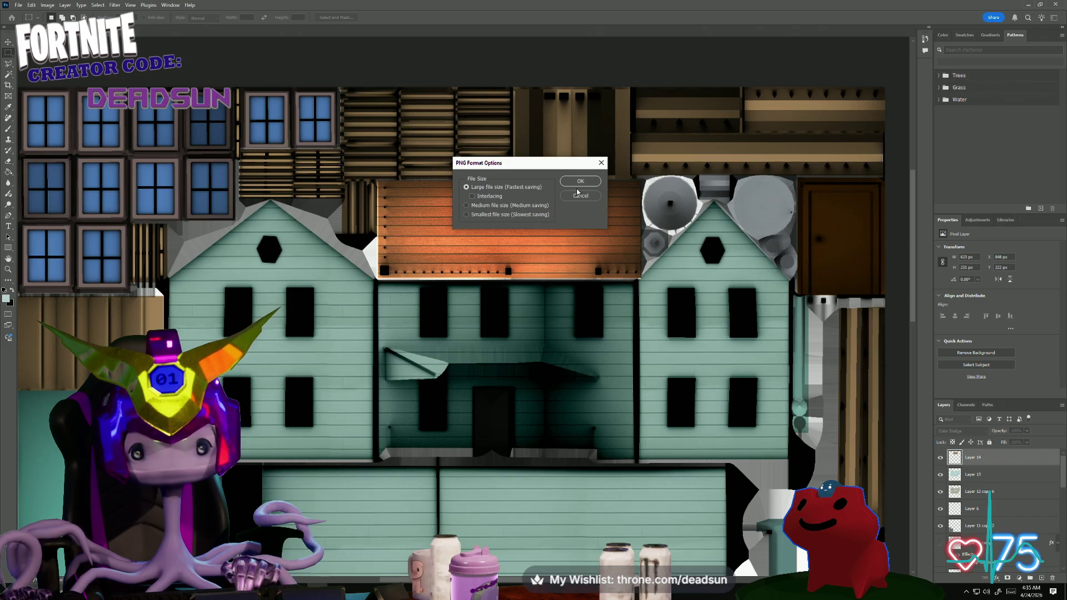
pyautogui.click(572, 183)
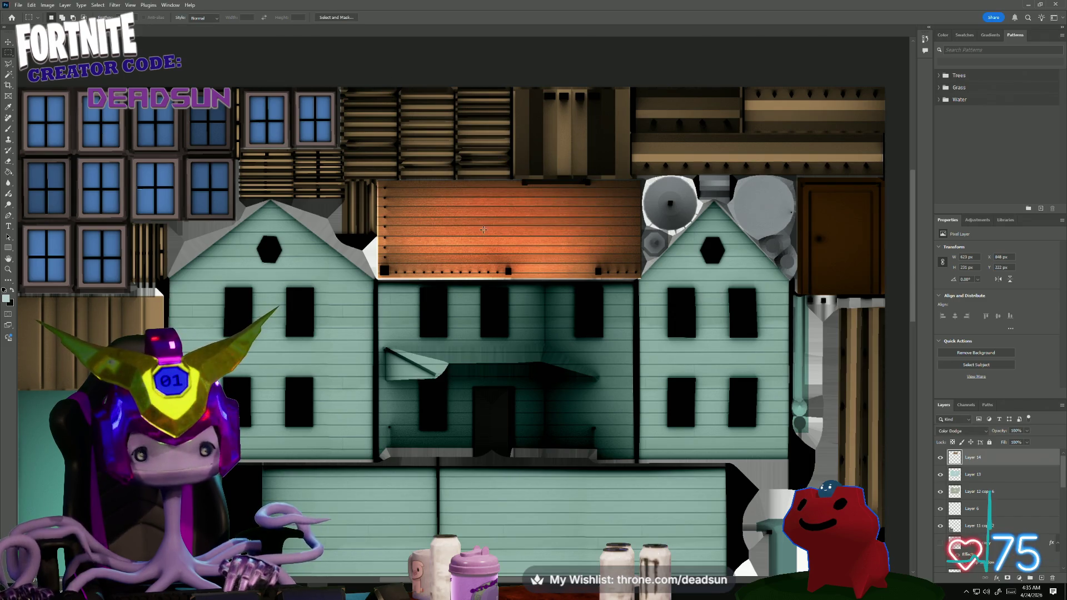
# - Switch to Maya and orbit toward the house front to see the orange porch planks
pyautogui.hotkey('alt', 'Tab')
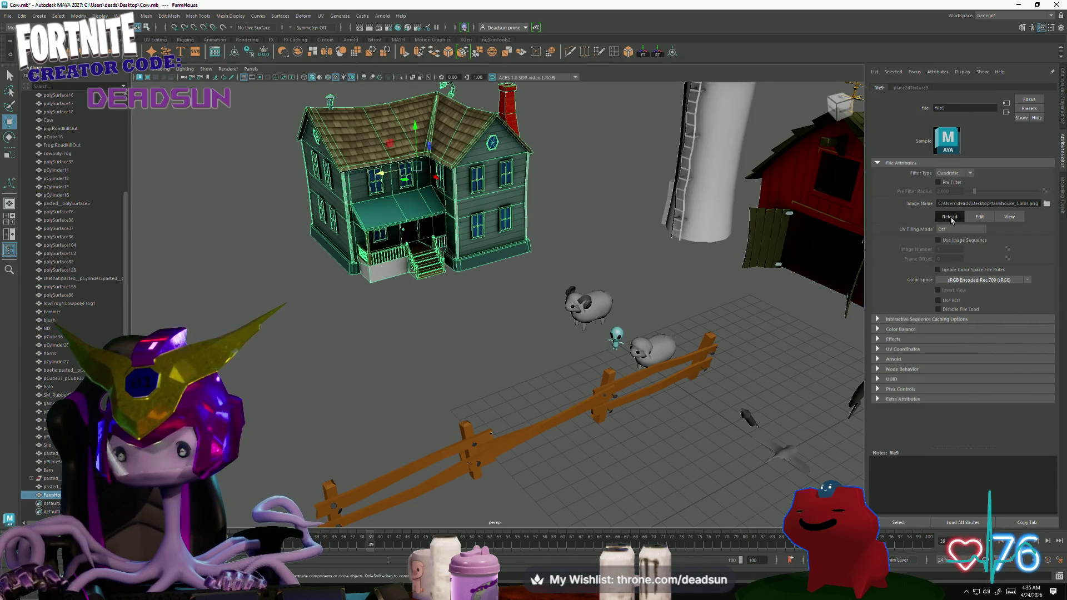
pyautogui.click(357, 317)
pyautogui.moveTo(356, 317)
pyautogui.keyDown('alt'); pyautogui.mouseDown()
pyautogui.moveTo(369, 339)
pyautogui.moveTo(495, 340)
pyautogui.moveTo(427, 271)
pyautogui.moveTo(417, 309)
pyautogui.moveTo(490, 310)
pyautogui.mouseUp(); pyautogui.keyUp('alt')
pyautogui.scroll(3, 412, 299)
pyautogui.scroll(3, 408, 306)
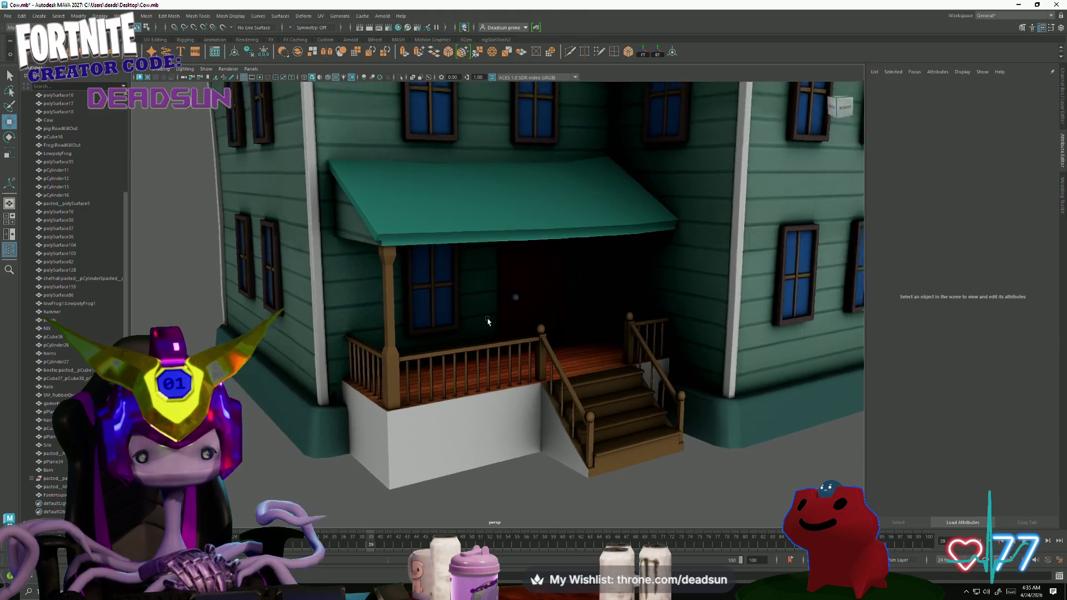
pyautogui.scroll(5, 490, 310)
pyautogui.scroll(3, 751, 435)
pyautogui.scroll(-5, 751, 434)
pyautogui.moveTo(751, 434)
pyautogui.keyDown('alt'); pyautogui.mouseDown()
pyautogui.moveTo(558, 308)
pyautogui.moveTo(552, 361)
pyautogui.moveTo(292, 309)
pyautogui.moveTo(342, 316)
pyautogui.moveTo(350, 343)
pyautogui.moveTo(315, 383)
pyautogui.mouseUp(); pyautogui.keyUp('alt')
pyautogui.scroll(3, 553, 361)
pyautogui.scroll(-3, 552, 360)
pyautogui.scroll(-5, 552, 360)
pyautogui.scroll(2, 342, 318)
pyautogui.scroll(2, 369, 319)
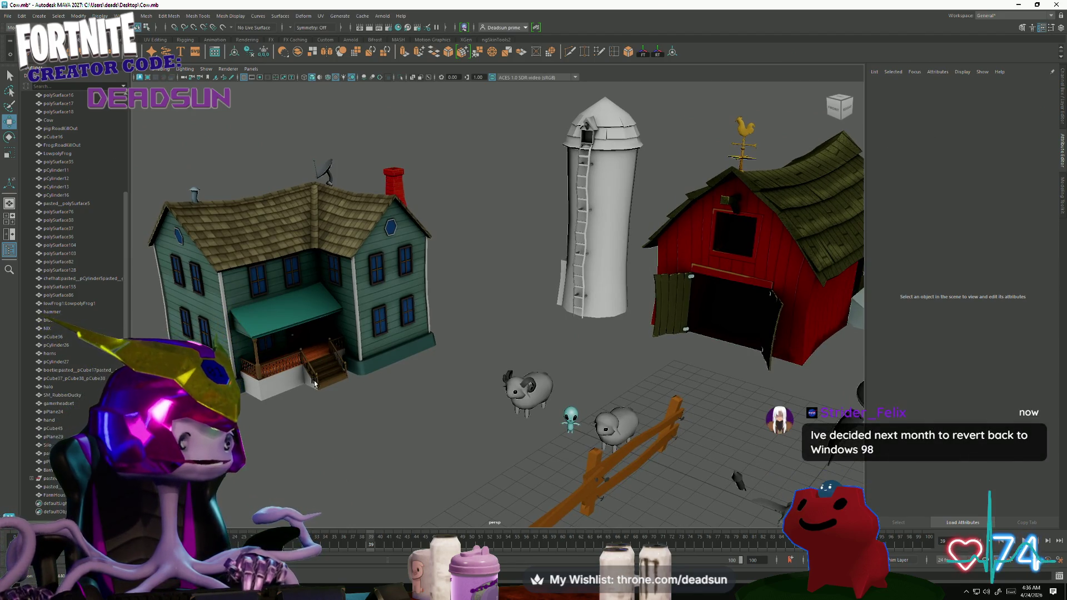
pyautogui.keyDown('alt'); pyautogui.moveTo(314, 383); pyautogui.dragTo(335, 369); pyautogui.keyUp('alt')
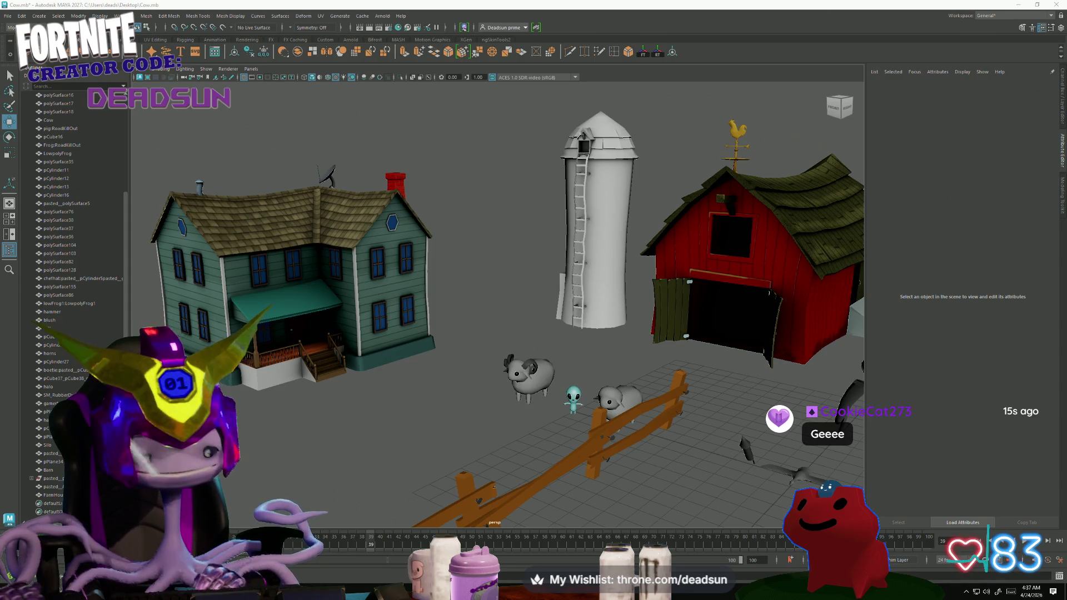
pyautogui.hotkey('alt', 'Tab')
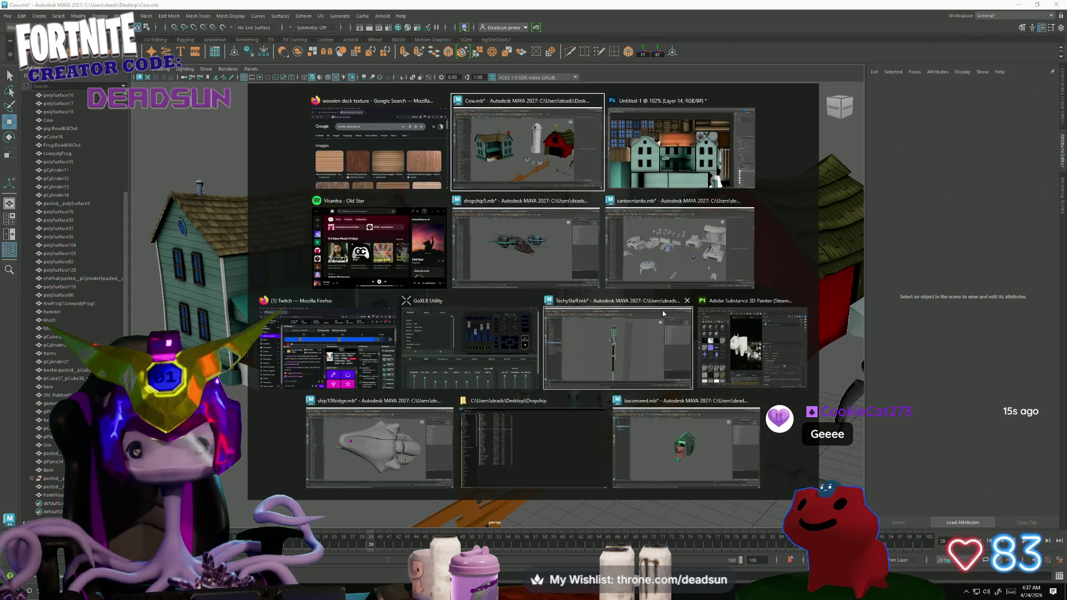
# - Return to the atlas and toggle Layer 12 and the shading layer to compare flat and shaded colours
pyautogui.hotkey('alt', 'Tab')
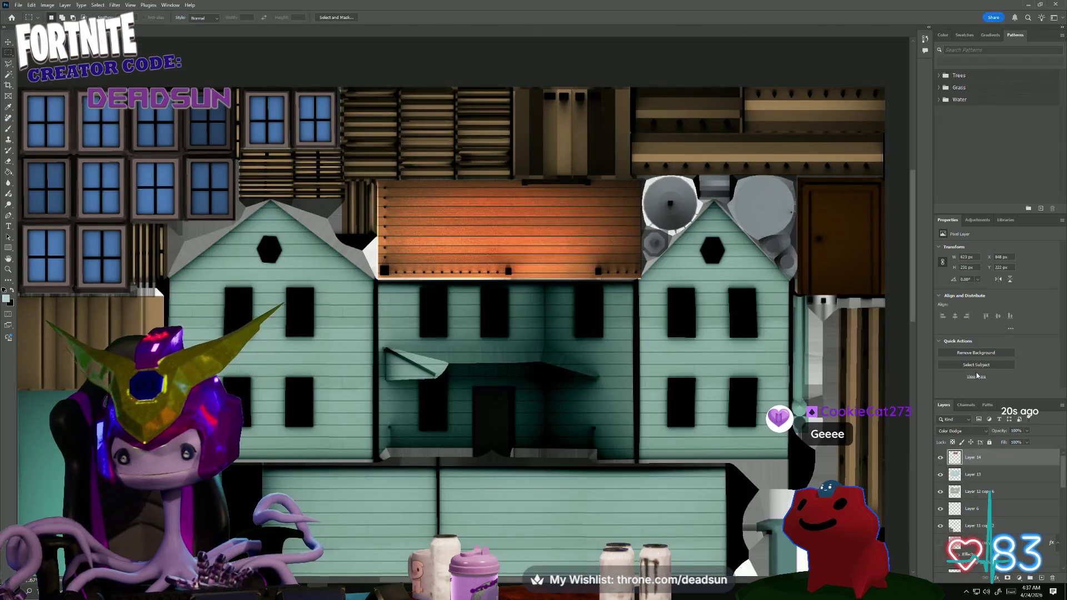
pyautogui.scroll(-3, 955, 551)
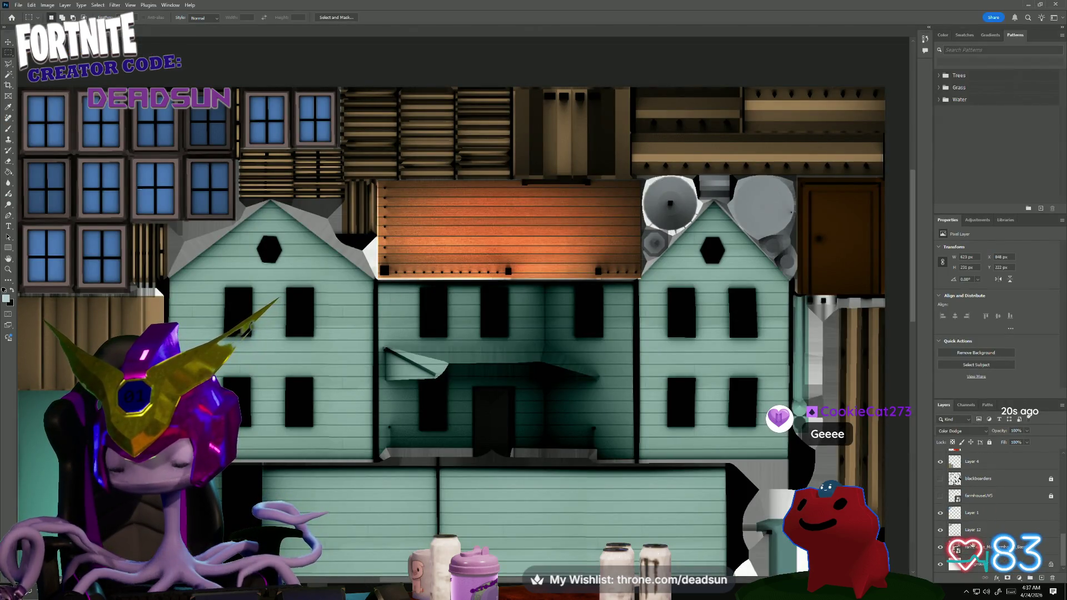
pyautogui.click(940, 530)
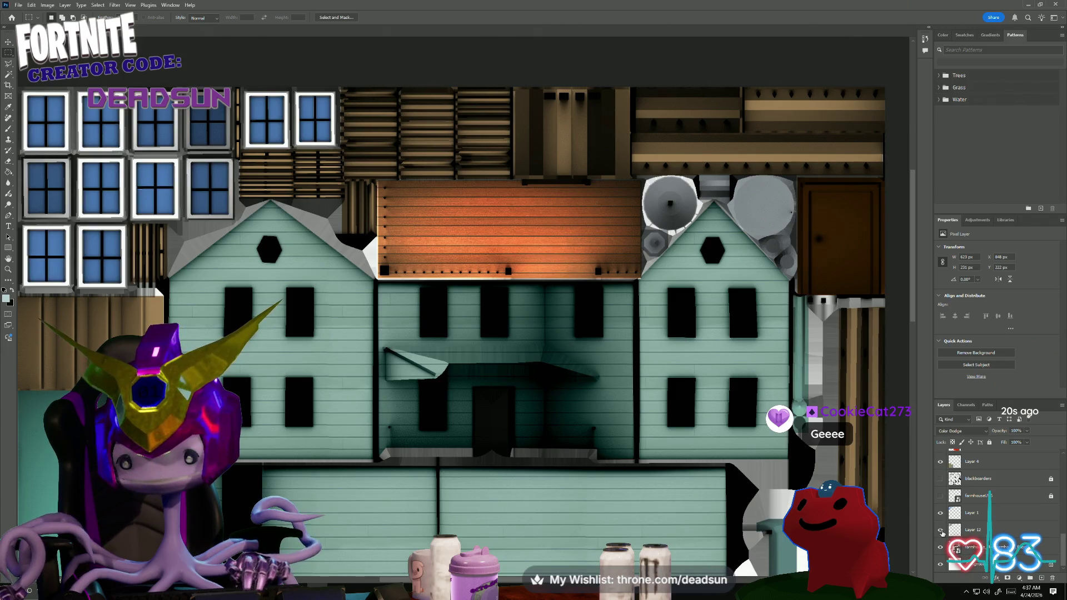
pyautogui.click(941, 530)
pyautogui.click(941, 531)
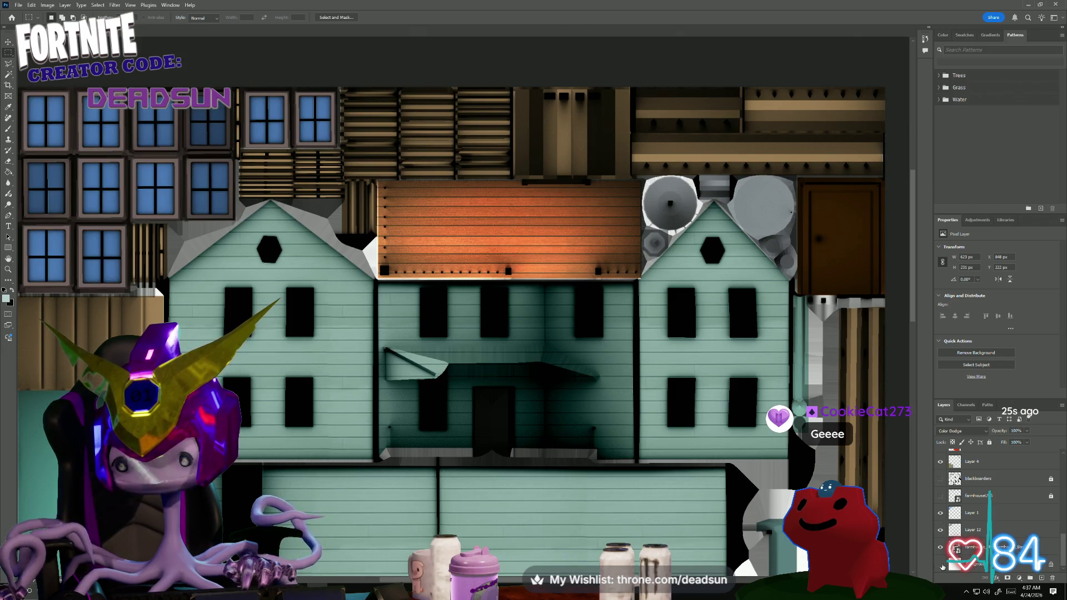
pyautogui.click(941, 547)
pyautogui.click(942, 548)
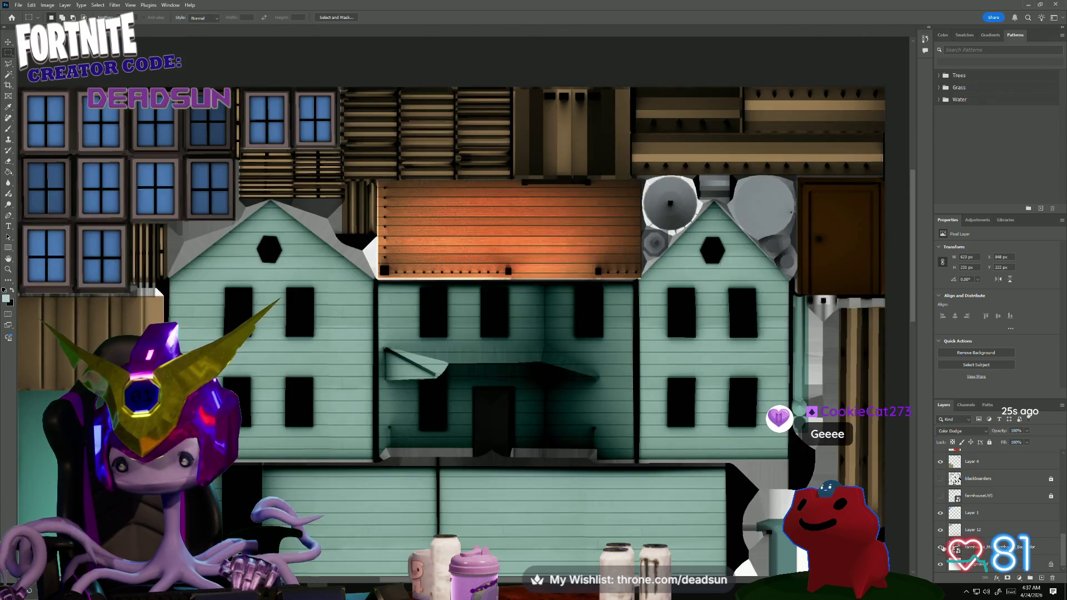
pyautogui.click(942, 548)
pyautogui.scroll(1, 943, 534)
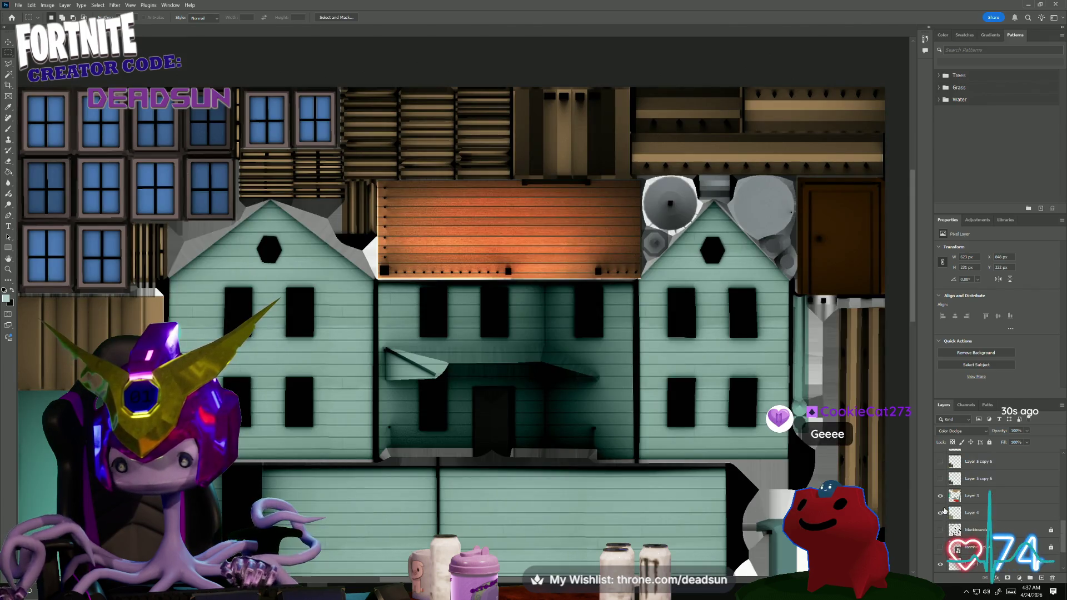
# - Make Layer 3 the working layer and marquee-select the door texture at the atlas's right side
pyautogui.click(967, 496)
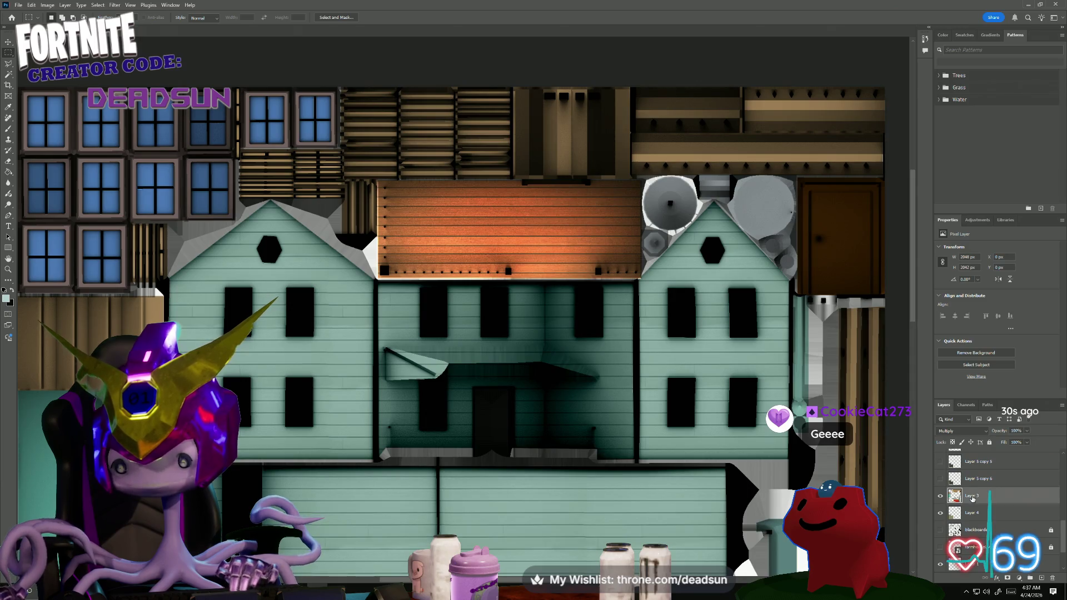
pyautogui.click(942, 495)
pyautogui.click(942, 496)
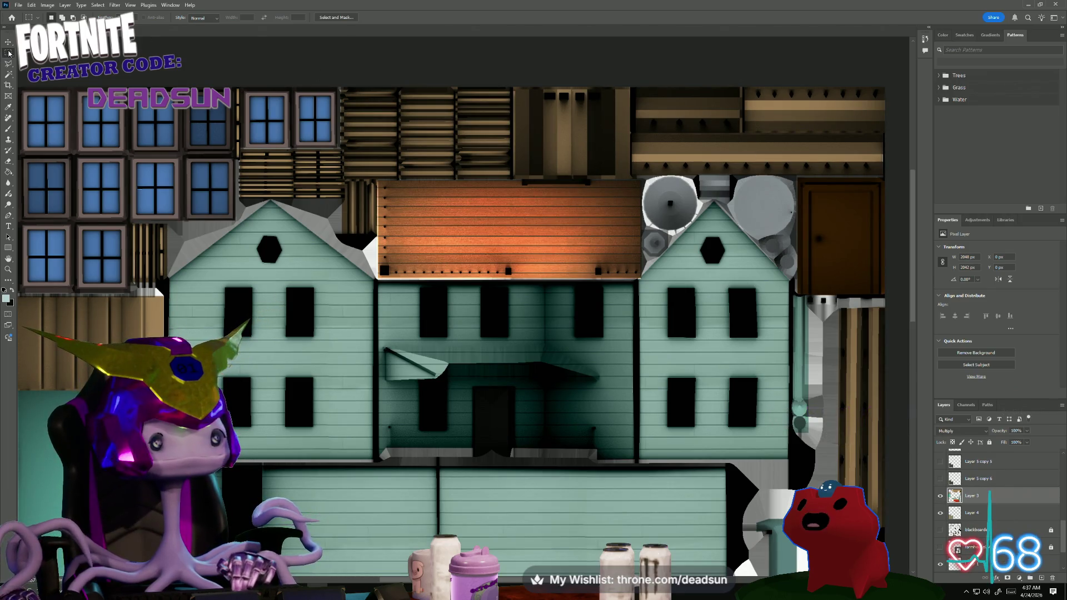
pyautogui.moveTo(799, 177); pyautogui.dragTo(886, 296)
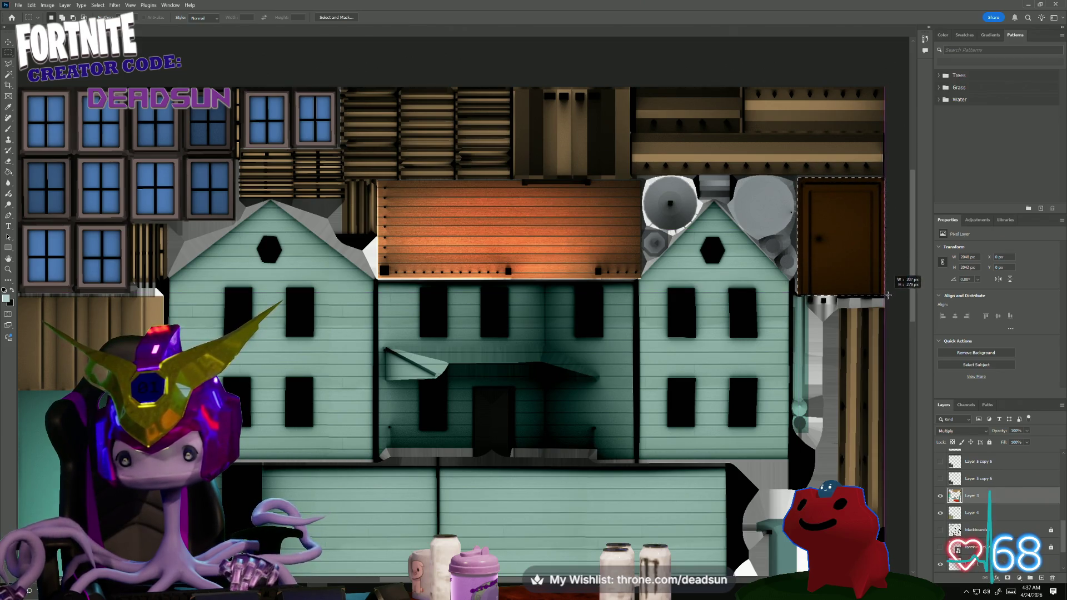
pyautogui.click(8, 298)
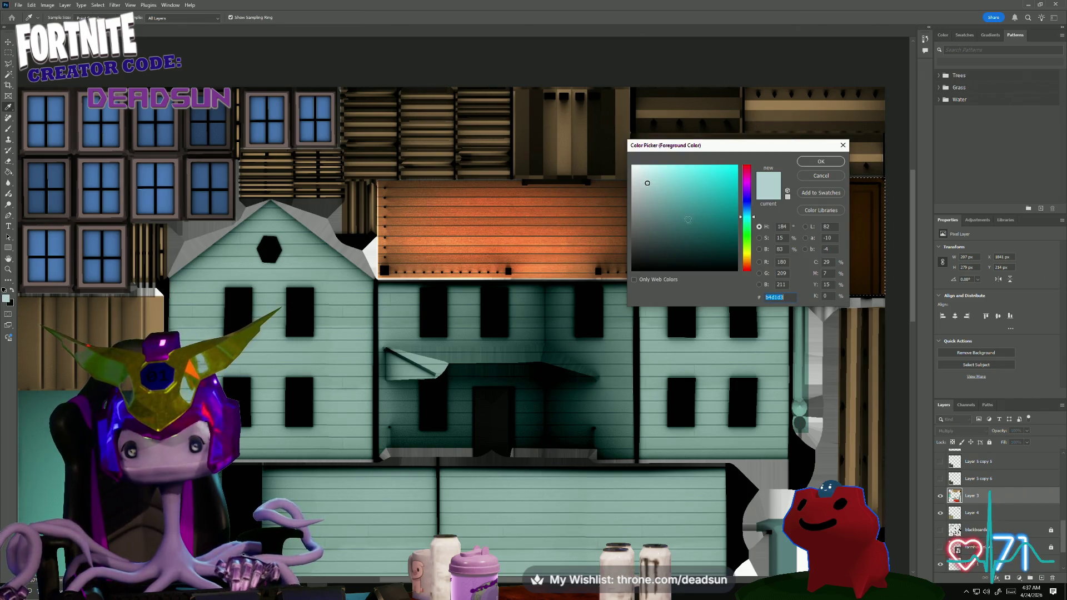
# - Choose a bright yellow foreground colour and fill the selected door panel with it
pyautogui.click(744, 258)
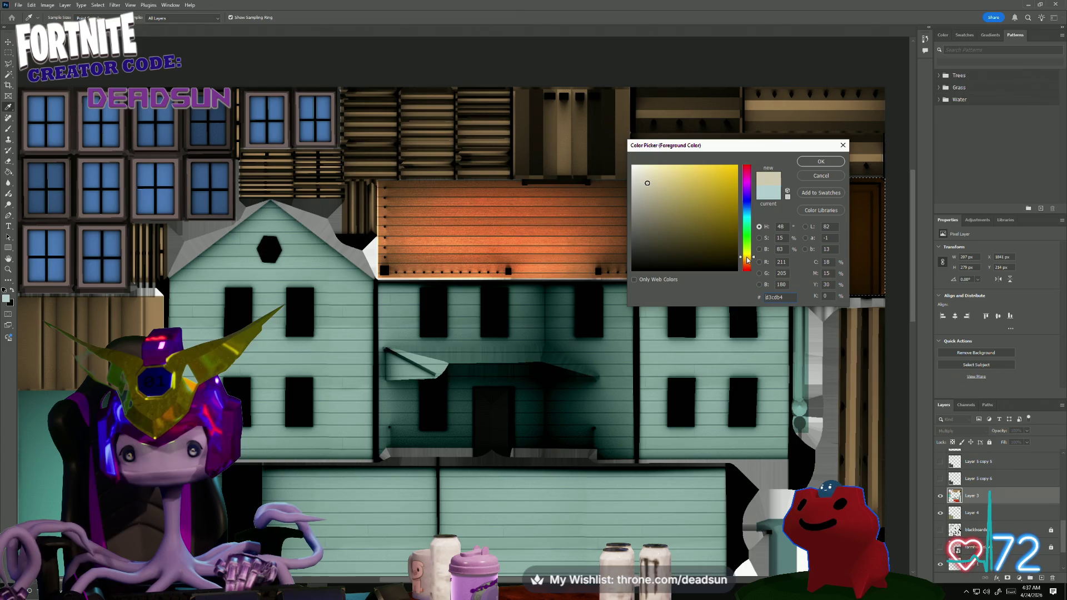
pyautogui.click(708, 178)
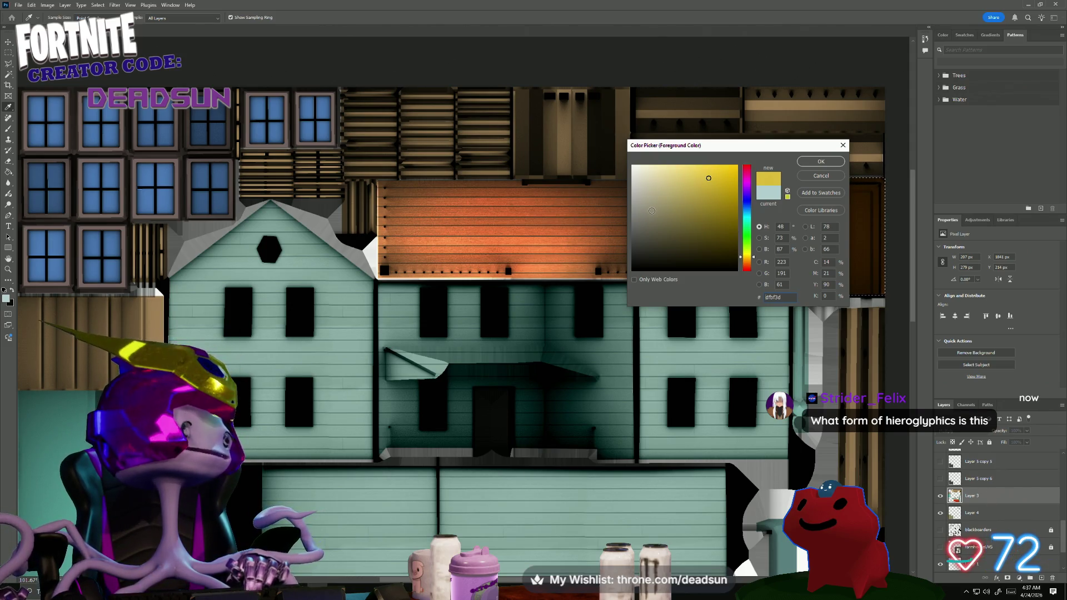
pyautogui.click(820, 162)
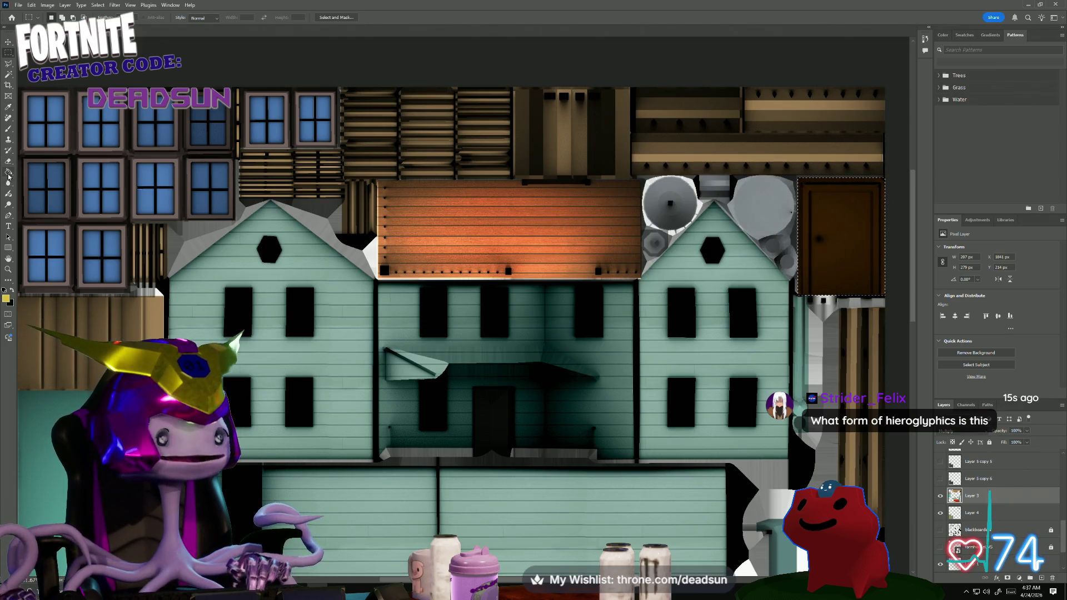
pyautogui.click(9, 172)
pyautogui.hotkey('alt', 'BackSpace')
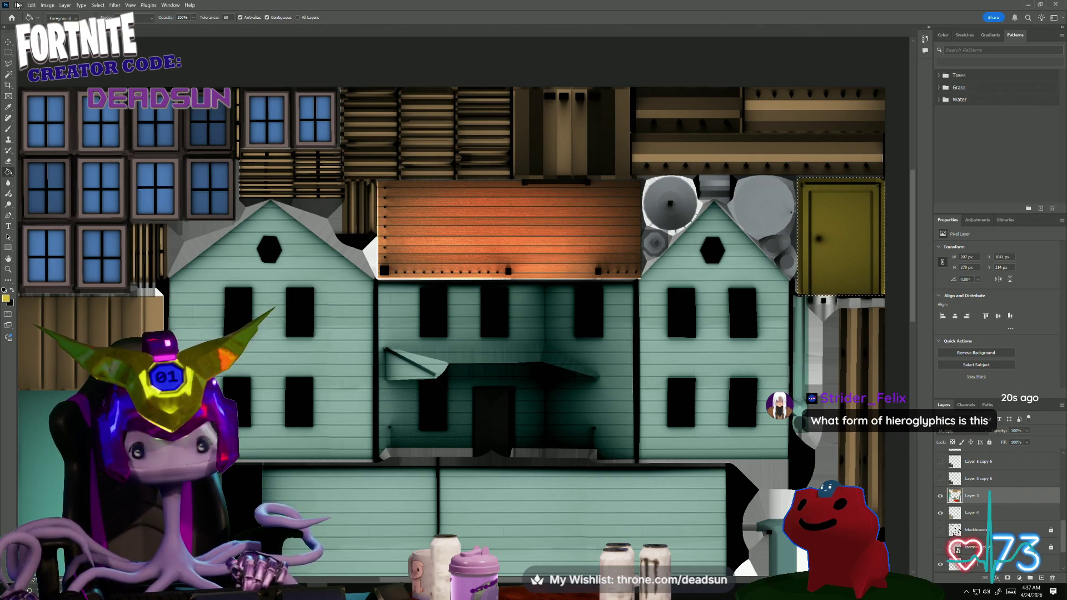
pyautogui.keyDown('alt'); pyautogui.scroll(-2, 317, 378); pyautogui.keyUp('alt')
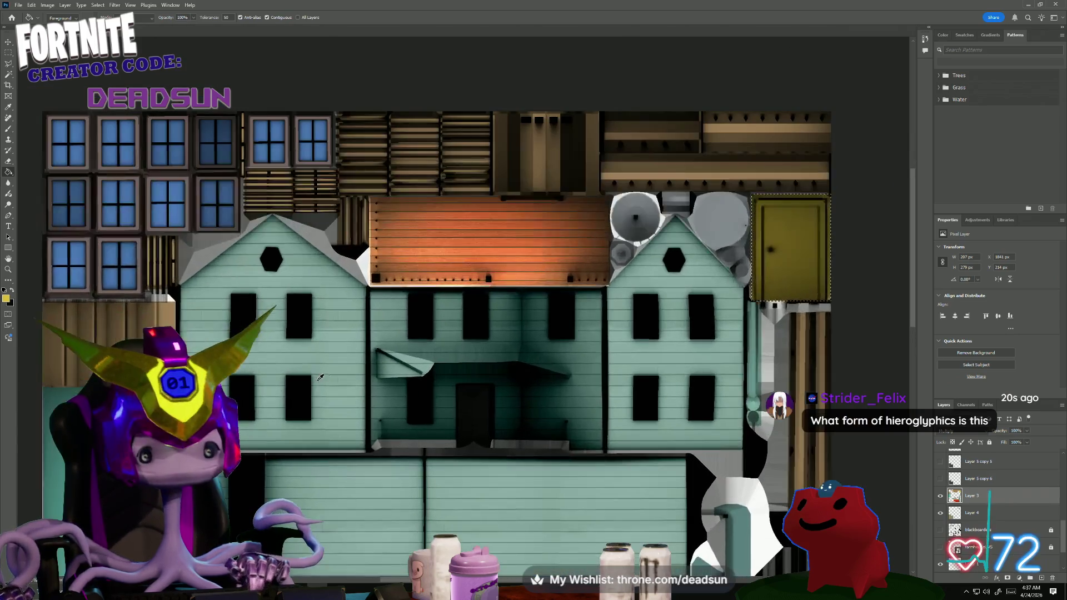
pyautogui.scroll(-5, 317, 378)
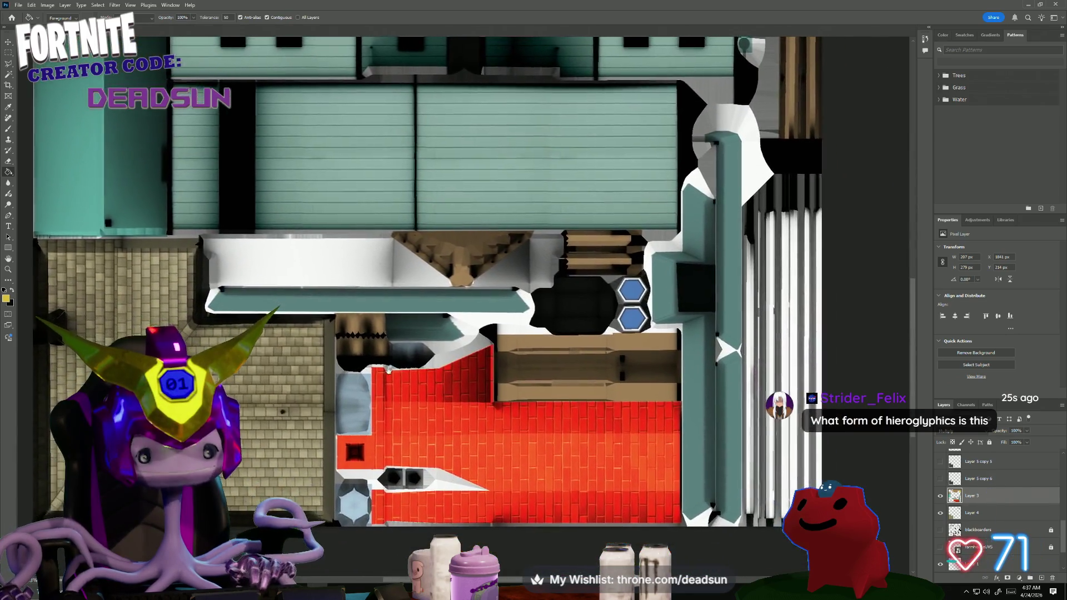
pyautogui.keyDown('alt'); pyautogui.scroll(3, 389, 368); pyautogui.keyUp('alt')
pyautogui.scroll(-2, 394, 364)
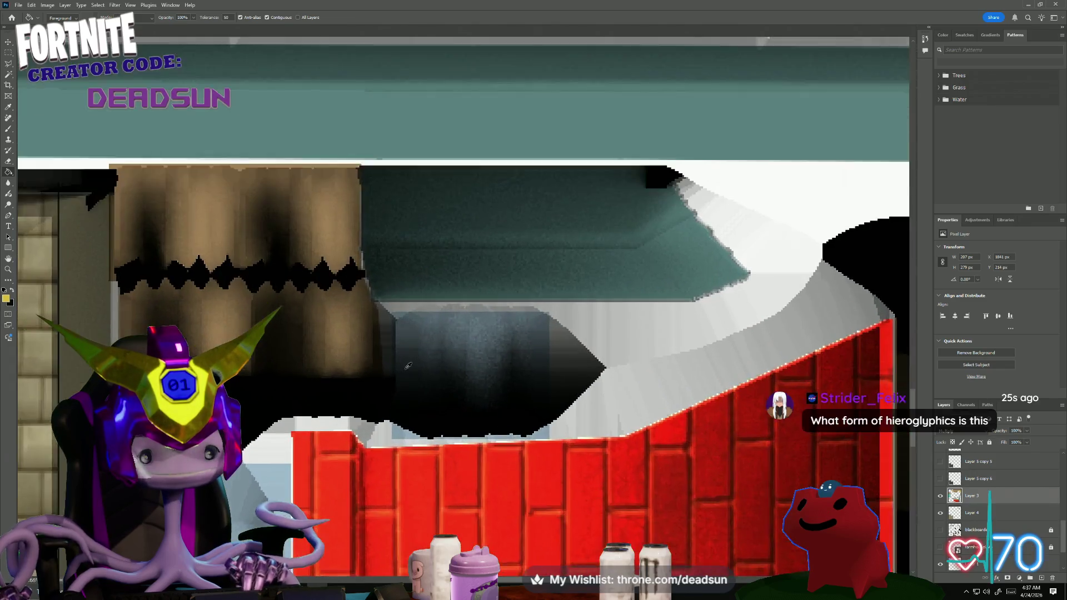
pyautogui.scroll(2, 407, 358)
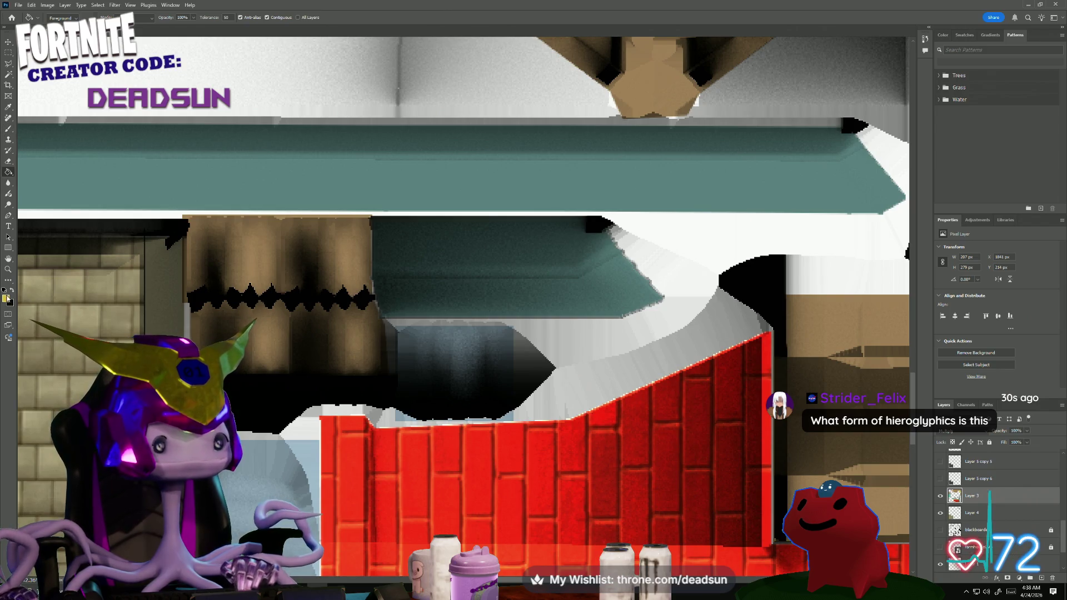
# - Set a brighter, more saturated yellow as the foreground colour
pyautogui.click(6, 298)
pyautogui.moveTo(708, 178); pyautogui.dragTo(735, 169)
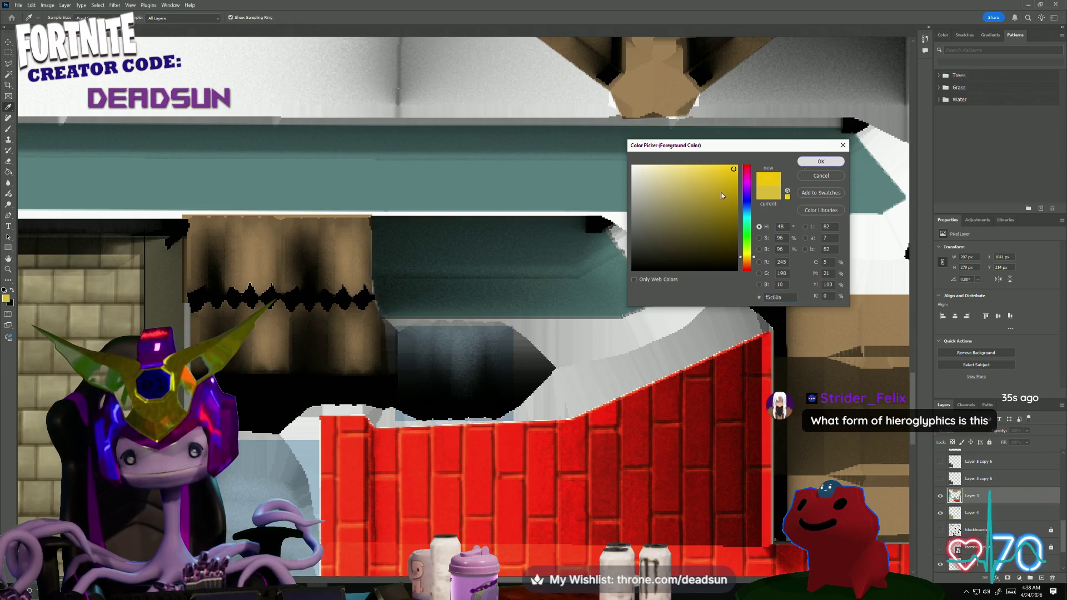
pyautogui.click(821, 161)
pyautogui.click(9, 54)
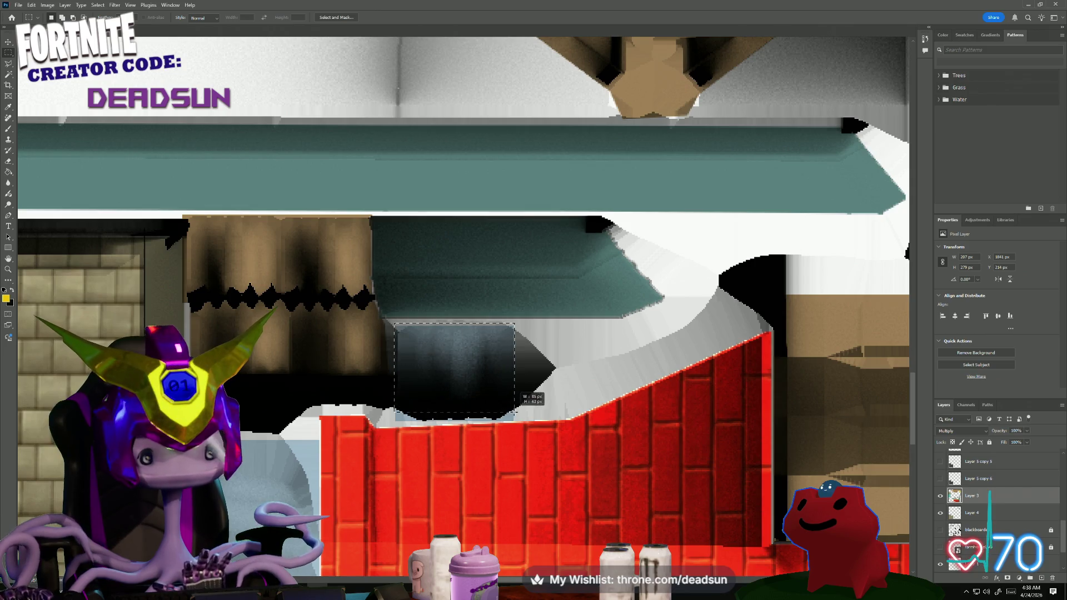
# - Select the dark doorway area above the bricks and fill it with the yellow using the Paint Bucket
pyautogui.moveTo(452, 361); pyautogui.dragTo(516, 420)
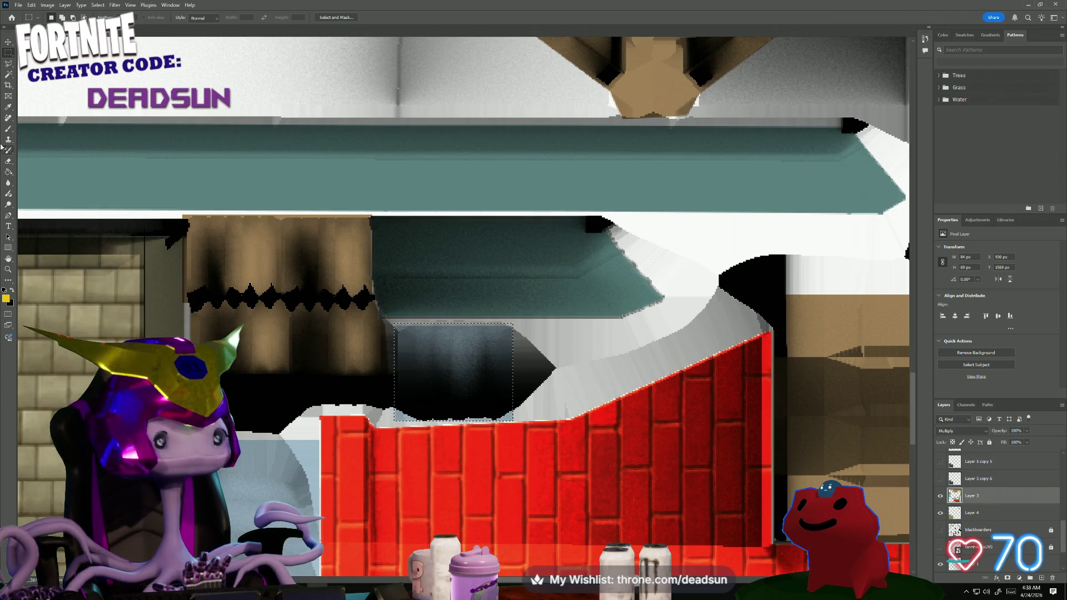
pyautogui.click(8, 172)
pyautogui.click(478, 364)
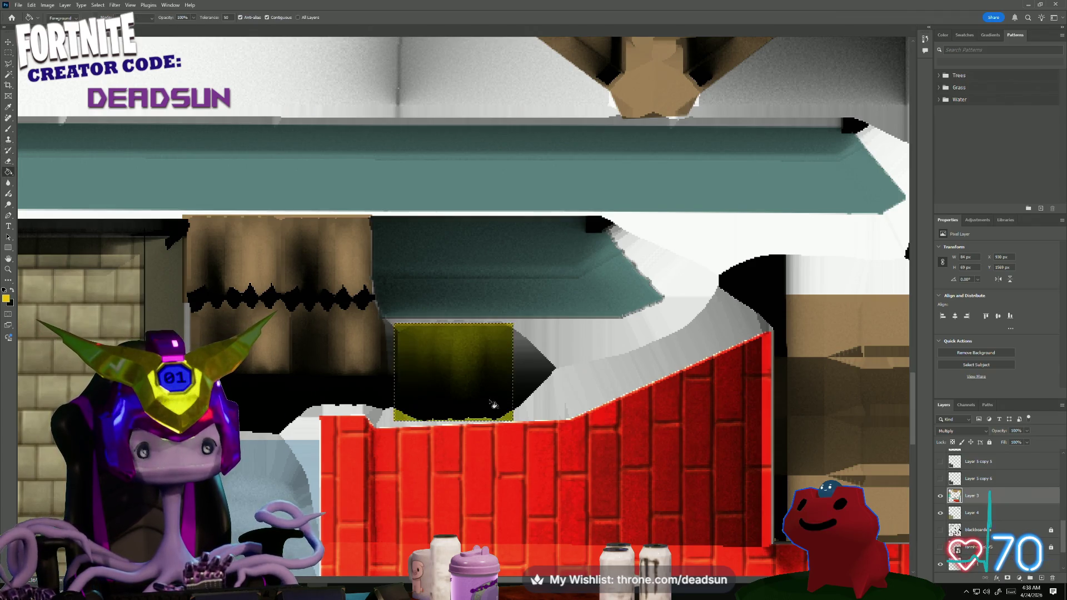
pyautogui.keyDown('alt'); pyautogui.scroll(-1, 401, 393); pyautogui.keyUp('alt')
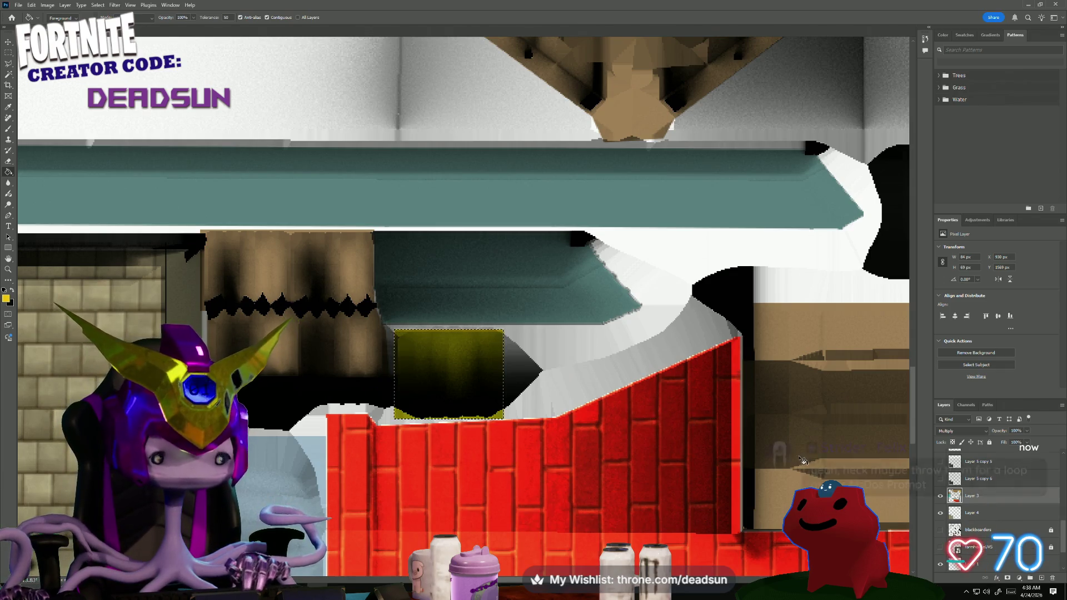
pyautogui.click(18, 4)
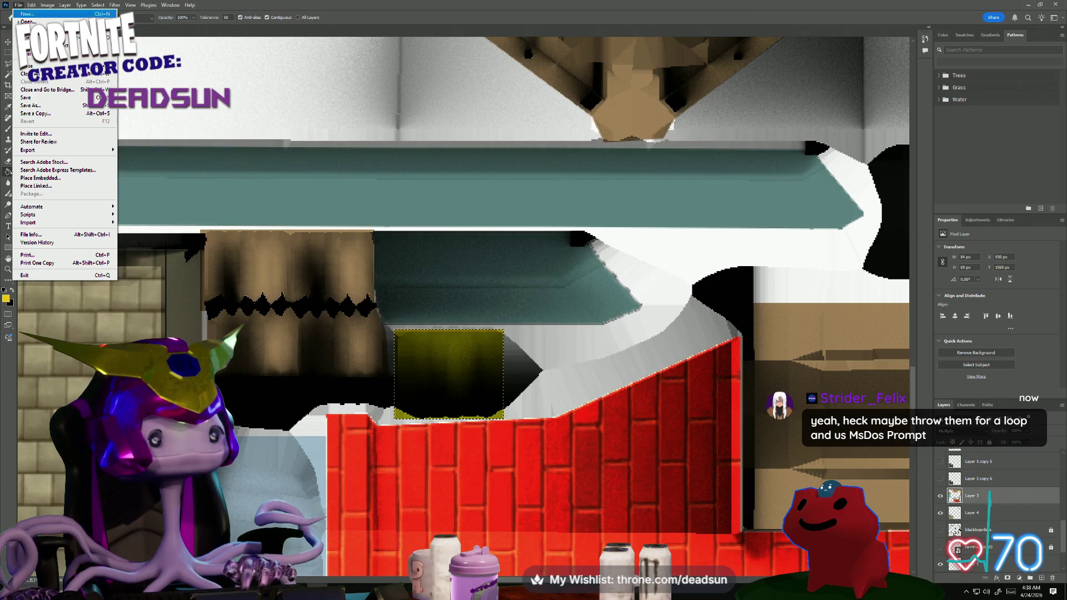
# - Start Save a Copy in PNG format targeting the existing farmhouse_Color.png
pyautogui.click(39, 114)
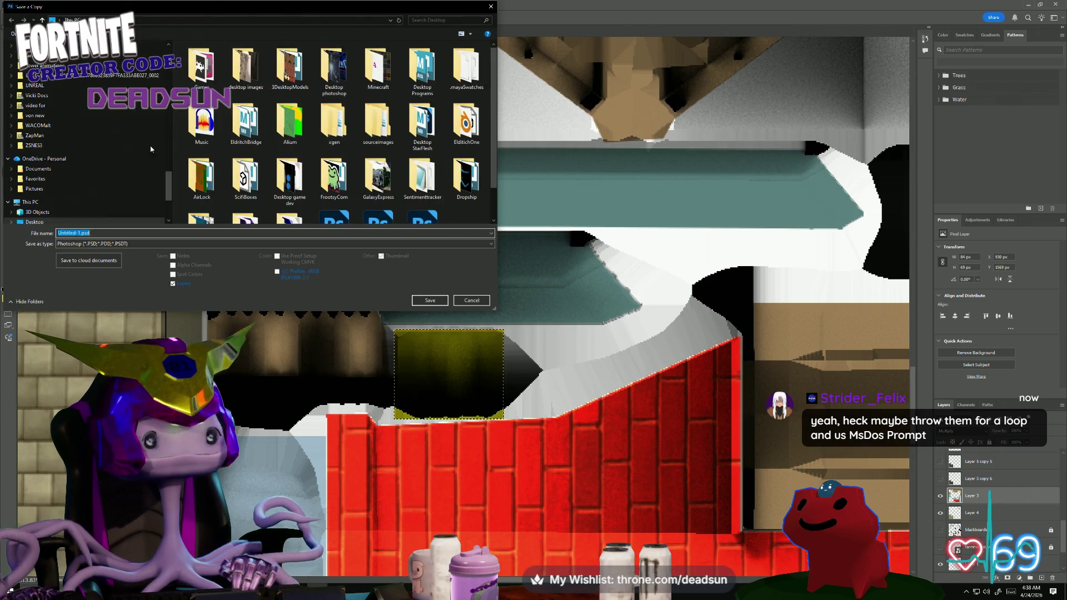
pyautogui.click(347, 243)
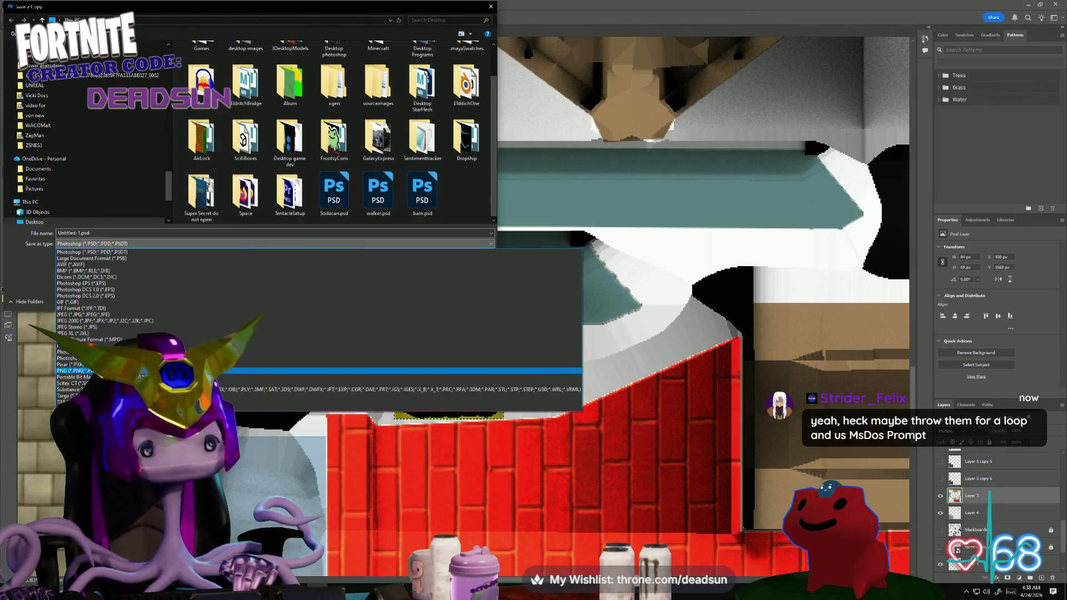
pyautogui.click(84, 370)
pyautogui.click(422, 188)
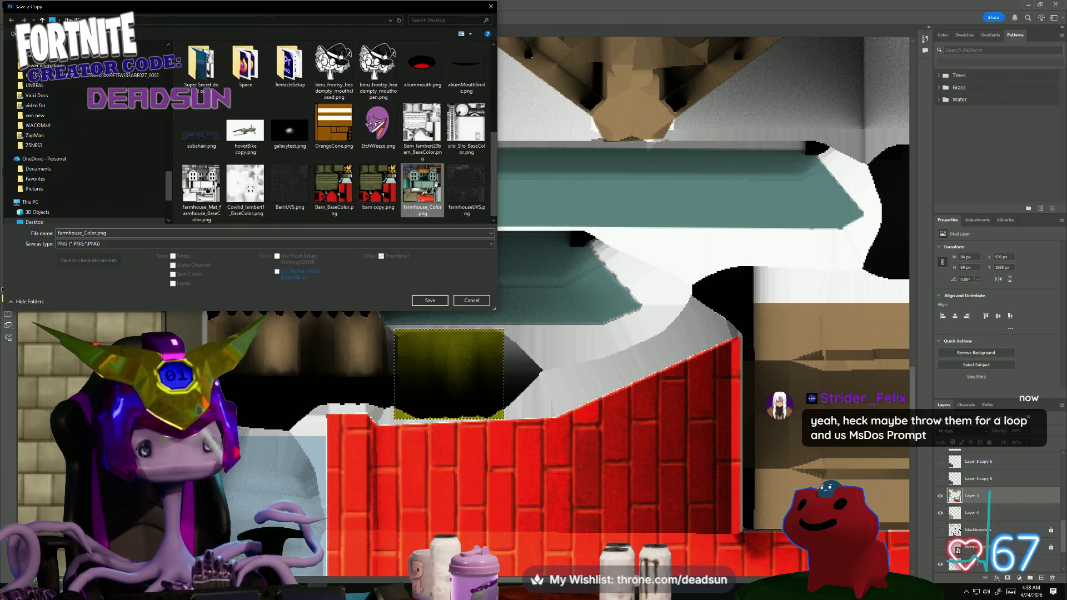
# - Save over farmhouse_Color.png, confirming the replacement and the PNG options
pyautogui.click(429, 300)
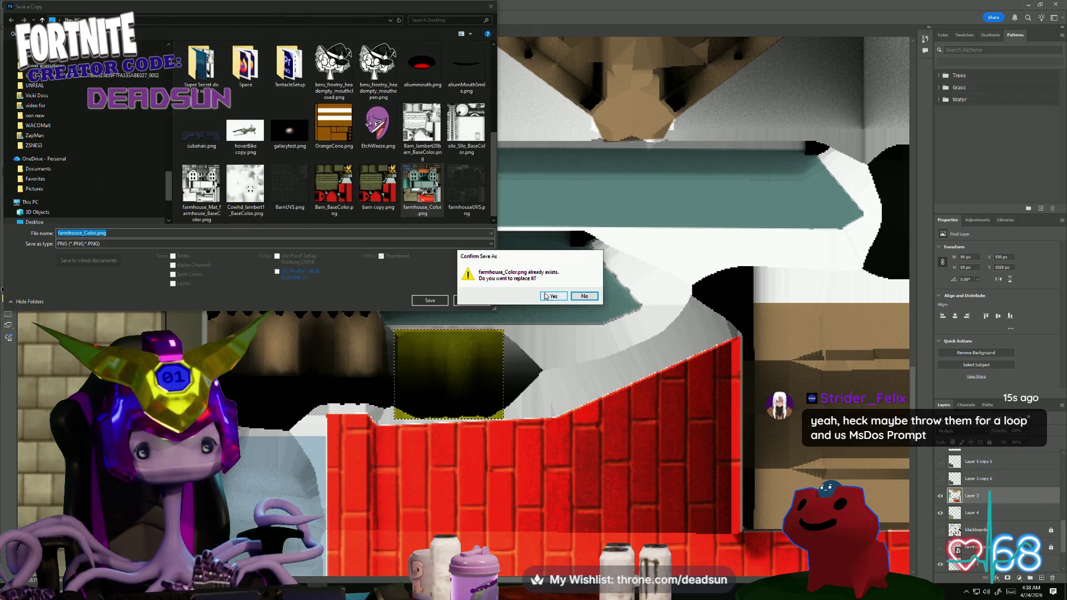
pyautogui.click(548, 297)
pyautogui.click(581, 182)
pyautogui.hotkey('alt', 'Tab')
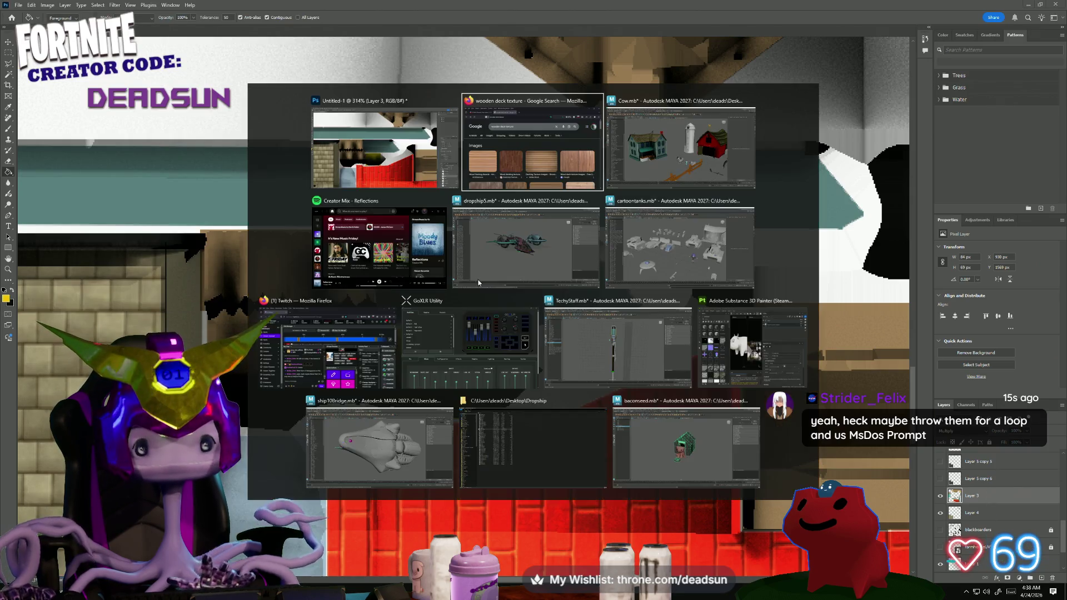
# - Switch to Maya, load the file9 colour texture node, deselect the farmhouse and orbit to a higher view
pyautogui.press('Tab')
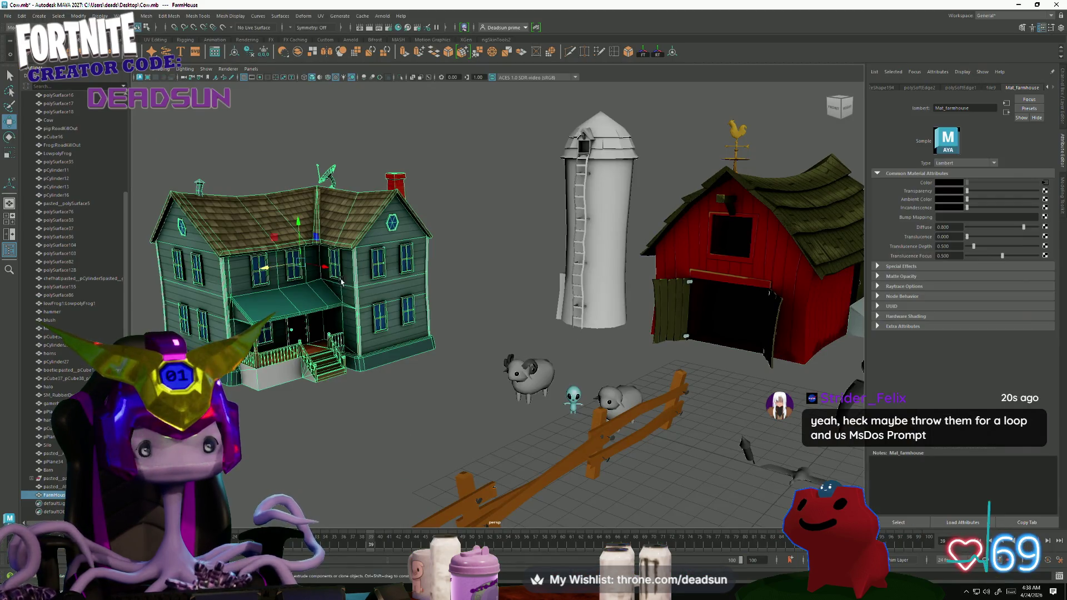
pyautogui.click(1042, 187)
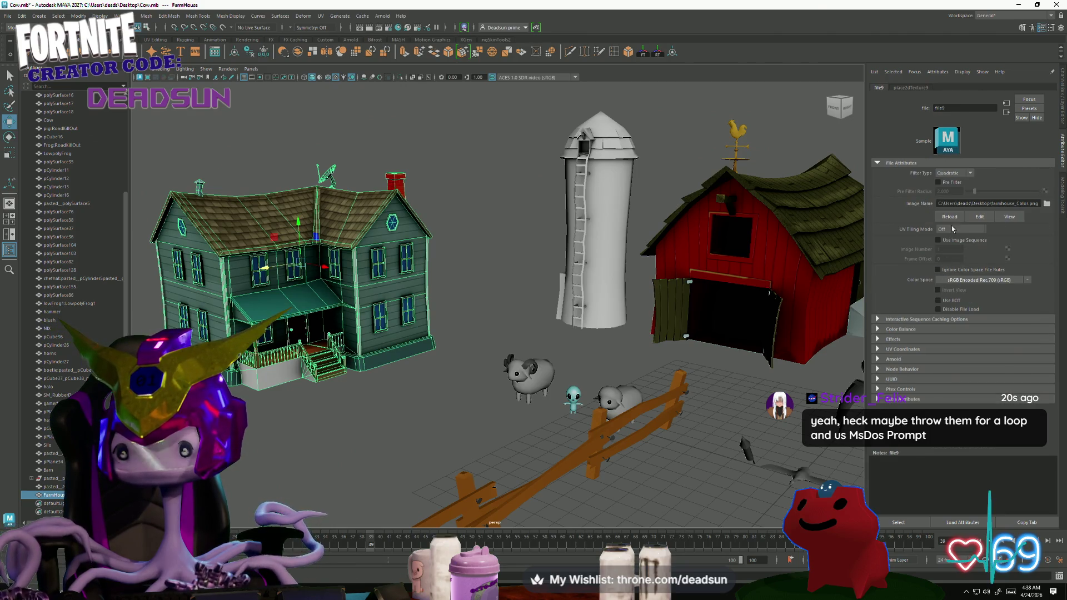
pyautogui.click(954, 220)
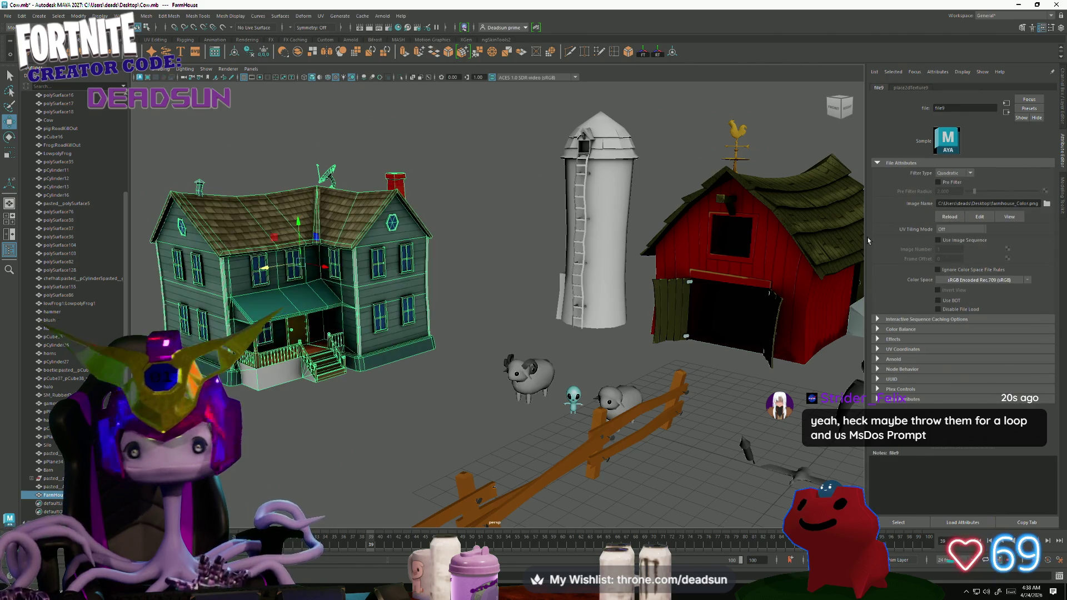
pyautogui.click(468, 442)
pyautogui.moveTo(466, 442)
pyautogui.keyDown('alt'); pyautogui.mouseDown()
pyautogui.moveTo(358, 439)
pyautogui.moveTo(299, 408)
pyautogui.mouseUp(); pyautogui.keyUp('alt')
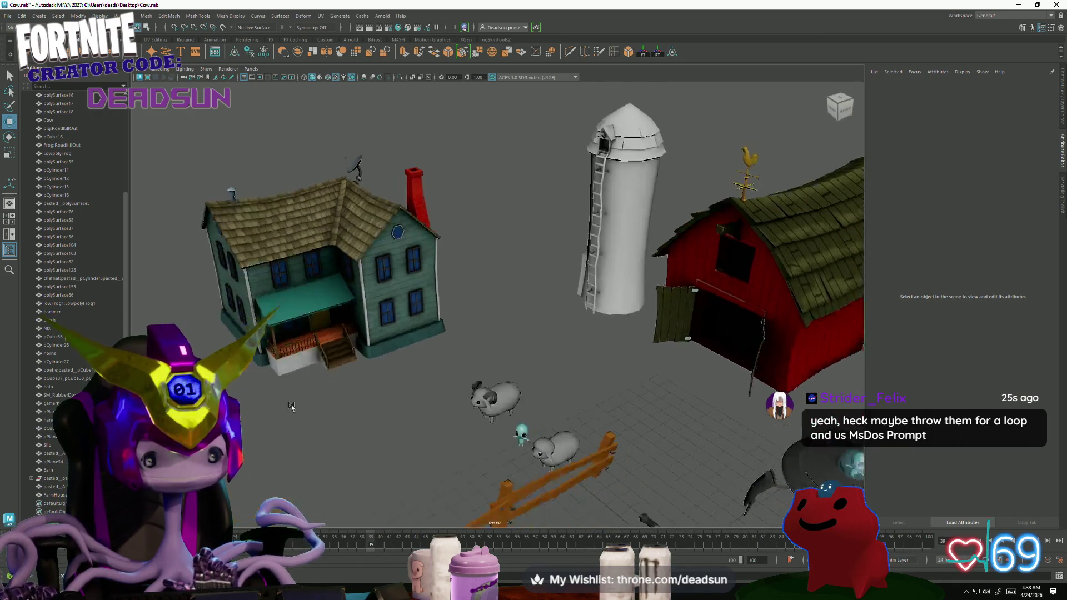
pyautogui.keyDown('alt'); pyautogui.moveTo(300, 408); pyautogui.dragTo(506, 429, button='right'); pyautogui.keyUp('alt')
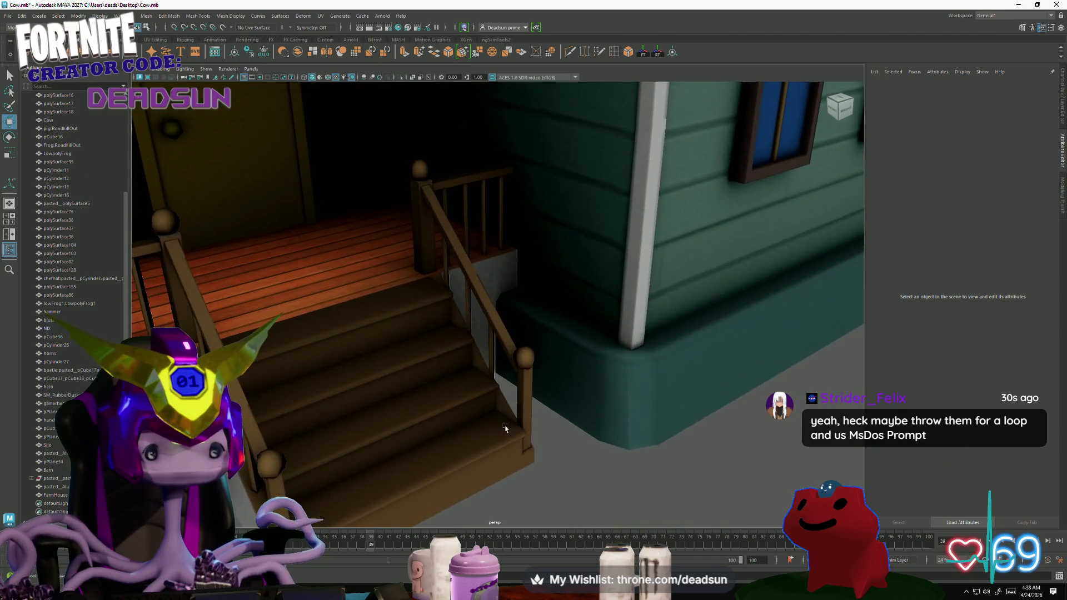
pyautogui.moveTo(506, 429)
pyautogui.keyDown('alt'); pyautogui.mouseDown()
pyautogui.moveTo(552, 415)
pyautogui.moveTo(467, 392)
pyautogui.mouseUp(); pyautogui.keyUp('alt')
pyautogui.keyDown('alt'); pyautogui.moveTo(467, 392); pyautogui.dragTo(391, 383, button='right'); pyautogui.keyUp('alt')
pyautogui.keyDown('alt'); pyautogui.moveTo(390, 384); pyautogui.dragTo(380, 390); pyautogui.keyUp('alt')
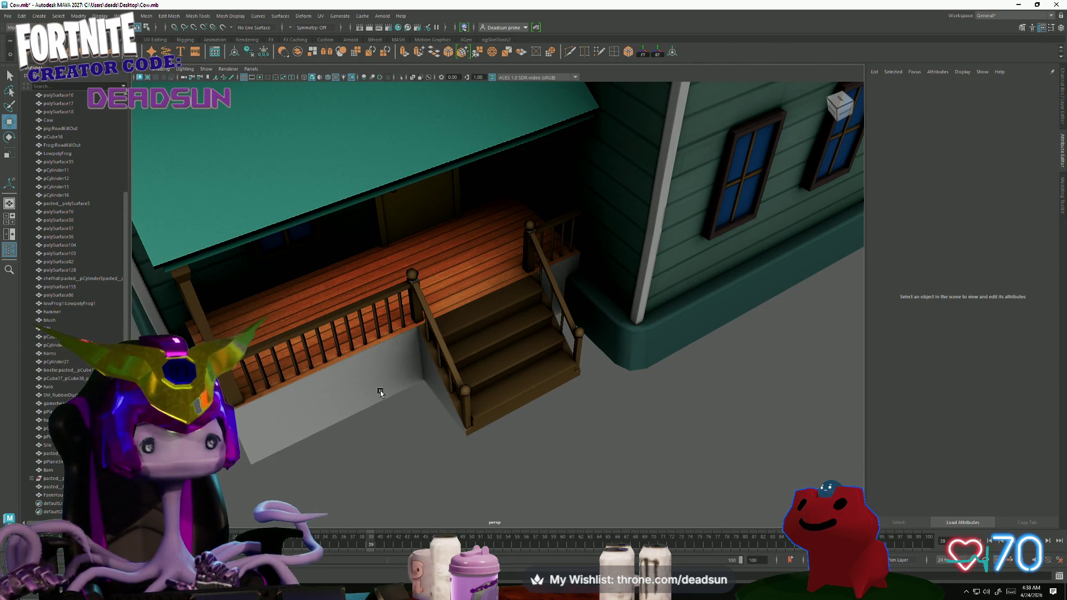
pyautogui.moveTo(380, 390)
pyautogui.keyDown('alt'); pyautogui.mouseDown()
pyautogui.moveTo(337, 443)
pyautogui.moveTo(371, 429)
pyautogui.moveTo(447, 447)
pyautogui.mouseUp(); pyautogui.keyUp('alt')
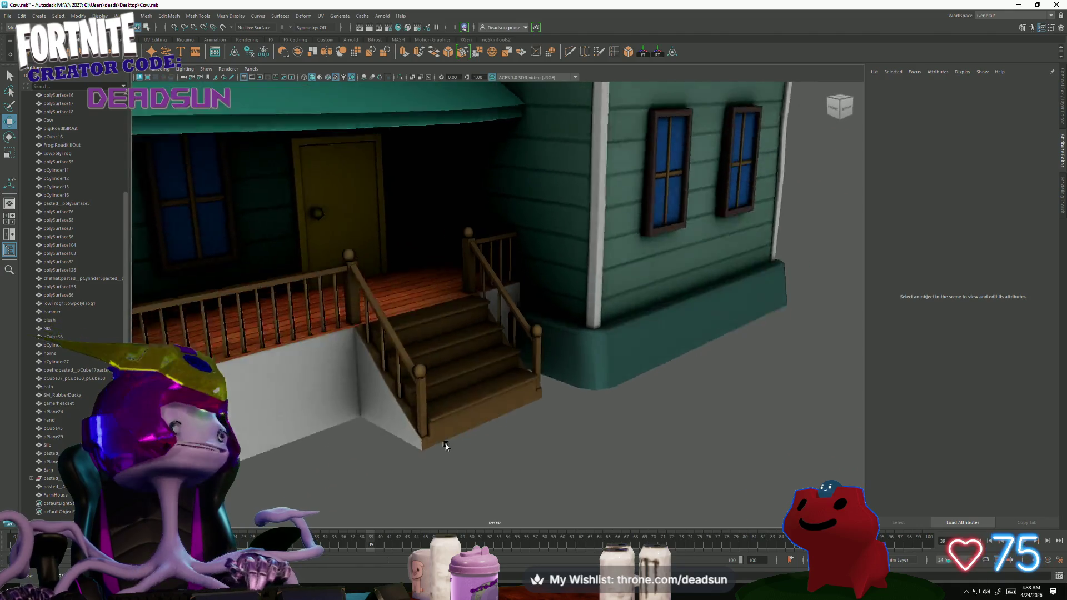
pyautogui.scroll(-2, 447, 444)
pyautogui.scroll(-2, 448, 447)
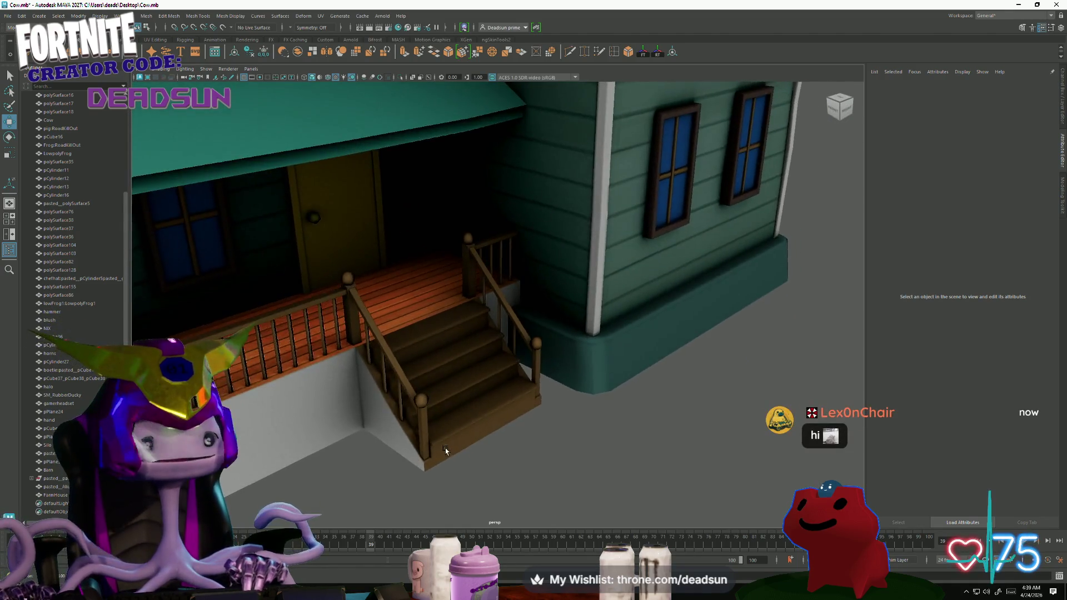
pyautogui.scroll(-3, 451, 426)
pyautogui.scroll(-3, 452, 413)
pyautogui.moveTo(476, 389)
pyautogui.keyDown('alt'); pyautogui.mouseDown()
pyautogui.moveTo(382, 456)
pyautogui.moveTo(522, 519)
pyautogui.mouseUp(); pyautogui.keyUp('alt')
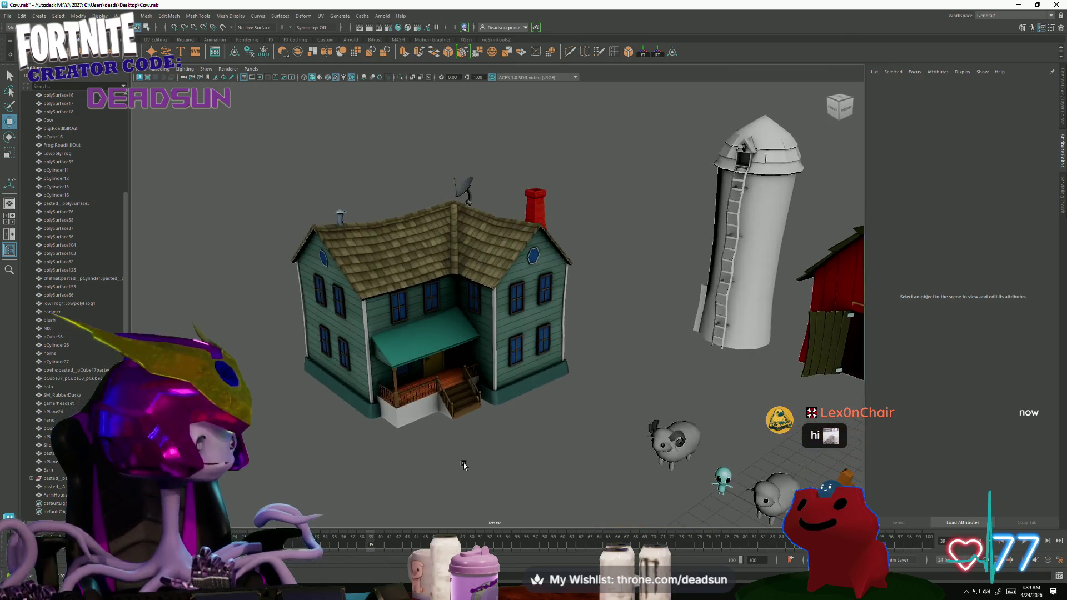
pyautogui.scroll(2, 522, 519)
pyautogui.scroll(2, 517, 484)
pyautogui.scroll(2, 526, 472)
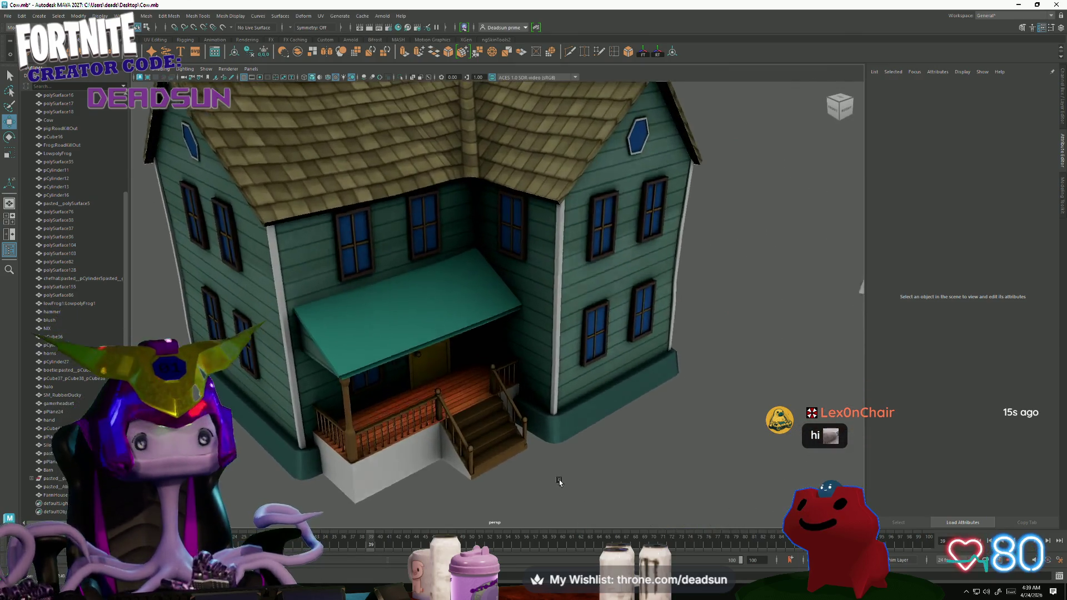
pyautogui.scroll(2, 538, 458)
pyautogui.keyDown('alt'); pyautogui.moveTo(538, 458); pyautogui.dragTo(529, 437); pyautogui.keyUp('alt')
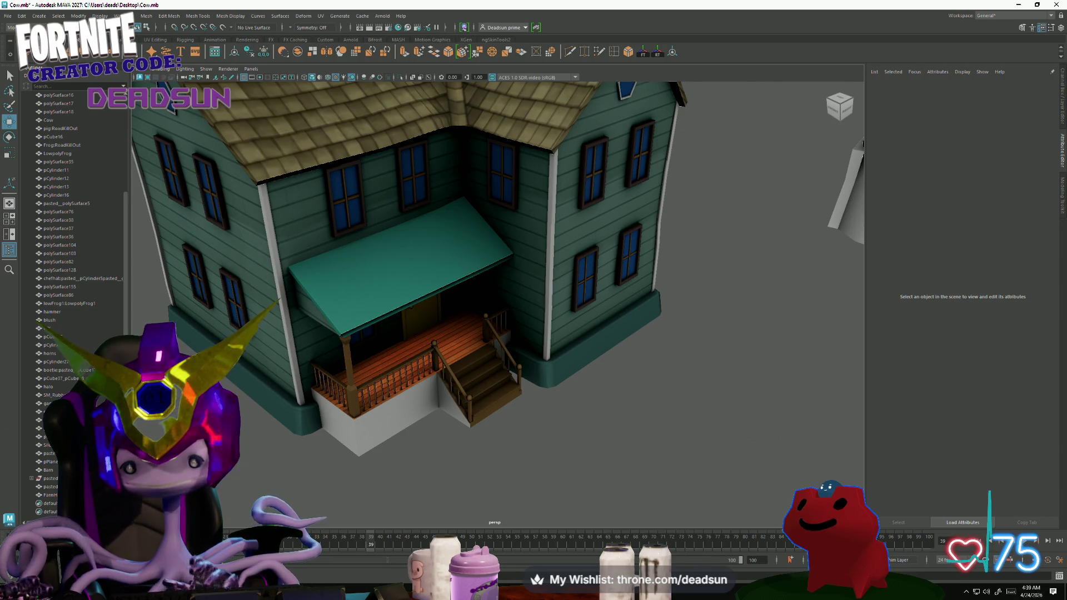
pyautogui.hotkey('alt', 'Tab')
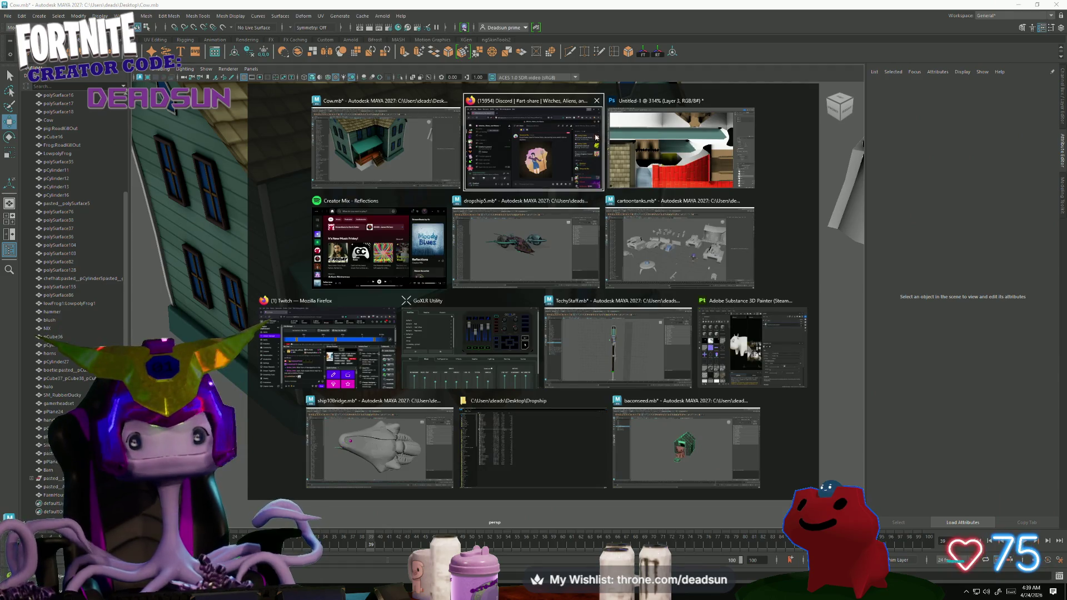
# - Return to the Photoshop atlas and make the orange Color Dodge glow Layer 14 active
pyautogui.click(670, 144)
pyautogui.scroll(-2, 467, 309)
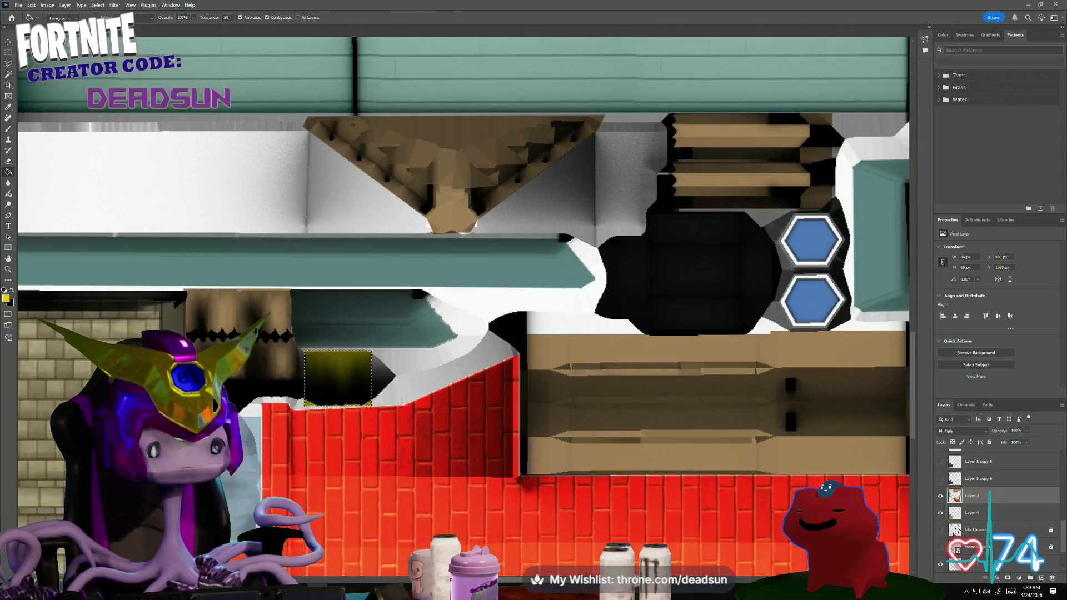
pyautogui.scroll(-2, 467, 308)
pyautogui.scroll(-1, 456, 377)
pyautogui.scroll(-1, 456, 377)
pyautogui.scroll(-1, 456, 378)
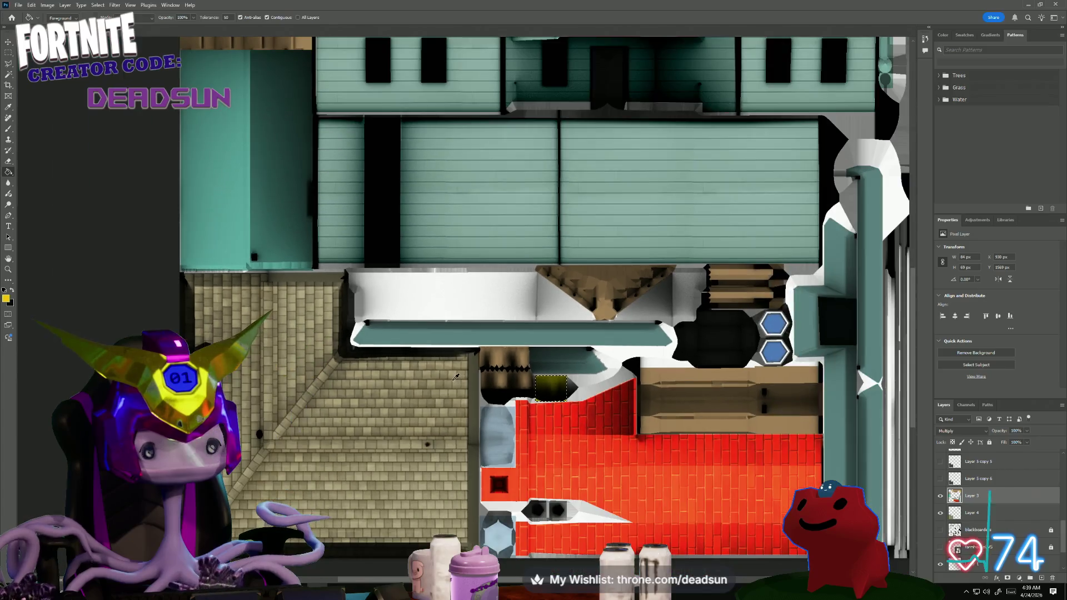
pyautogui.scroll(-1, 446, 375)
pyautogui.scroll(2, 374, 391)
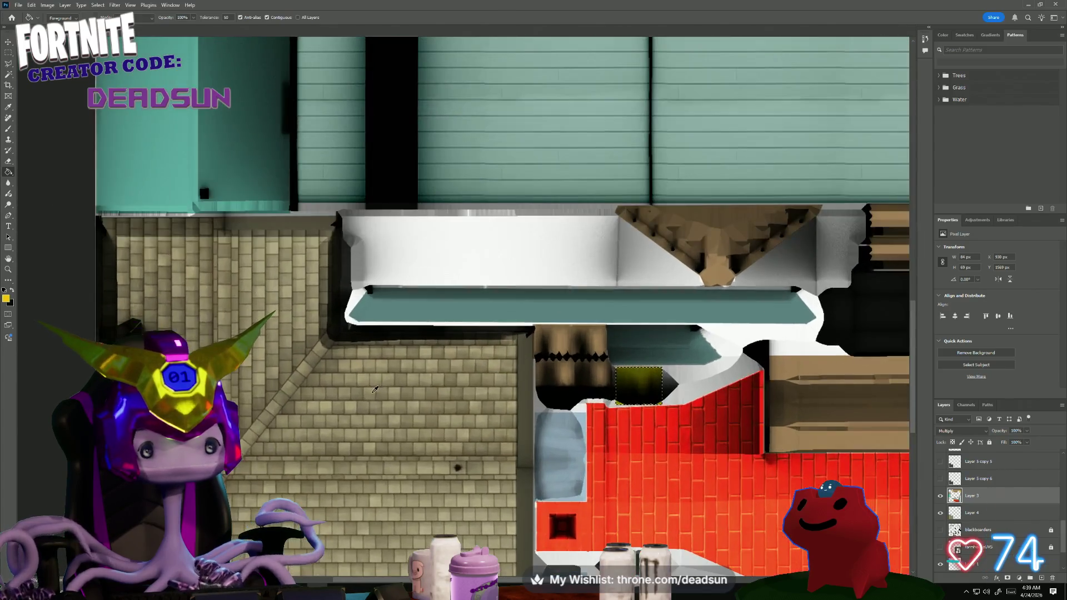
pyautogui.scroll(-1, 372, 396)
pyautogui.scroll(-1, 372, 397)
pyautogui.scroll(2, 372, 396)
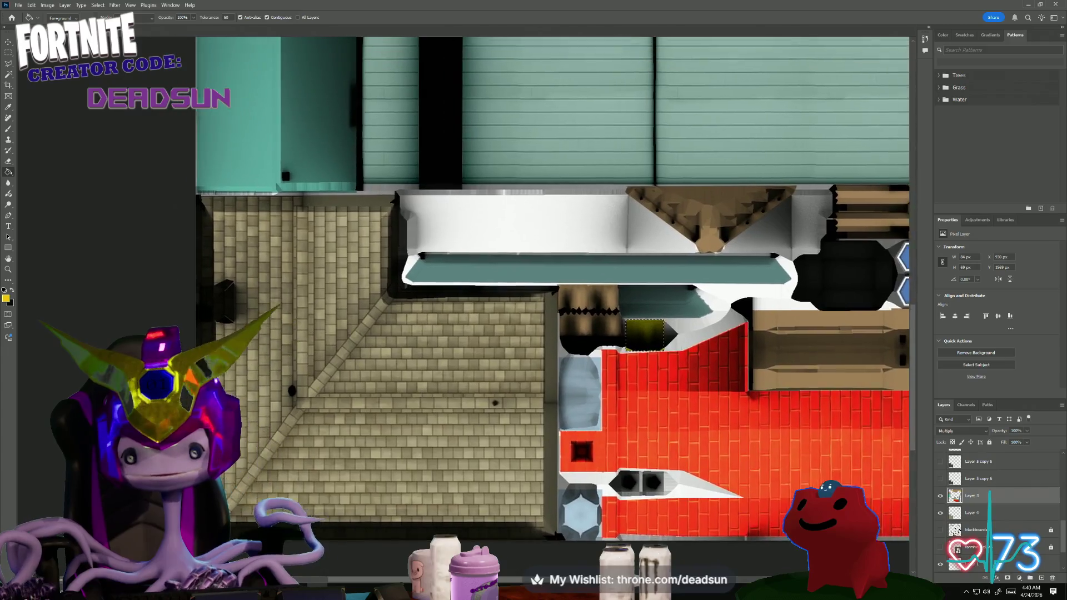
pyautogui.scroll(-1, 373, 396)
pyautogui.scroll(2, 1010, 510)
pyautogui.scroll(2, 1010, 510)
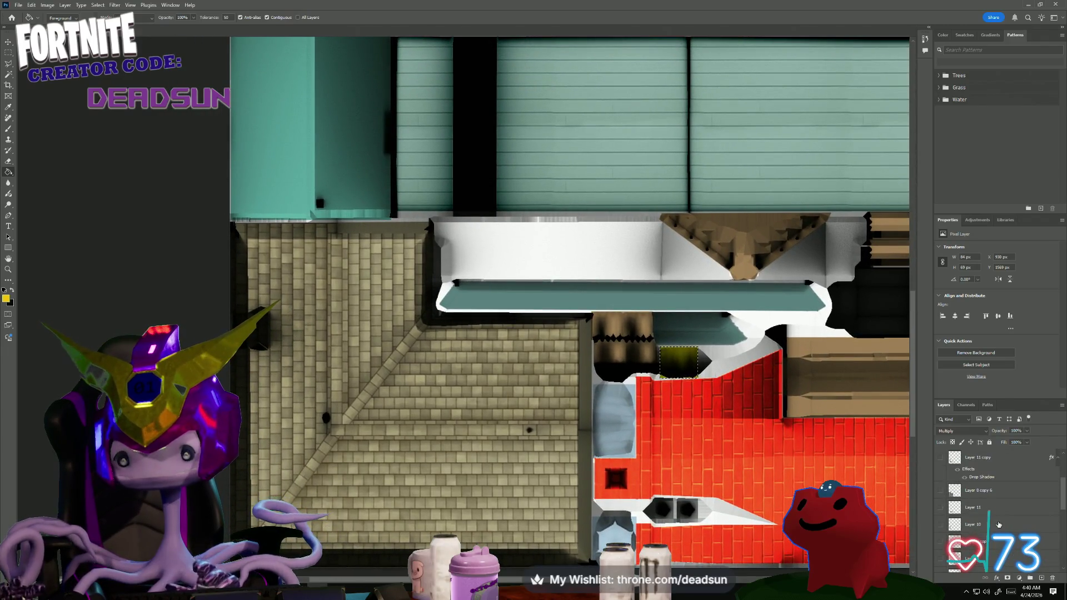
pyautogui.scroll(5, 676, 420)
pyautogui.scroll(3, 676, 419)
pyautogui.scroll(2, 676, 420)
pyautogui.scroll(2, 509, 482)
pyautogui.scroll(1, 508, 482)
pyautogui.keyDown('shift'); pyautogui.hscroll(-1, 509, 482); pyautogui.keyUp('shift')
pyautogui.keyDown('shift'); pyautogui.hscroll(-2, 509, 483); pyautogui.keyUp('shift')
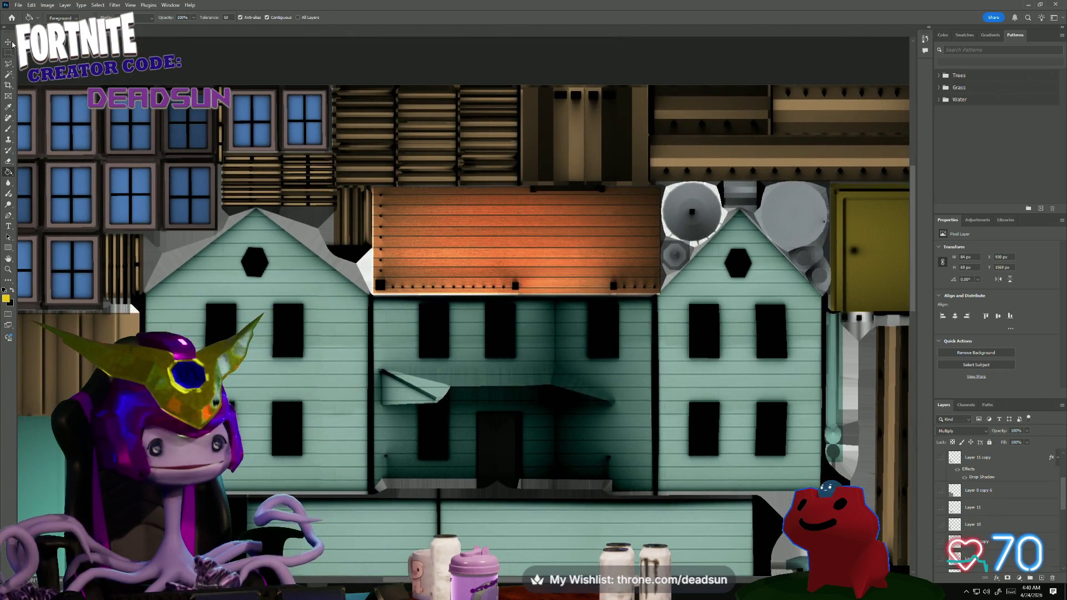
pyautogui.scroll(3, 970, 490)
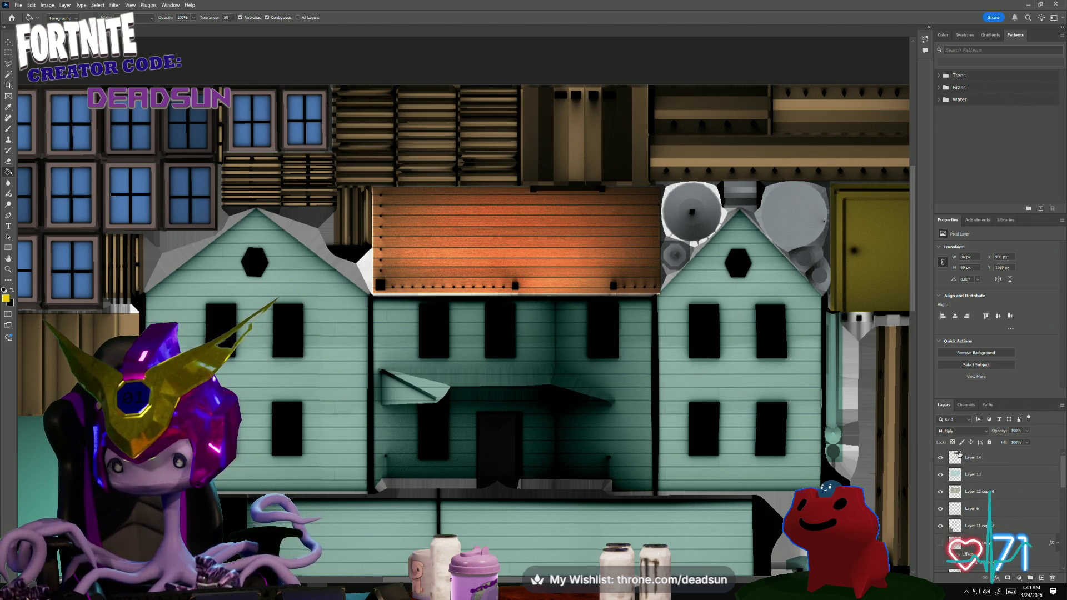
pyautogui.click(986, 456)
# - Duplicate the glow layer and dismiss the empty-selection errors from Free Transform
pyautogui.rightClick(994, 455)
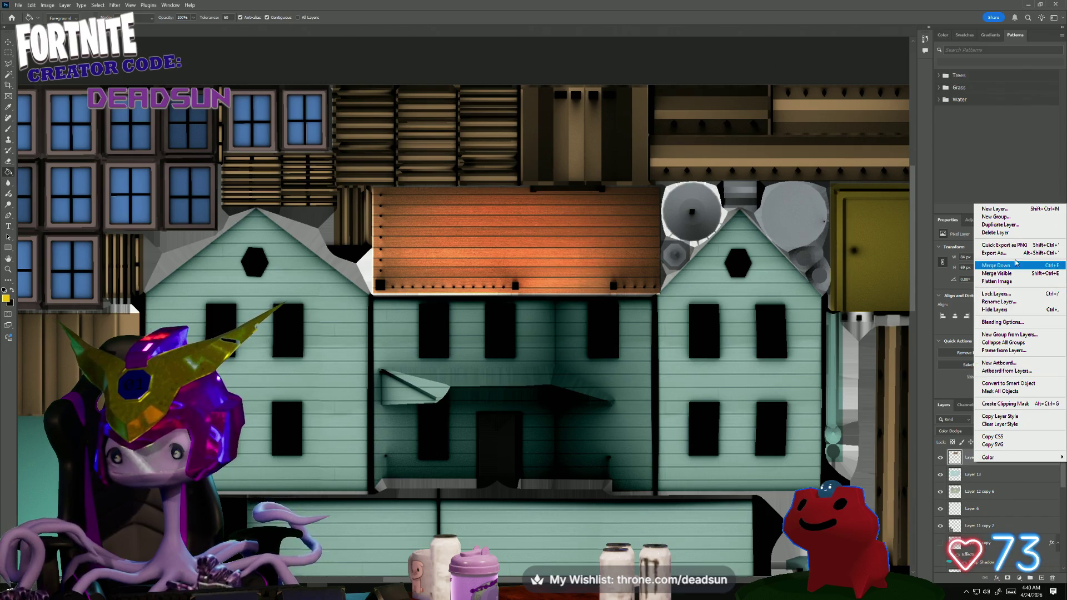
pyautogui.click(1011, 225)
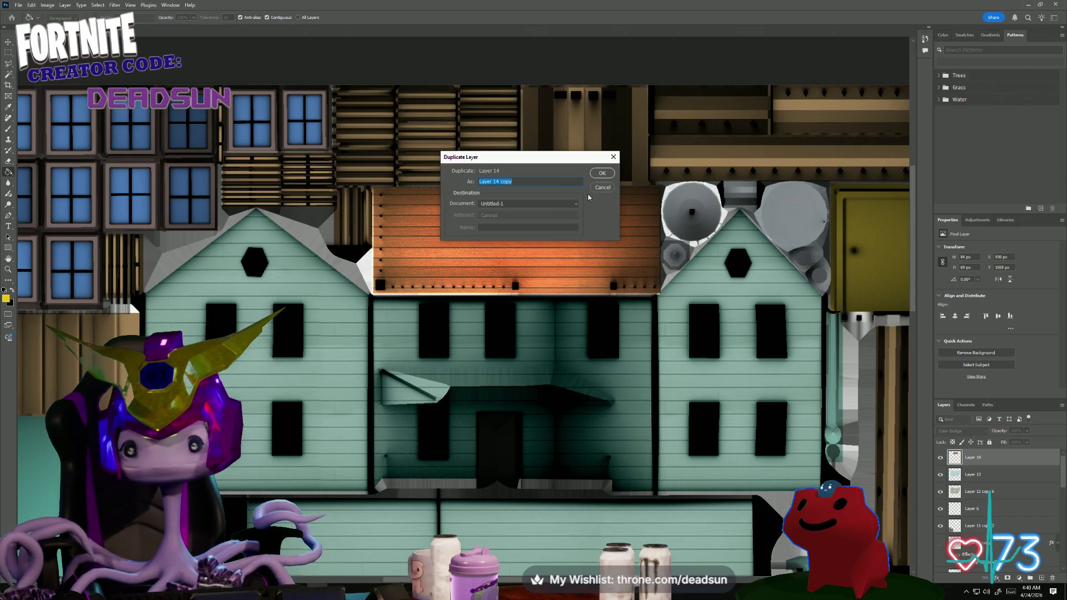
pyautogui.click(603, 174)
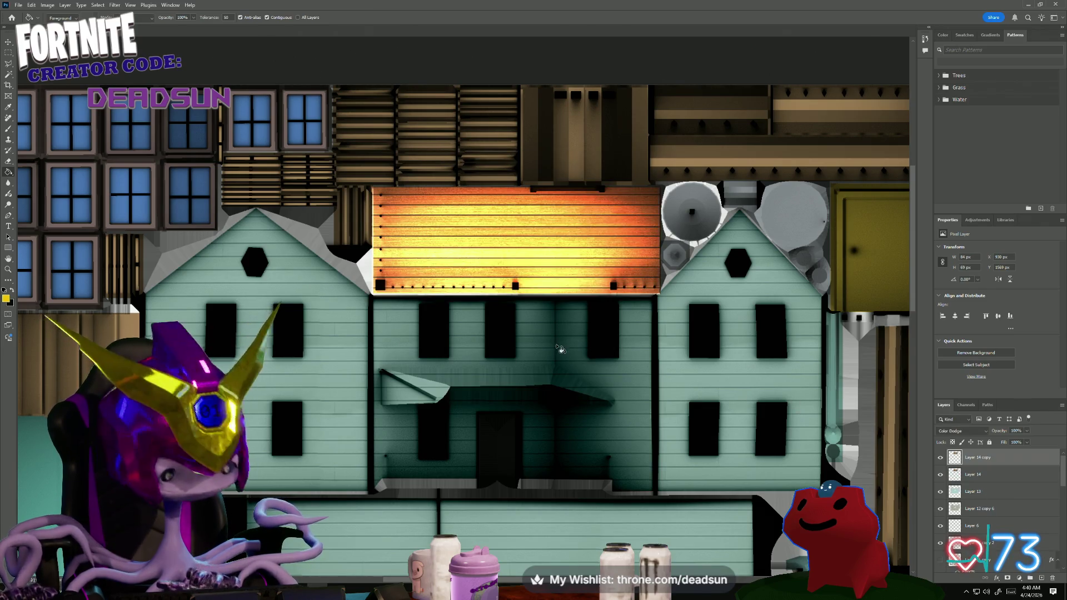
pyautogui.hotkey('ctrl', 't')
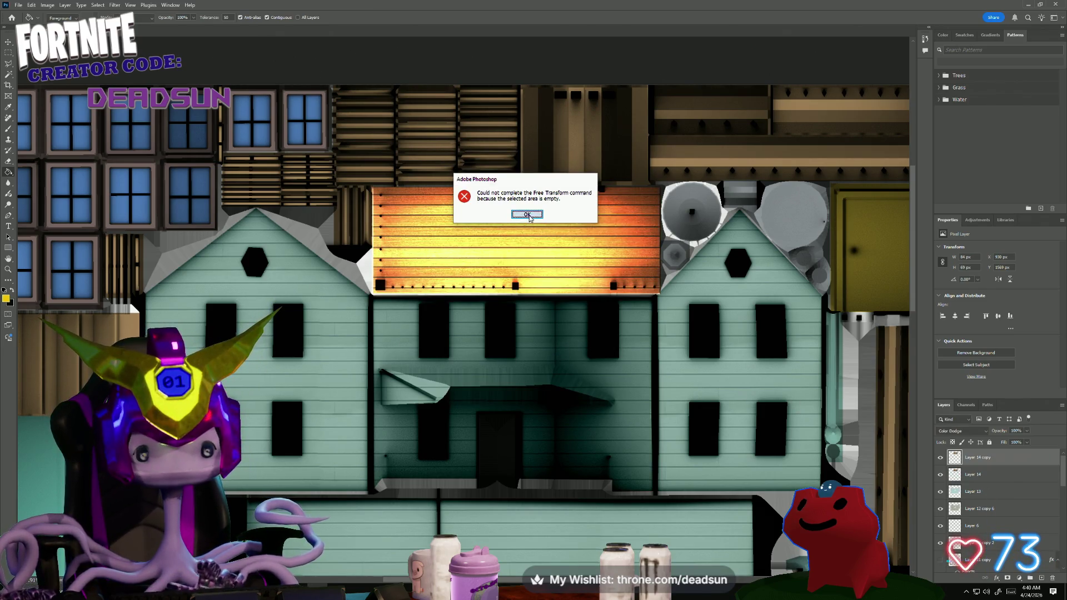
pyautogui.click(528, 215)
pyautogui.hotkey('ctrl', 't')
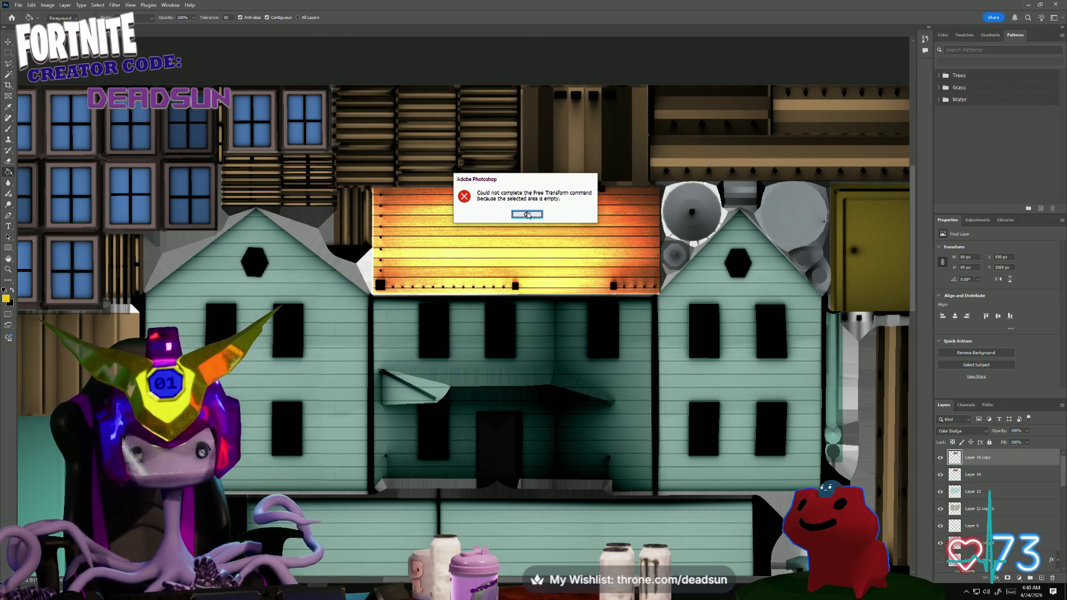
pyautogui.click(529, 215)
# - Clear the stray selection, enter Free Transform on the duplicate glow and rotate it a quarter turn
pyautogui.press('m')
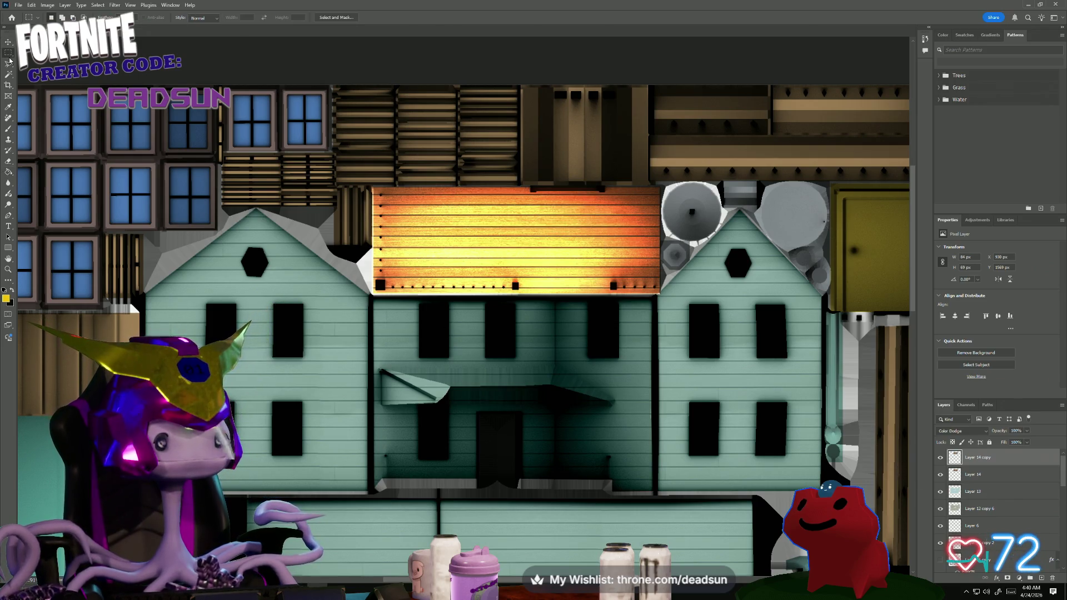
pyautogui.moveTo(311, 150); pyautogui.dragTo(625, 336)
pyautogui.click(659, 350)
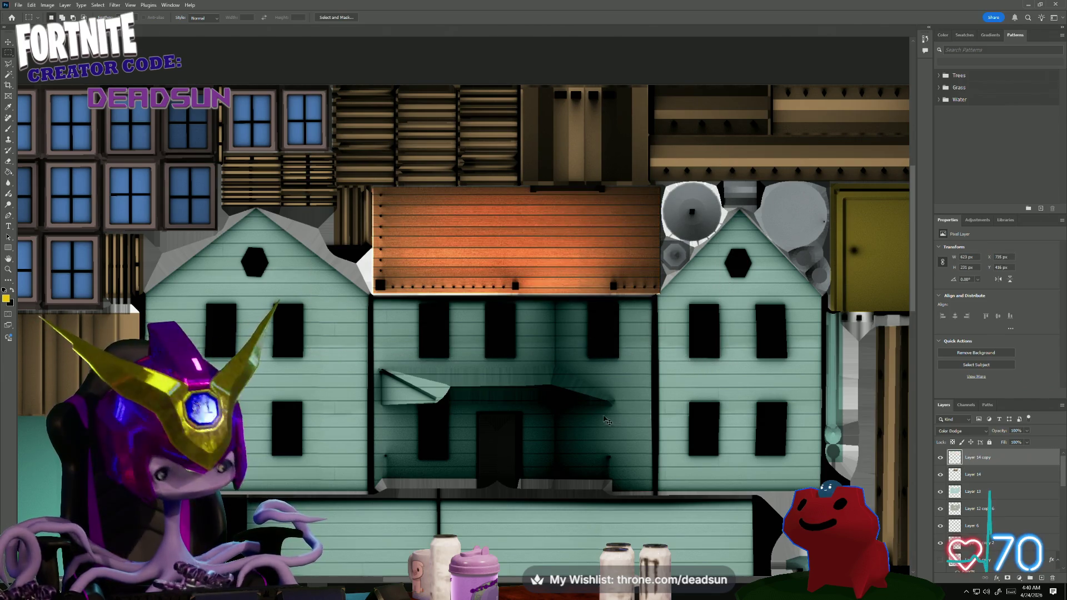
pyautogui.hotkey('ctrl', 'z')
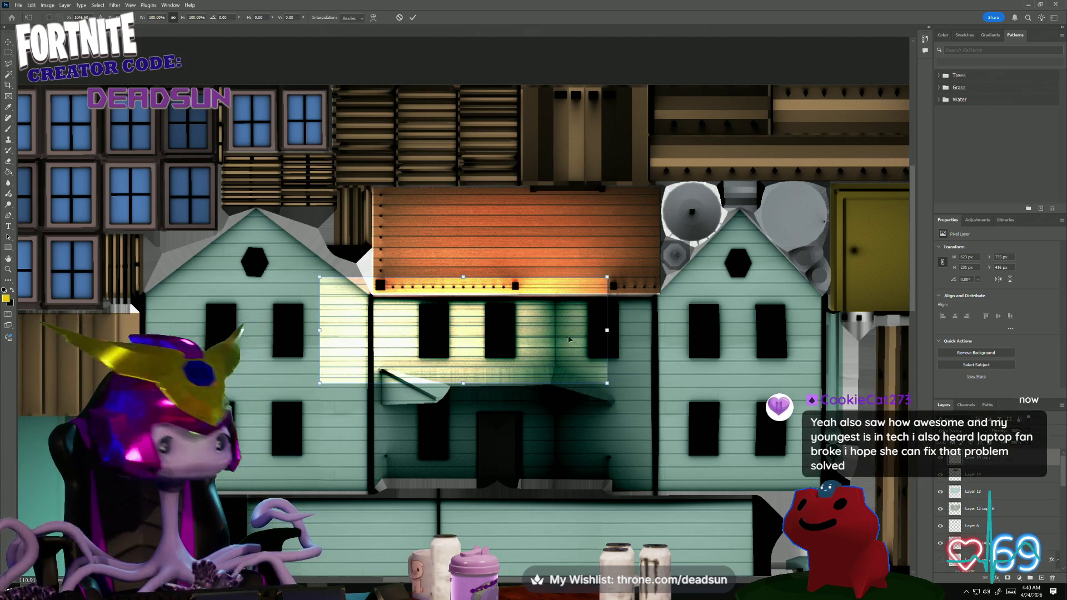
pyautogui.hotkey('ctrl', 't')
pyautogui.keyDown('alt'); pyautogui.scroll(-1, 365, 414); pyautogui.keyUp('alt')
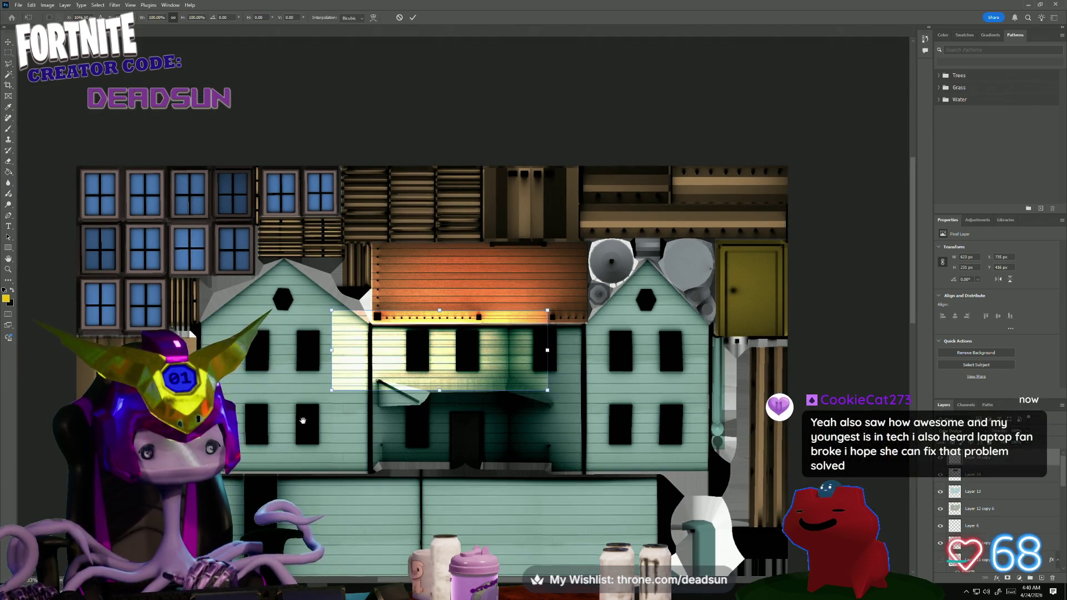
pyautogui.moveTo(302, 422); pyautogui.dragTo(416, 399)
pyautogui.keyDown('shift'); pyautogui.moveTo(575, 252); pyautogui.dragTo(454, 296); pyautogui.keyUp('shift')
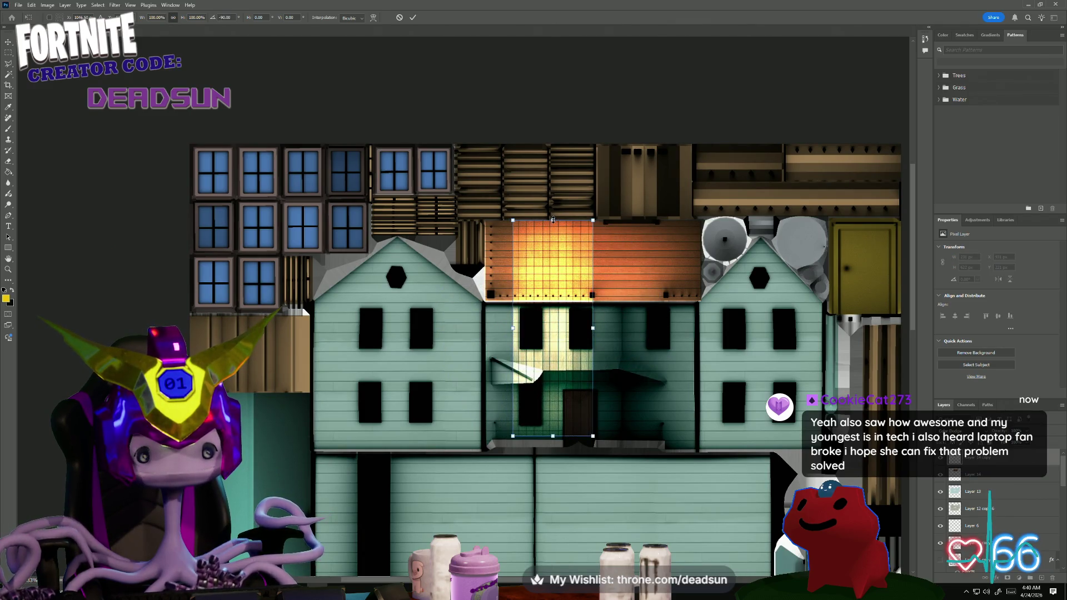
# - Move and stretch the rotated glow to cover the vertical wooden plank panel and apply the transform
pyautogui.moveTo(553, 220); pyautogui.dragTo(560, 356)
pyautogui.moveTo(553, 402); pyautogui.dragTo(276, 358)
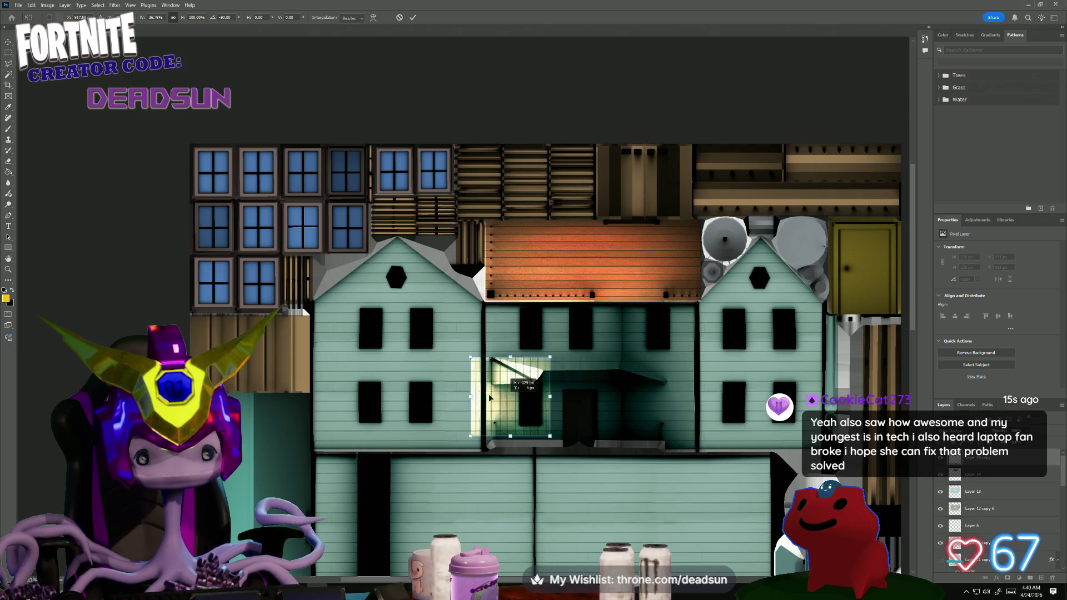
pyautogui.keyDown('alt'); pyautogui.scroll(2, 267, 358); pyautogui.keyUp('alt')
pyautogui.keyDown('alt'); pyautogui.scroll(1, 250, 357); pyautogui.keyUp('alt')
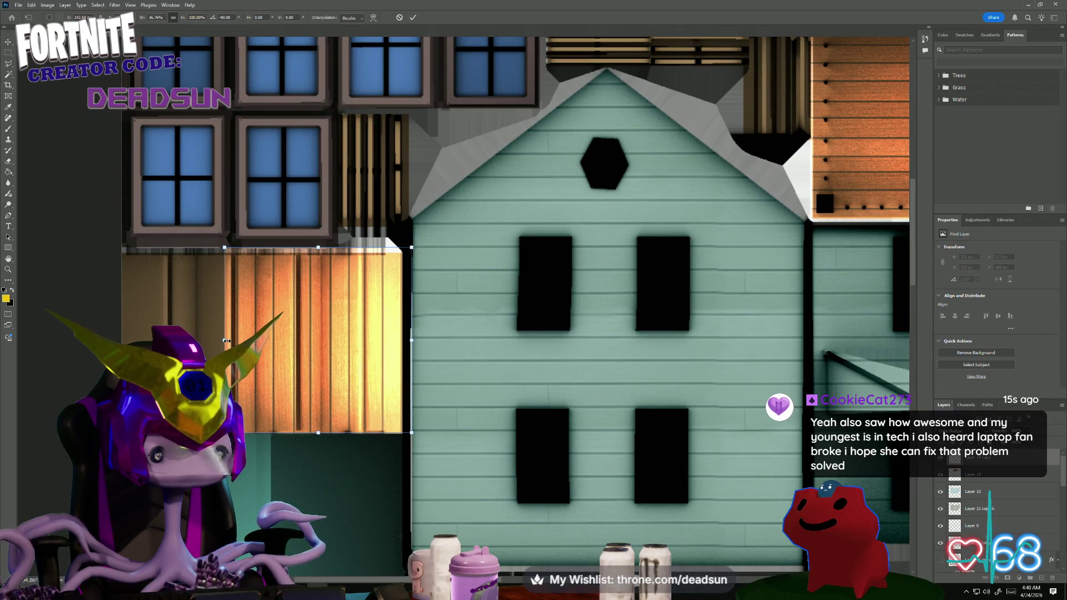
pyautogui.moveTo(224, 340); pyautogui.dragTo(122, 340)
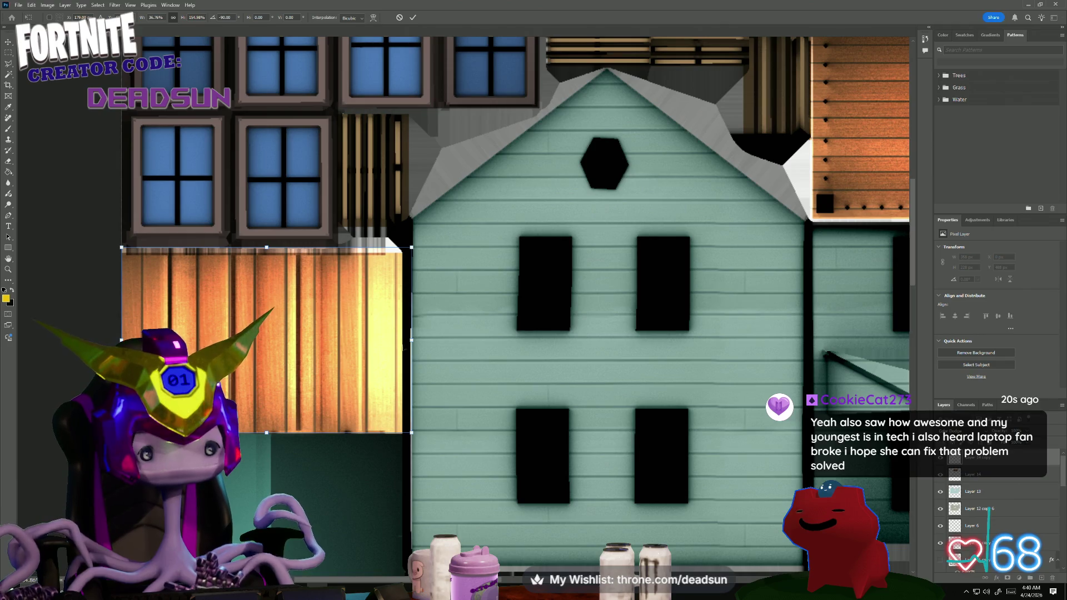
pyautogui.moveTo(412, 339); pyautogui.dragTo(404, 340)
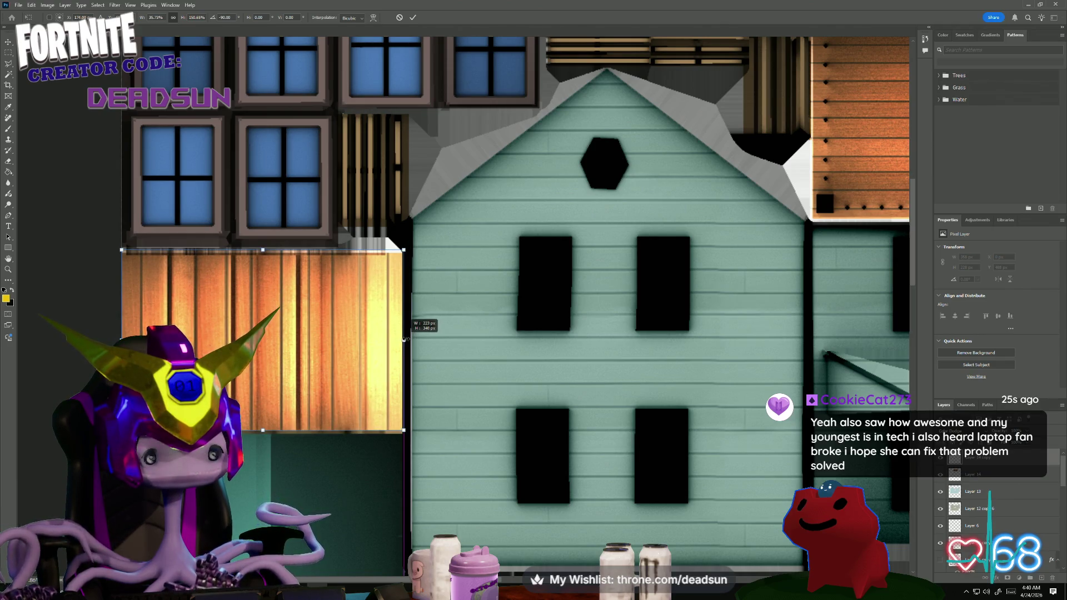
pyautogui.moveTo(404, 340); pyautogui.dragTo(404, 339)
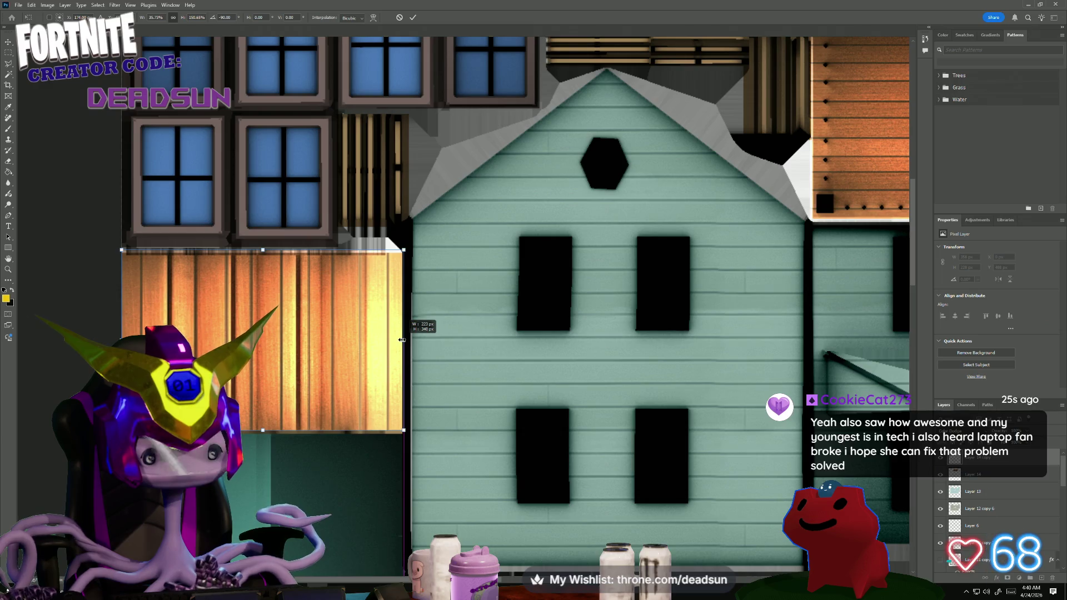
pyautogui.keyDown('alt'); pyautogui.scroll(-3, 378, 417); pyautogui.keyUp('alt')
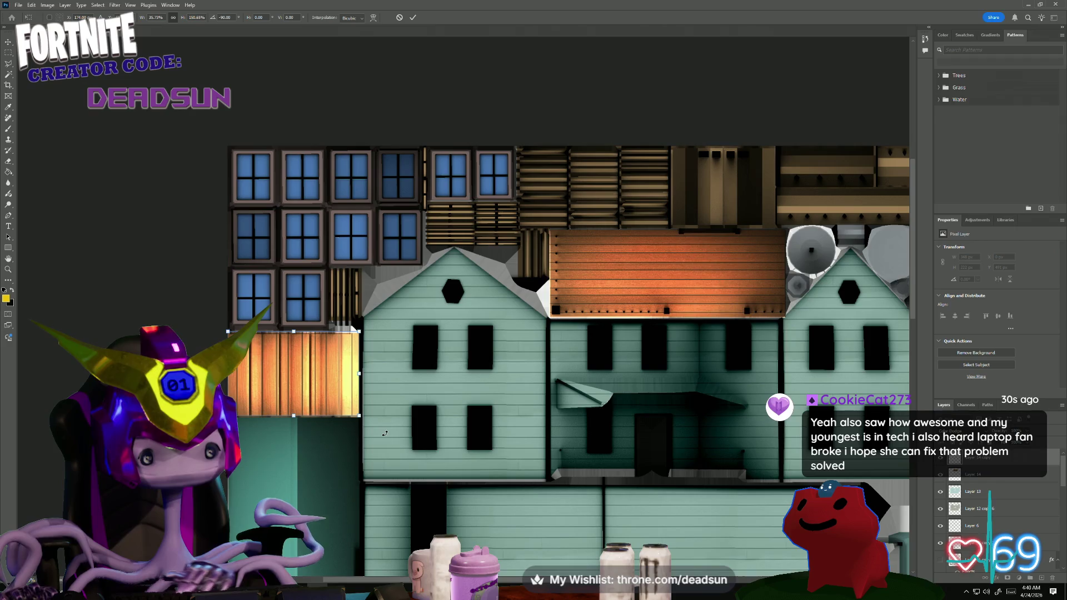
pyautogui.press('Return')
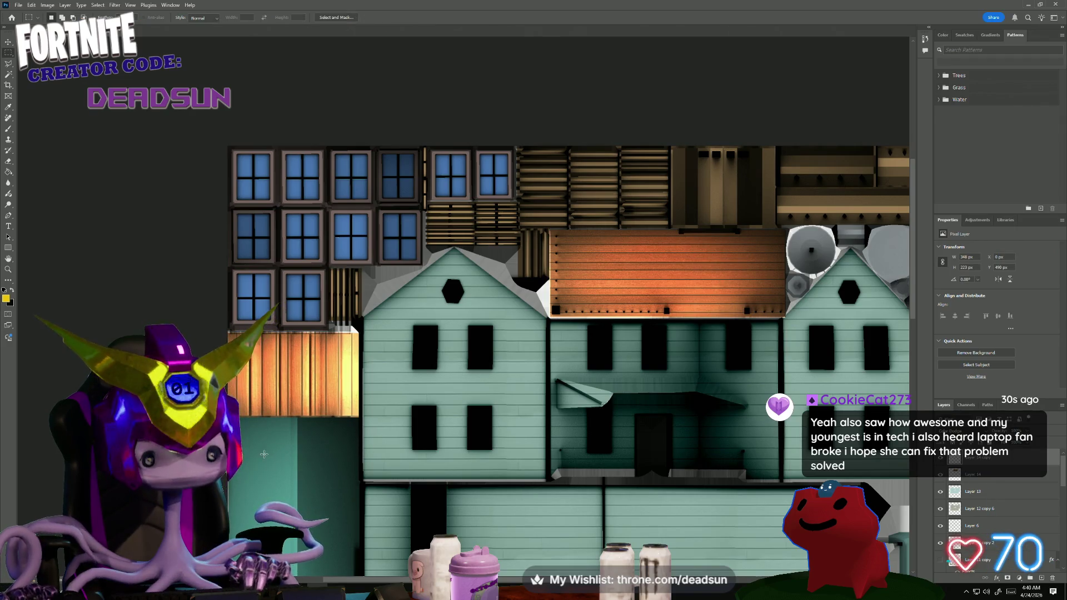
pyautogui.press('m')
pyautogui.keyDown('alt'); pyautogui.scroll(1, 281, 436); pyautogui.keyUp('alt')
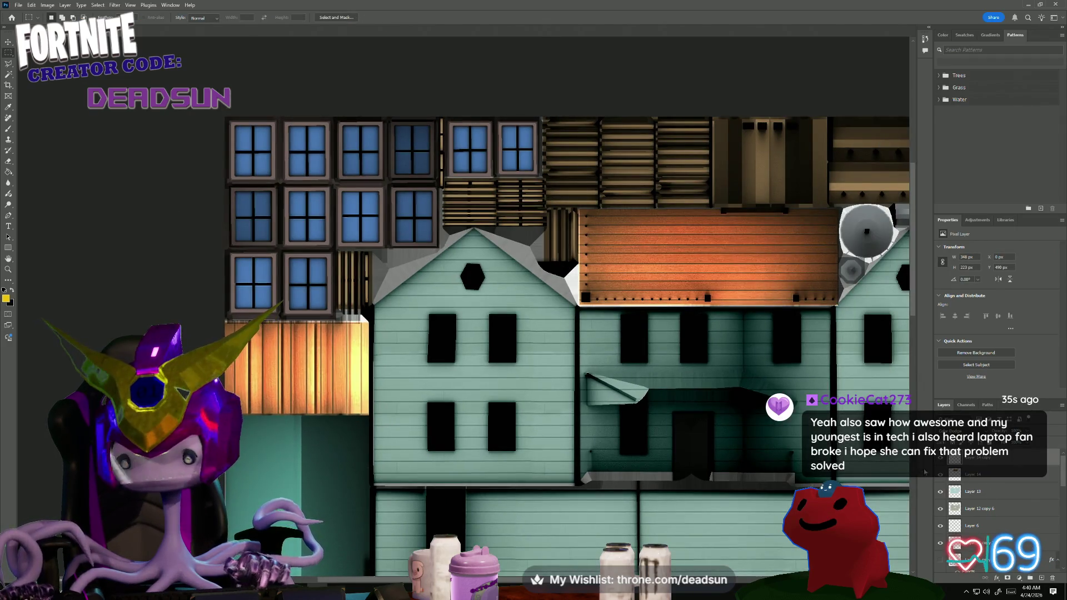
pyautogui.click(940, 458)
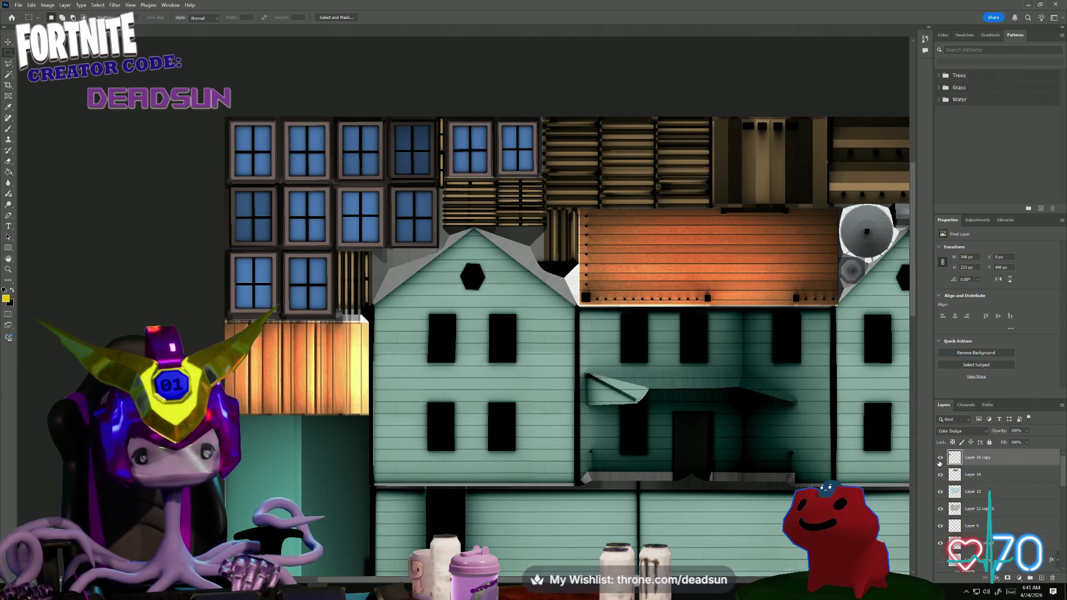
pyautogui.click(941, 474)
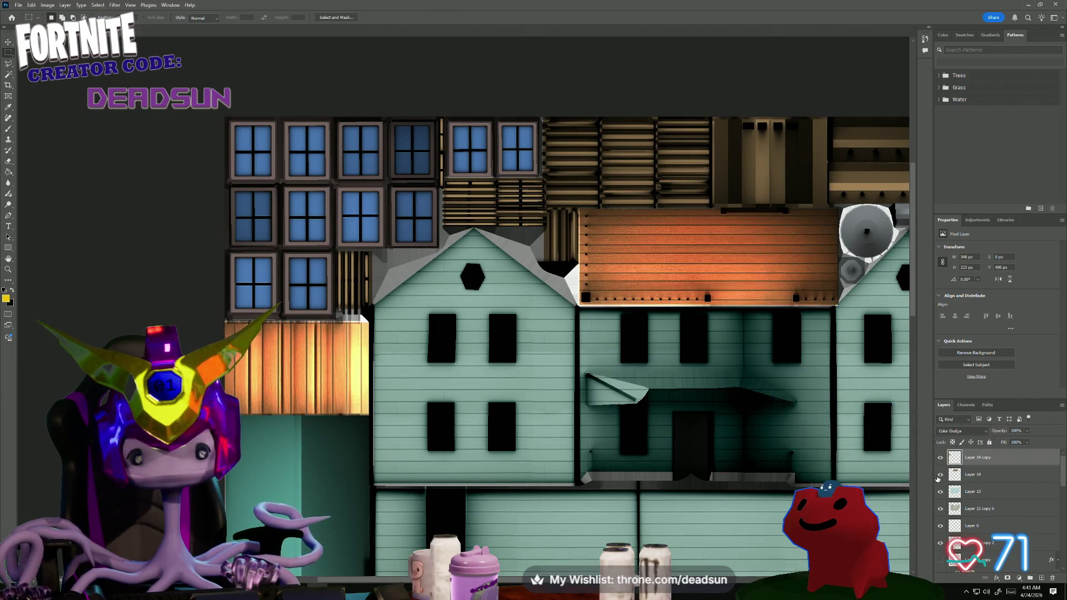
pyautogui.keyDown('alt'); pyautogui.scroll(-2, 397, 445); pyautogui.keyUp('alt')
pyautogui.keyDown('alt'); pyautogui.scroll(2, 396, 445); pyautogui.keyUp('alt')
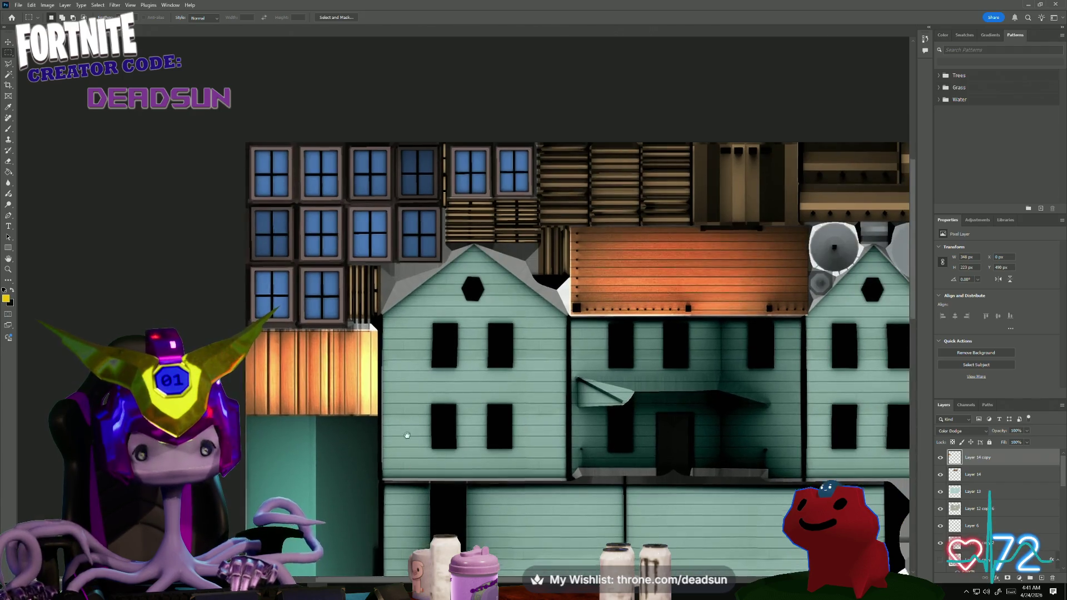
pyautogui.moveTo(397, 445); pyautogui.dragTo(449, 264)
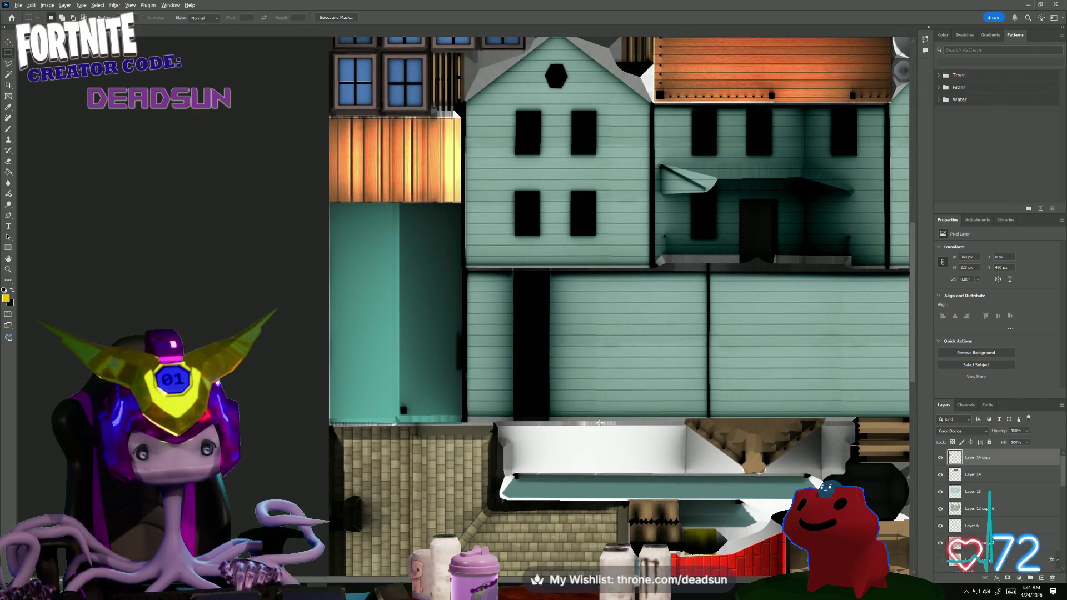
pyautogui.scroll(-1, 966, 509)
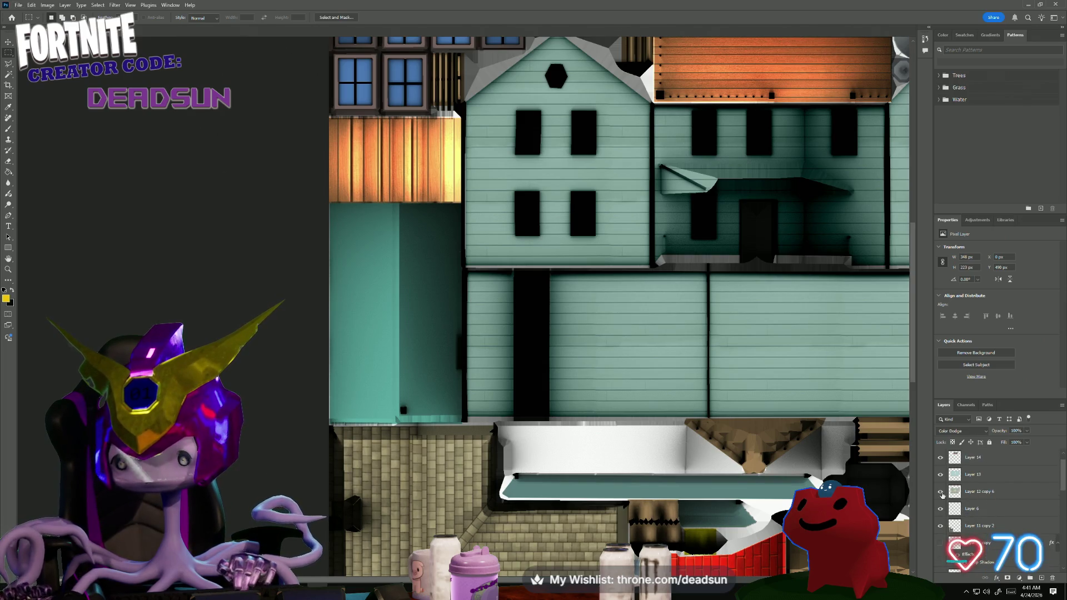
pyautogui.click(941, 493)
pyautogui.click(941, 493)
pyautogui.click(976, 492)
pyautogui.scroll(-2, 972, 505)
pyautogui.scroll(-2, 971, 504)
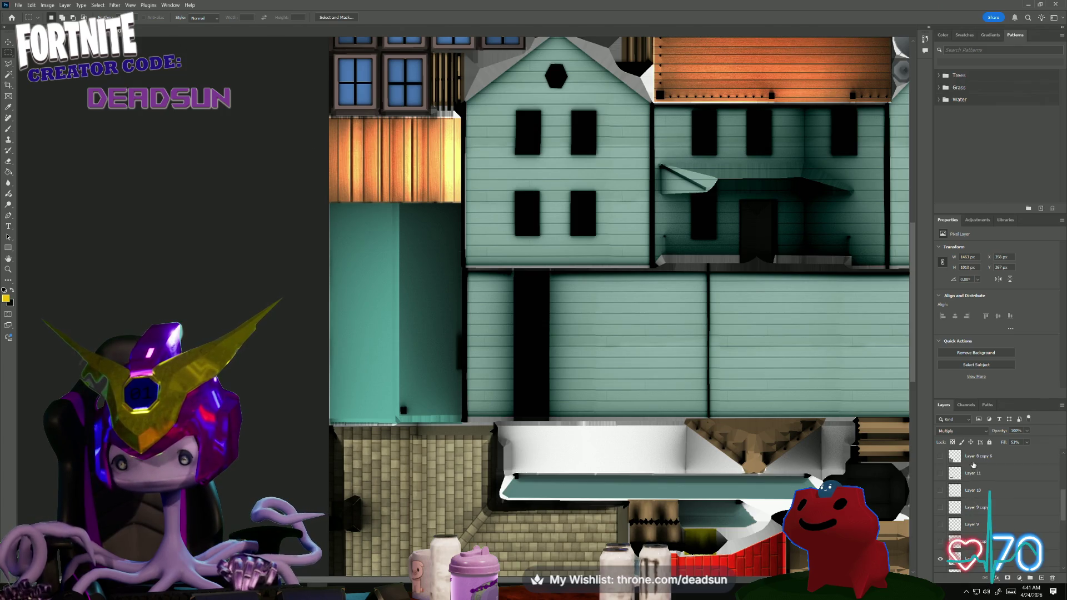
pyautogui.click(973, 461)
pyautogui.scroll(2, 951, 475)
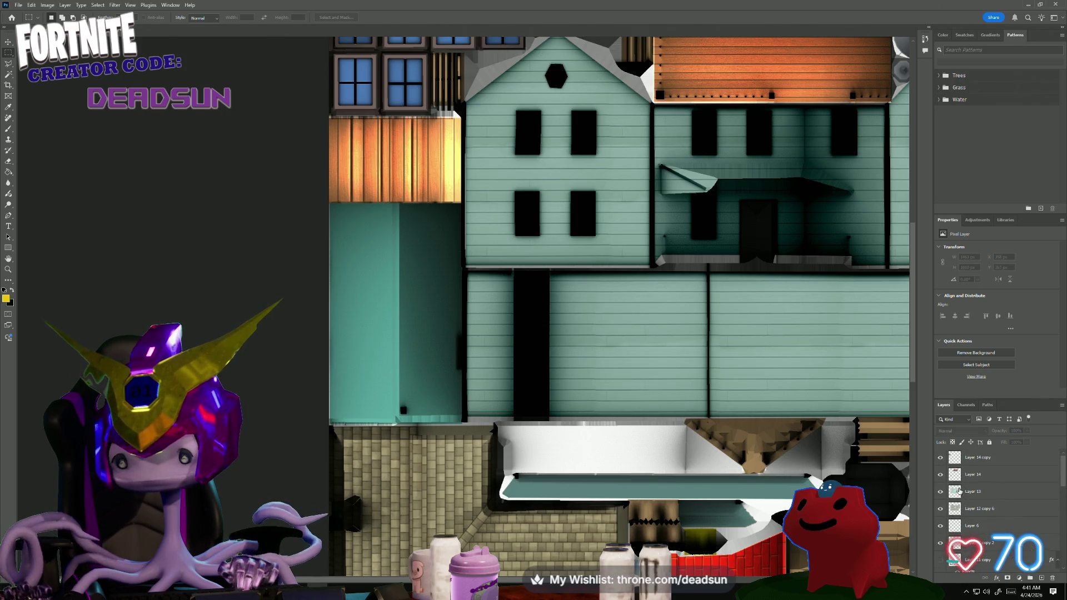